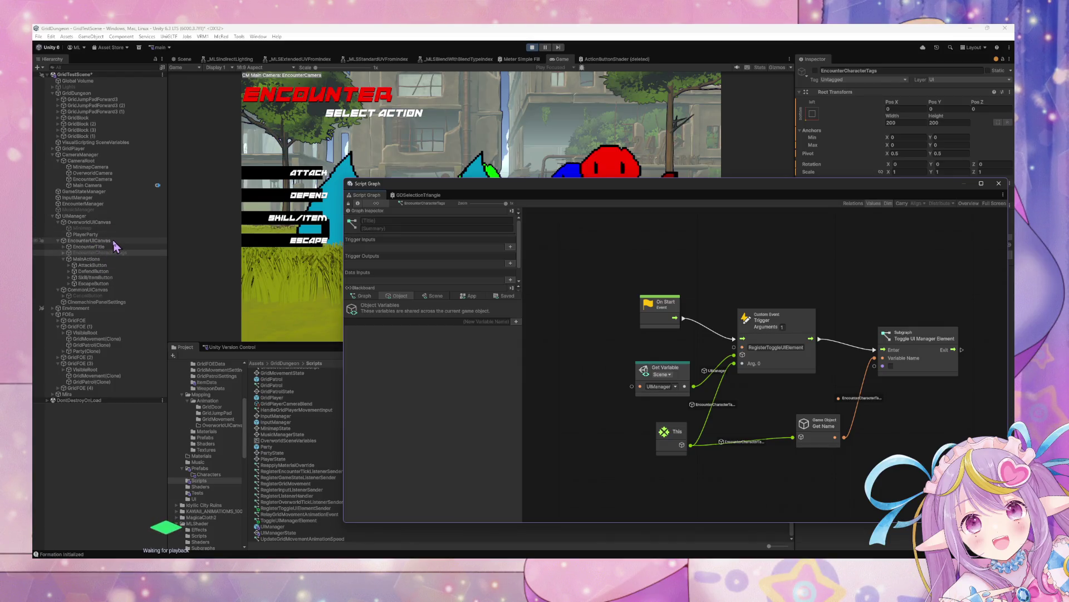
- Open the Encounter state's script graph from UIManager's state graph
{"action": "left_click", "coordinate": [109, 215]}
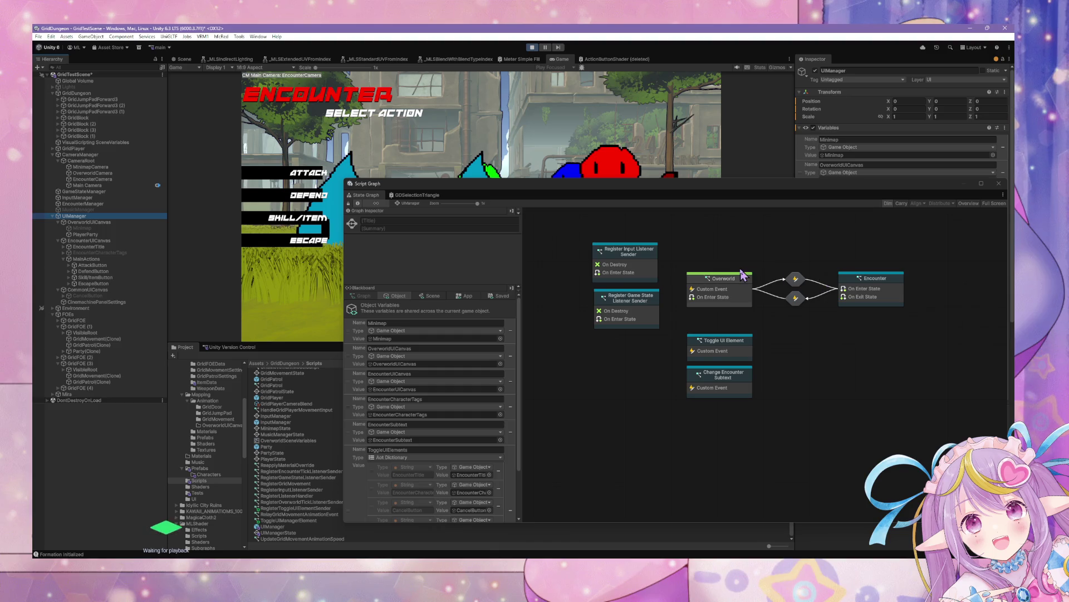
{"action": "double_click", "coordinate": [711, 278]}
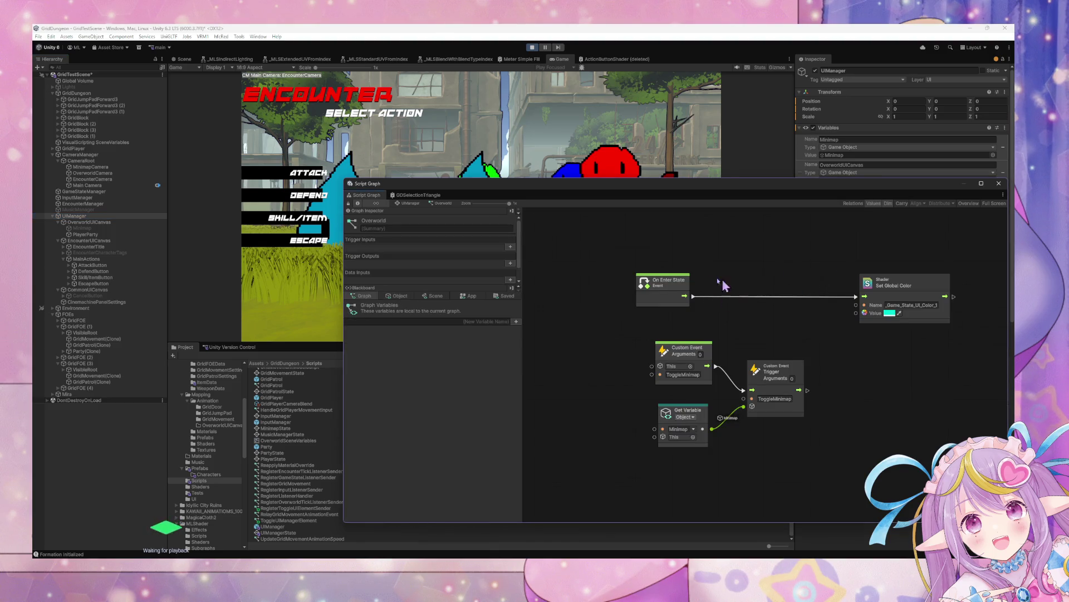
{"action": "left_click", "coordinate": [407, 203]}
{"action": "left_click", "coordinate": [872, 287]}
{"action": "double_click", "coordinate": [871, 287]}
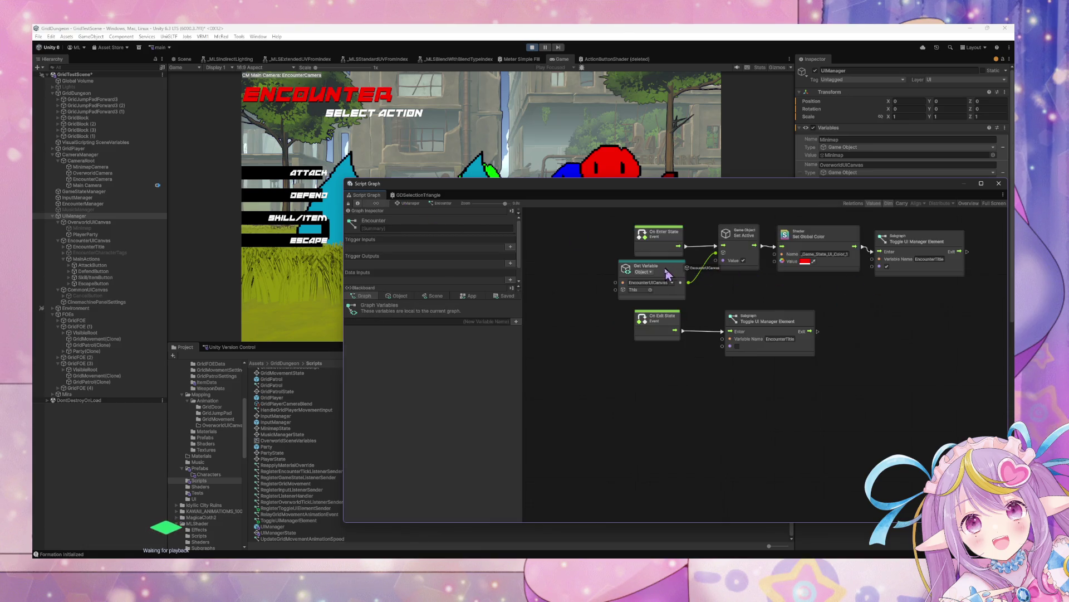
- Delete the Set Active and Get Variable nodes from the On Enter State flow
{"action": "left_click", "coordinate": [681, 278]}
{"action": "left_click_drag", "start_coordinate": [681, 278], "coordinate": [678, 279]}
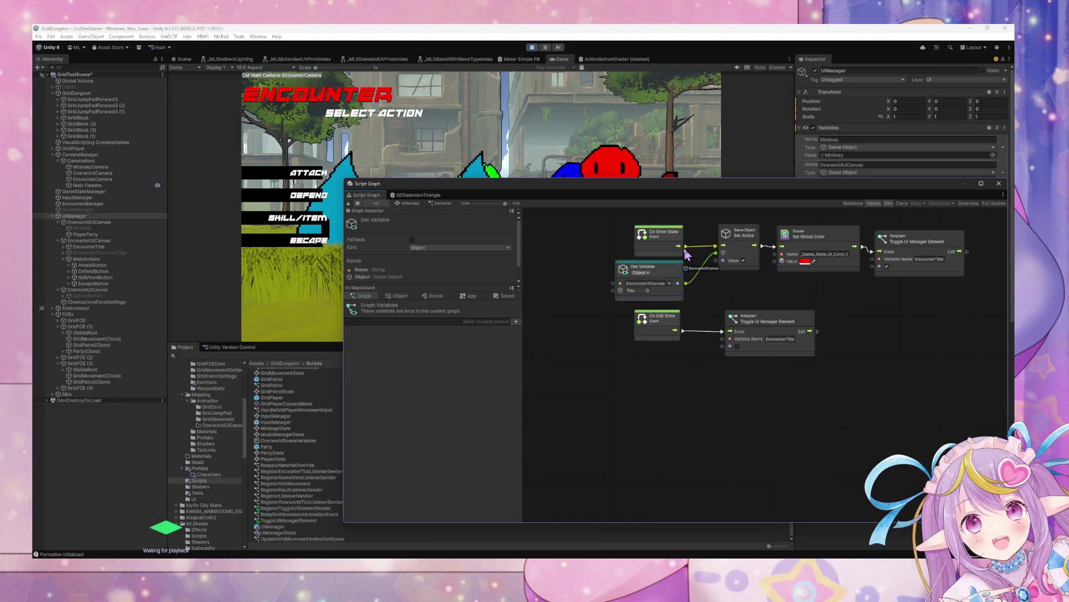
{"action": "left_click", "coordinate": [728, 265]}
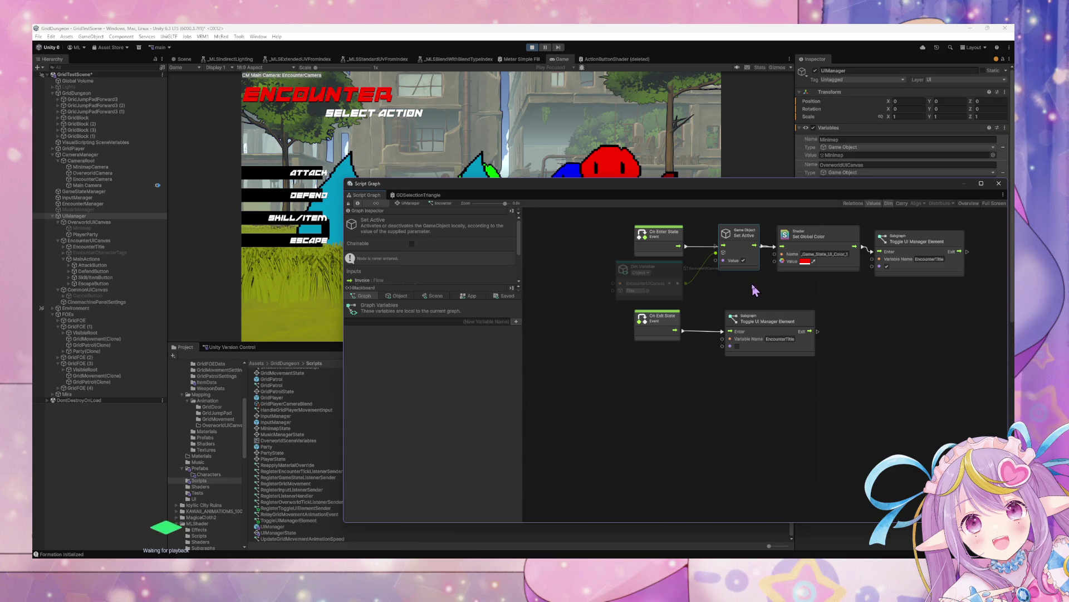
{"action": "key", "text": "Delete"}
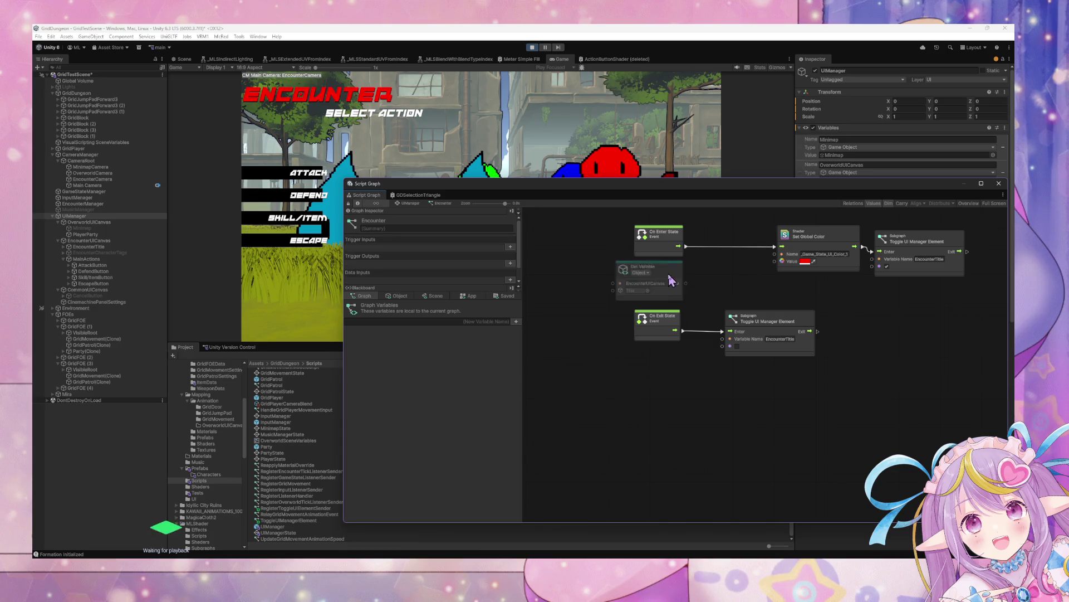
{"action": "left_click", "coordinate": [666, 287]}
{"action": "key", "text": "Delete"}
{"action": "left_click", "coordinate": [806, 329]}
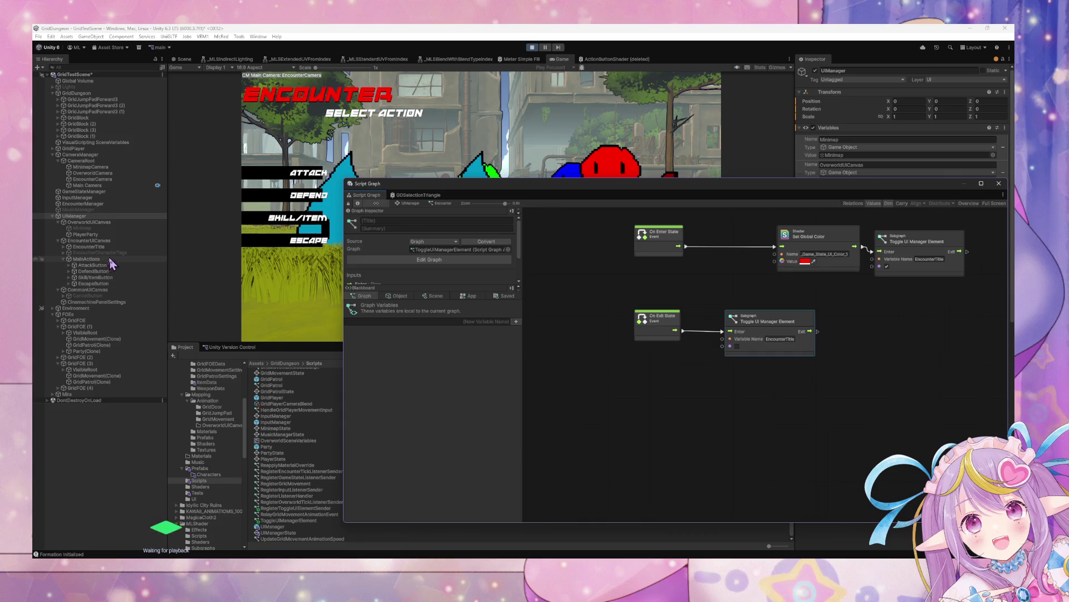
- Stop Play mode and check the EncounterTitle and EncounterCharacterTags objects in the Hierarchy
{"action": "left_click", "coordinate": [532, 47]}
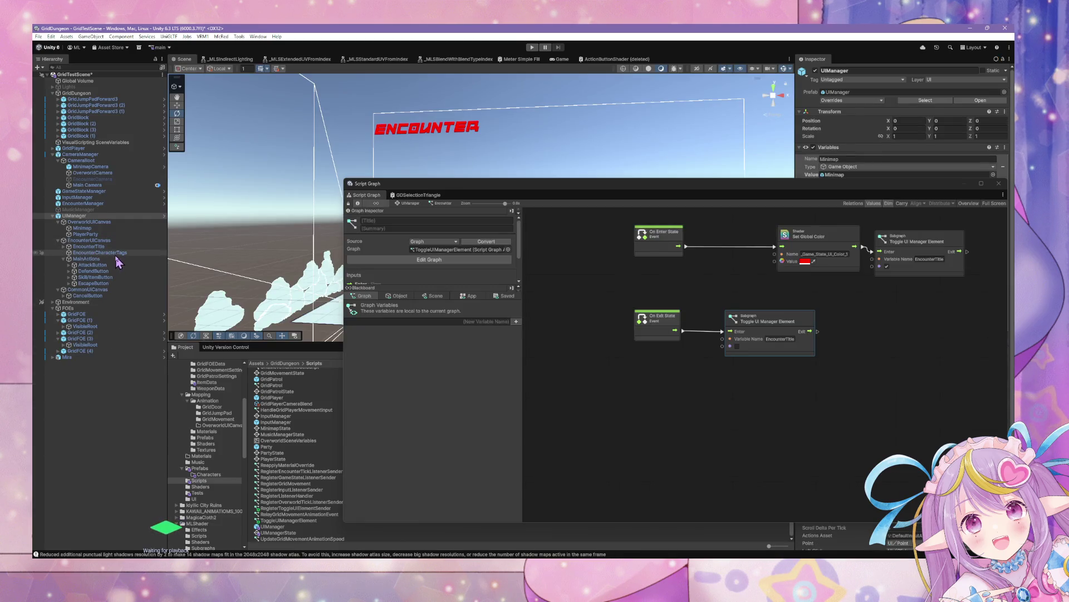
{"action": "left_click", "coordinate": [45, 254]}
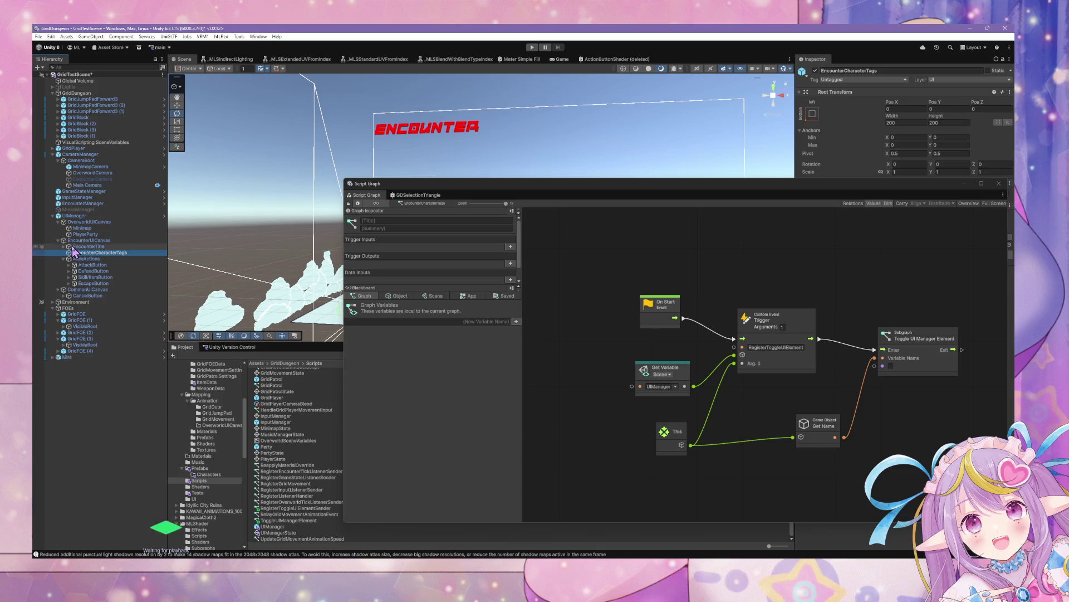
{"action": "left_click", "coordinate": [89, 246]}
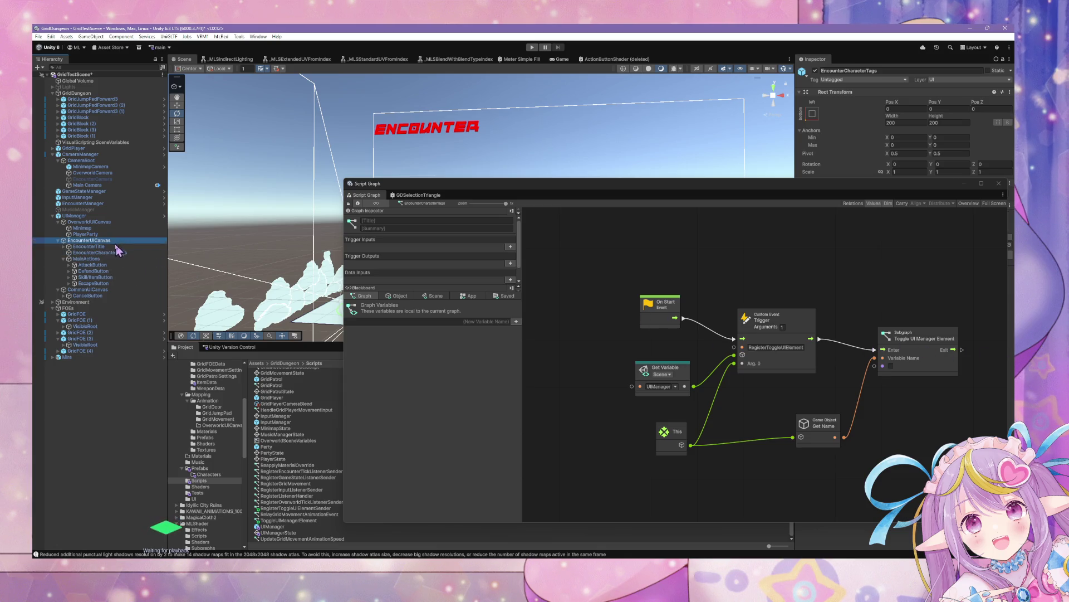
{"action": "left_click", "coordinate": [106, 253]}
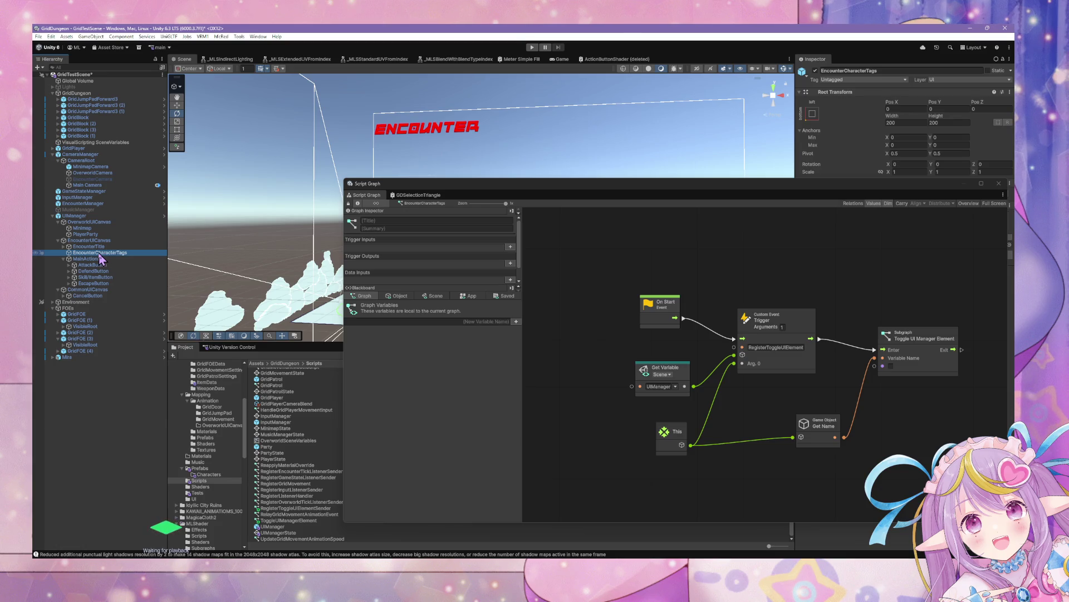
{"action": "left_click", "coordinate": [119, 248]}
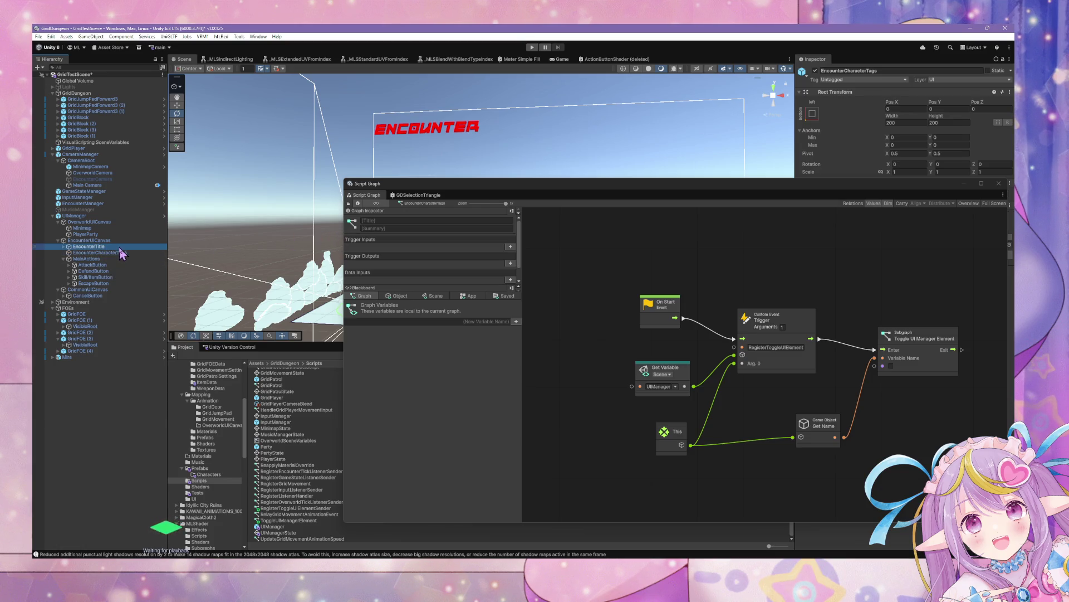
{"action": "left_click", "coordinate": [119, 253]}
- Reopen UIManager's Encounter state graph
{"action": "mouse_move", "coordinate": [816, 185]}
{"action": "left_mouse_down"}
{"action": "mouse_move", "coordinate": [453, 211]}
{"action": "mouse_move", "coordinate": [790, 144]}
{"action": "left_mouse_up"}
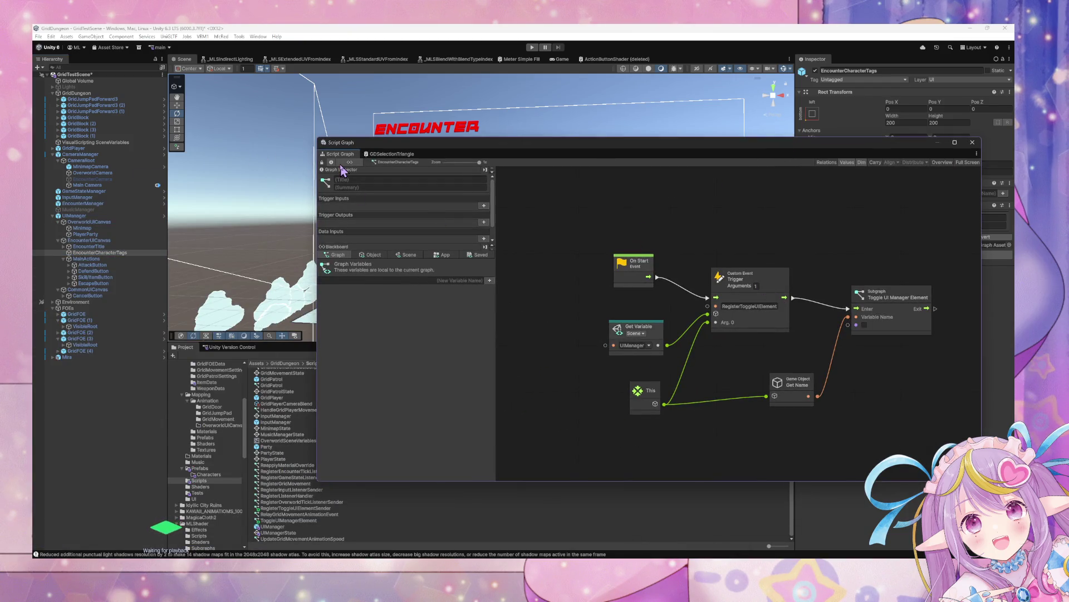
{"action": "left_click", "coordinate": [121, 215]}
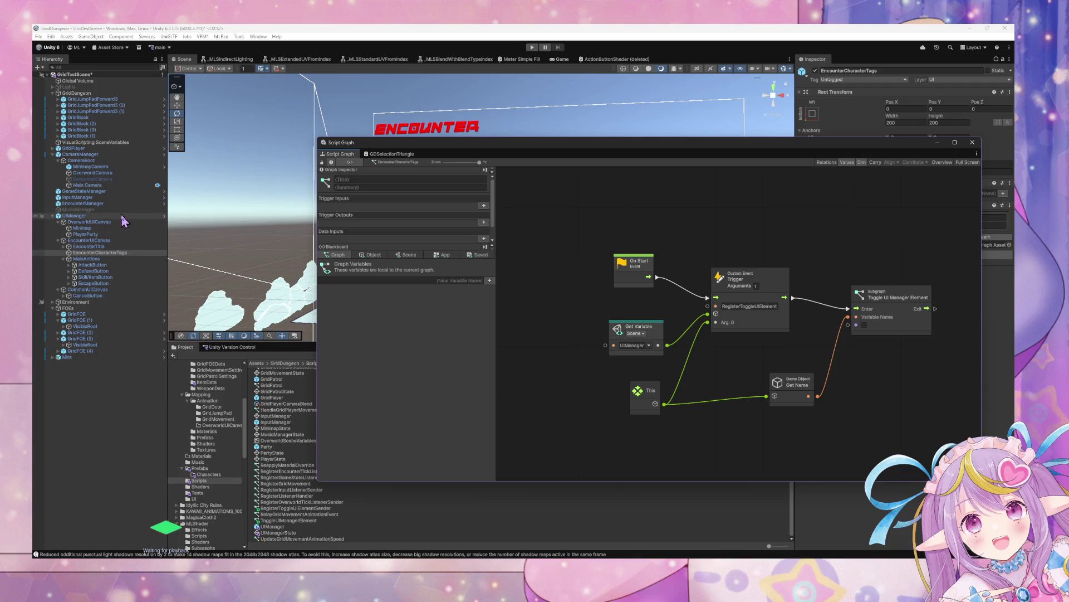
{"action": "double_click", "coordinate": [851, 243]}
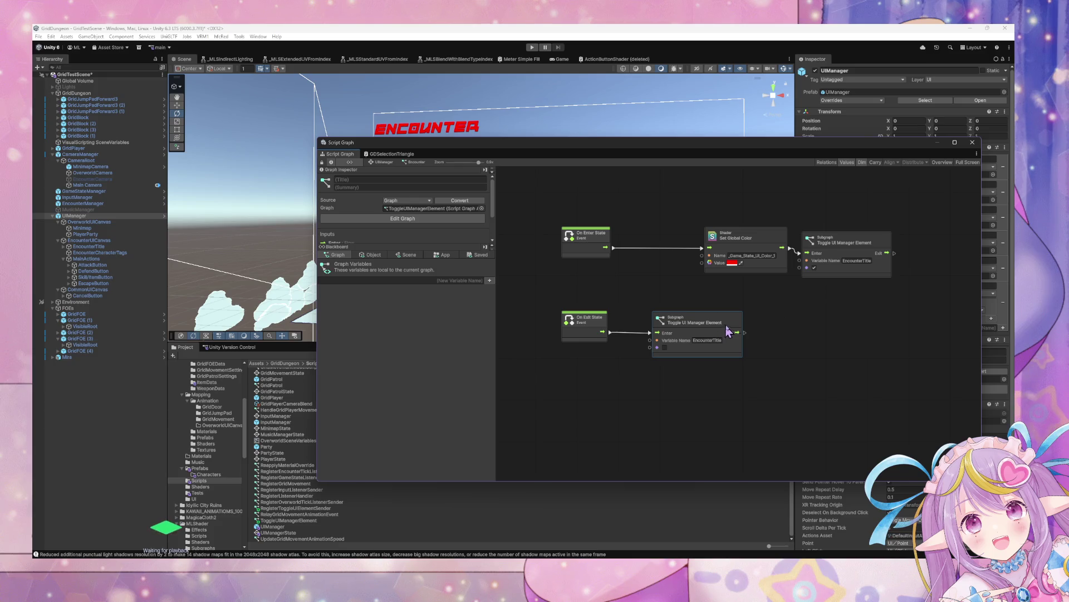
- Chain a duplicate toggle after the first EncounterTitle toggle, with Variable Name EncounterCharacterTags
{"action": "key", "text": "ctrl+d"}
{"action": "left_click_drag", "start_coordinate": [779, 335], "coordinate": [843, 332]}
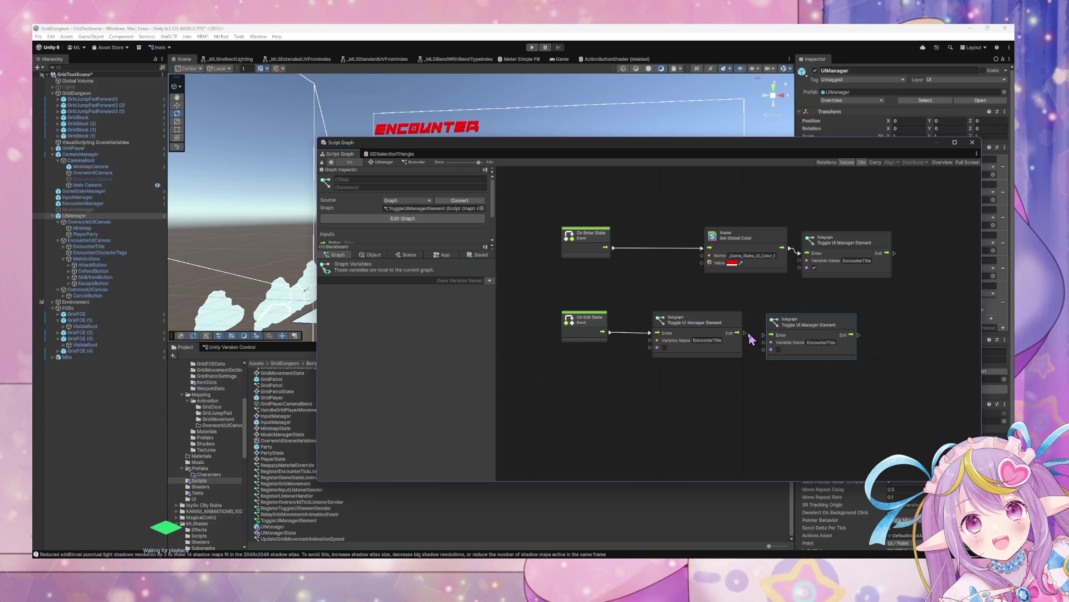
{"action": "left_click_drag", "start_coordinate": [738, 333], "coordinate": [764, 335]}
{"action": "double_click", "coordinate": [821, 342]}
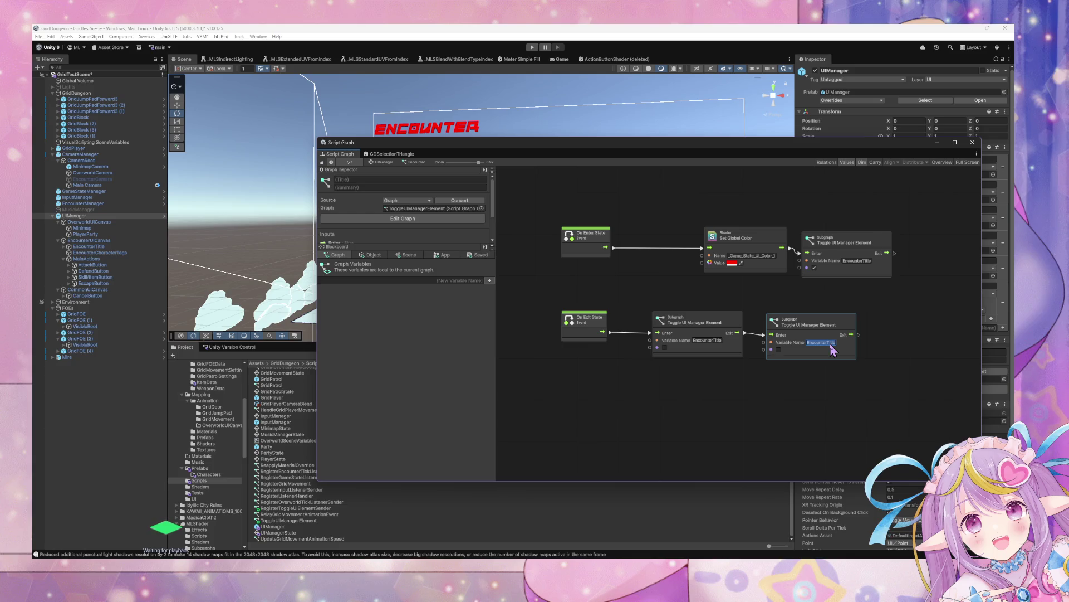
{"action": "type", "text": "EncounterChar"}
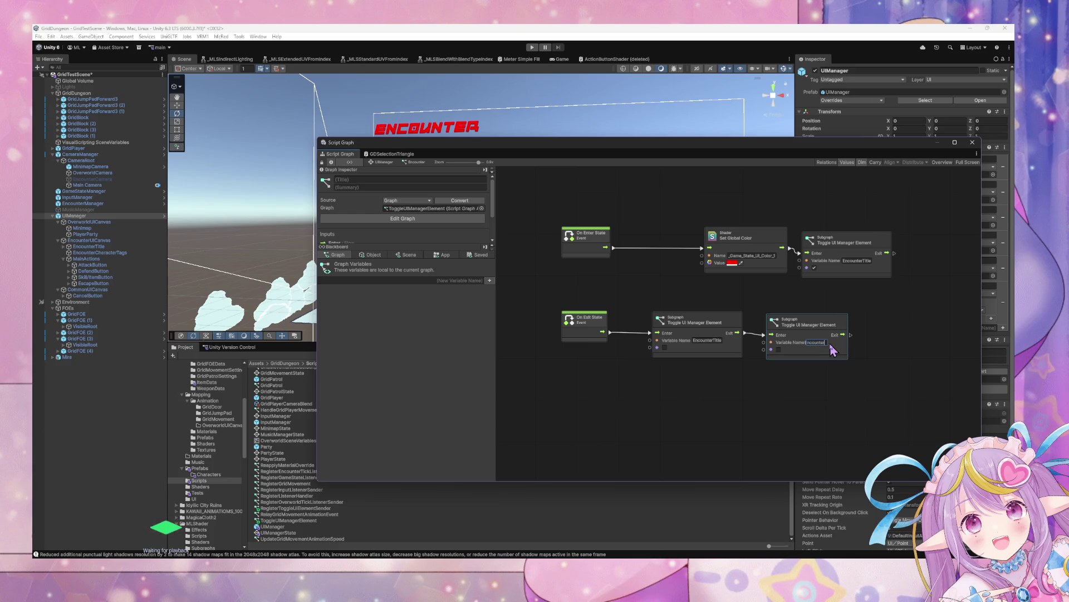
{"action": "type", "text": "acter"}
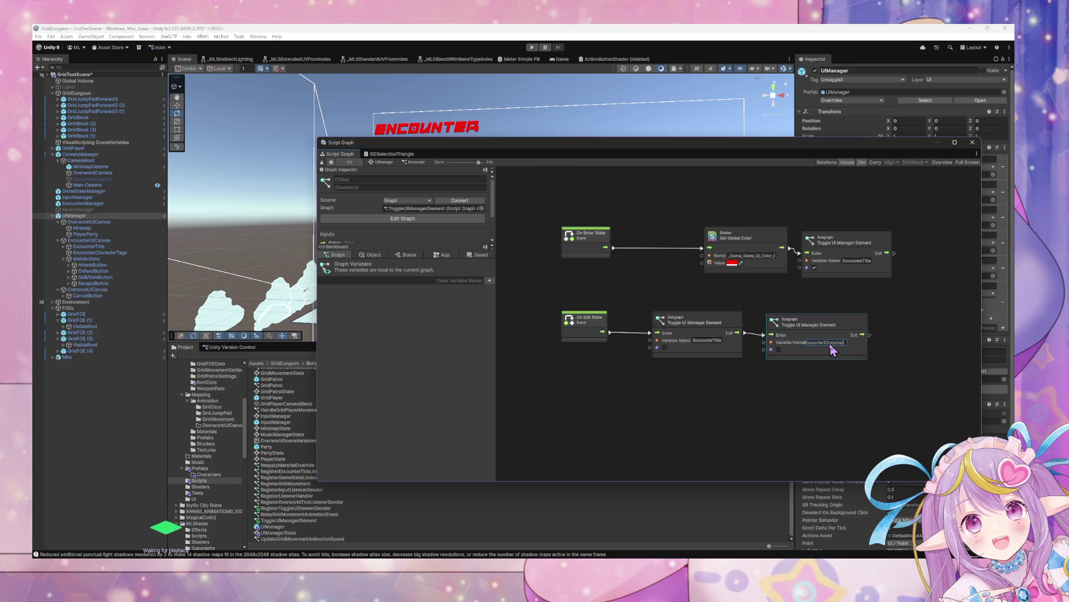
{"action": "type", "text": "Tags"}
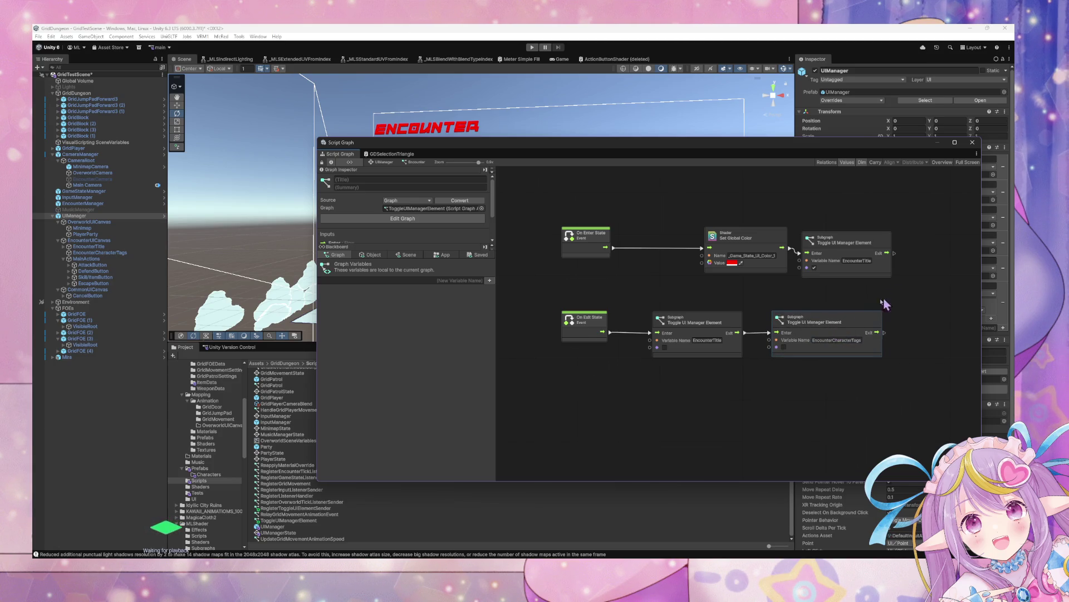
- Add an EncounterCharacterTags toggle after the On Enter chain's EncounterTitle toggle, then enter Play mode
{"action": "key", "text": "ctrl+d"}
{"action": "left_click_drag", "start_coordinate": [750, 316], "coordinate": [888, 277]}
{"action": "left_click", "coordinate": [880, 374]}
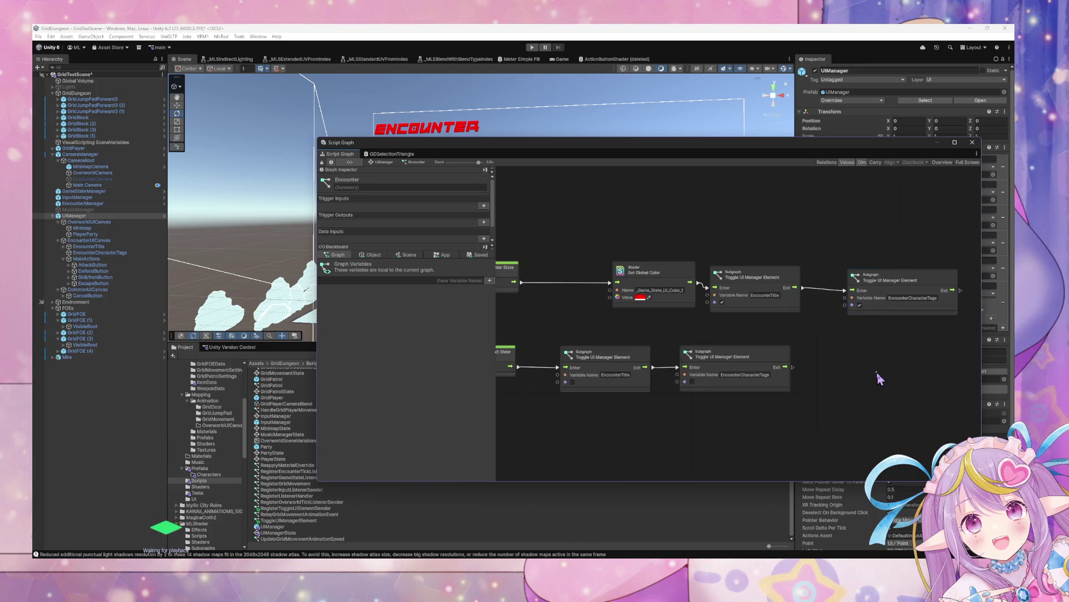
{"action": "left_click_drag", "start_coordinate": [595, 278], "coordinate": [774, 268]}
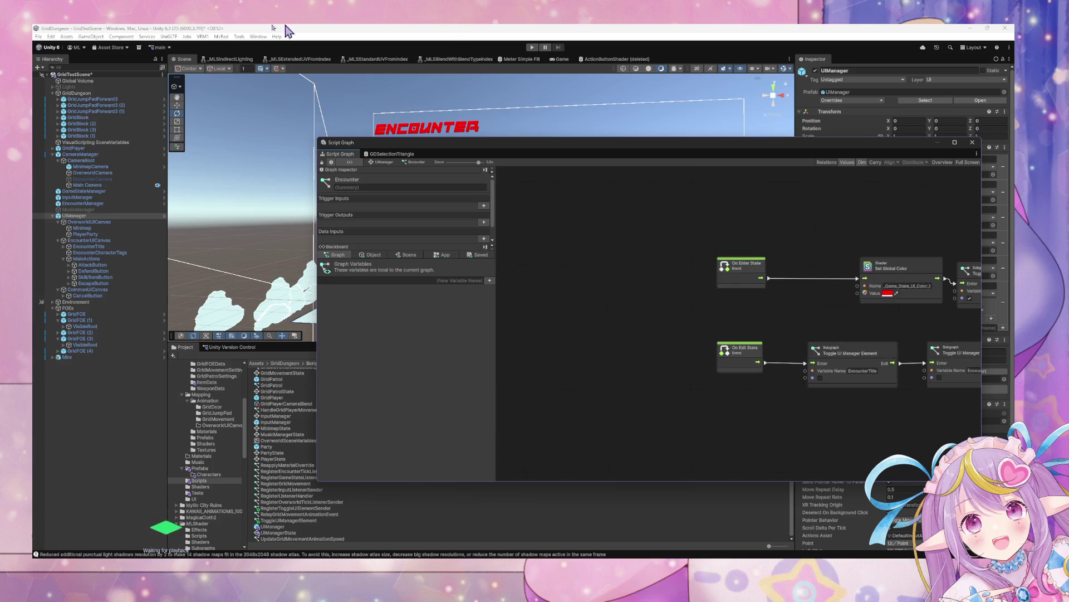
{"action": "left_click", "coordinate": [532, 47]}
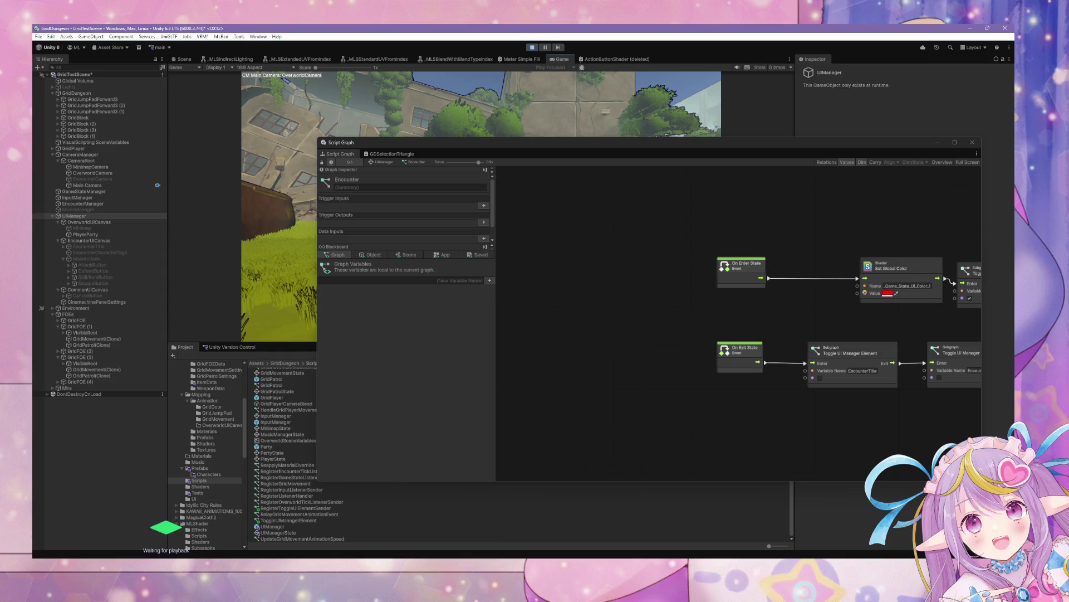
- Shrink the Script Graph window, test the Escape button in the Game view, and open the Console
{"action": "double_click", "coordinate": [437, 148]}
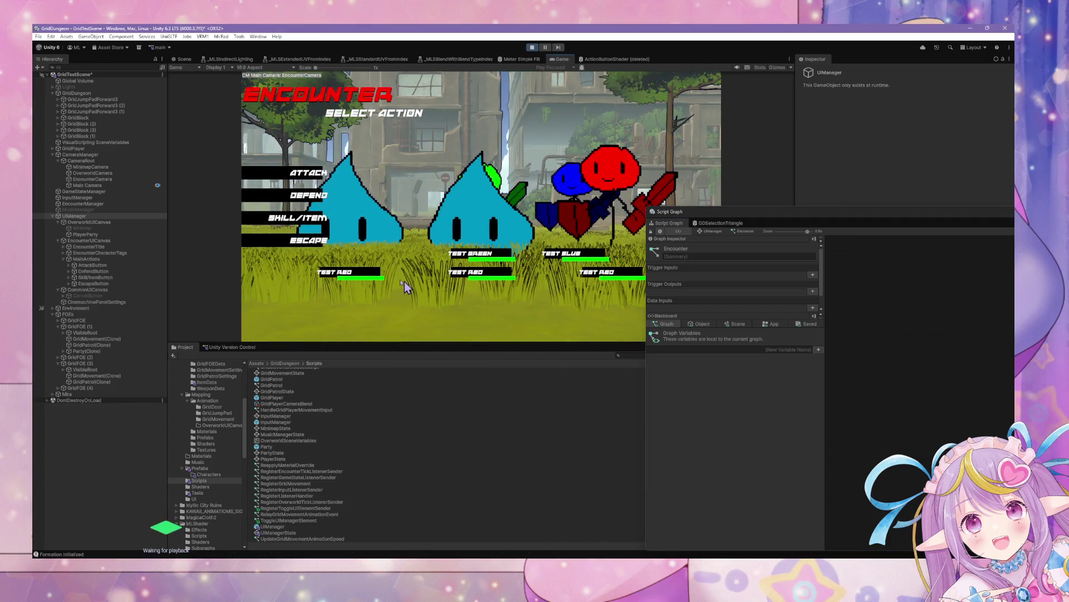
{"action": "left_click", "coordinate": [295, 245]}
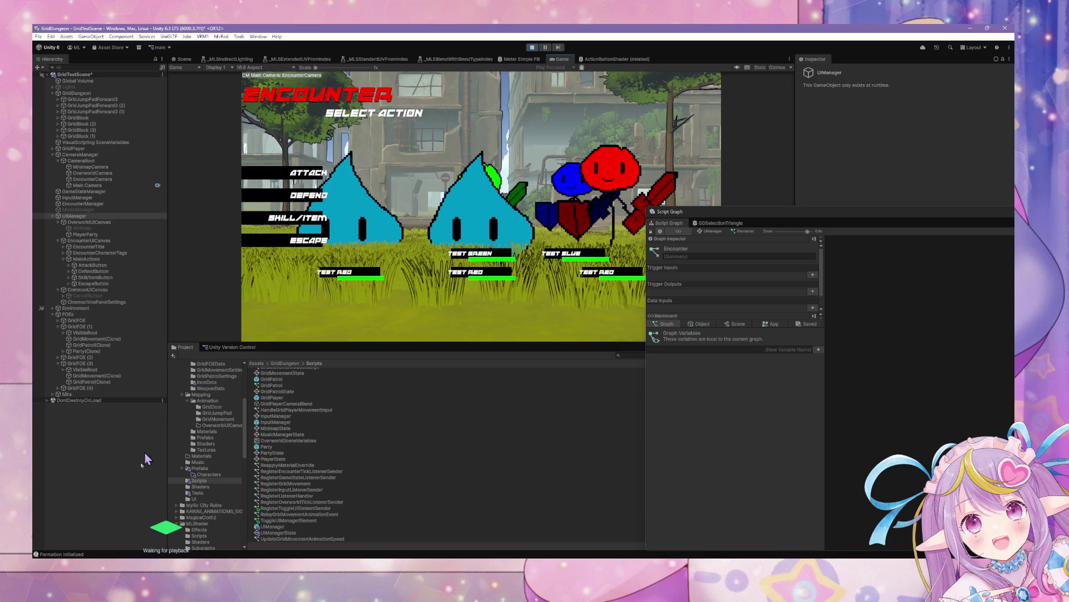
{"action": "left_click", "coordinate": [58, 554]}
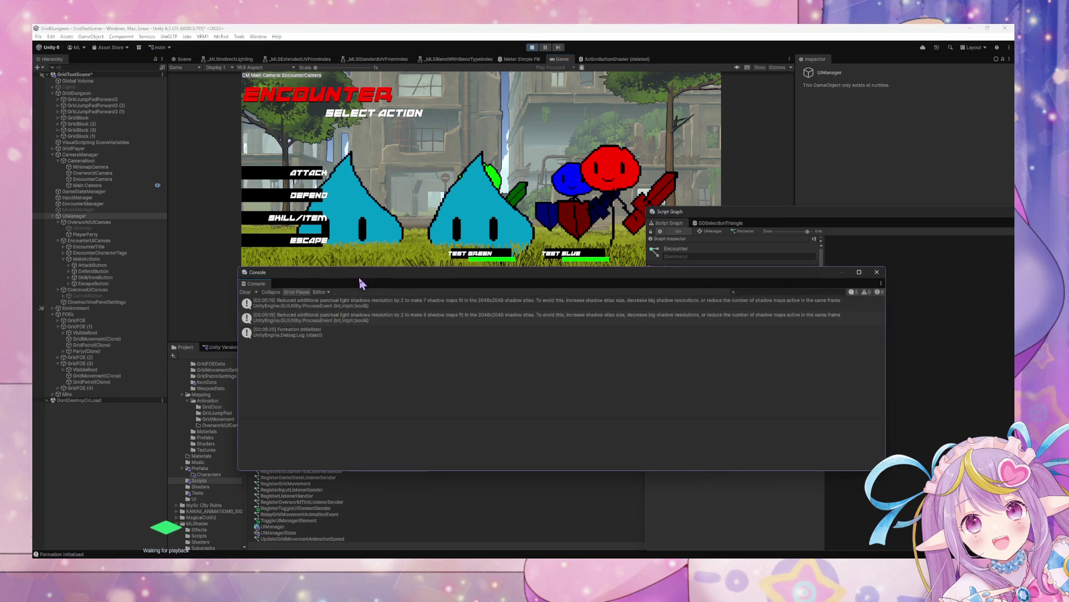
- Move the graph window aside, inspect CancelButton, AttackButton and EscapeButton, then stop Play mode
{"action": "left_click", "coordinate": [307, 174]}
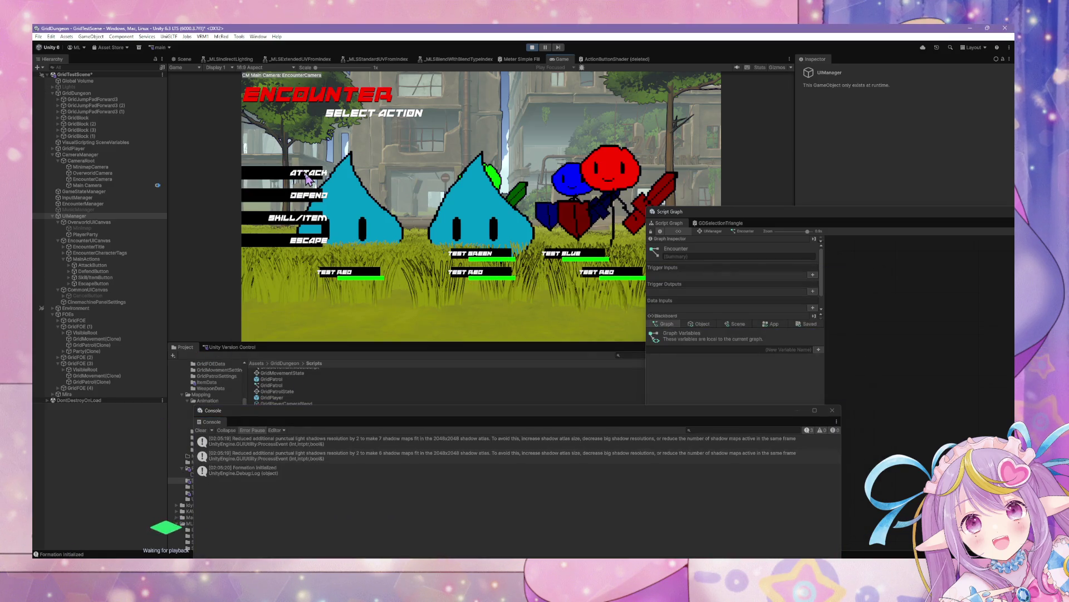
{"action": "left_click_drag", "start_coordinate": [772, 217], "coordinate": [613, 212]}
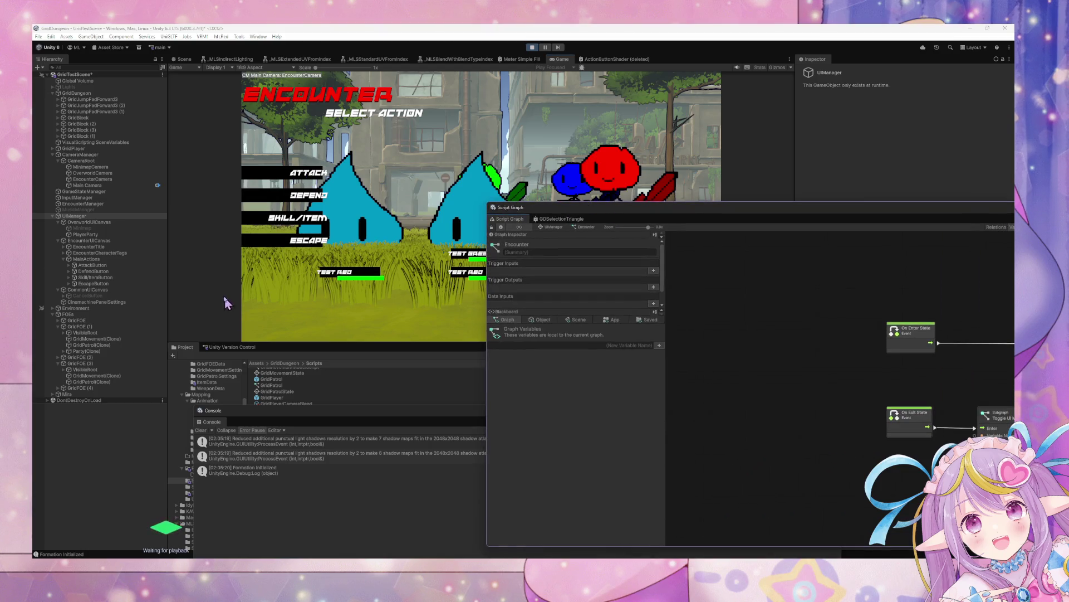
{"action": "left_click", "coordinate": [118, 296]}
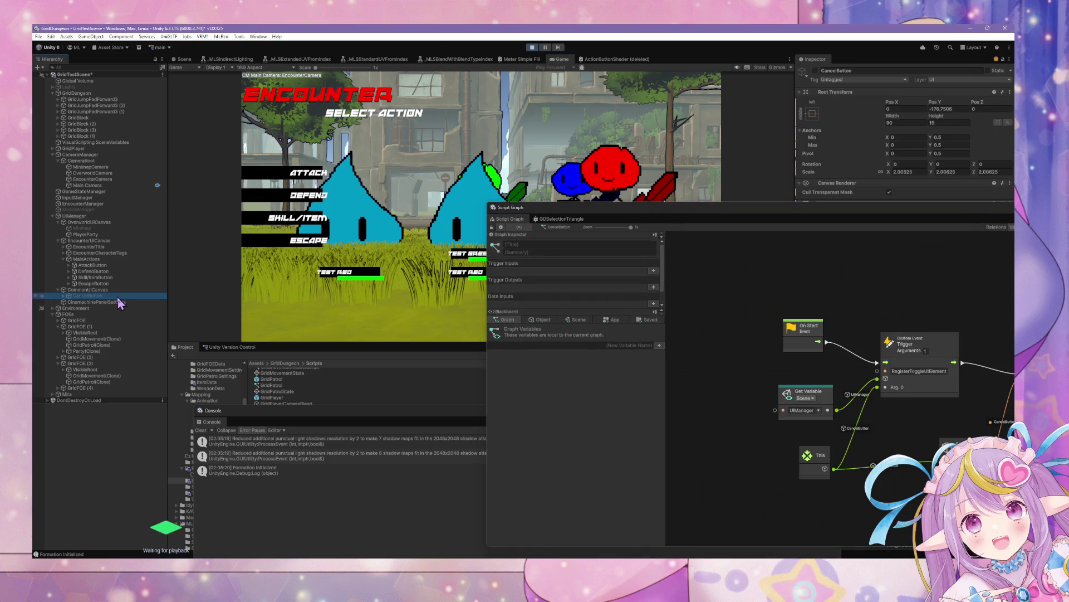
{"action": "left_click", "coordinate": [132, 265]}
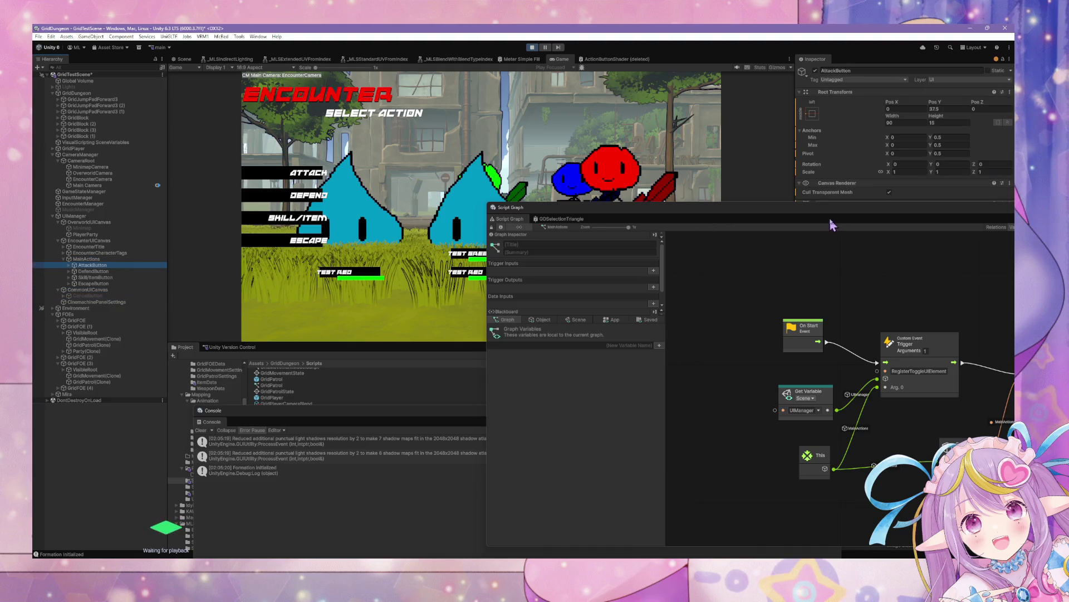
{"action": "left_click_drag", "start_coordinate": [831, 224], "coordinate": [650, 375]}
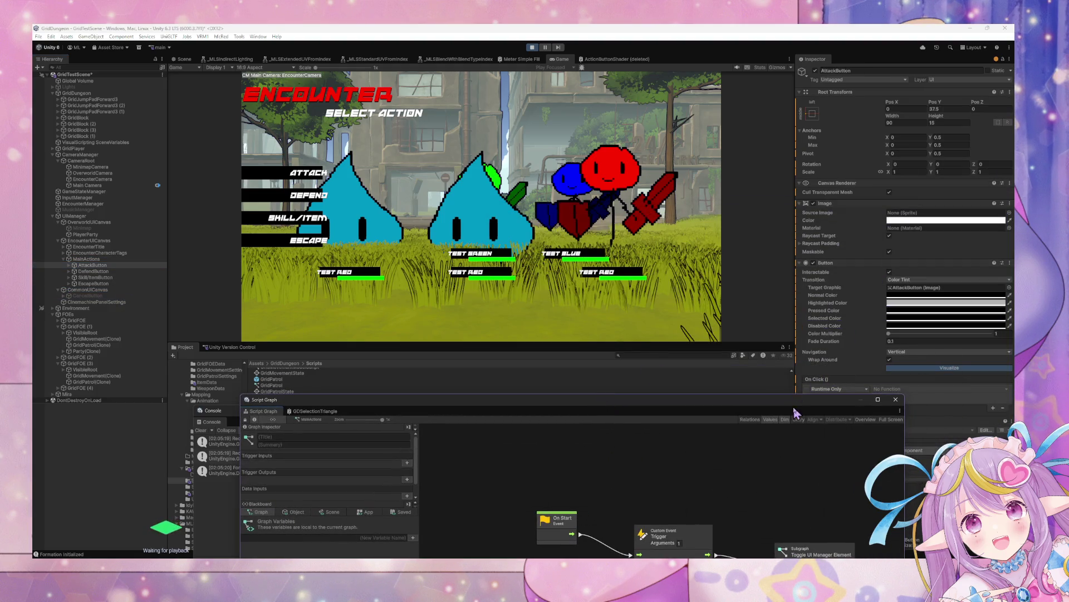
{"action": "left_click_drag", "start_coordinate": [719, 409], "coordinate": [547, 402]}
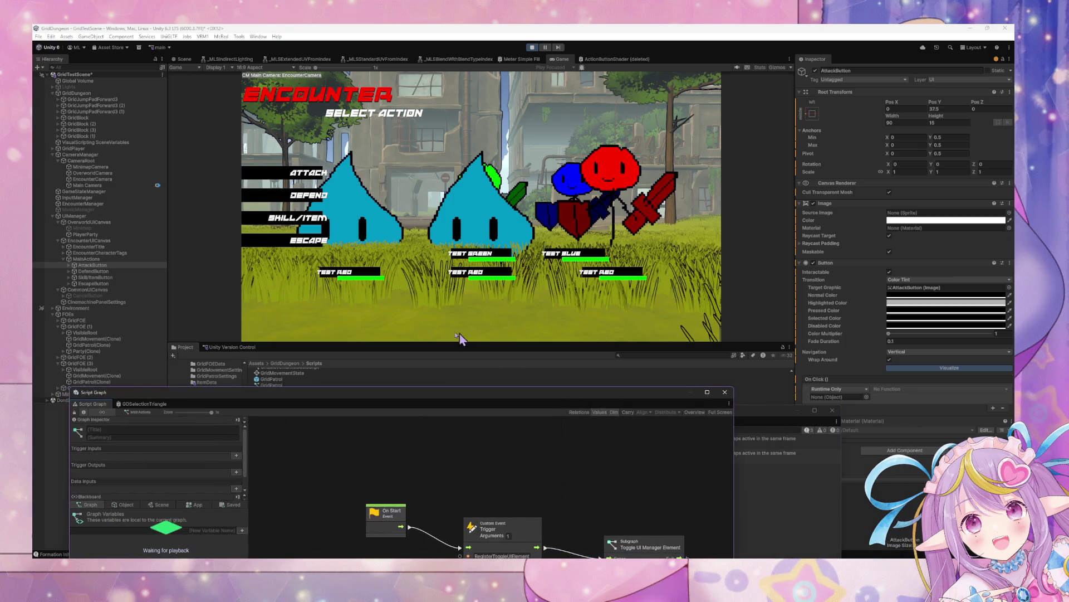
{"action": "left_click", "coordinate": [139, 283]}
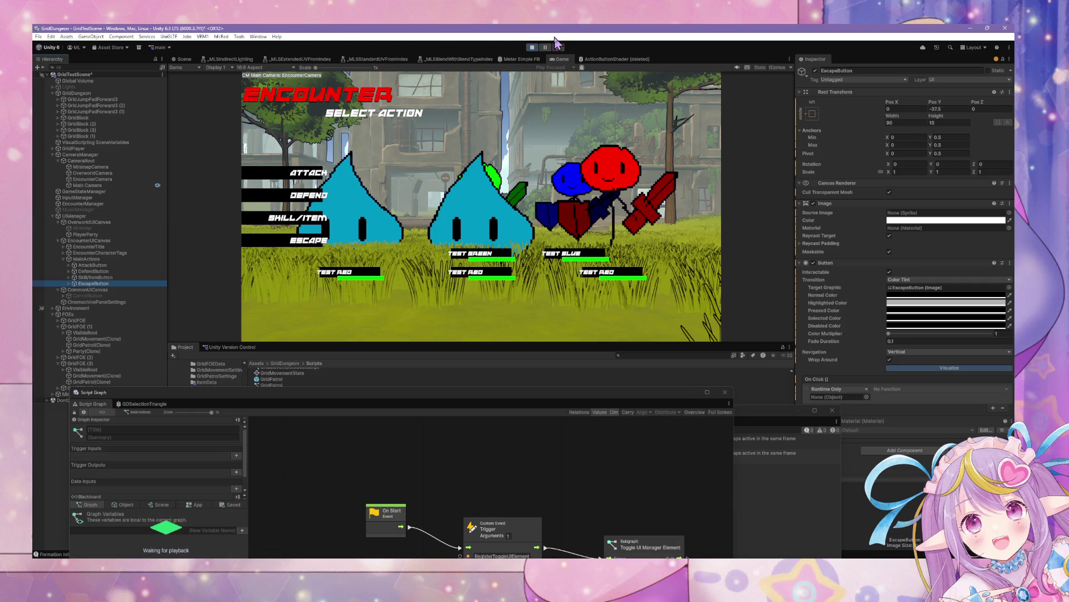
{"action": "left_click", "coordinate": [538, 49]}
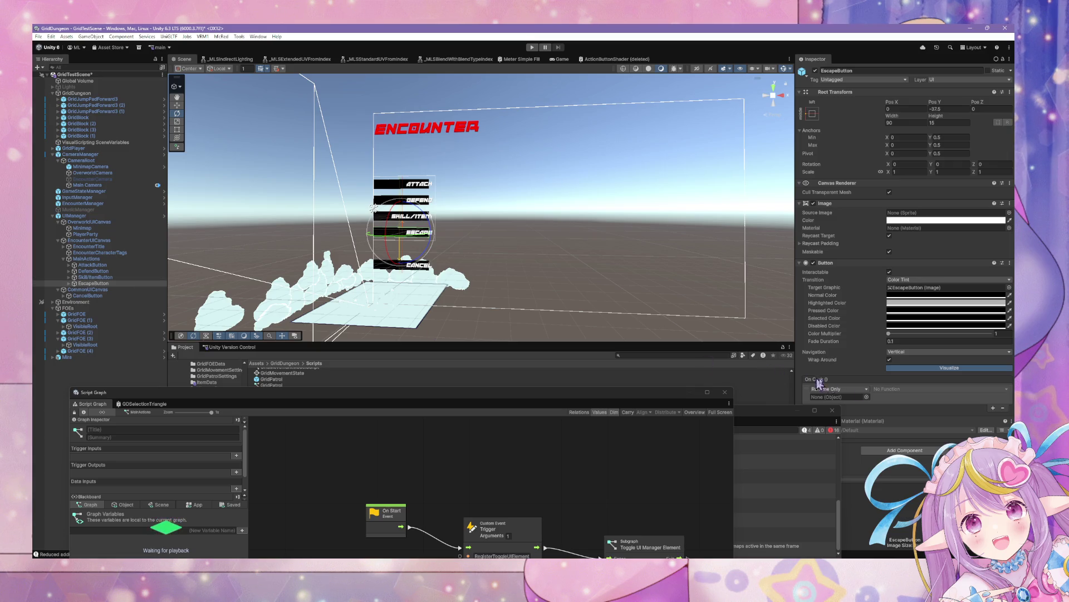
- Assign UIManager as the target of EscapeButton's On Click event
{"action": "left_click", "coordinate": [867, 398]}
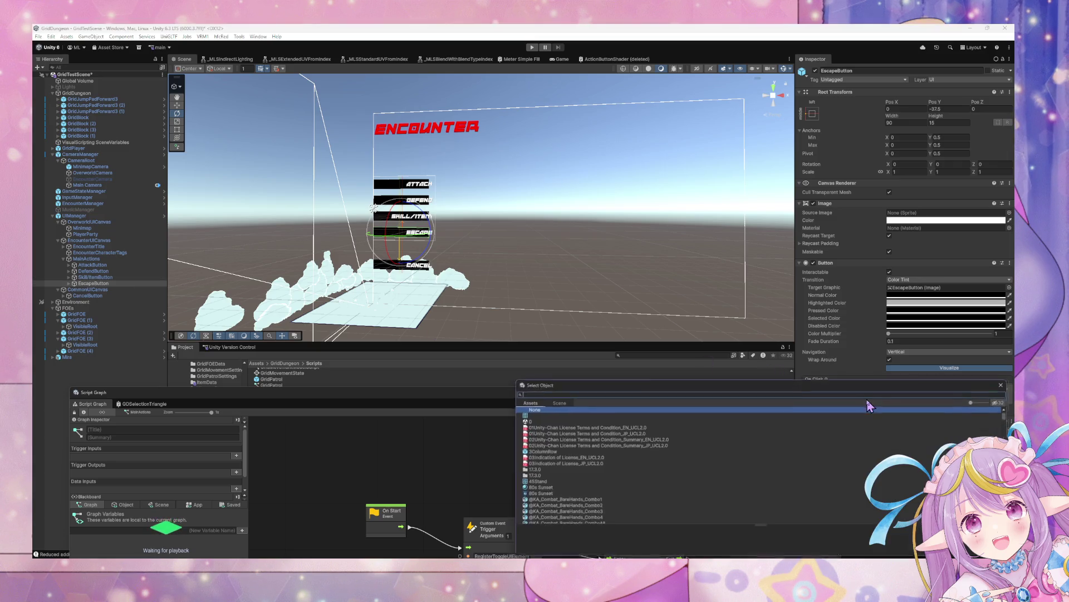
{"action": "mouse_move", "coordinate": [739, 388]}
{"action": "left_mouse_down"}
{"action": "mouse_move", "coordinate": [617, 385]}
{"action": "mouse_move", "coordinate": [338, 182]}
{"action": "mouse_move", "coordinate": [382, 192]}
{"action": "left_mouse_up"}
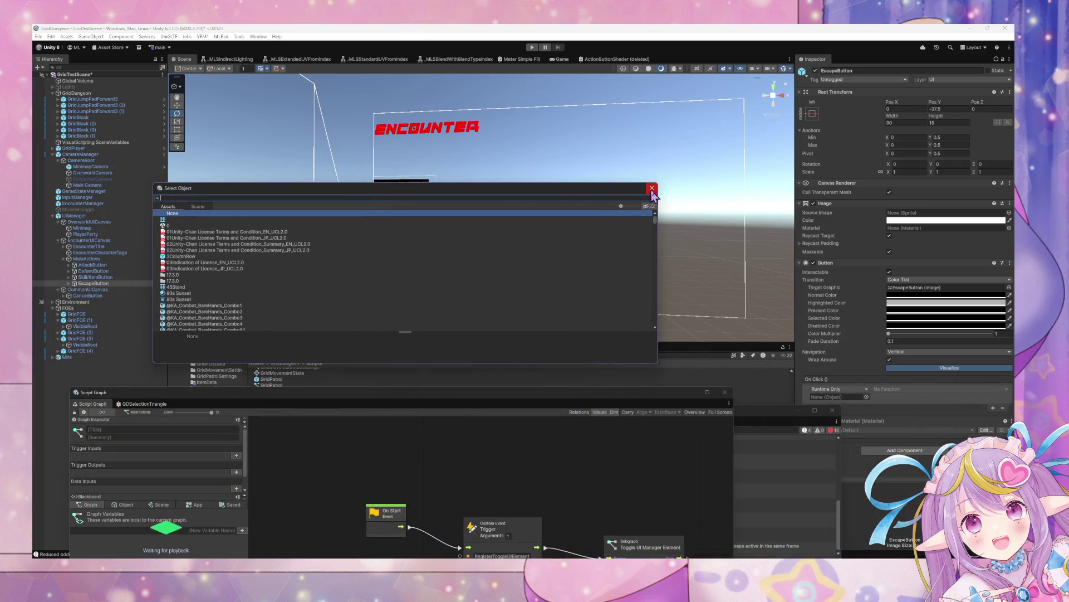
{"action": "left_click", "coordinate": [651, 187]}
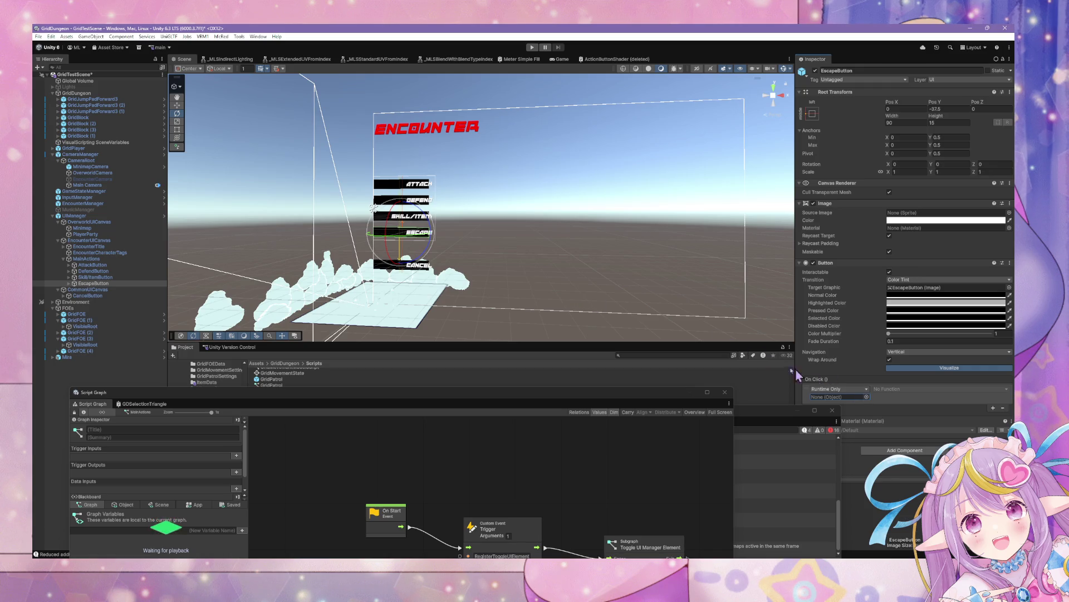
{"action": "left_click", "coordinate": [867, 397]}
{"action": "type", "text": "uima"}
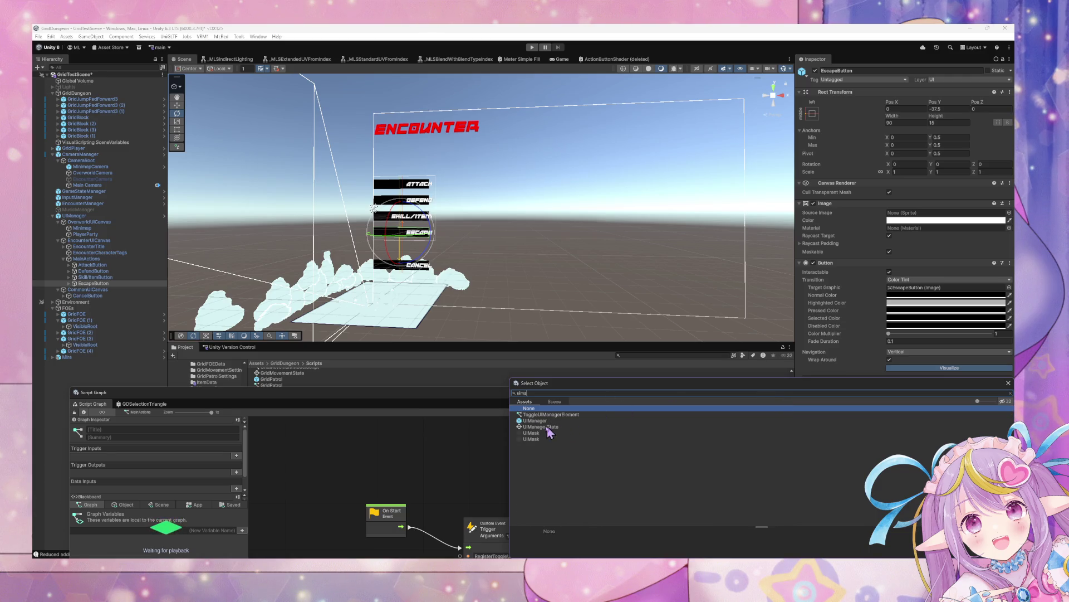
{"action": "double_click", "coordinate": [547, 427]}
- Make EscapeButton's click call StateMachine.TriggerUnityEvent with the argument 'Escape'
{"action": "left_click", "coordinate": [890, 393]}
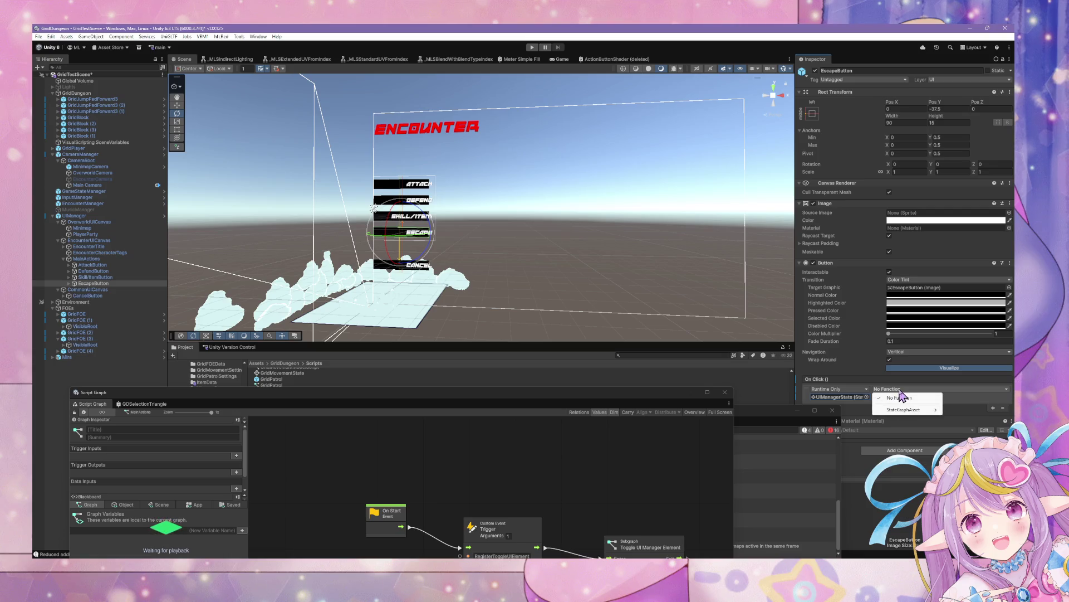
{"action": "mouse_move", "coordinate": [898, 410]}
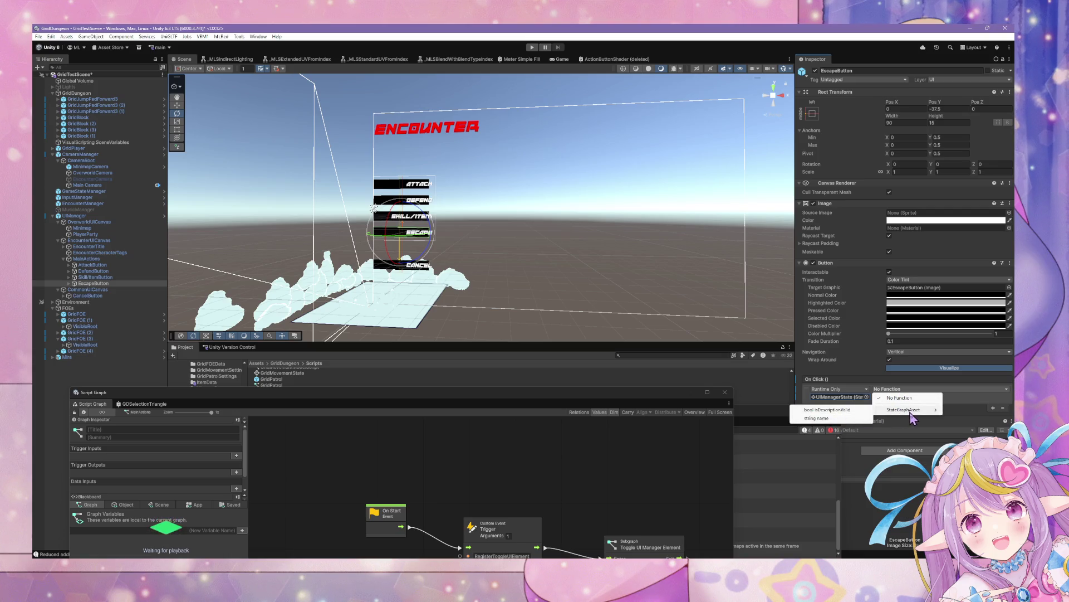
{"action": "left_click", "coordinate": [976, 415]}
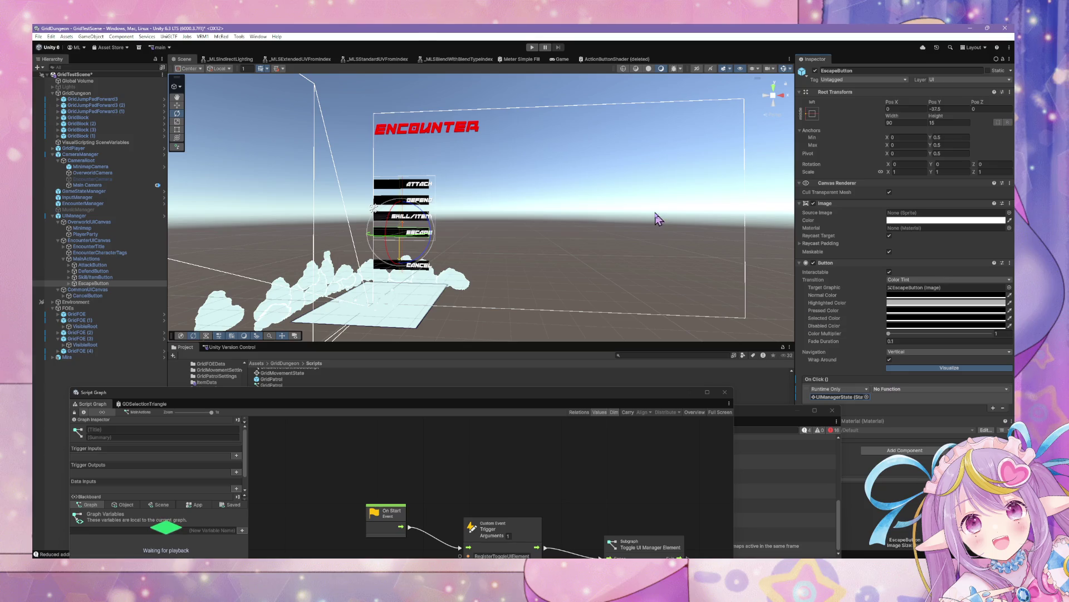
{"action": "left_click", "coordinate": [897, 389]}
{"action": "mouse_move", "coordinate": [911, 414]}
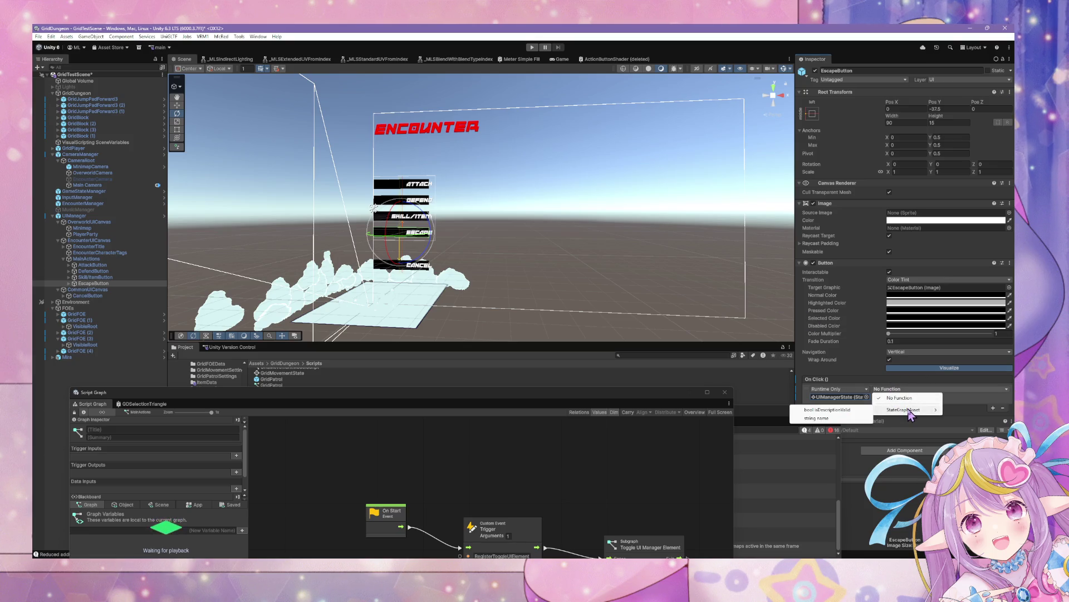
{"action": "left_click", "coordinate": [864, 397]}
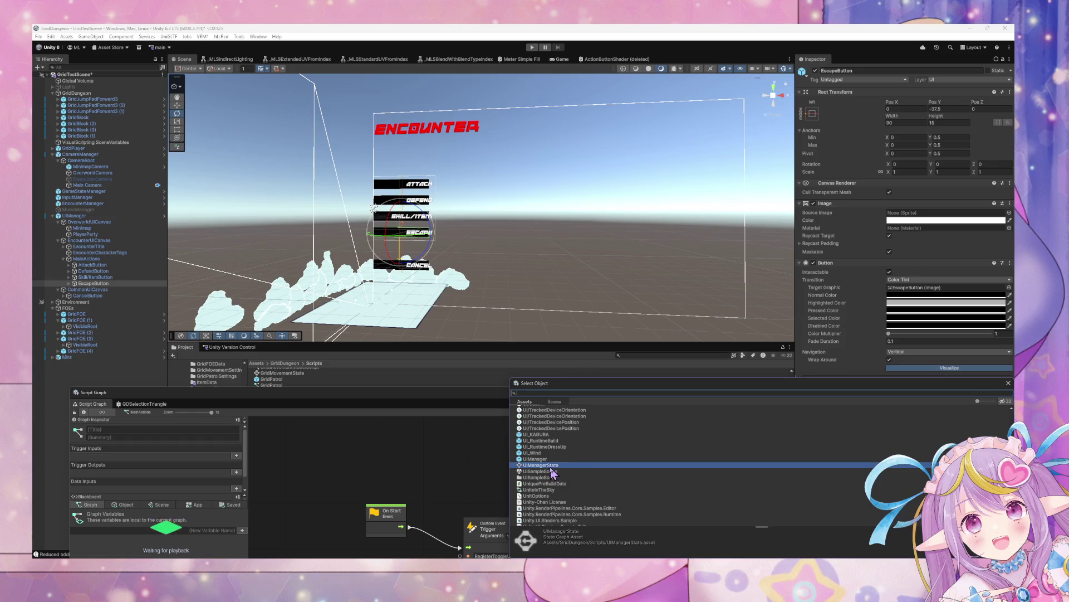
{"action": "key", "text": "Escape"}
{"action": "left_click", "coordinate": [916, 389]}
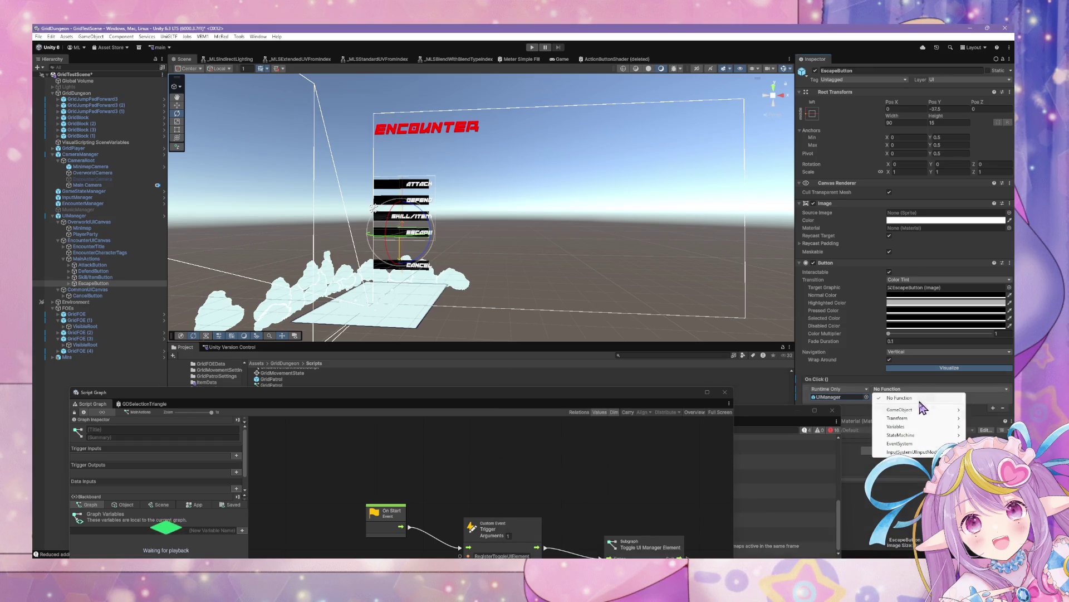
{"action": "mouse_move", "coordinate": [926, 435]}
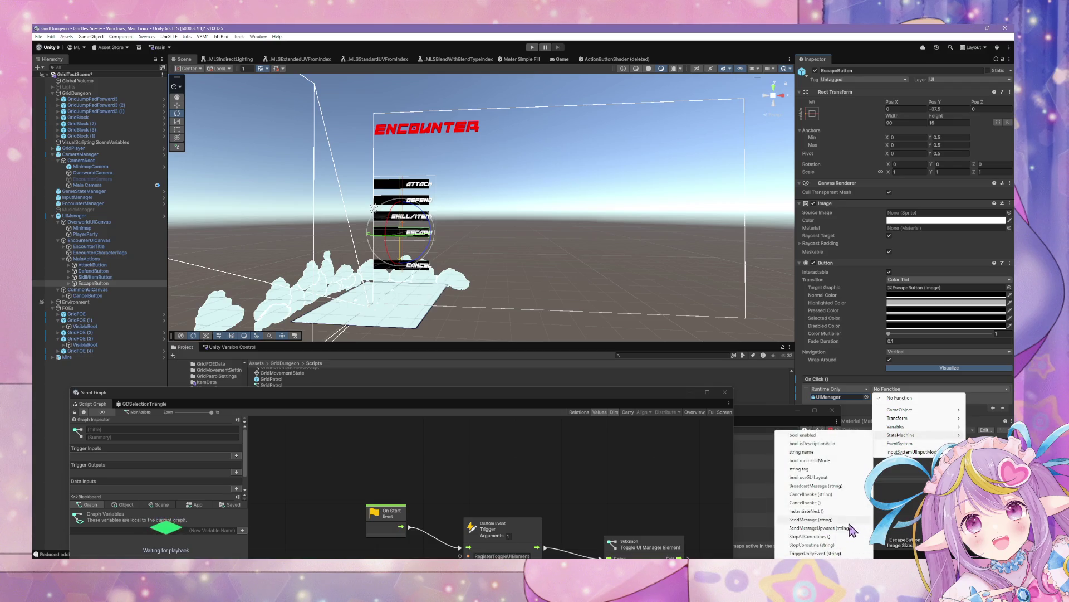
{"action": "left_click", "coordinate": [823, 553]}
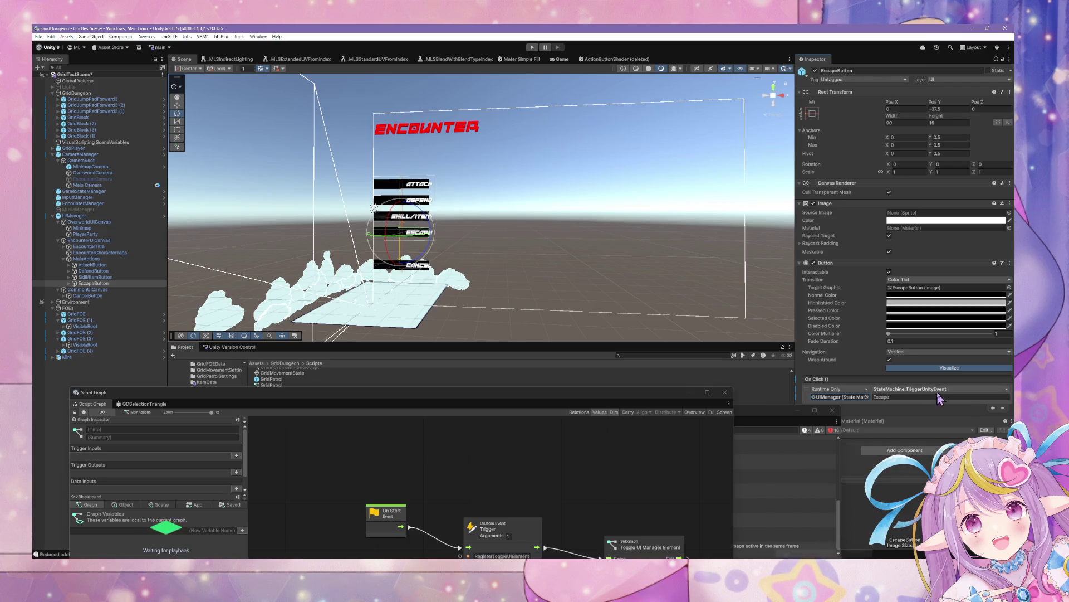
{"action": "left_click", "coordinate": [941, 396]}
{"action": "type", "text": "Escape"}
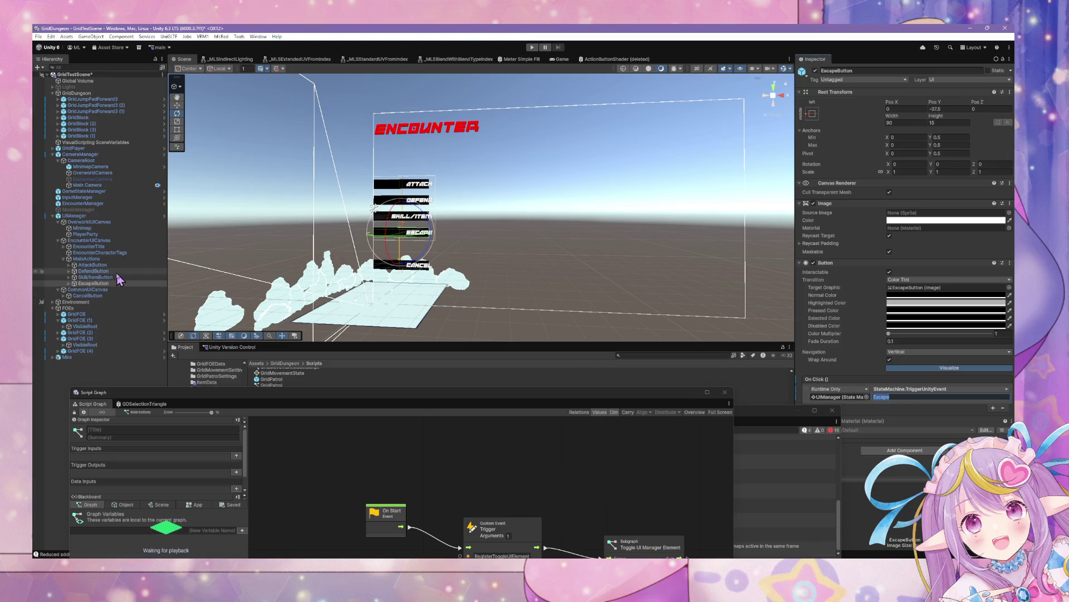
{"action": "left_click", "coordinate": [114, 277]}
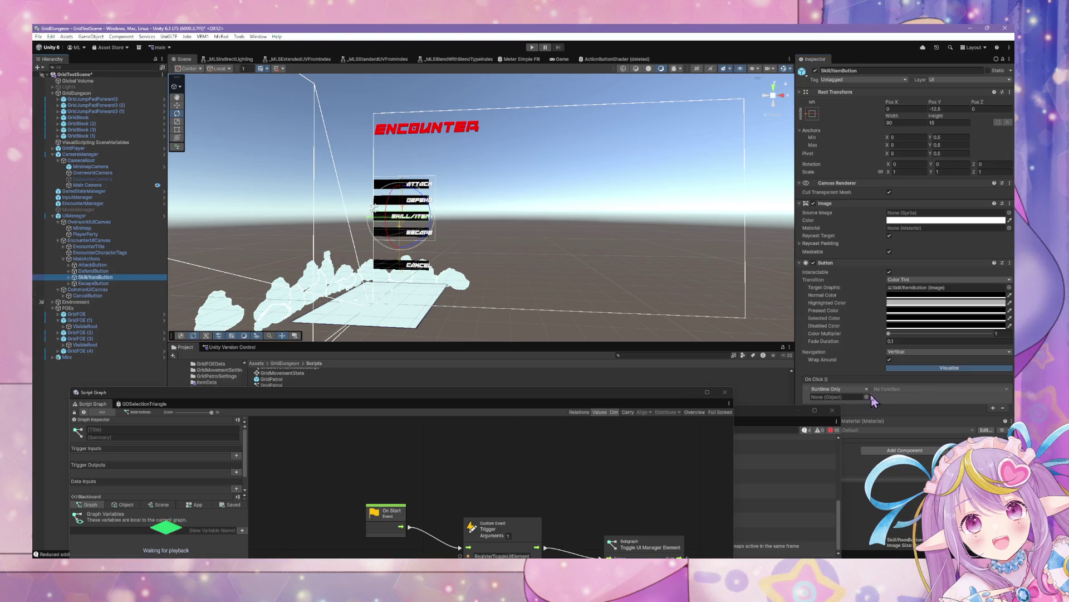
- Set Skill/ItemButton's Runtime Only click to call UIManager's StateMachine.TriggerUnityEvent with 'SkillItem'
{"action": "left_click", "coordinate": [830, 388]}
{"action": "left_click", "coordinate": [865, 414]}
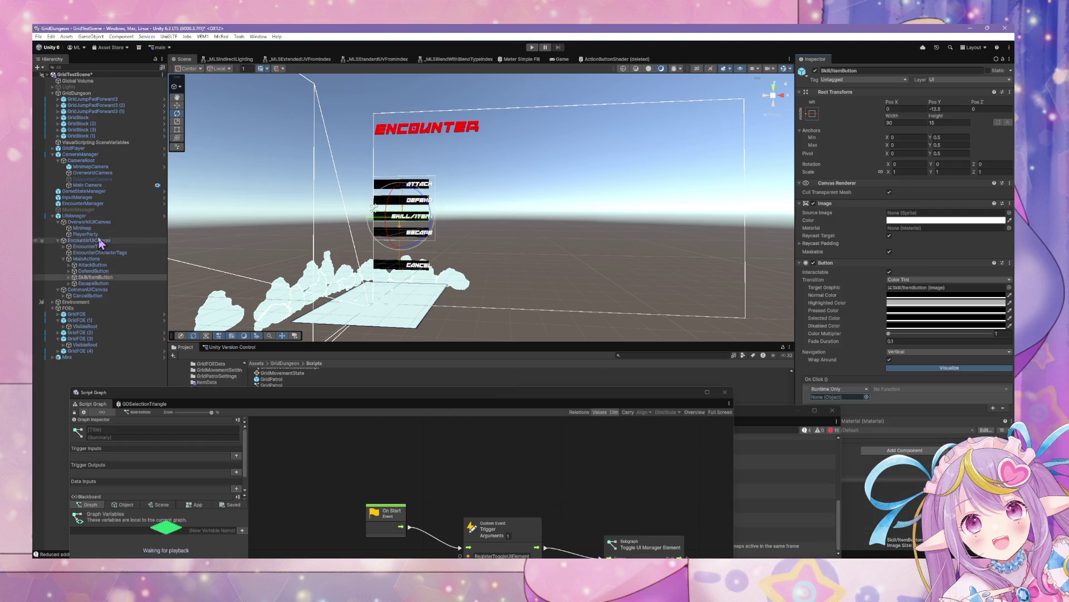
{"action": "left_click_drag", "start_coordinate": [100, 216], "coordinate": [846, 398]}
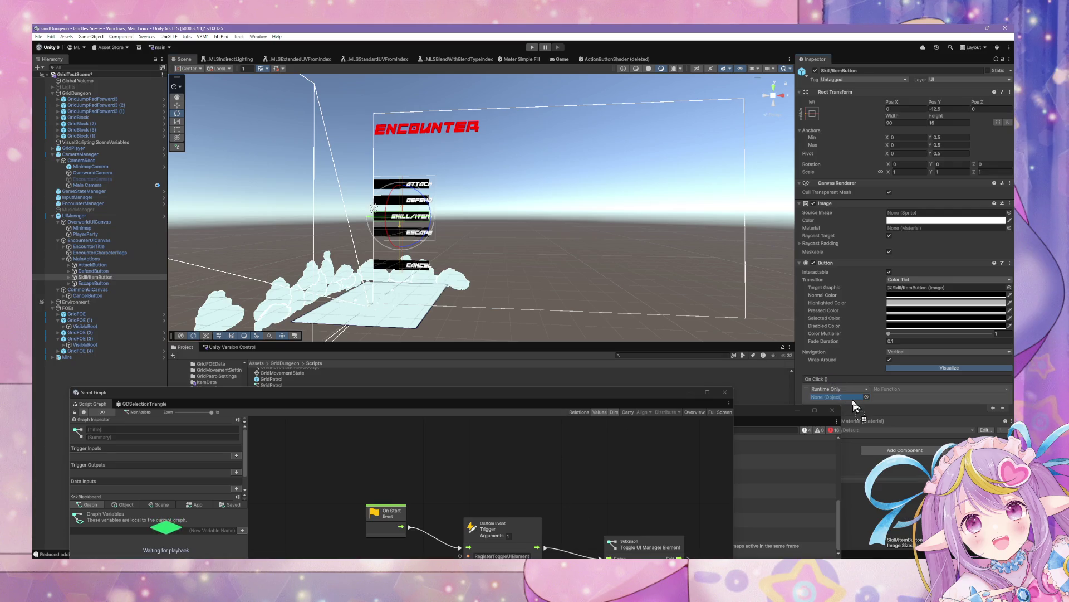
{"action": "left_click", "coordinate": [889, 388]}
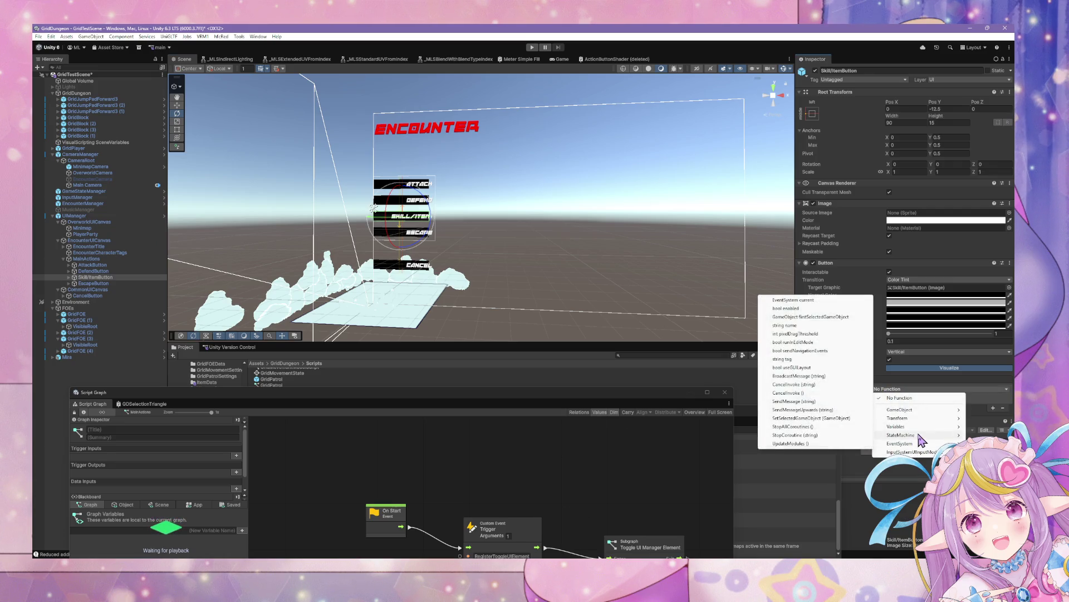
{"action": "mouse_move", "coordinate": [903, 435]}
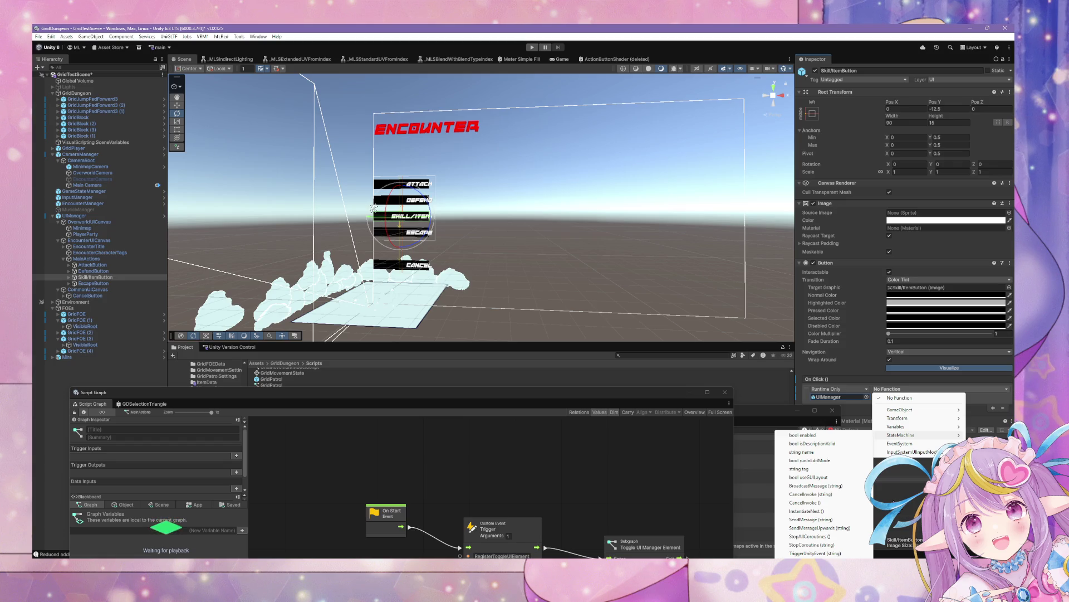
{"action": "left_click", "coordinate": [816, 553]}
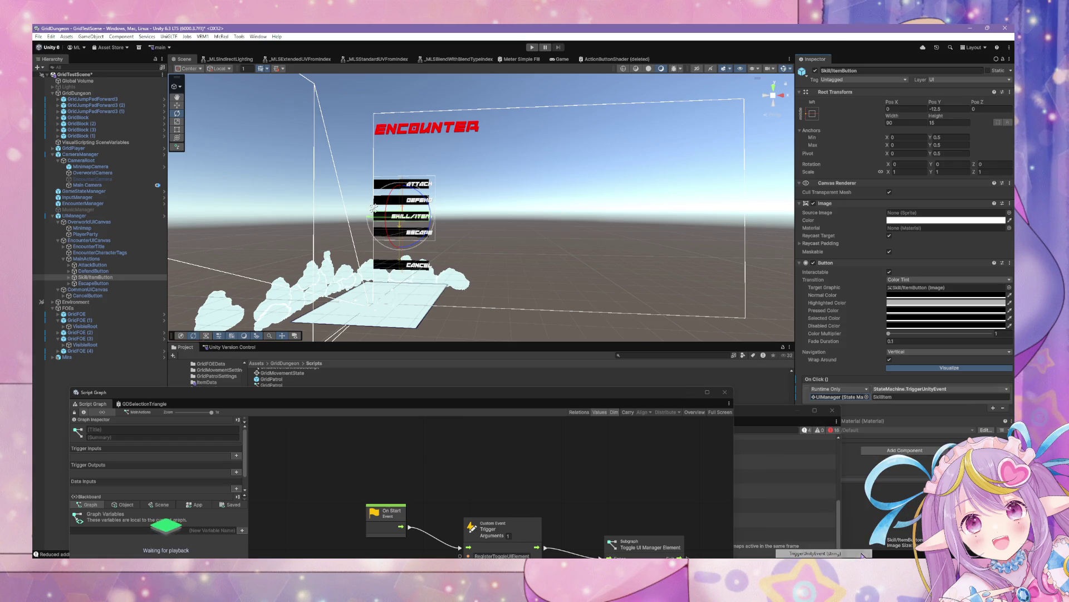
{"action": "left_click", "coordinate": [905, 397]}
{"action": "type", "text": "SkillItem"}
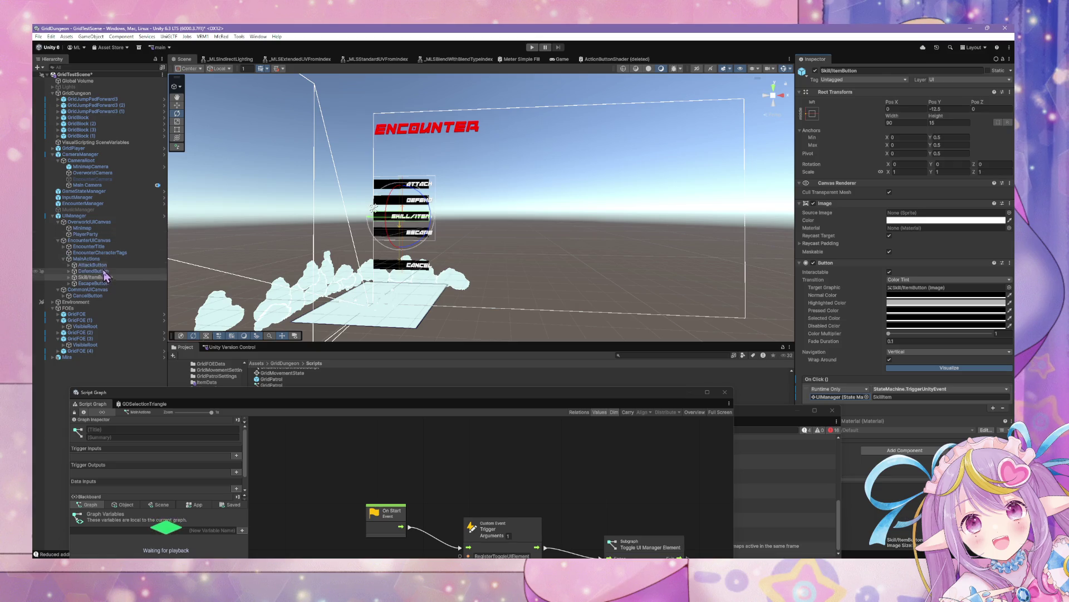
{"action": "left_click", "coordinate": [103, 272]}
- Point DefendButton's Runtime Only On Click at UIManager's StateMachine.TriggerUnityEvent
{"action": "left_click", "coordinate": [868, 390]}
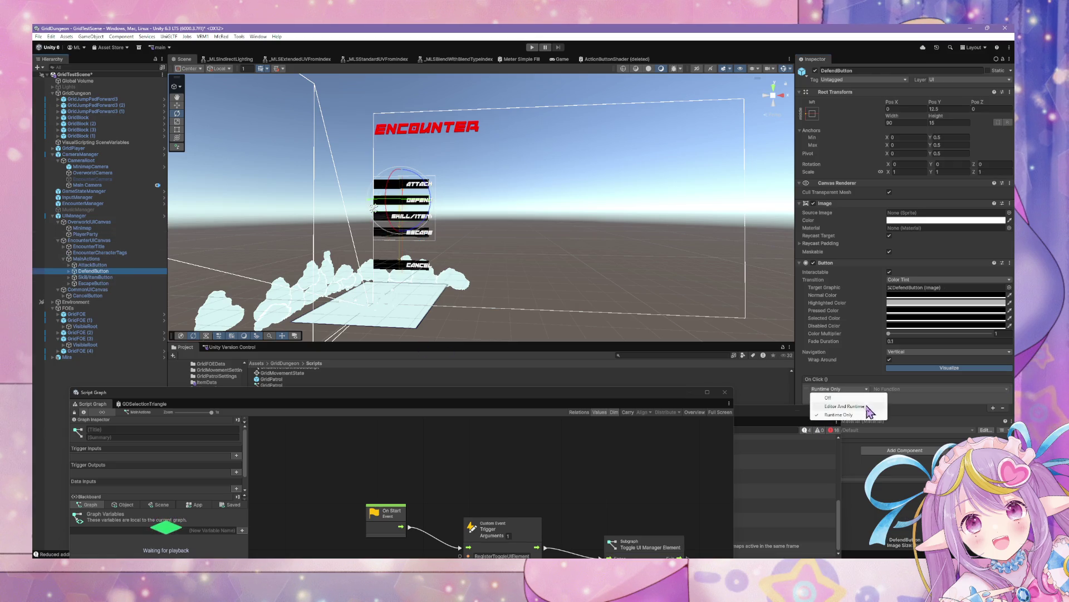
{"action": "left_click", "coordinate": [902, 410]}
{"action": "left_click", "coordinate": [867, 397]}
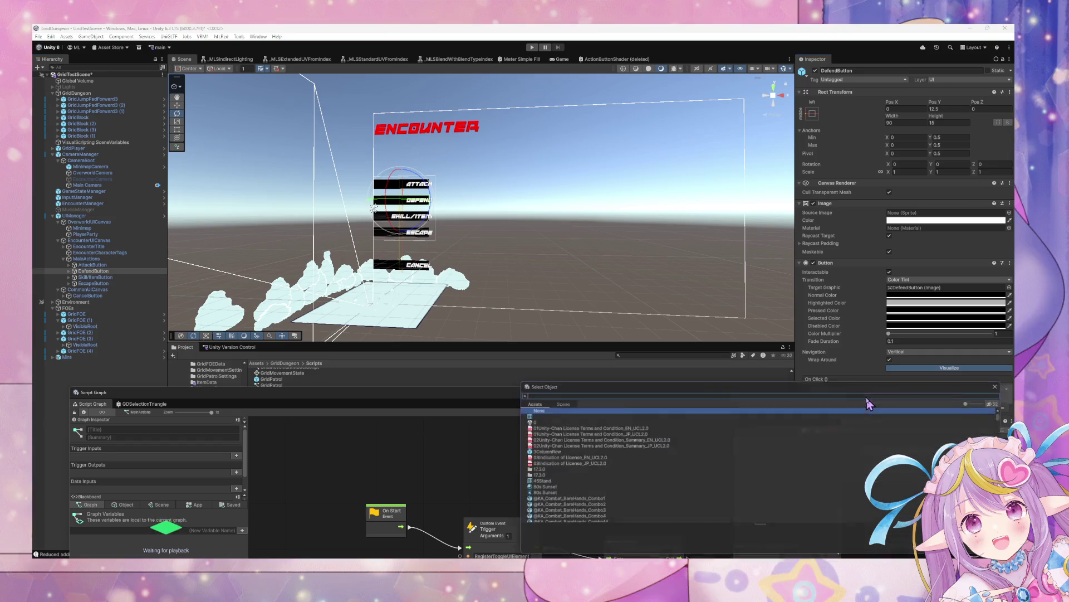
{"action": "left_click", "coordinate": [1009, 383]}
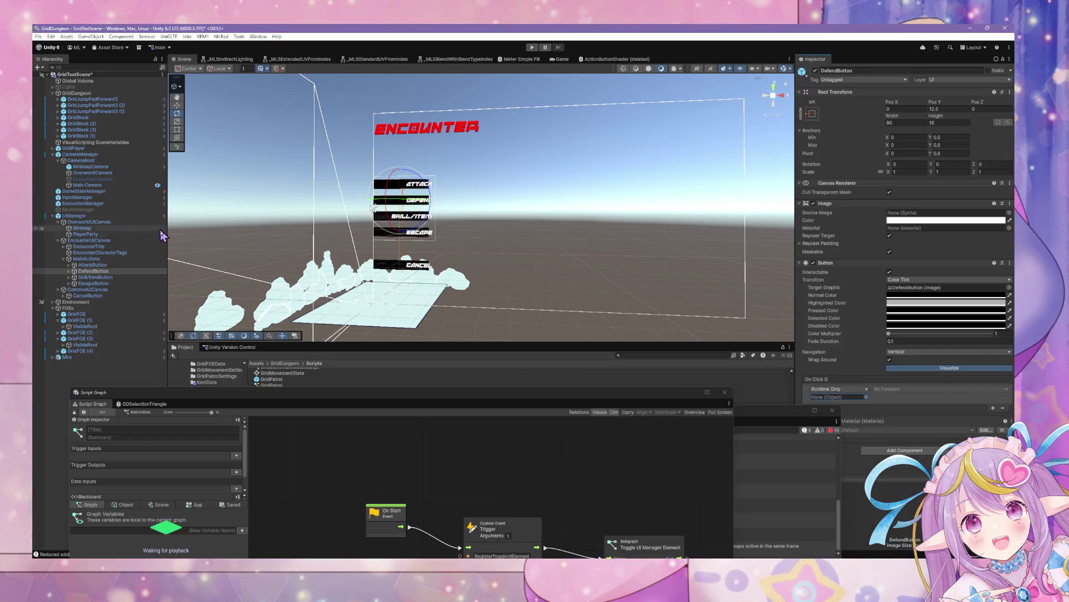
{"action": "left_click_drag", "start_coordinate": [817, 387], "coordinate": [837, 396]}
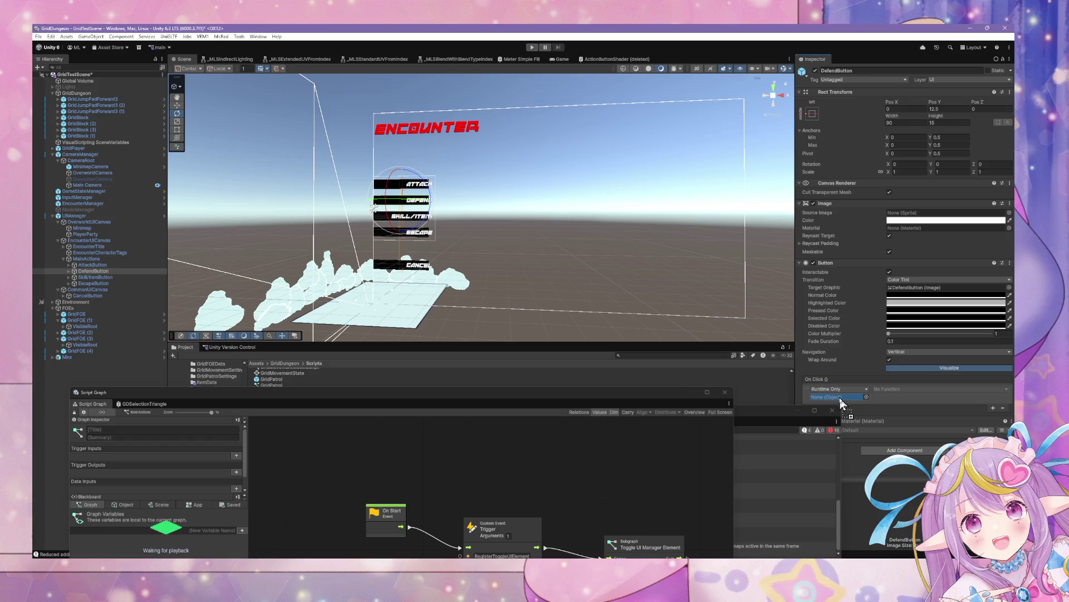
{"action": "left_click", "coordinate": [927, 389]}
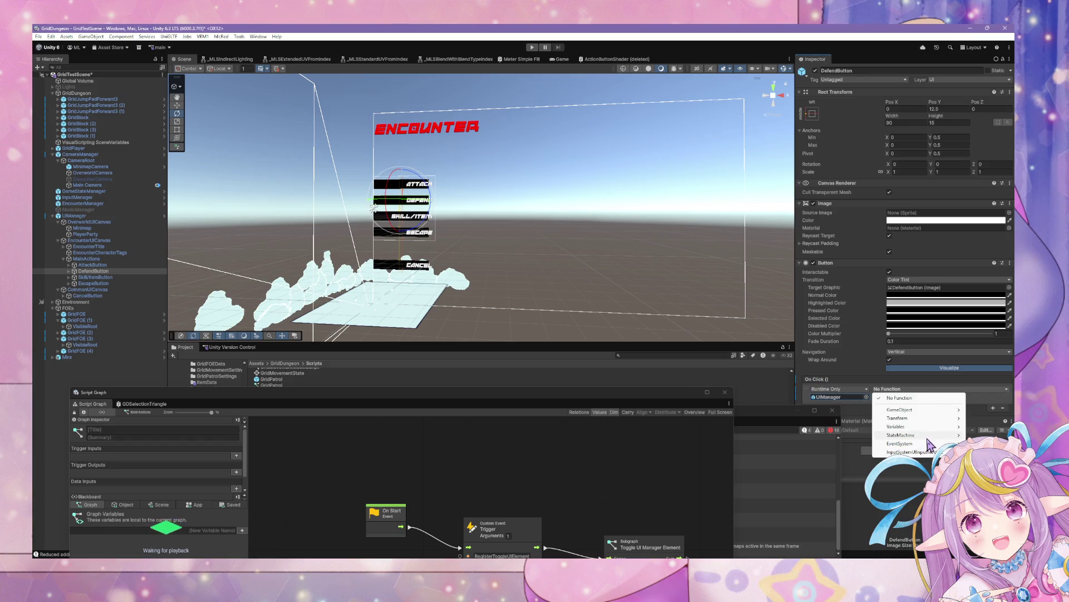
{"action": "mouse_move", "coordinate": [914, 434]}
{"action": "left_click", "coordinate": [832, 553]}
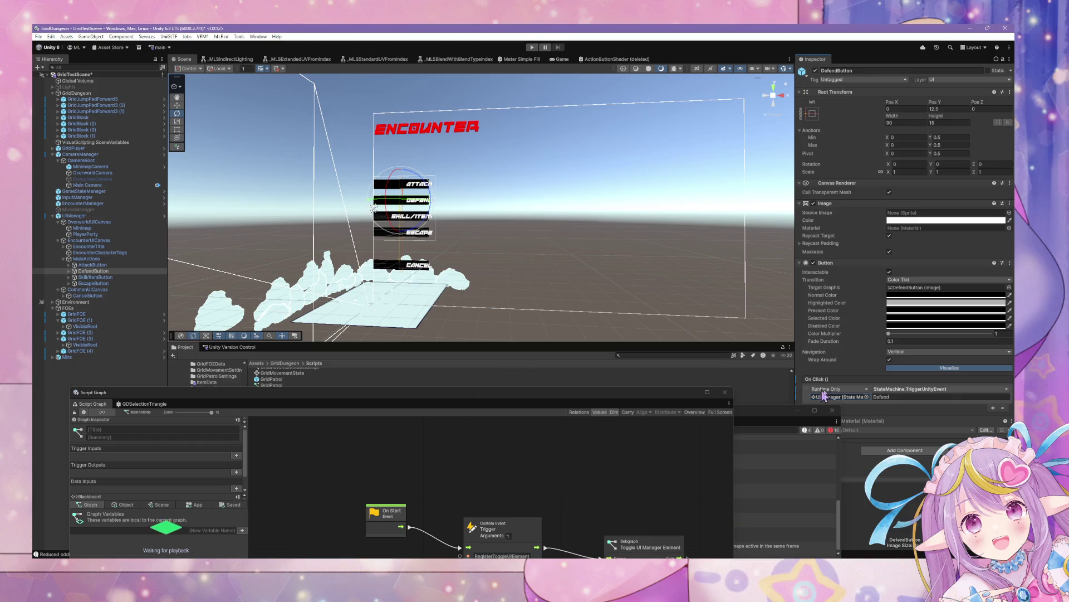
- Point AttackButton's On Click at UIManager's StateMachine.TriggerUnityEvent with 'Attack', then select UIManager
{"action": "left_click", "coordinate": [117, 265]}
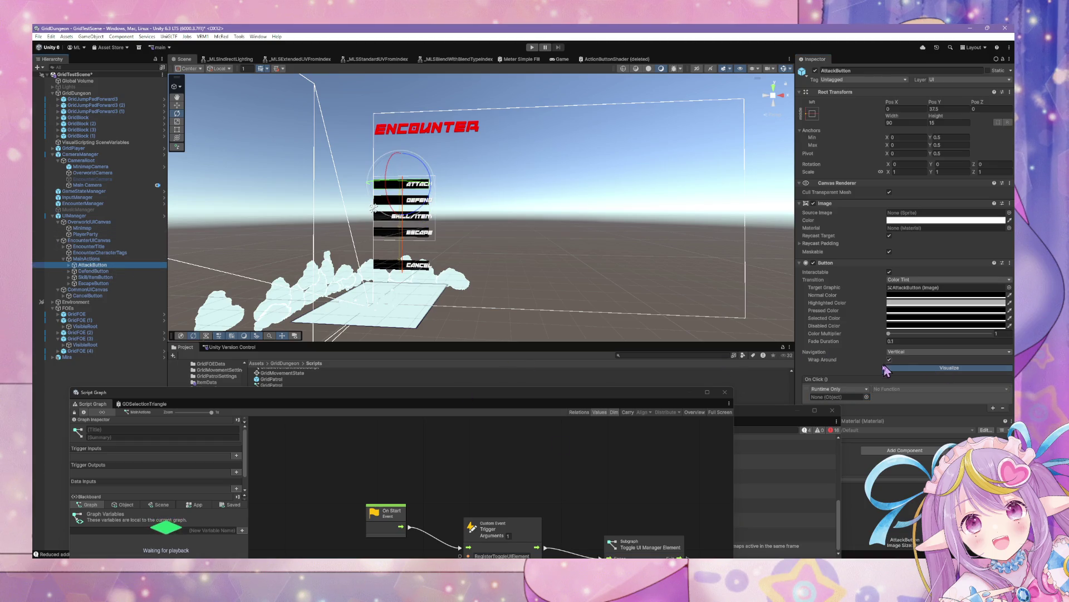
{"action": "left_click", "coordinate": [853, 389]}
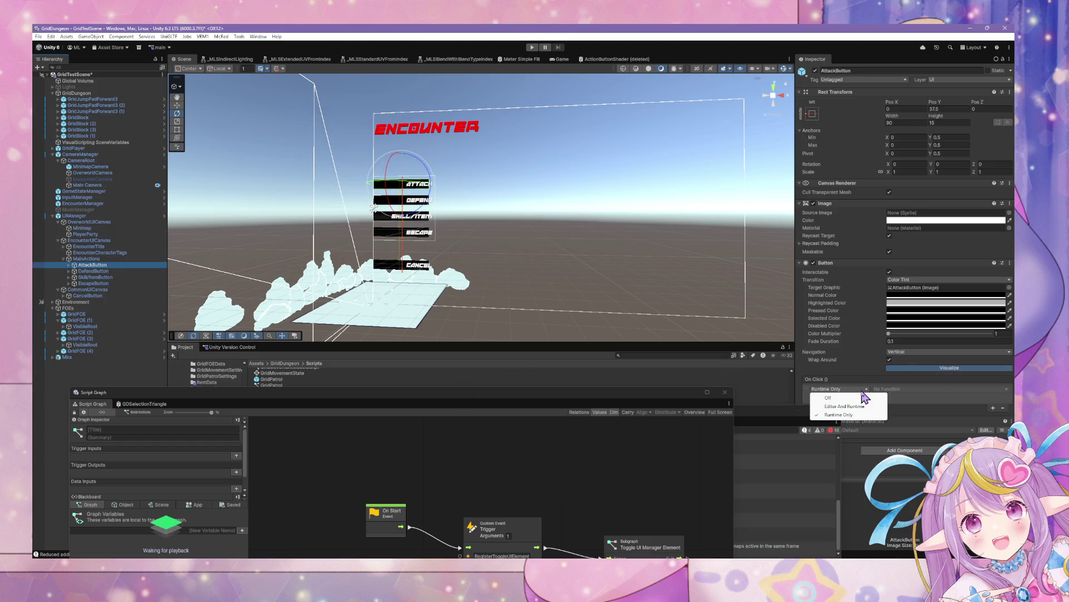
{"action": "left_click", "coordinate": [844, 406]}
{"action": "left_click", "coordinate": [853, 389]}
{"action": "left_click", "coordinate": [850, 416]}
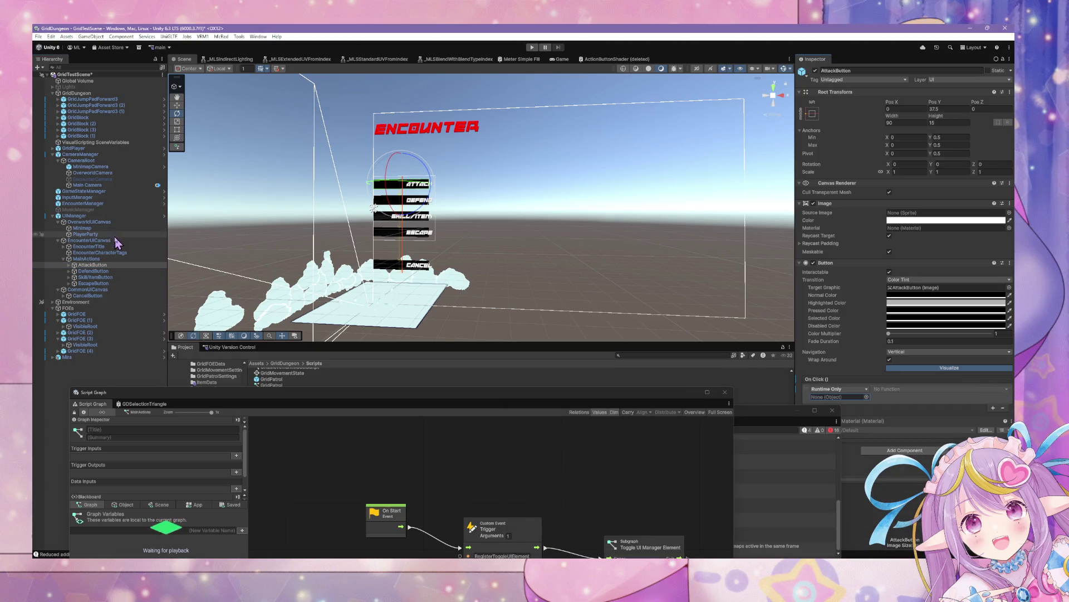
{"action": "left_click_drag", "start_coordinate": [102, 219], "coordinate": [838, 396]}
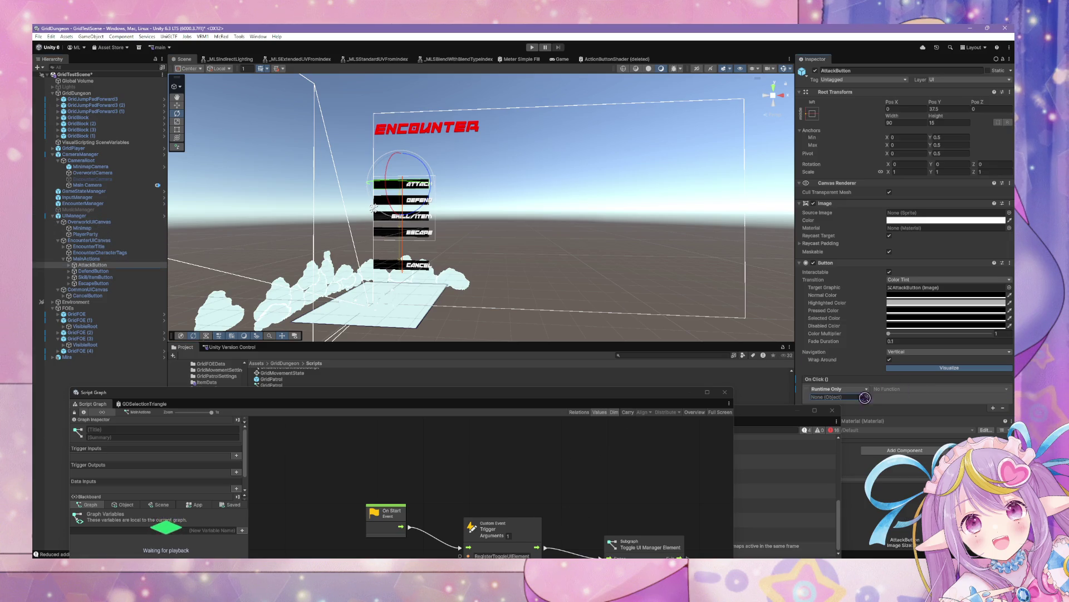
{"action": "left_click", "coordinate": [914, 388]}
{"action": "mouse_move", "coordinate": [919, 435]}
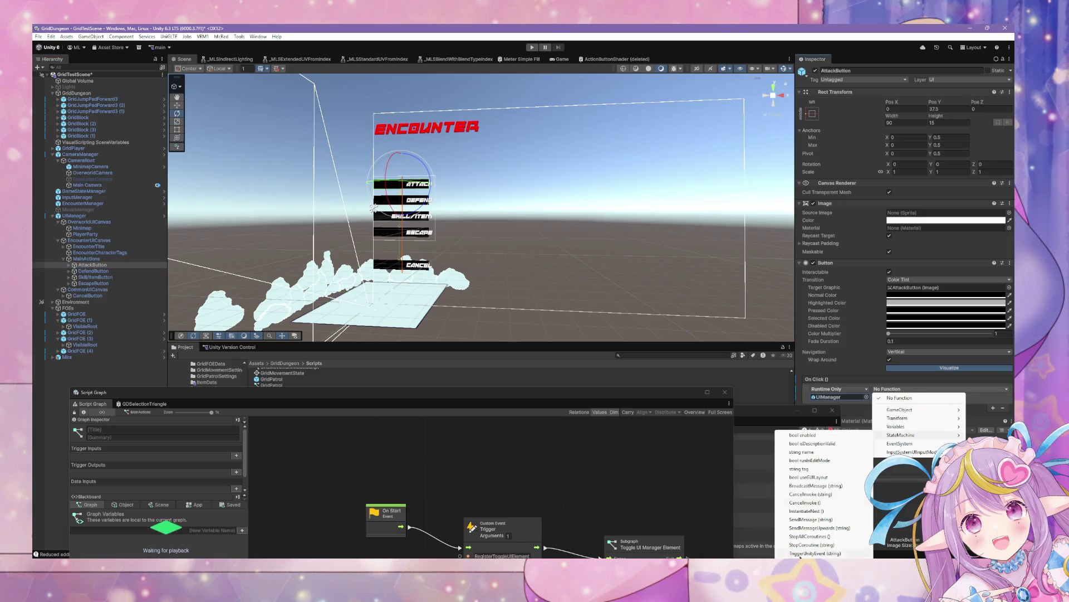
{"action": "left_click", "coordinate": [824, 553]}
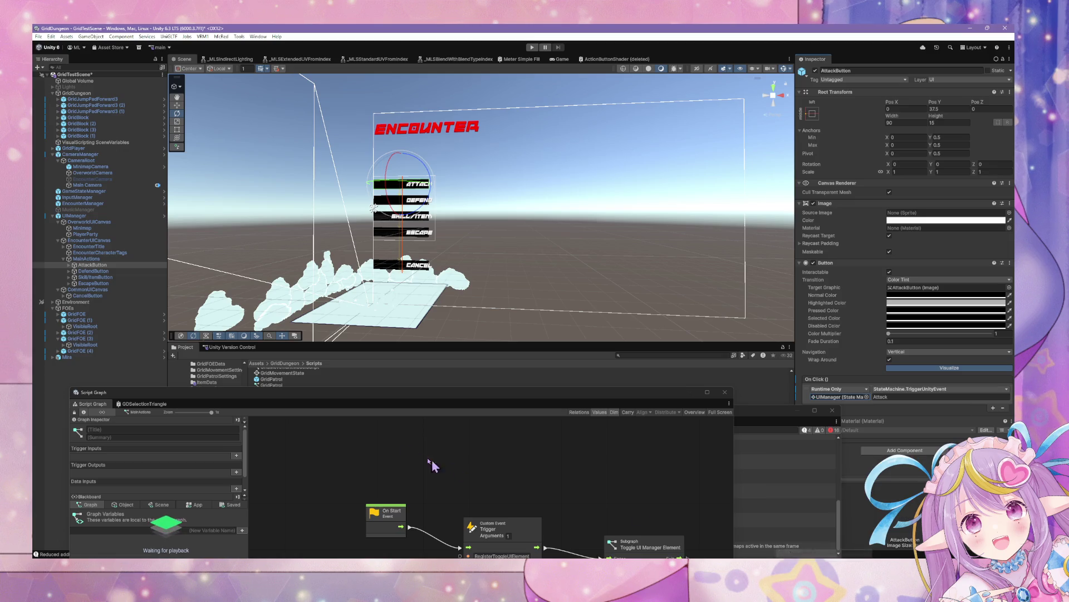
{"action": "left_click", "coordinate": [128, 215]}
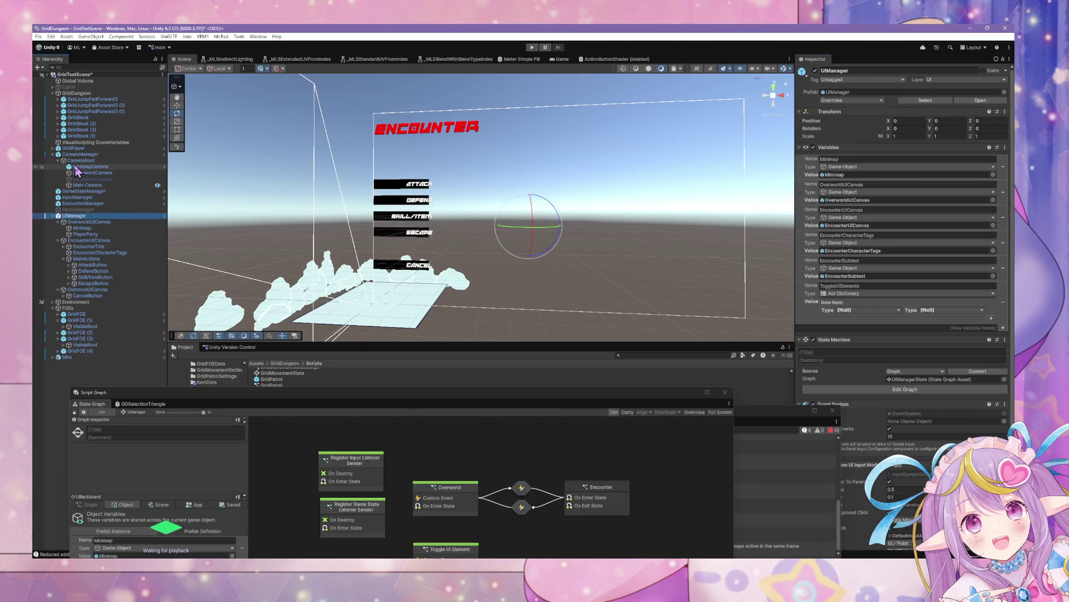
- Create a new script state, make it the start state, and title it Relay Events
{"action": "mouse_move", "coordinate": [530, 393]}
{"action": "left_mouse_down"}
{"action": "mouse_move", "coordinate": [618, 134]}
{"action": "mouse_move", "coordinate": [665, 140]}
{"action": "left_mouse_up"}
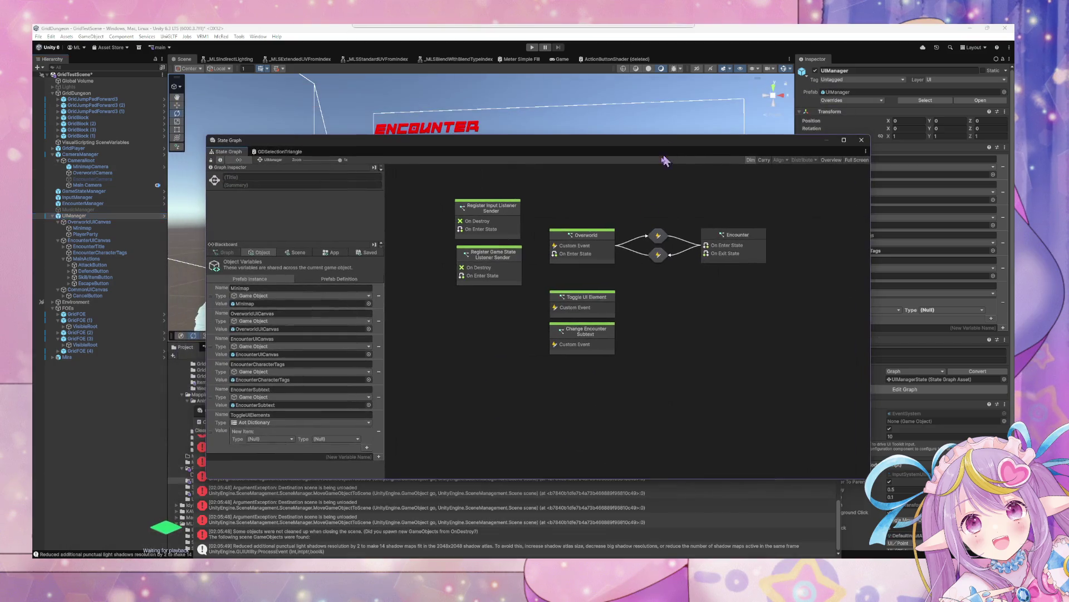
{"action": "right_click", "coordinate": [663, 341]}
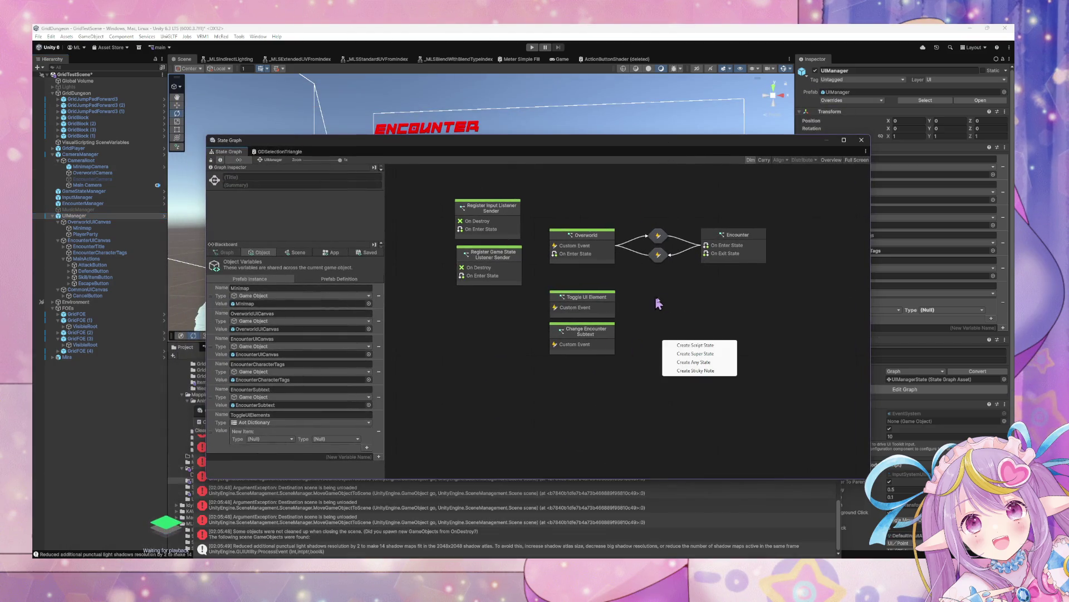
{"action": "left_click", "coordinate": [692, 345]}
{"action": "right_click", "coordinate": [691, 345]}
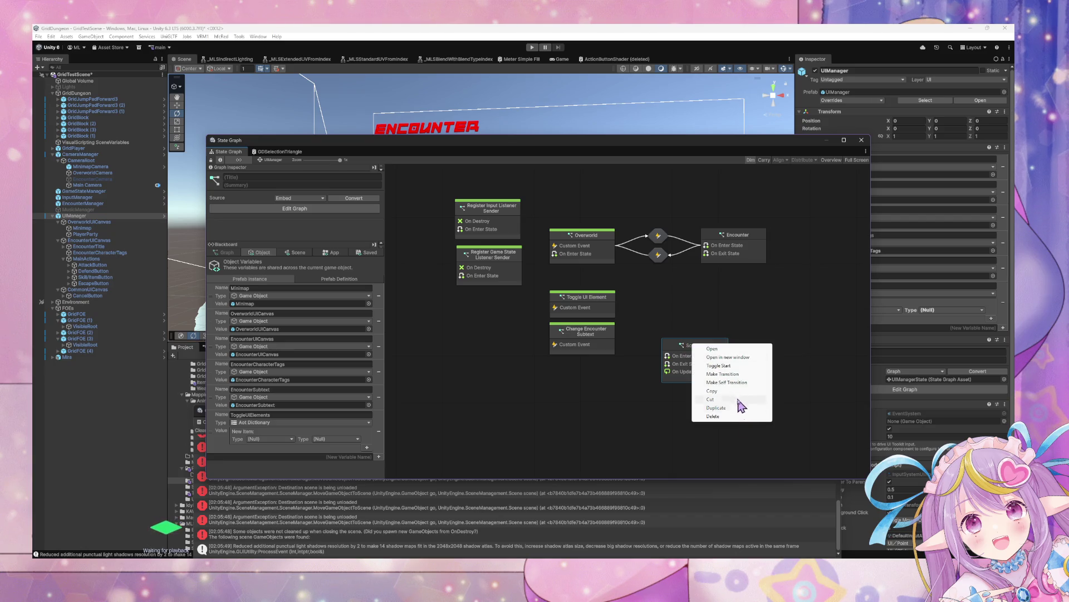
{"action": "left_click", "coordinate": [721, 365]}
{"action": "left_click_drag", "start_coordinate": [705, 351], "coordinate": [673, 304]}
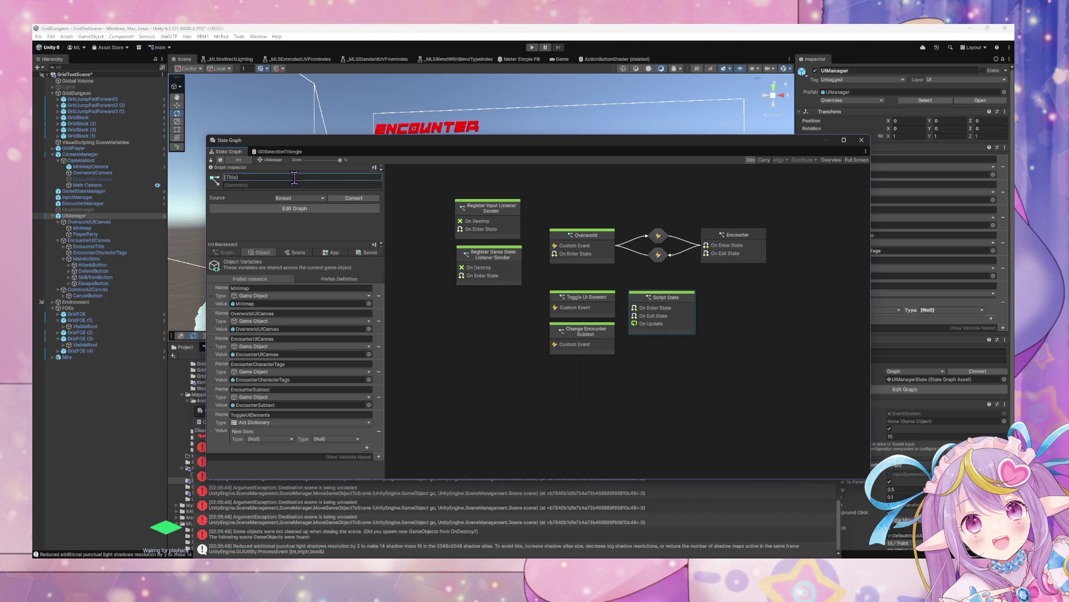
{"action": "type", "text": "Relay Events"}
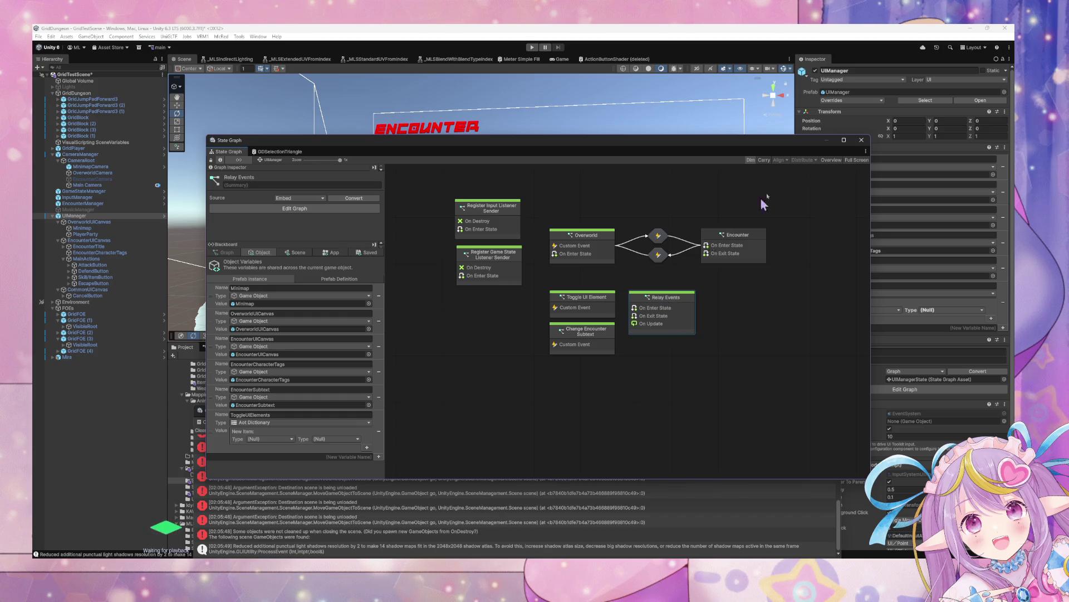
- Apply all UIManager prefab overrides and open the Relay Events state graph
{"action": "left_click", "coordinate": [863, 100]}
{"action": "left_click", "coordinate": [926, 217]}
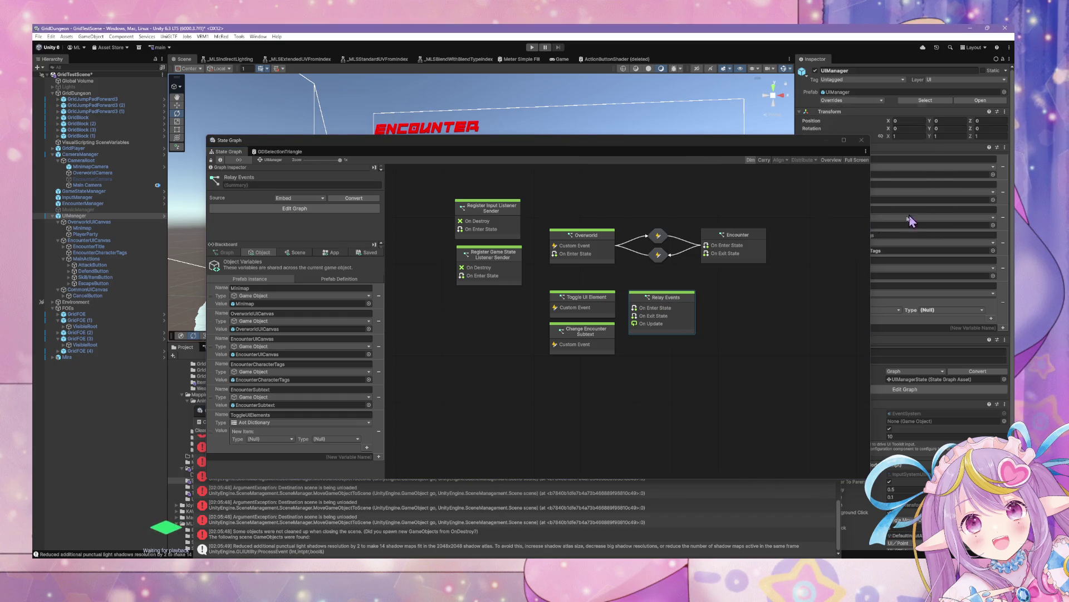
{"action": "double_click", "coordinate": [649, 302]}
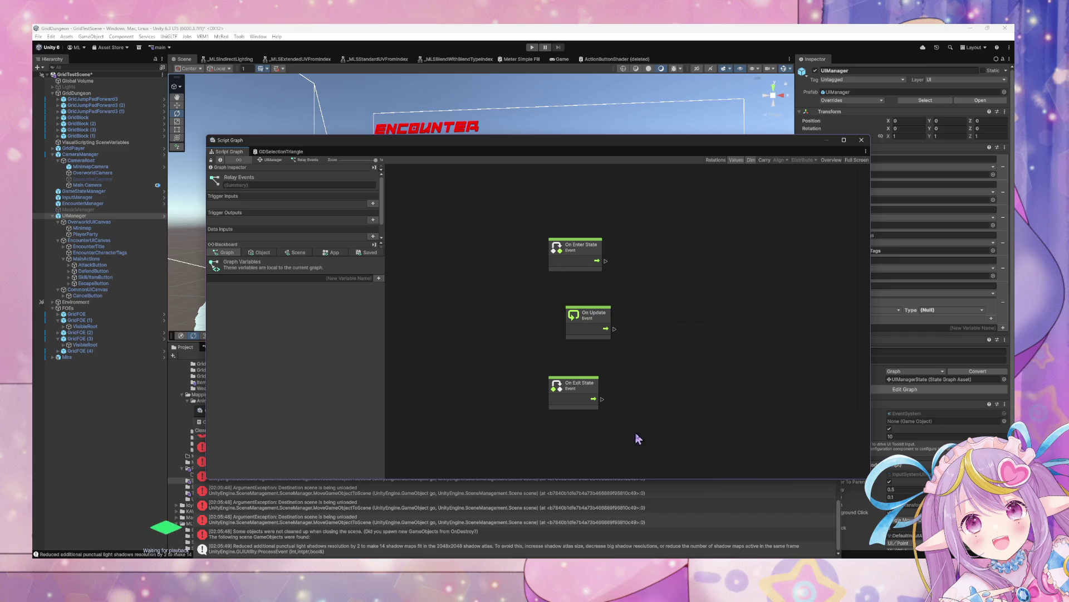
- Replace the default state event nodes with a Custom Event named Attack
{"action": "mouse_move", "coordinate": [641, 440]}
{"action": "left_mouse_down"}
{"action": "mouse_move", "coordinate": [528, 299]}
{"action": "mouse_move", "coordinate": [529, 245]}
{"action": "left_mouse_up"}
{"action": "key", "text": "Delete"}
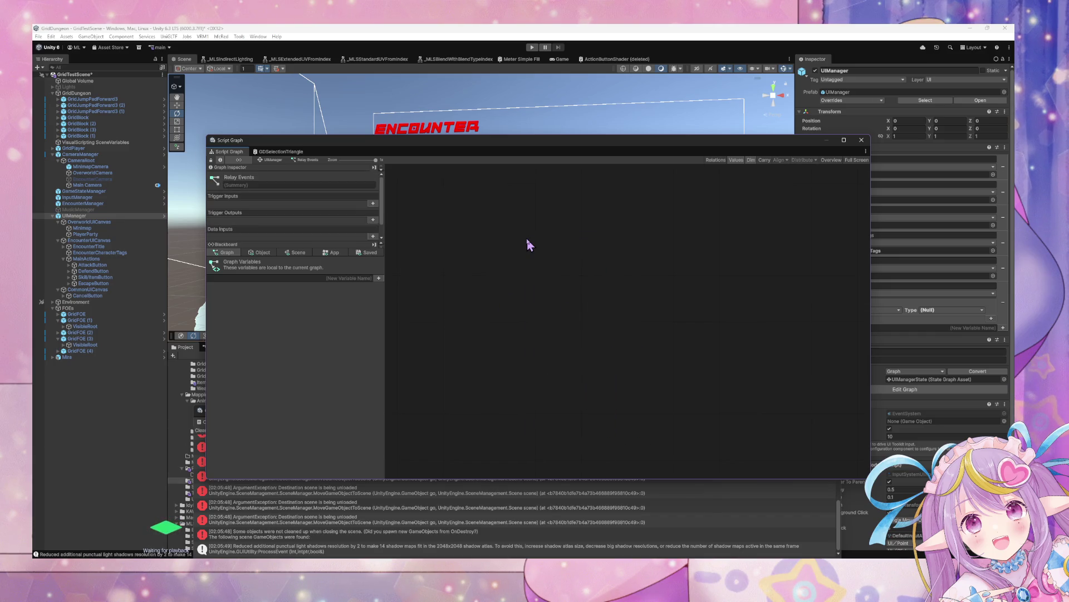
{"action": "right_click", "coordinate": [473, 224]}
{"action": "type", "text": "eve"}
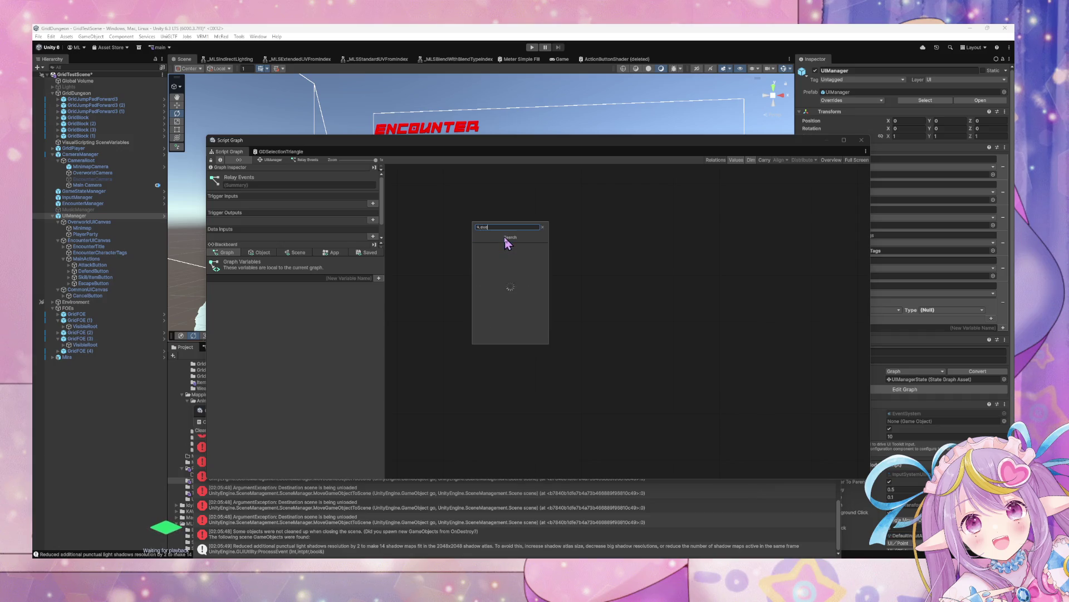
{"action": "key", "text": "BackSpace"}
{"action": "key", "text": "BackSpace"}
{"action": "key", "text": "BackSpace"}
{"action": "type", "text": "custoim"}
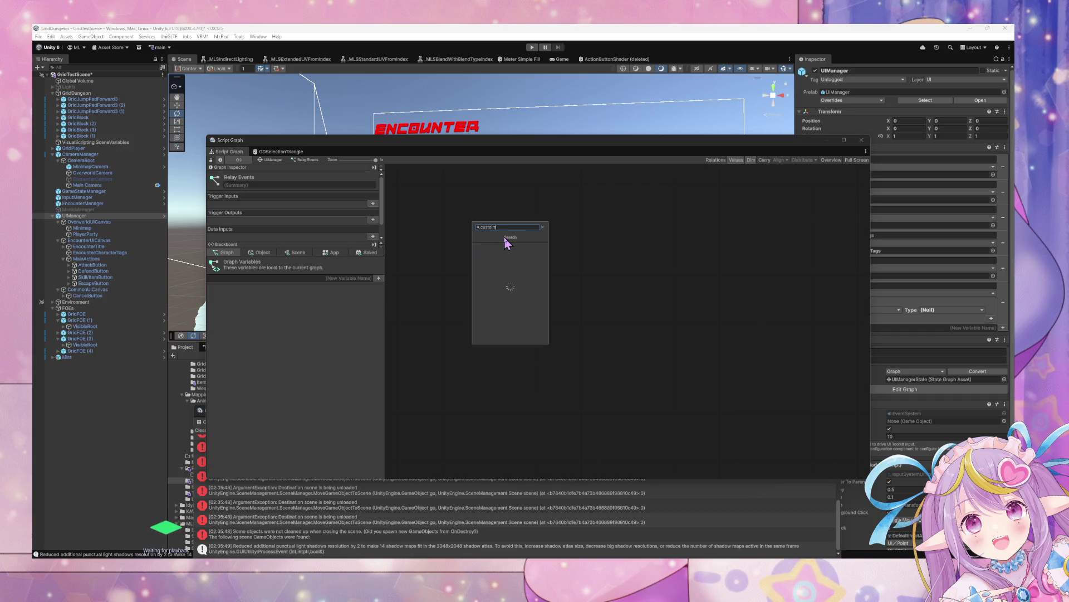
{"action": "type", "text": " event"}
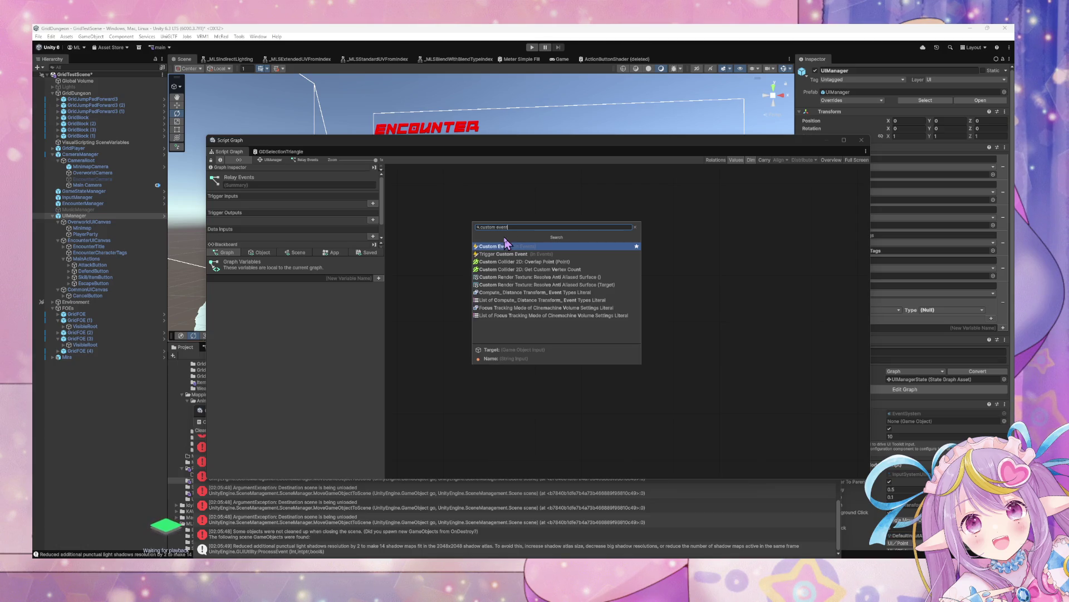
{"action": "key", "text": "Return"}
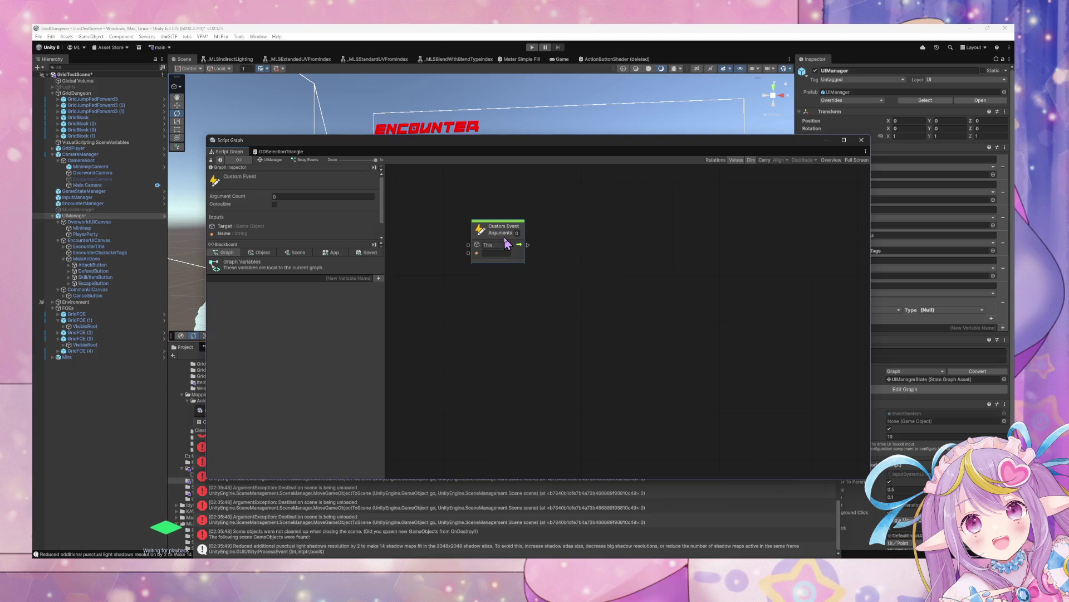
{"action": "left_click", "coordinate": [499, 253]}
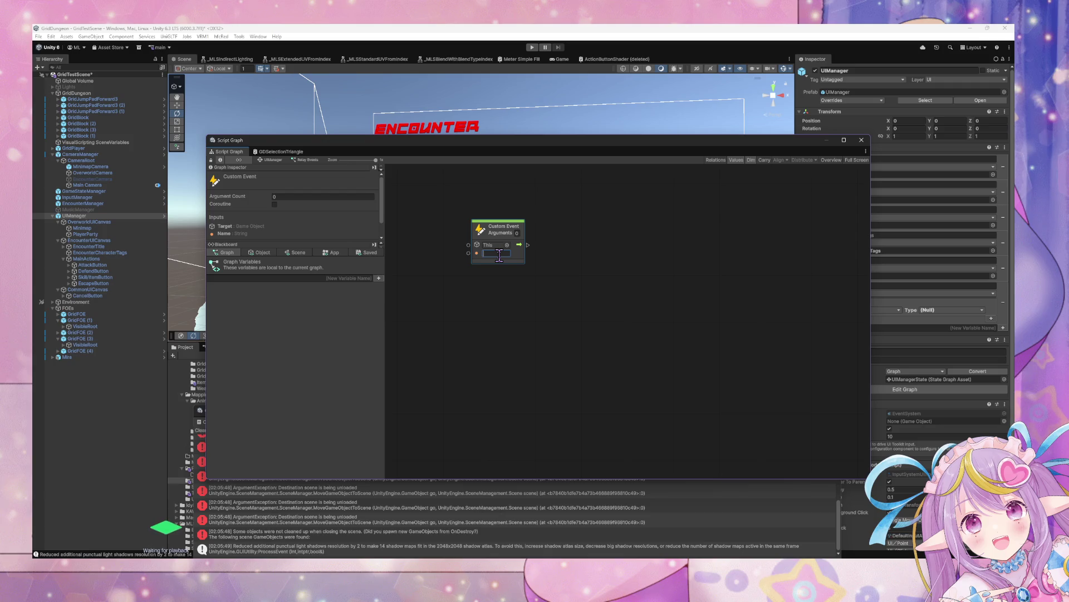
{"action": "type", "text": "Attack"}
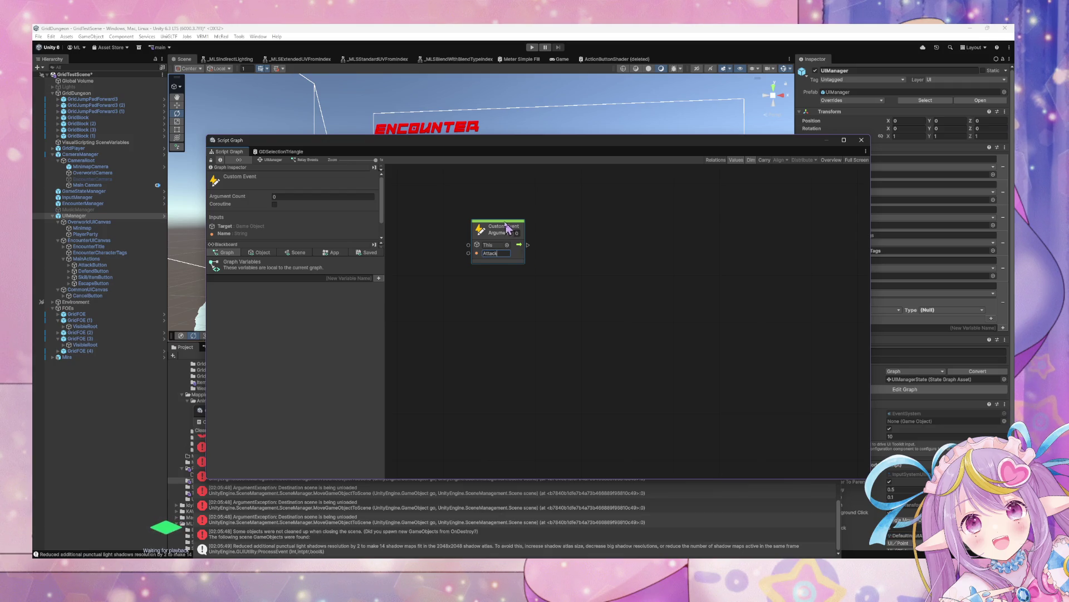
{"action": "key", "text": "Return"}
- Duplicate it into Defend, SkillItem and Escape Custom Event nodes stacked below
{"action": "key", "text": "ctrl+d"}
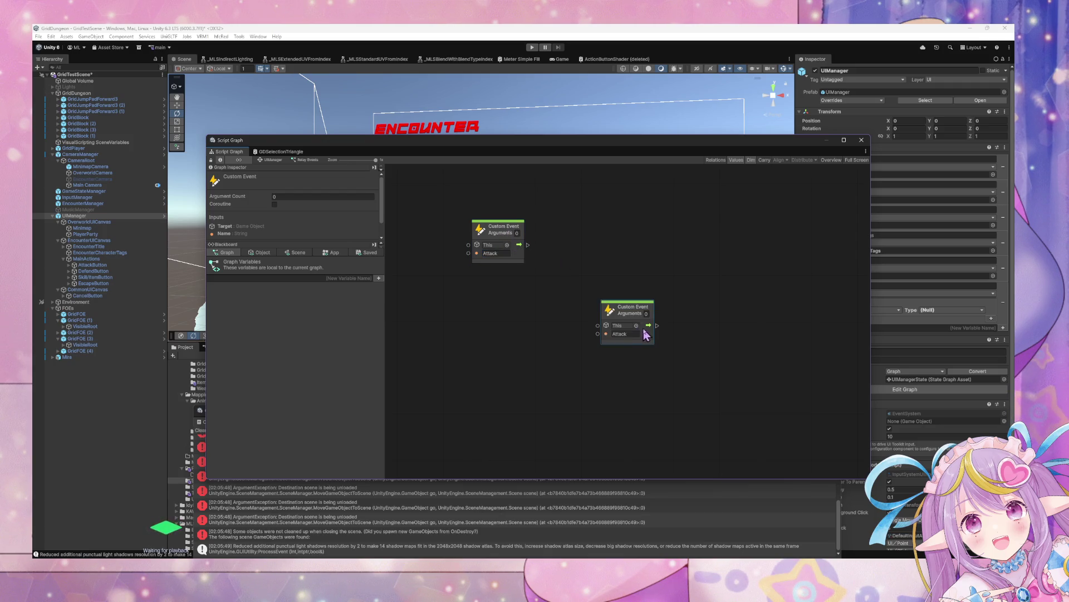
{"action": "left_click_drag", "start_coordinate": [643, 313], "coordinate": [515, 287]}
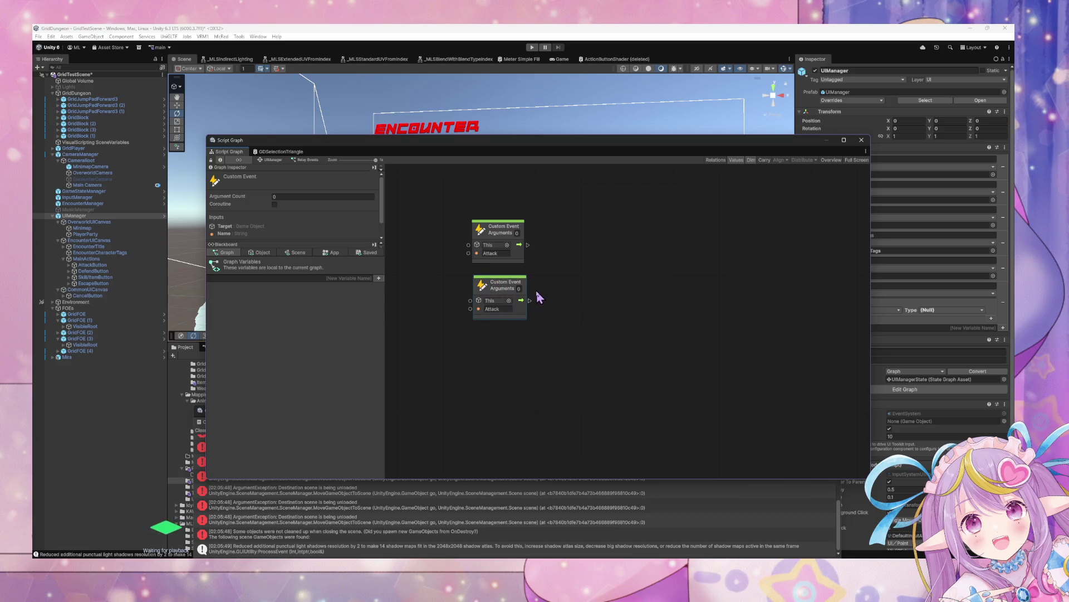
{"action": "left_click", "coordinate": [499, 310]}
{"action": "type", "text": "d"}
{"action": "key", "text": "Return"}
{"action": "key", "text": "ctrl+d"}
{"action": "left_click", "coordinate": [626, 334]}
{"action": "type", "text": "SkillItem"}
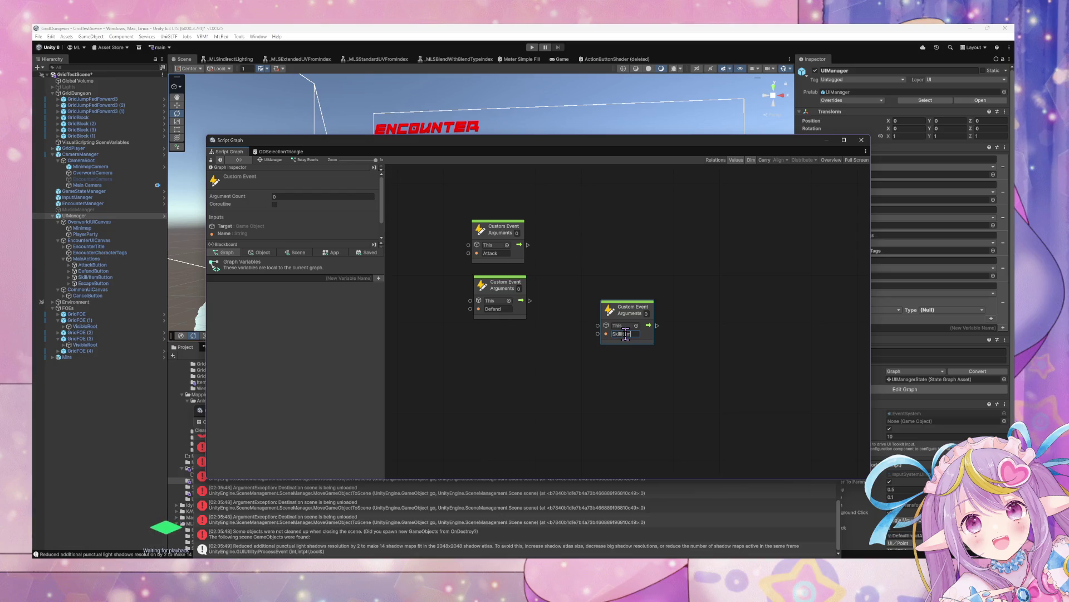
{"action": "mouse_move", "coordinate": [636, 317]}
{"action": "left_mouse_down"}
{"action": "mouse_move", "coordinate": [507, 331]}
{"action": "mouse_move", "coordinate": [506, 347]}
{"action": "left_mouse_up"}
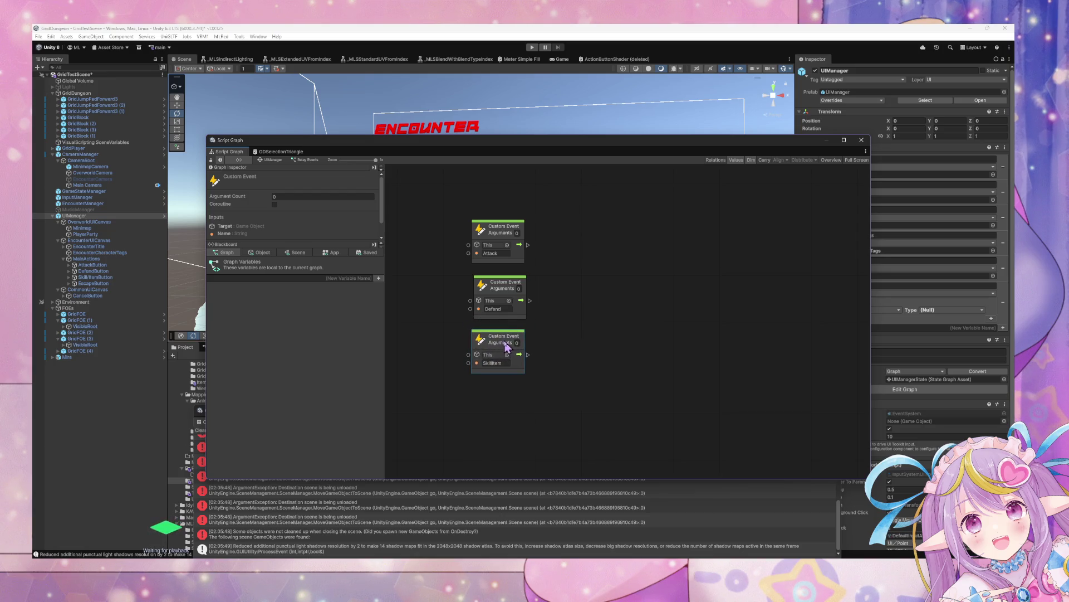
{"action": "key", "text": "ctrl+d"}
{"action": "left_click_drag", "start_coordinate": [640, 313], "coordinate": [507, 404]}
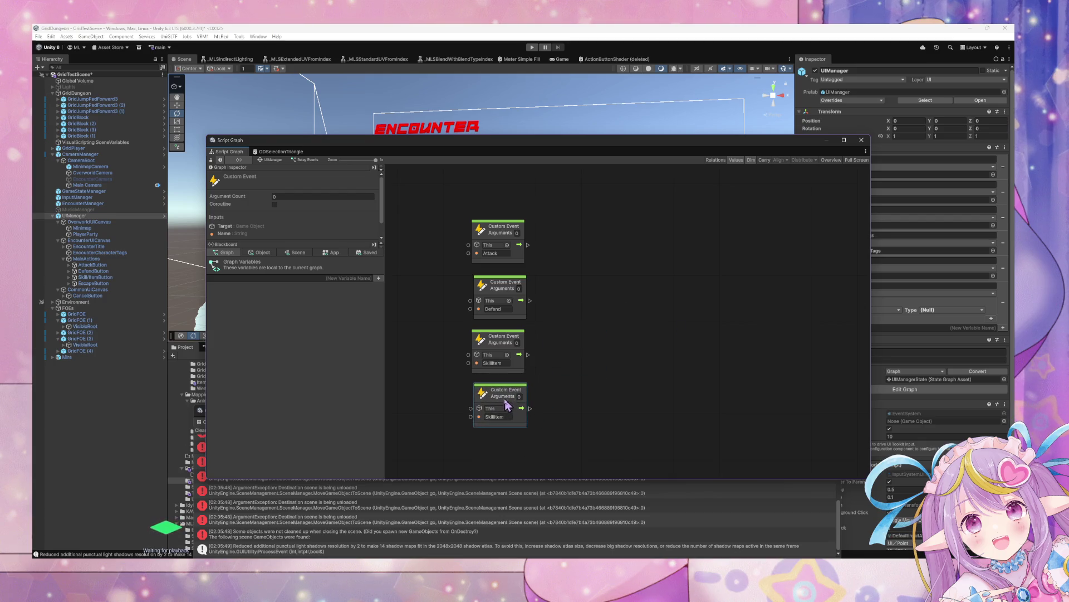
{"action": "left_click", "coordinate": [492, 416]}
{"action": "type", "text": "Escape"}
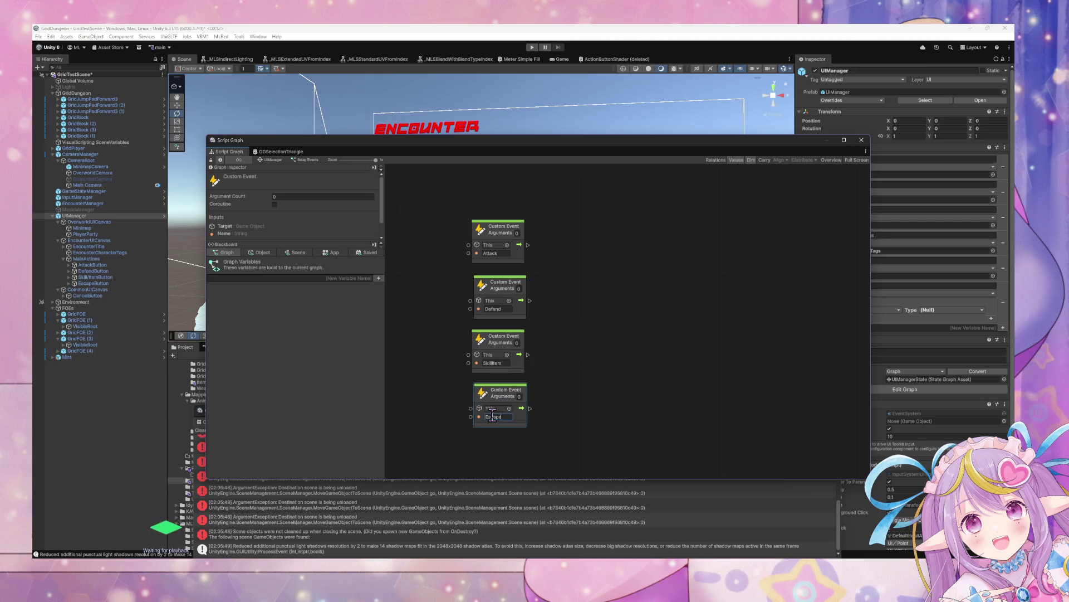
- Search the node finder for a broadcast node, cancel, then show InputManager's state graph
{"action": "right_click", "coordinate": [627, 267]}
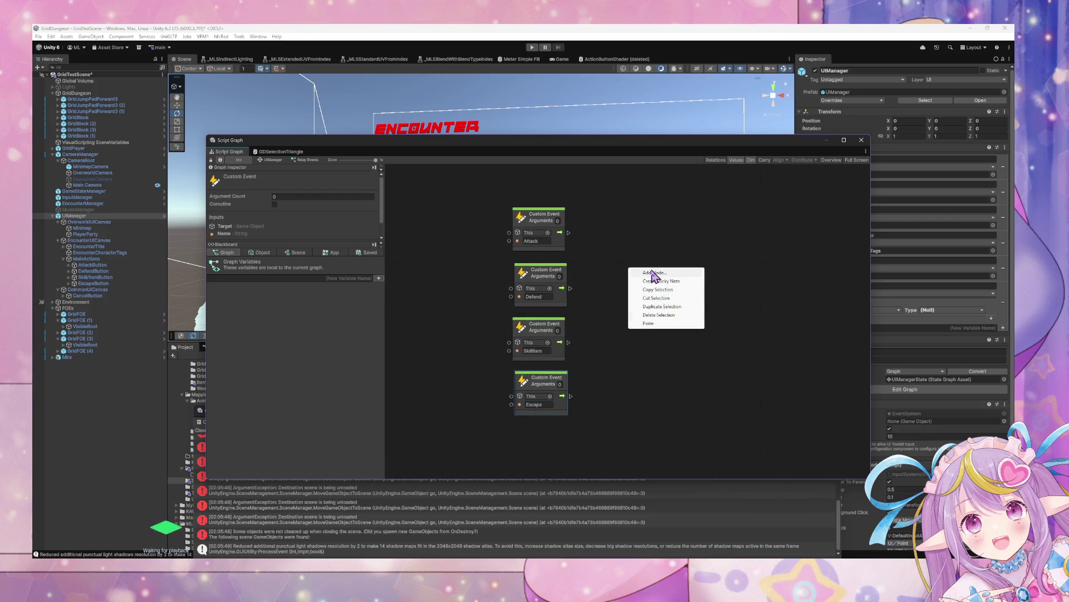
{"action": "left_click", "coordinate": [655, 273]}
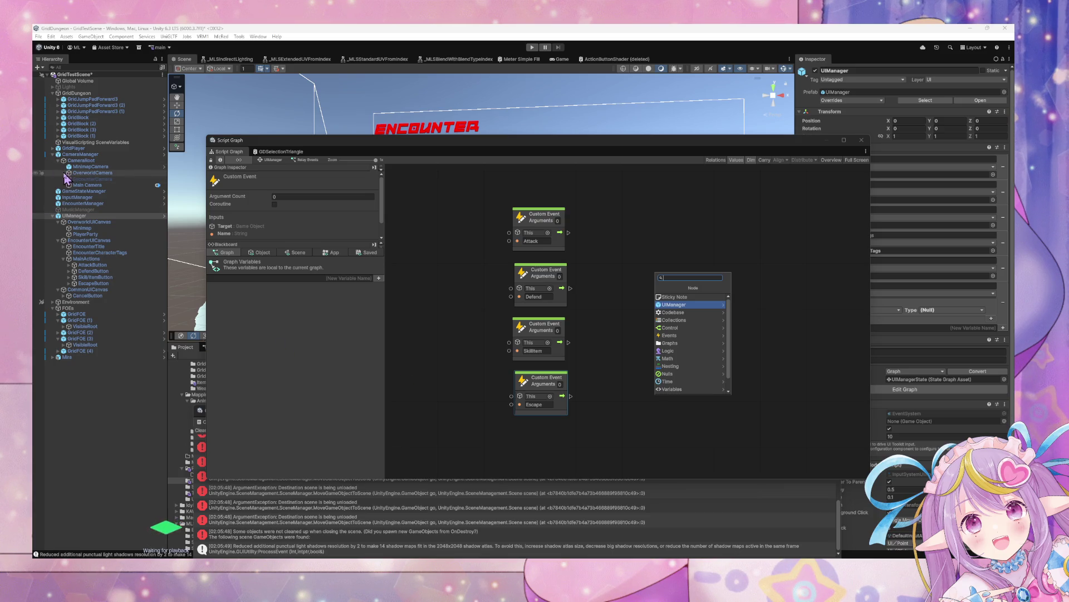
{"action": "left_click", "coordinate": [586, 232]}
{"action": "right_click", "coordinate": [651, 264]}
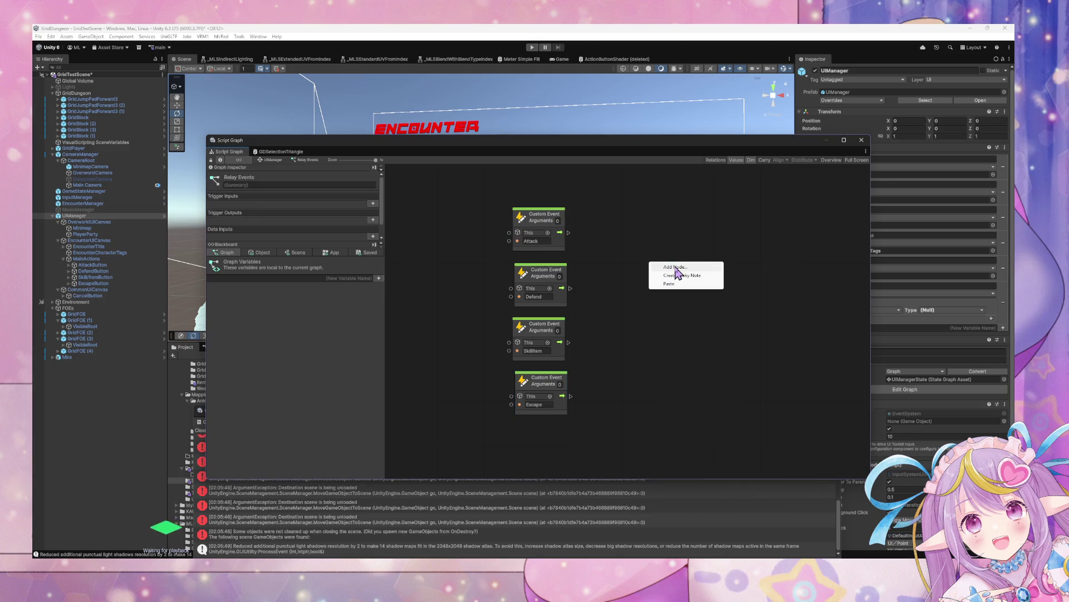
{"action": "left_click", "coordinate": [676, 268]}
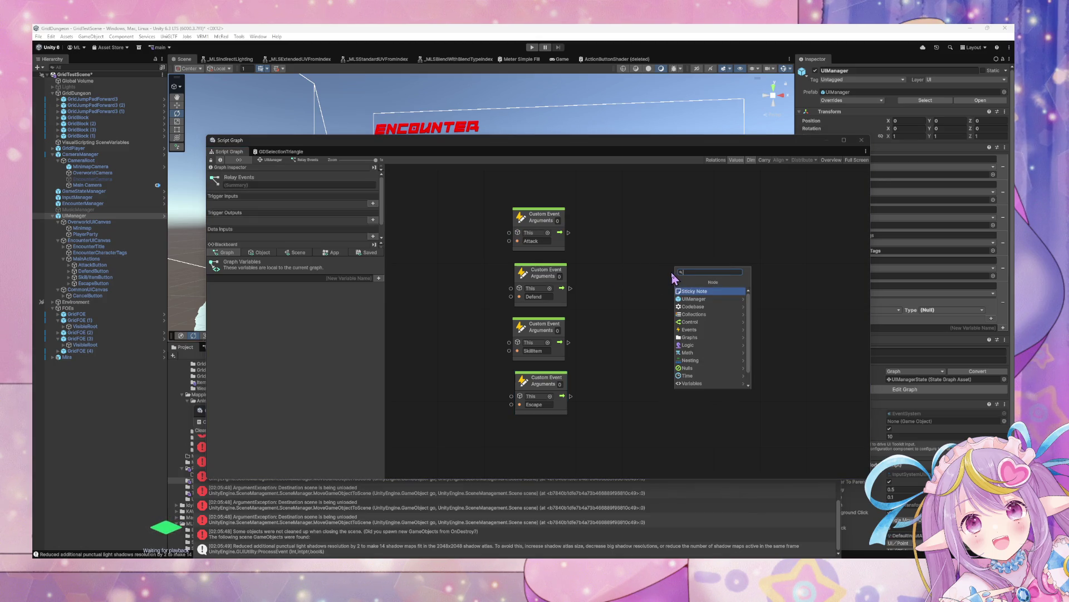
{"action": "scroll", "coordinate": [719, 340], "scroll_direction": "down", "scroll_amount": 1}
{"action": "type", "text": "broad"}
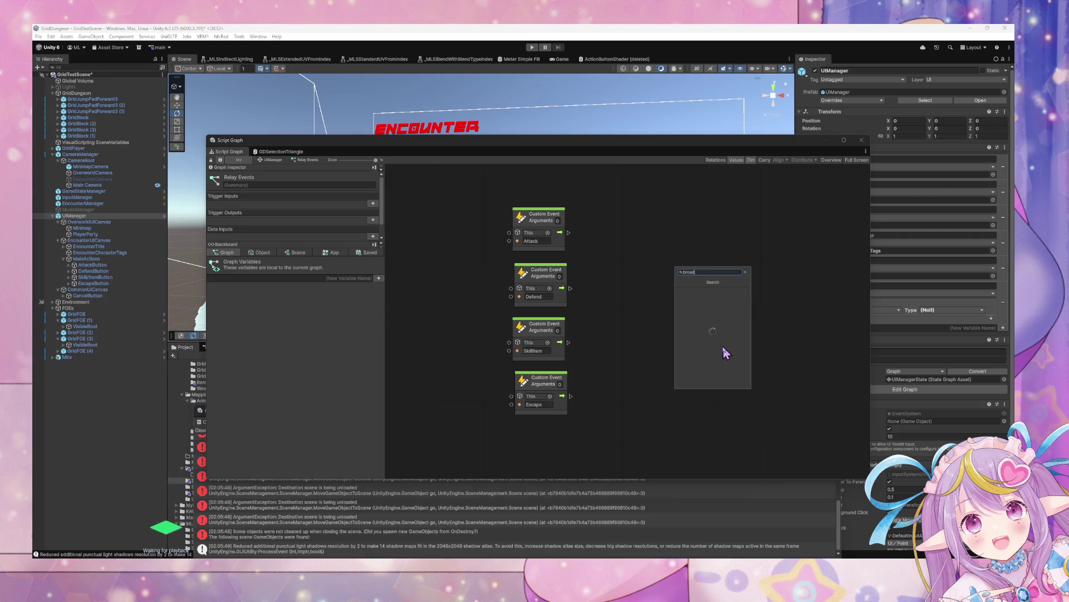
{"action": "type", "text": "cast"}
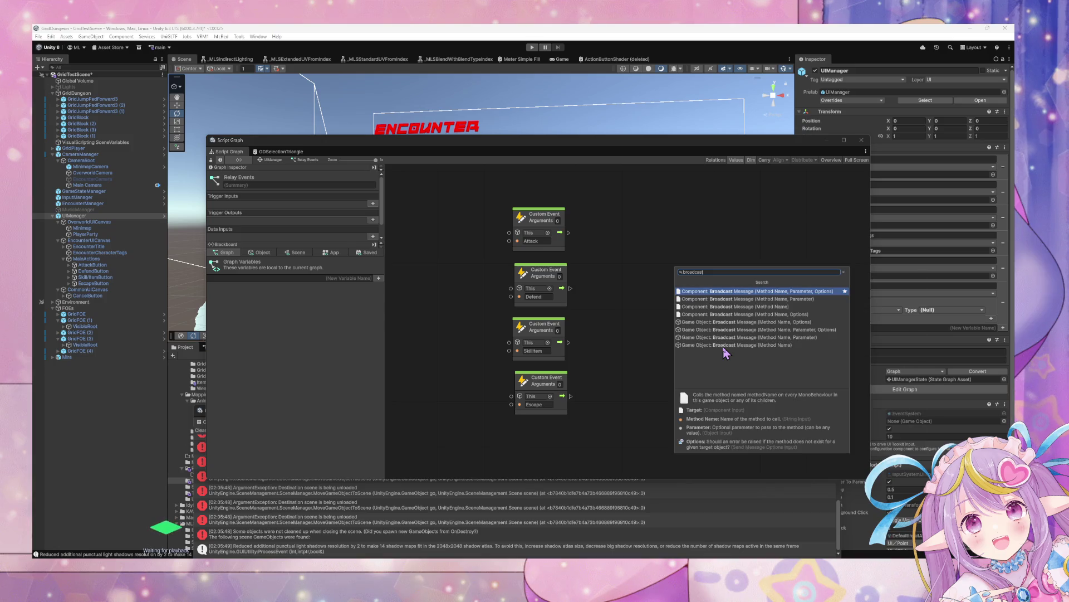
{"action": "key", "text": "Escape"}
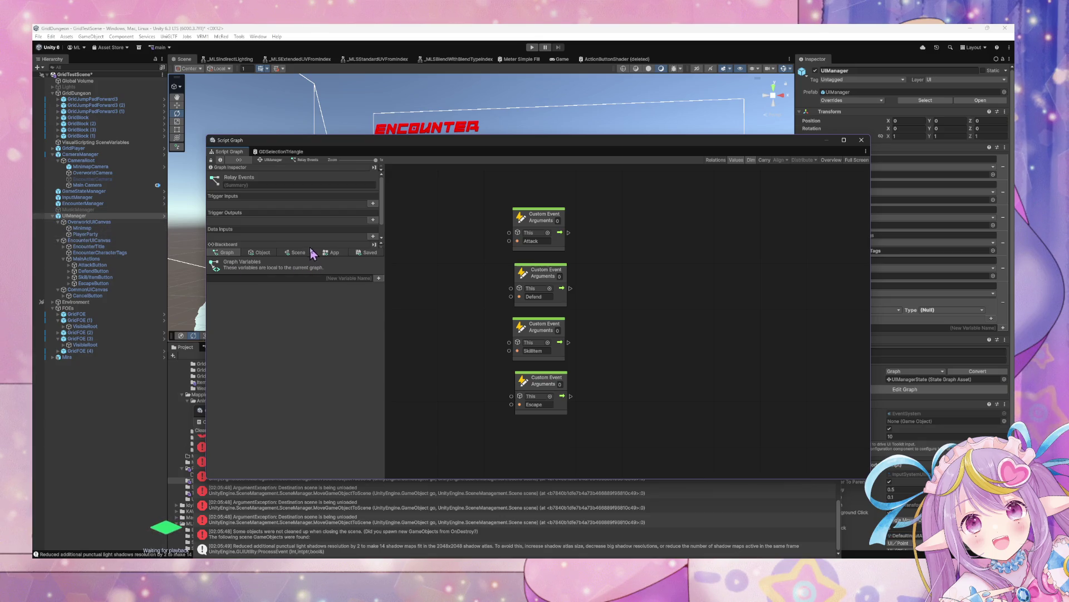
{"action": "left_click", "coordinate": [100, 200]}
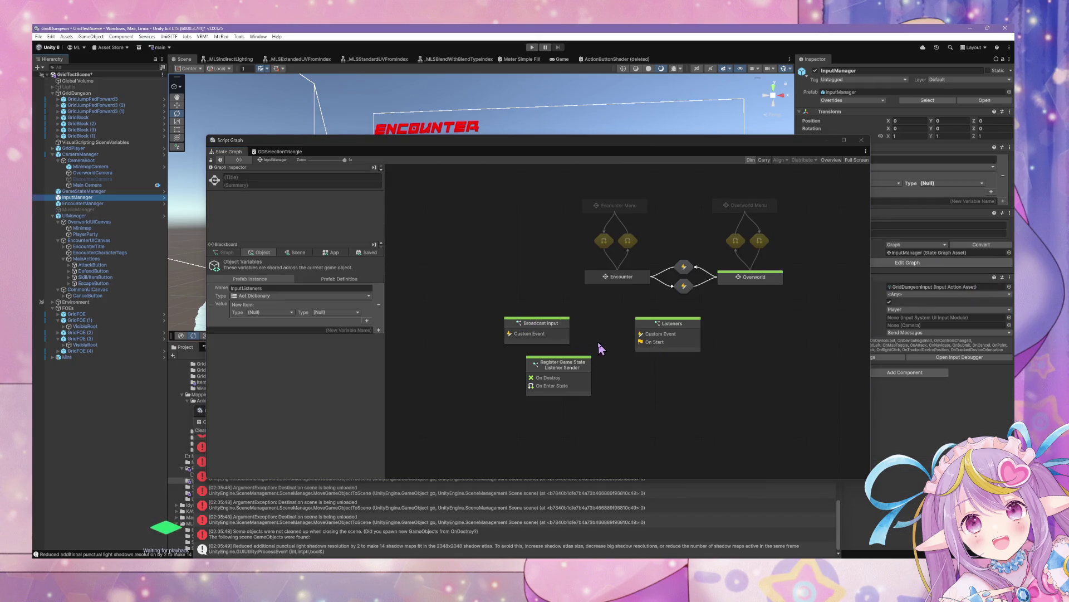
{"action": "double_click", "coordinate": [567, 329]}
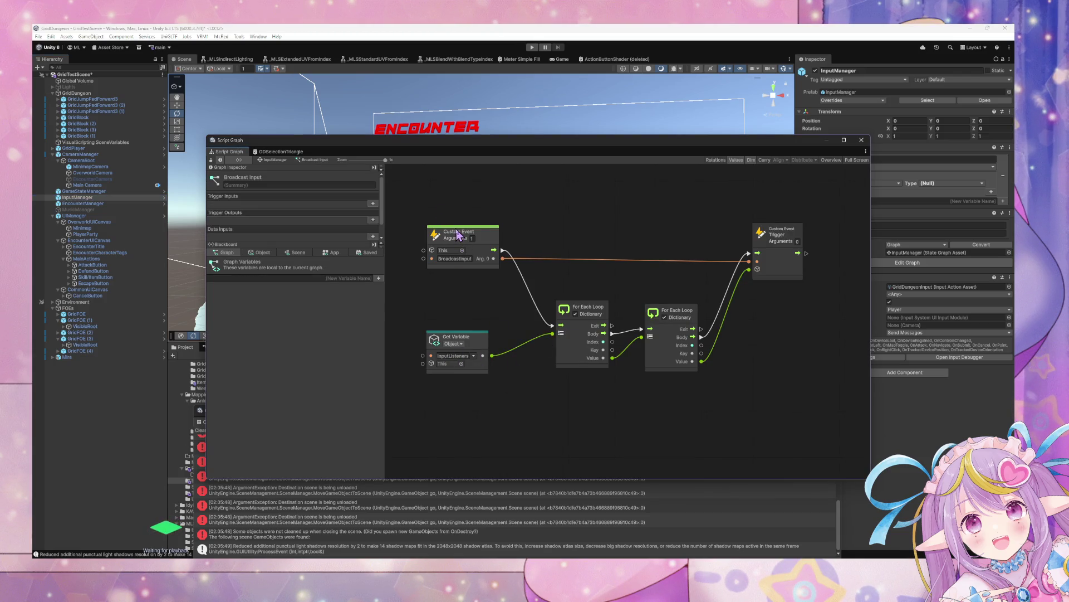
{"action": "left_click", "coordinate": [276, 160]}
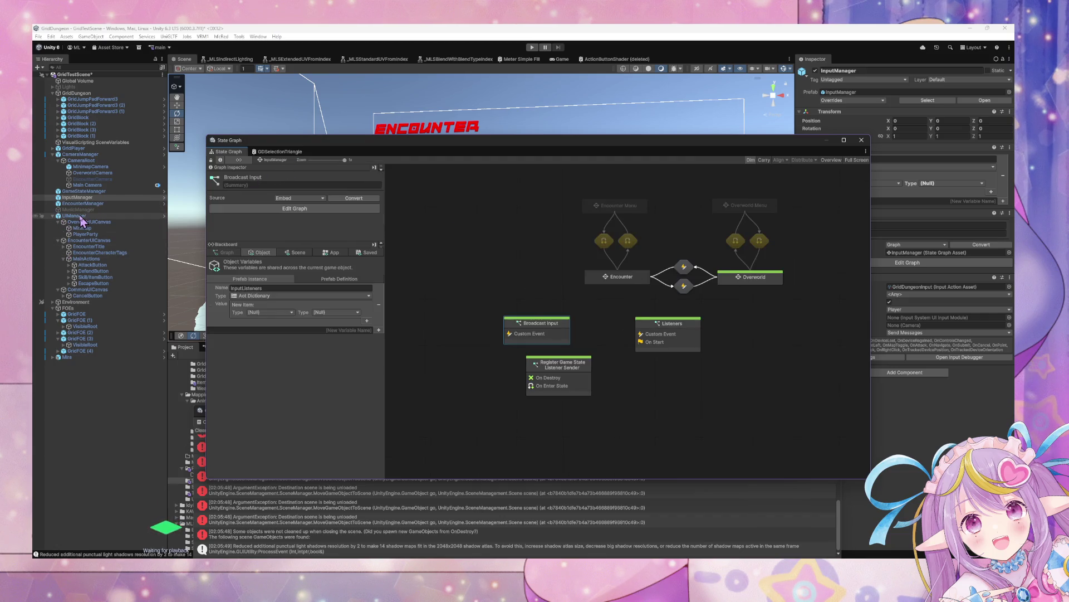
{"action": "left_click", "coordinate": [80, 217]}
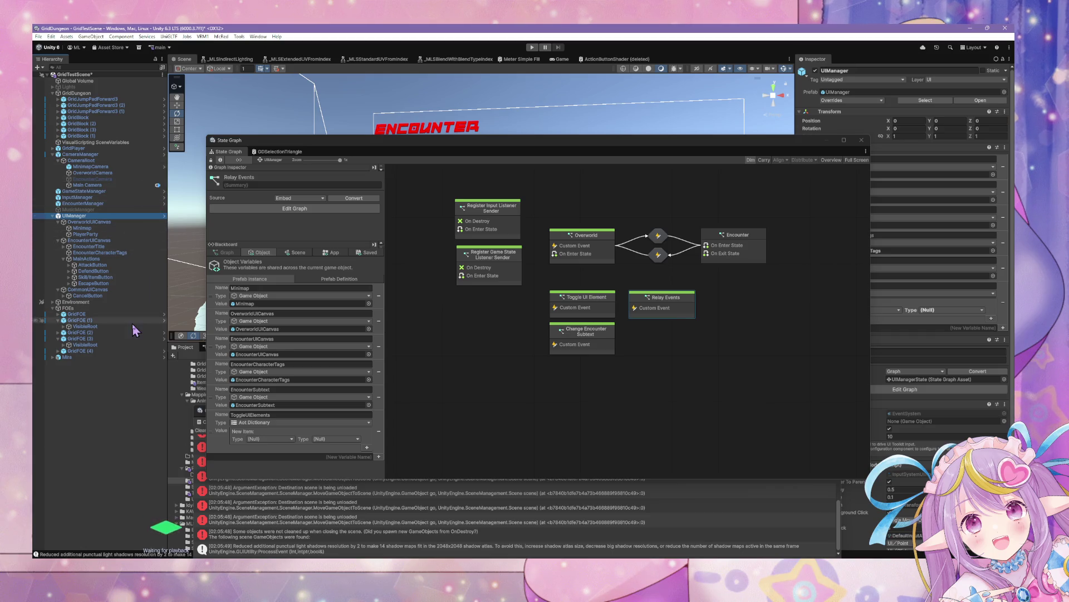
{"action": "left_click", "coordinate": [652, 313]}
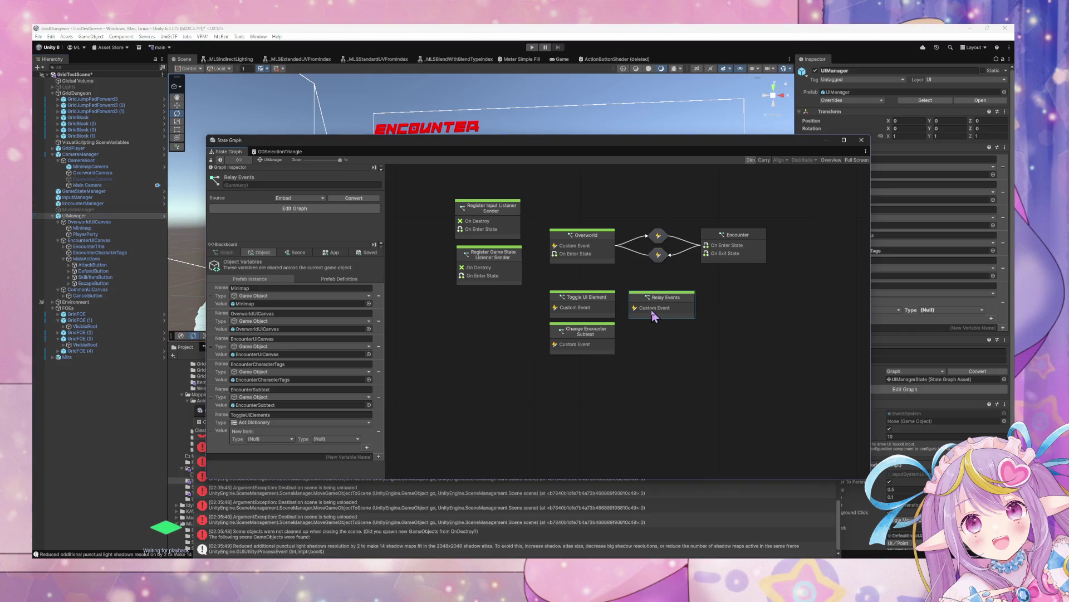
{"action": "double_click", "coordinate": [654, 314]}
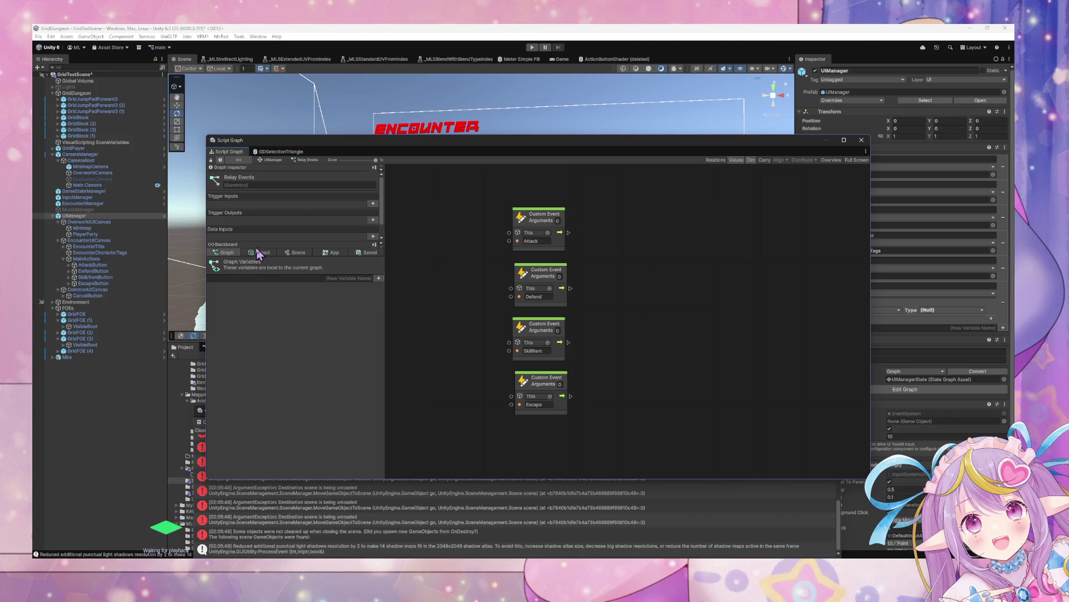
{"action": "left_click", "coordinate": [295, 252]}
- Place the InputManager scene variable and a Custom Event Trigger node beside the Attack event
{"action": "mouse_move", "coordinate": [215, 318]}
{"action": "left_mouse_down"}
{"action": "mouse_move", "coordinate": [597, 195]}
{"action": "mouse_move", "coordinate": [531, 175]}
{"action": "mouse_move", "coordinate": [668, 305]}
{"action": "mouse_move", "coordinate": [452, 301]}
{"action": "left_mouse_up"}
{"action": "right_click", "coordinate": [651, 325]}
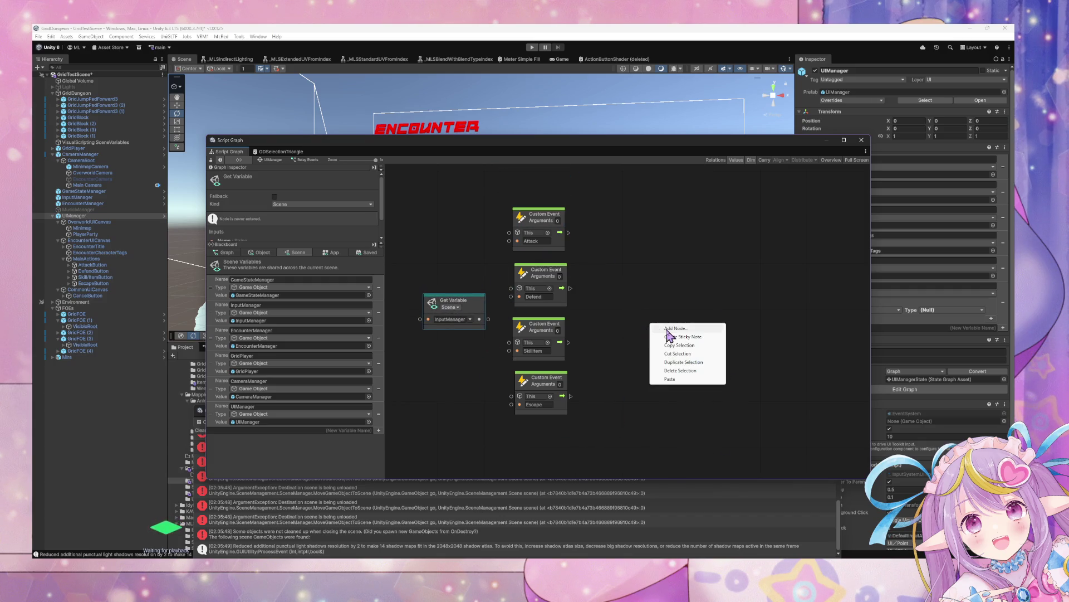
{"action": "left_click", "coordinate": [666, 329]}
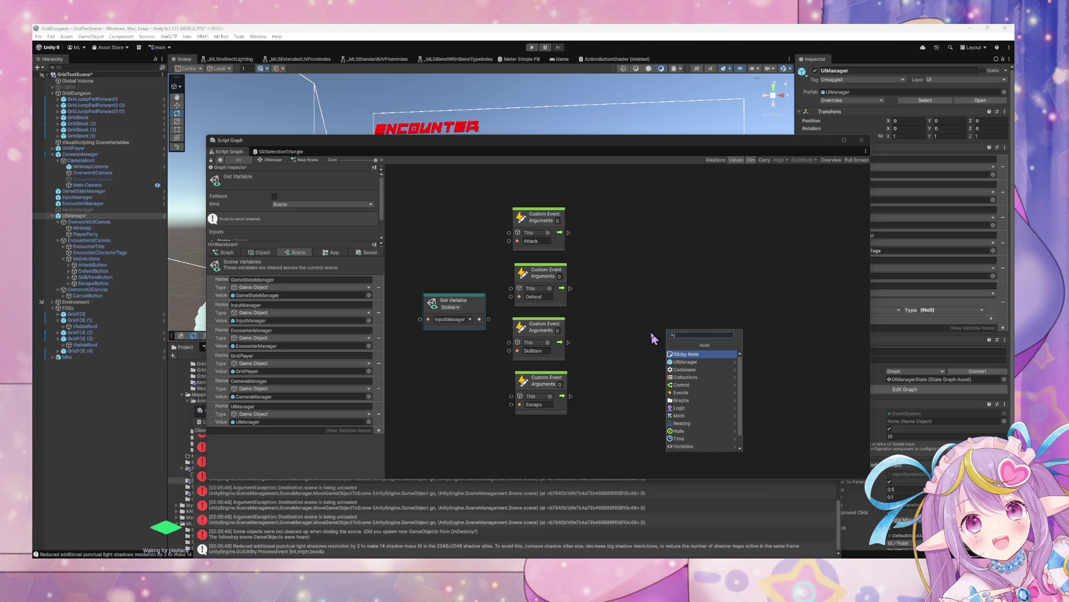
{"action": "type", "text": "trigger"}
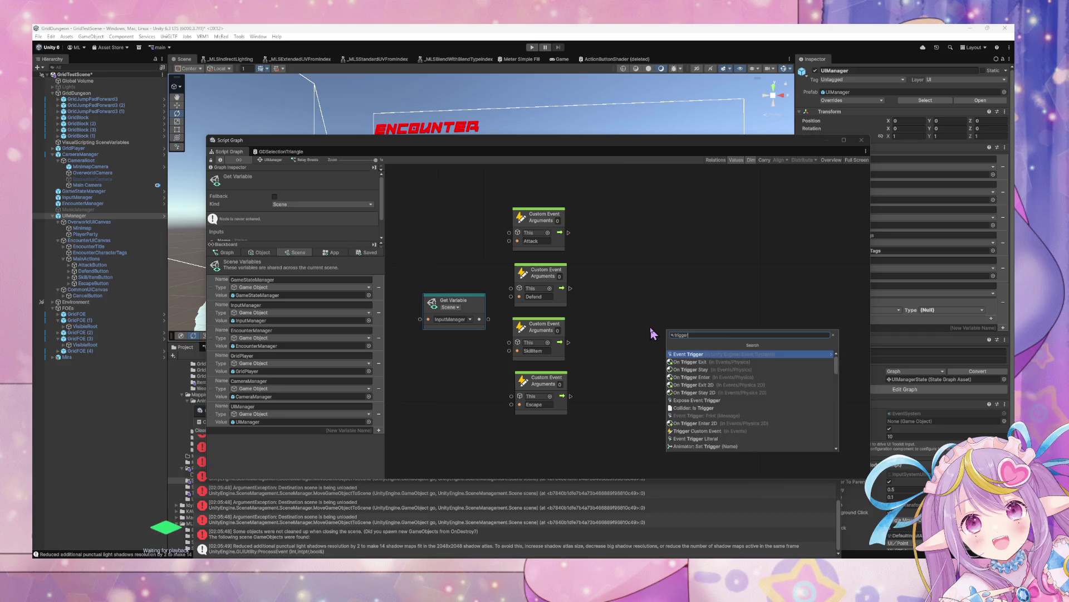
{"action": "type", "text": " event"}
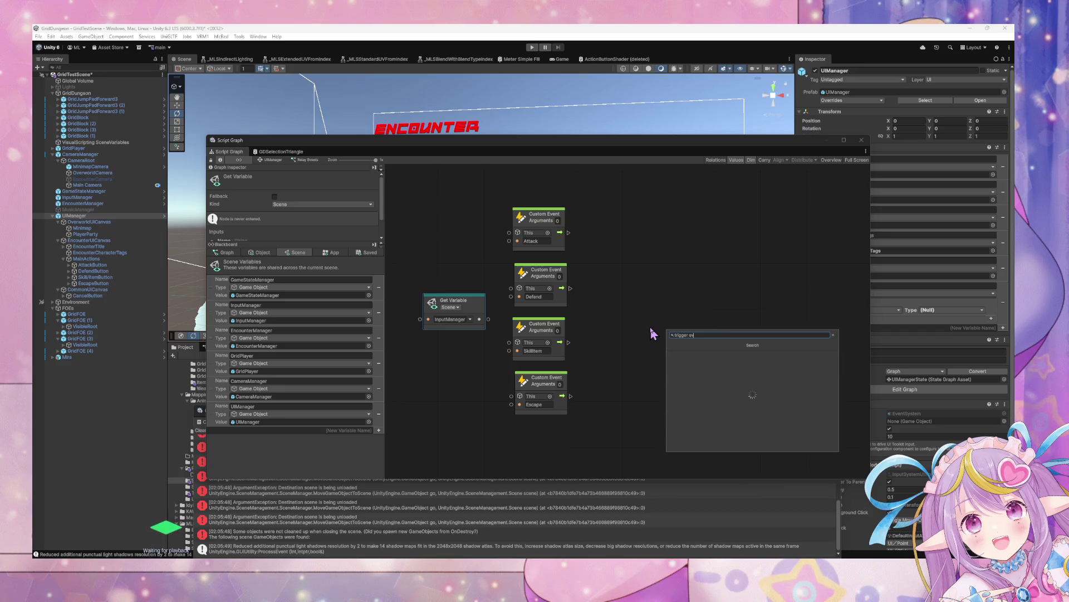
{"action": "key", "text": "Return"}
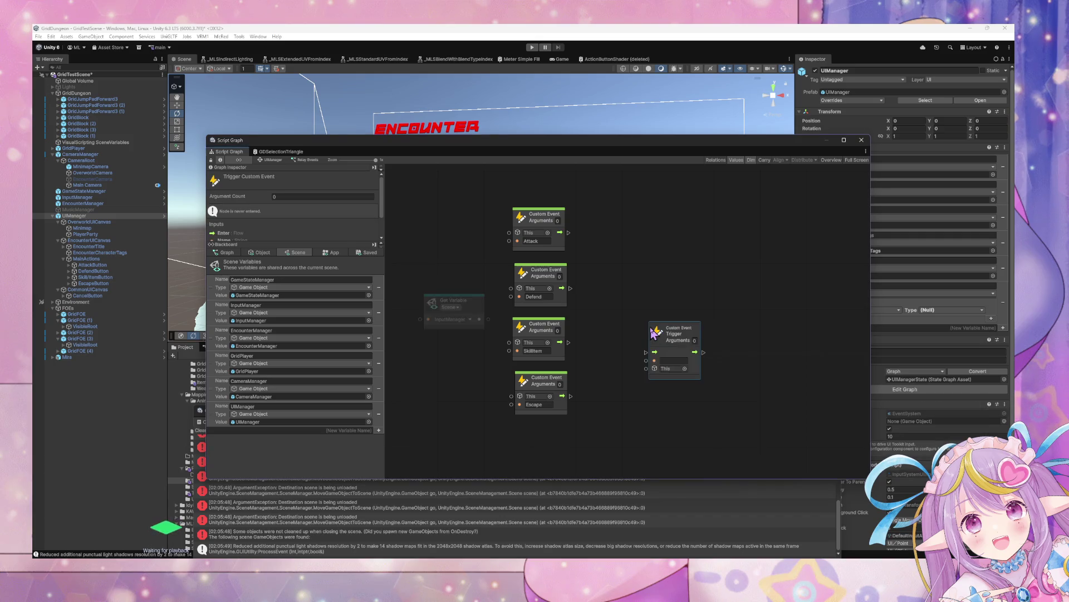
{"action": "mouse_move", "coordinate": [653, 333]}
{"action": "left_mouse_down"}
{"action": "mouse_move", "coordinate": [598, 212]}
{"action": "mouse_move", "coordinate": [592, 231]}
{"action": "left_mouse_up"}
- Wire Attack and InputManager into the trigger and name the event BroadcastMessage
{"action": "mouse_move", "coordinate": [480, 320]}
{"action": "left_mouse_down"}
{"action": "mouse_move", "coordinate": [479, 287]}
{"action": "mouse_move", "coordinate": [592, 248]}
{"action": "left_mouse_up"}
{"action": "type", "text": "In"}
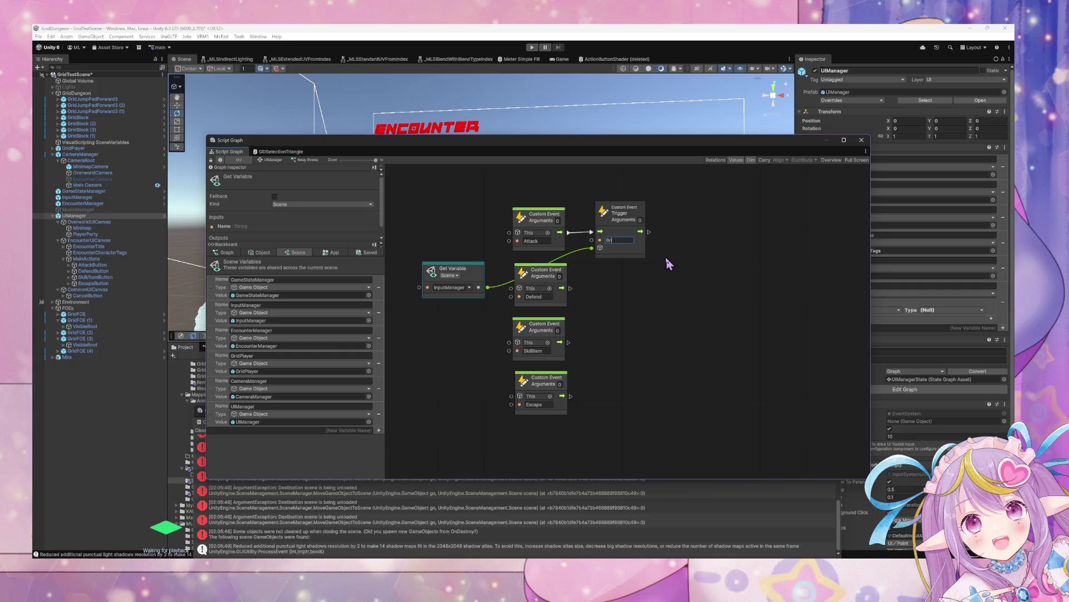
{"action": "type", "text": "o"}
{"action": "key", "text": "BackSpace"}
{"action": "key", "text": "BackSpace"}
{"action": "key", "text": "BackSpace"}
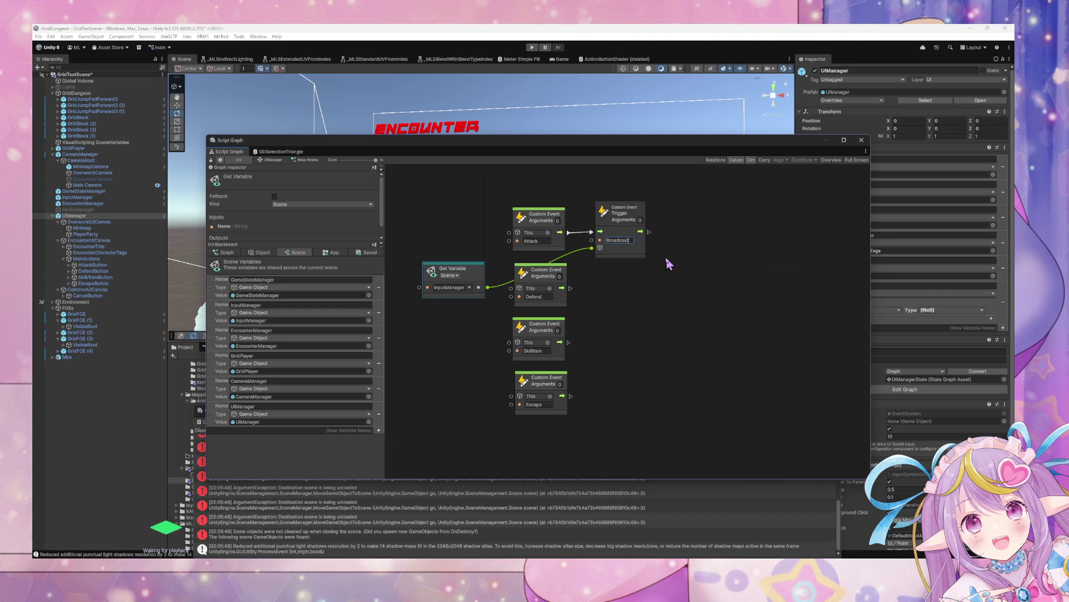
{"action": "type", "text": "Message"}
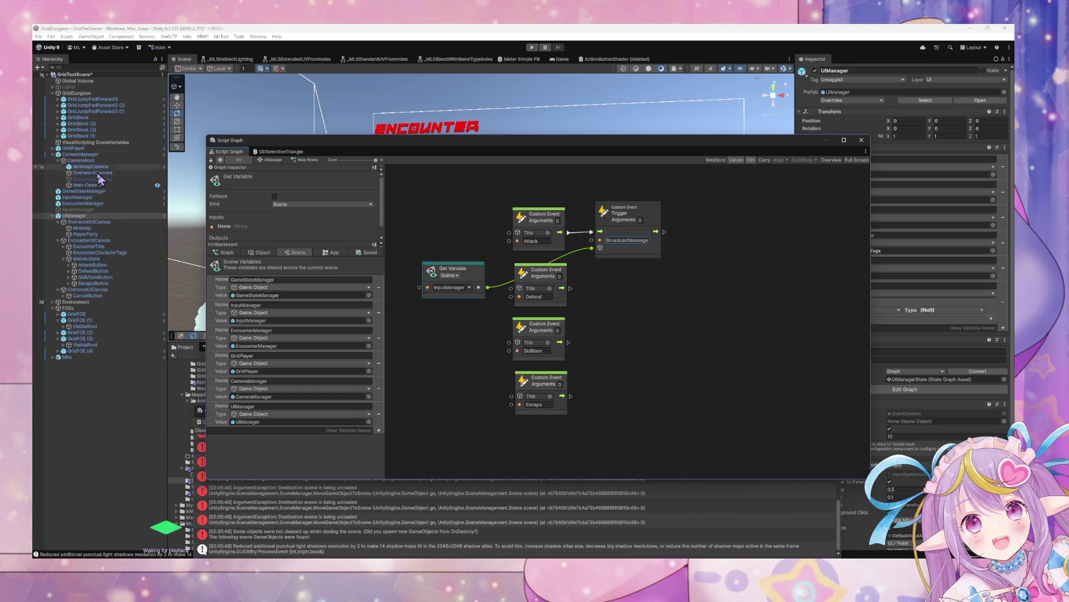
- View InputManager's Broadcast Input graph, then return to UIManager's Relay Events graph
{"action": "left_click", "coordinate": [100, 197]}
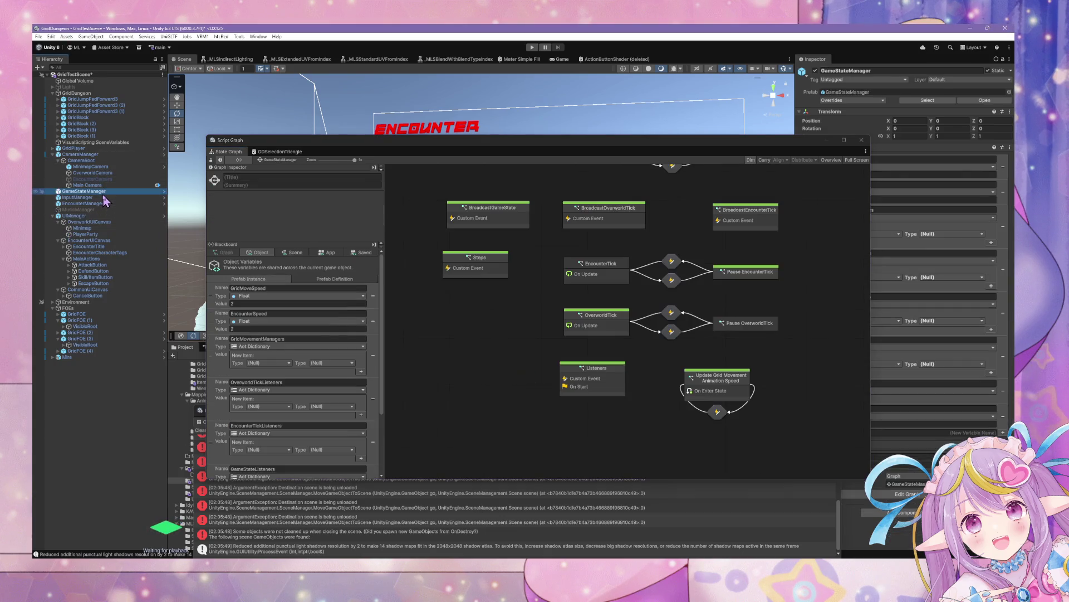
{"action": "double_click", "coordinate": [549, 334]}
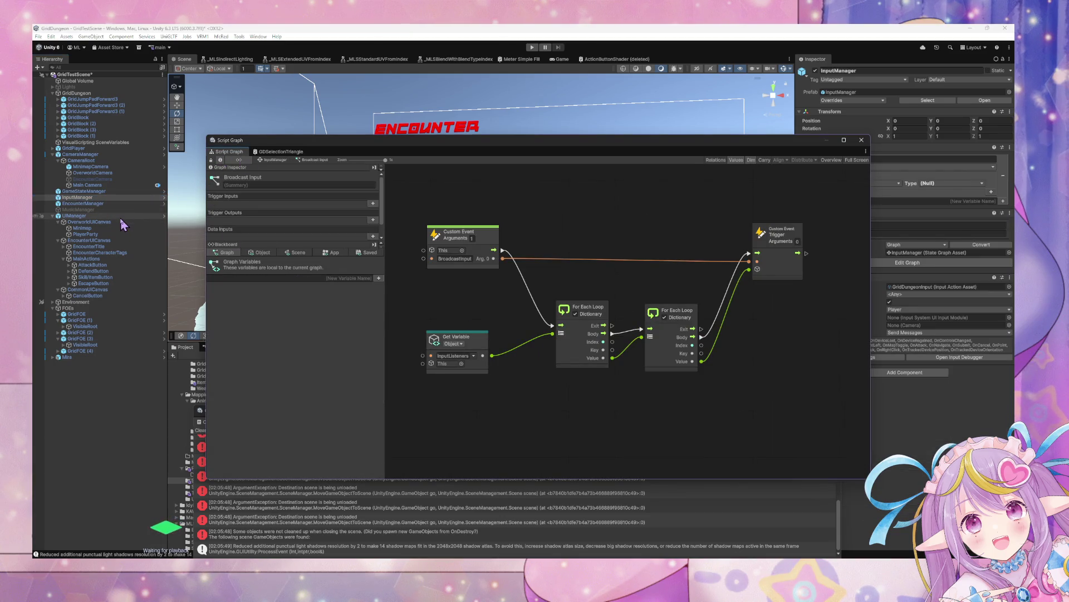
{"action": "left_click", "coordinate": [112, 216]}
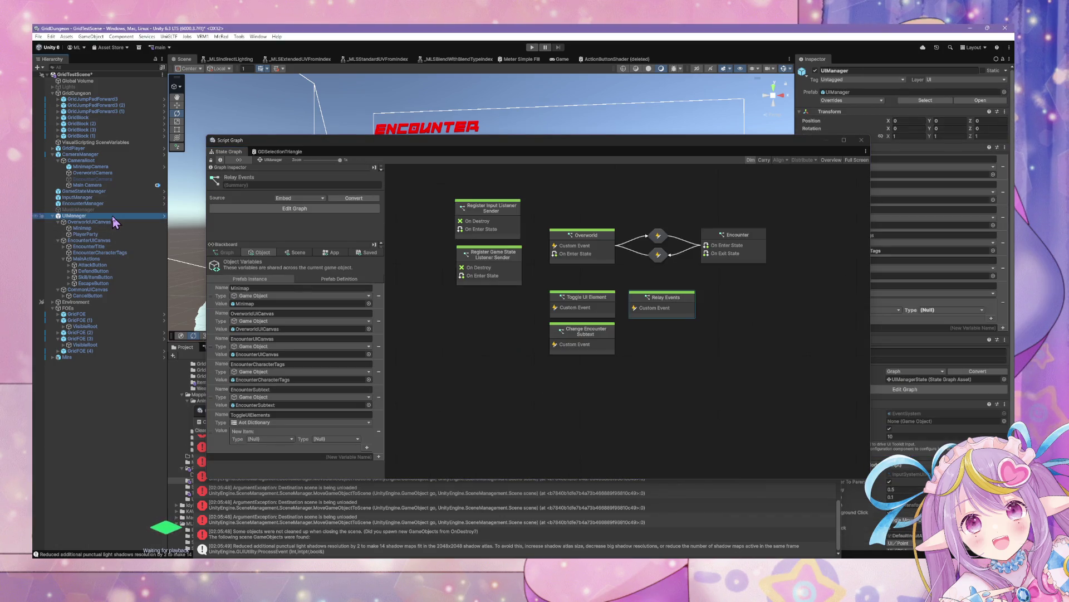
{"action": "double_click", "coordinate": [646, 301]}
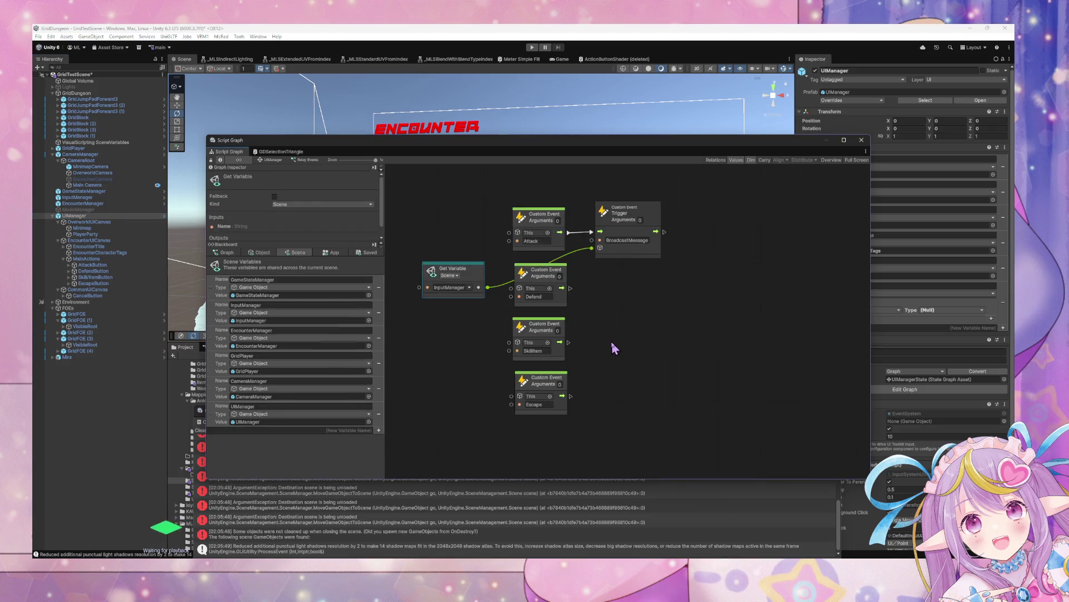
- Set the trigger node's Arguments to 1, shift it right, and float the Console window
{"action": "left_click", "coordinate": [639, 220]}
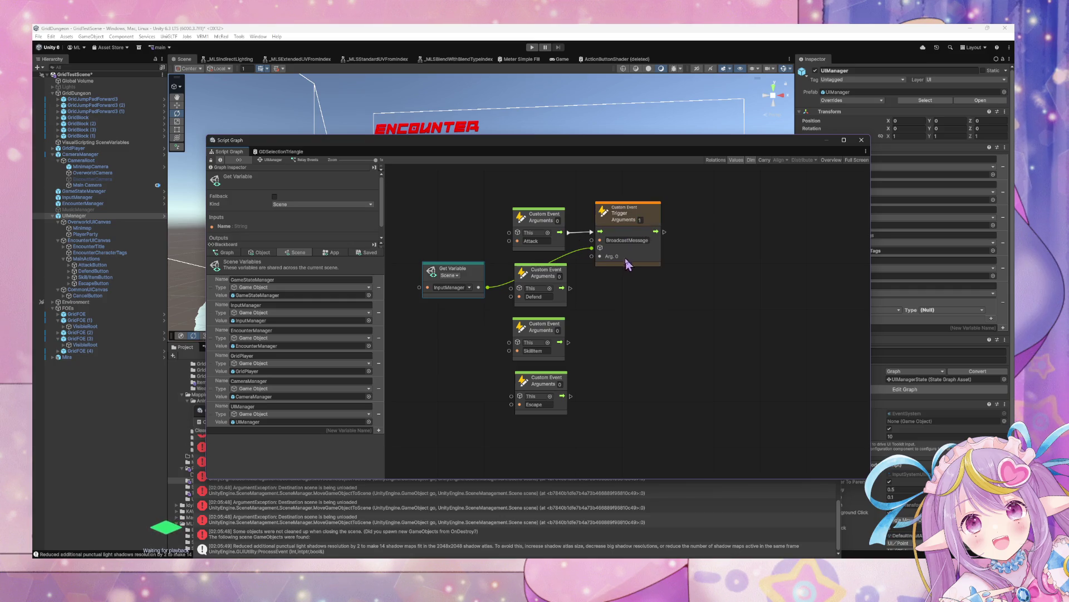
{"action": "type", "text": "1"}
{"action": "left_click_drag", "start_coordinate": [633, 218], "coordinate": [728, 213]}
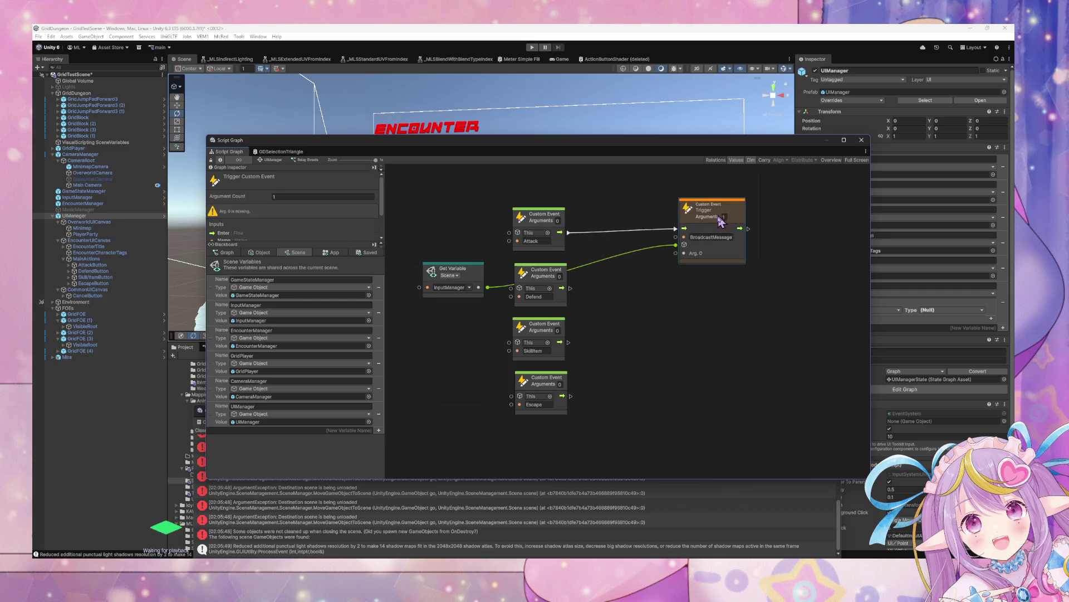
{"action": "right_click", "coordinate": [638, 336]}
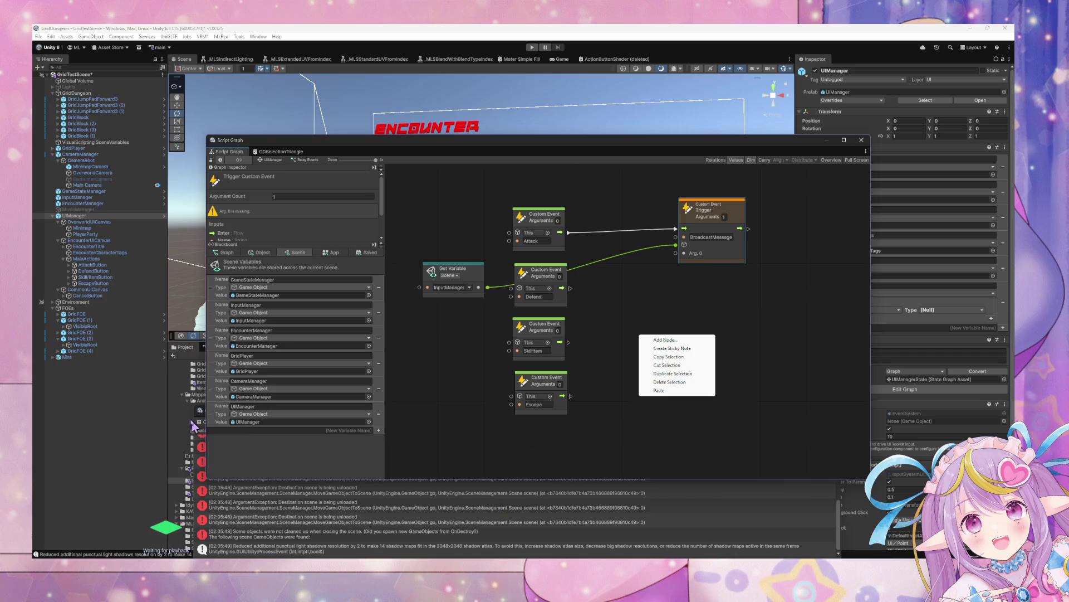
{"action": "mouse_move", "coordinate": [199, 411]}
{"action": "left_mouse_down"}
{"action": "mouse_move", "coordinate": [294, 425]}
{"action": "mouse_move", "coordinate": [212, 333]}
{"action": "left_mouse_up"}
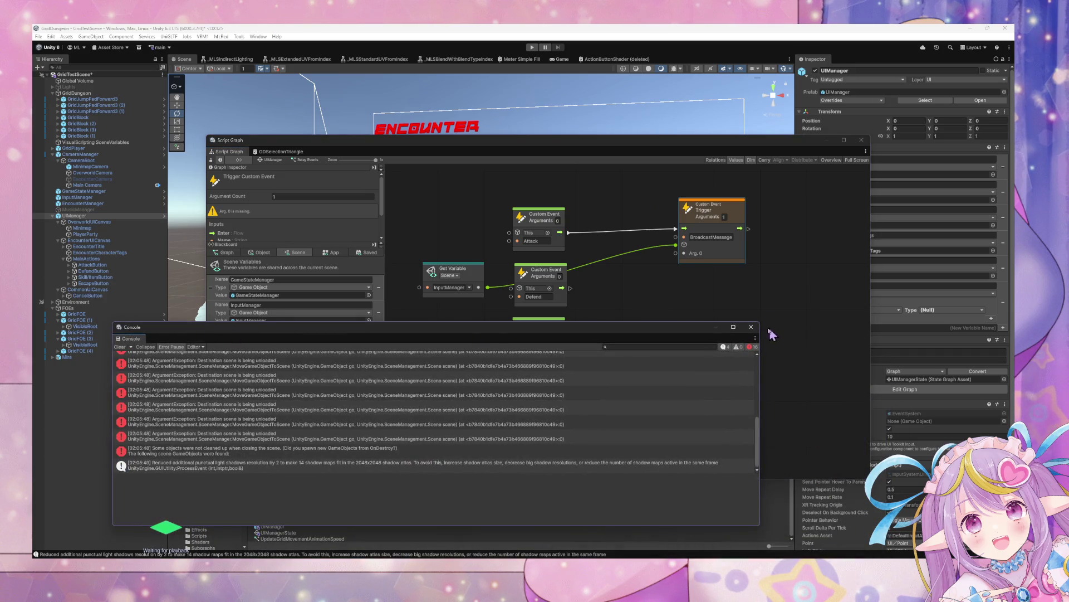
- Close the floating Console and create a new Script Graph asset in the Scripts folder
{"action": "left_click", "coordinate": [751, 327]}
{"action": "left_click_drag", "start_coordinate": [519, 143], "coordinate": [728, 122]}
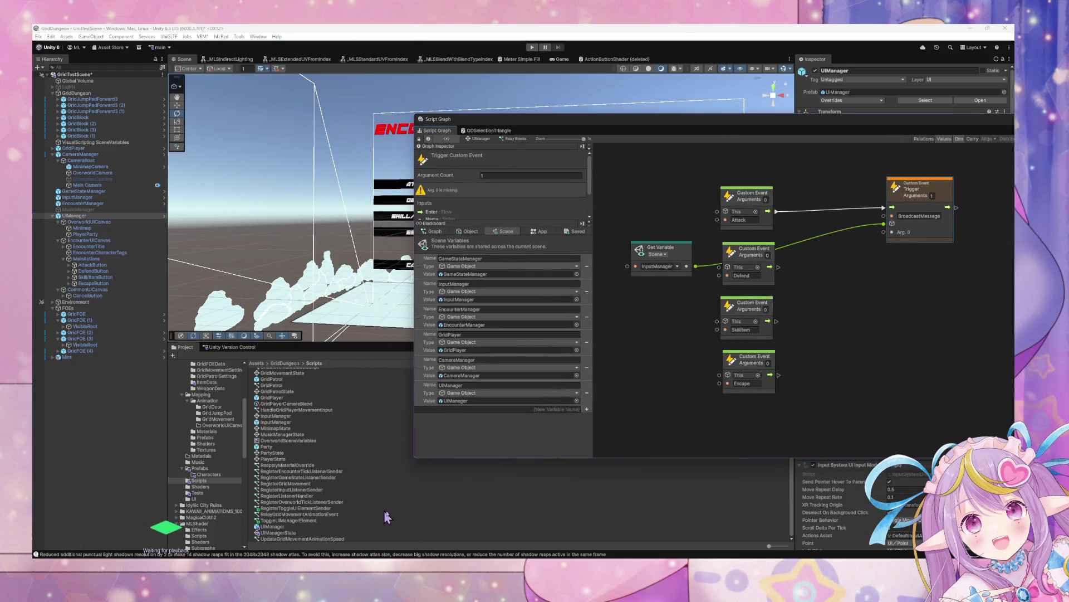
{"action": "right_click", "coordinate": [423, 508]}
{"action": "mouse_move", "coordinate": [524, 262]}
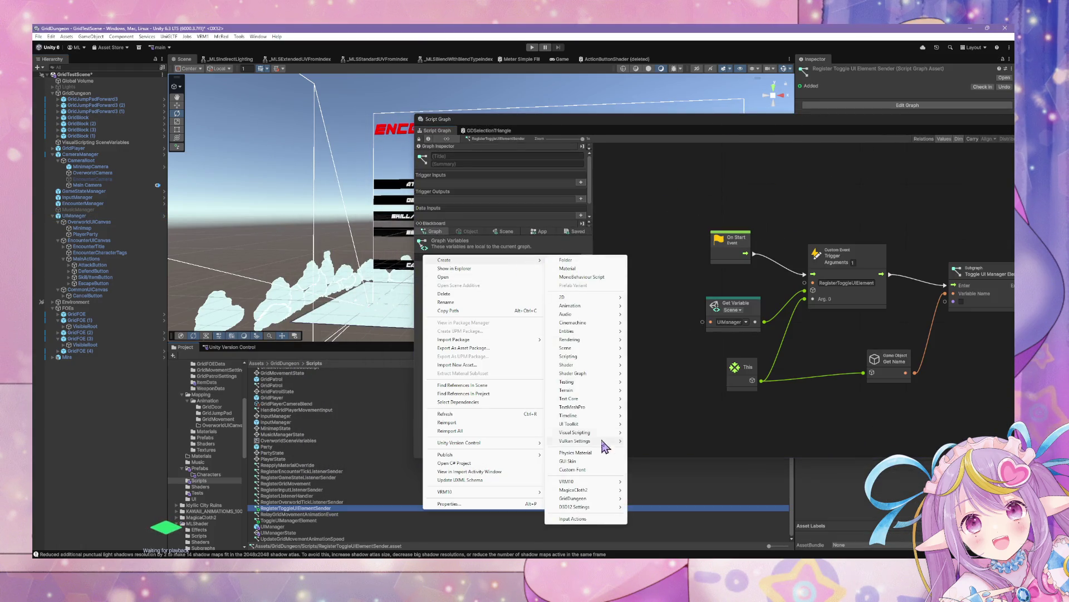
{"action": "mouse_move", "coordinate": [592, 488]}
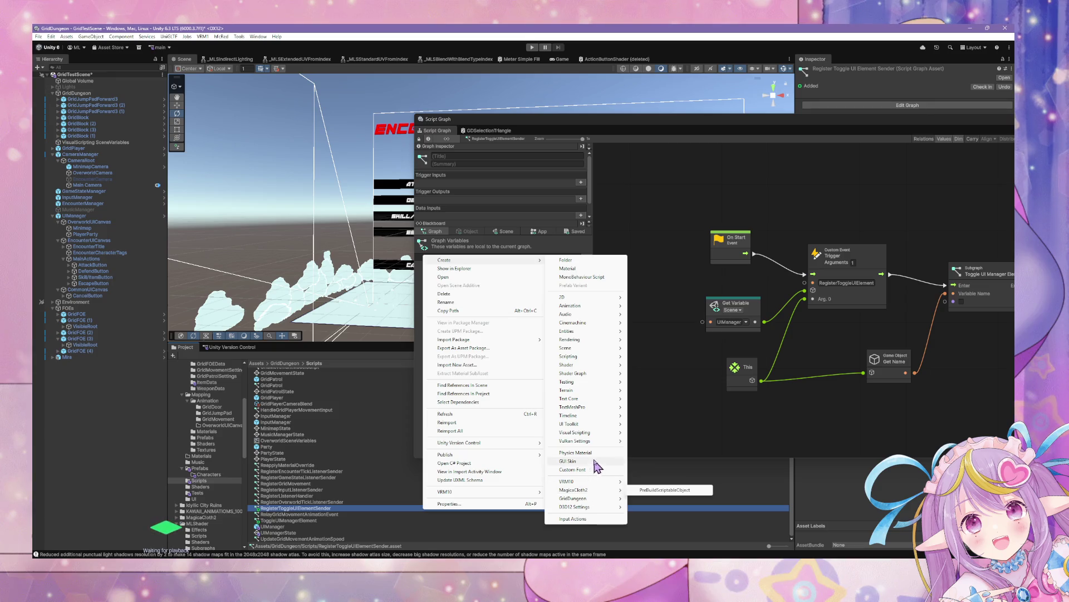
{"action": "mouse_move", "coordinate": [592, 433]}
{"action": "left_click", "coordinate": [655, 442]}
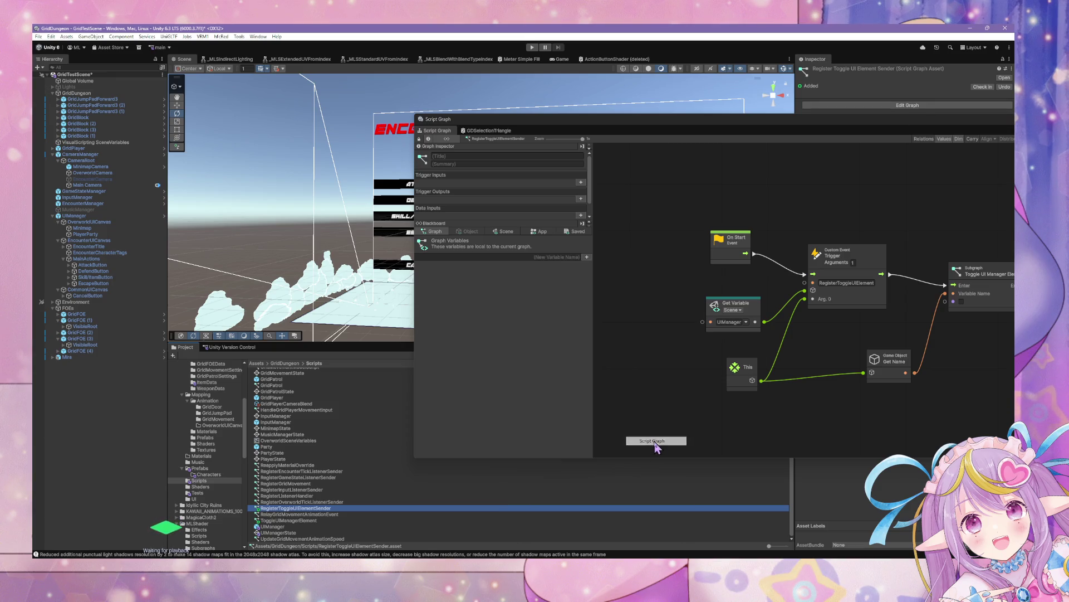
{"action": "left_click", "coordinate": [581, 183]}
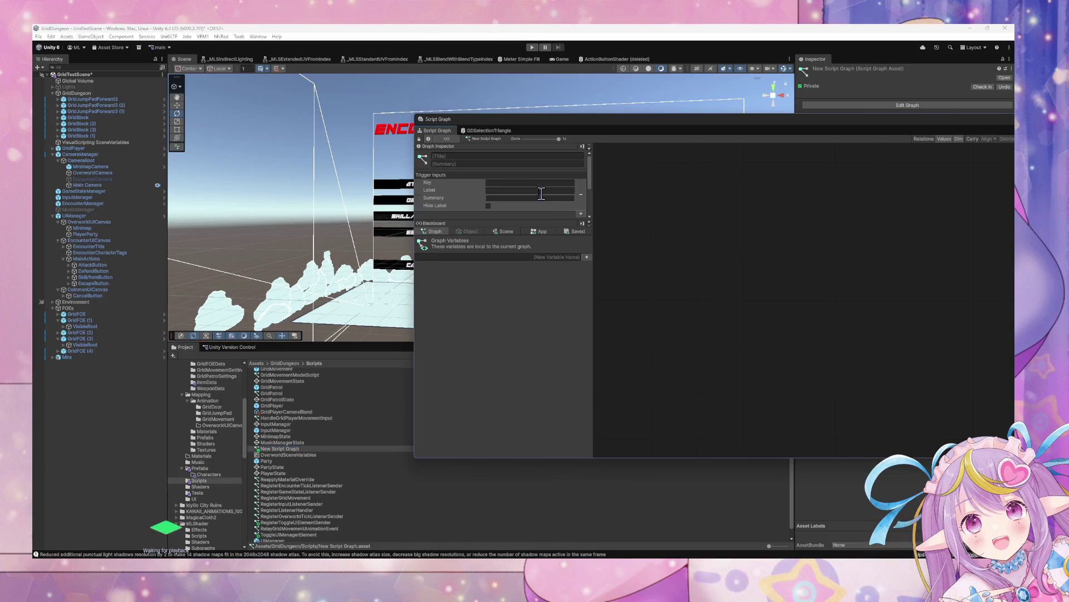
- Add an Enter trigger input, an InputName data input and a trigger output to the graph
{"action": "left_click", "coordinate": [525, 190]}
{"action": "left_click", "coordinate": [538, 183]}
{"action": "scroll", "coordinate": [539, 184], "scroll_direction": "down", "scroll_amount": 3}
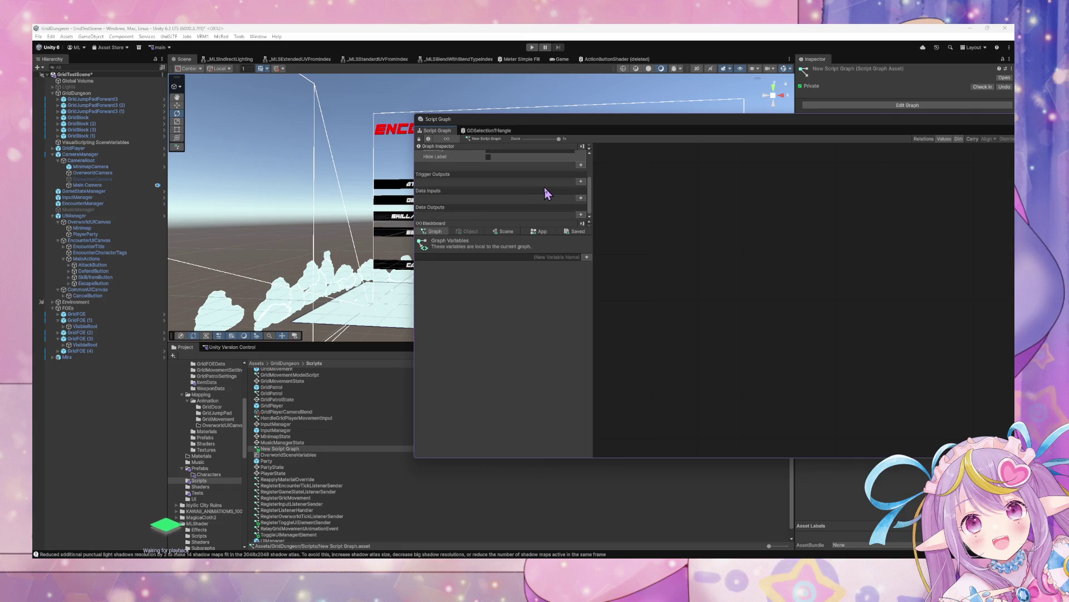
{"action": "left_click", "coordinate": [581, 198]}
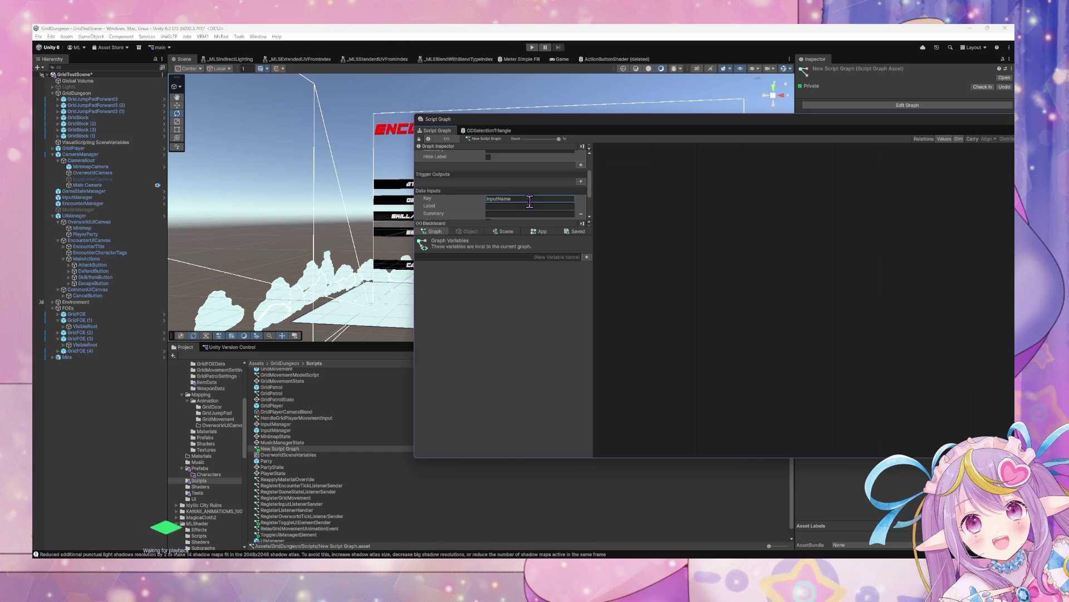
{"action": "scroll", "coordinate": [553, 215], "scroll_direction": "up", "scroll_amount": 3}
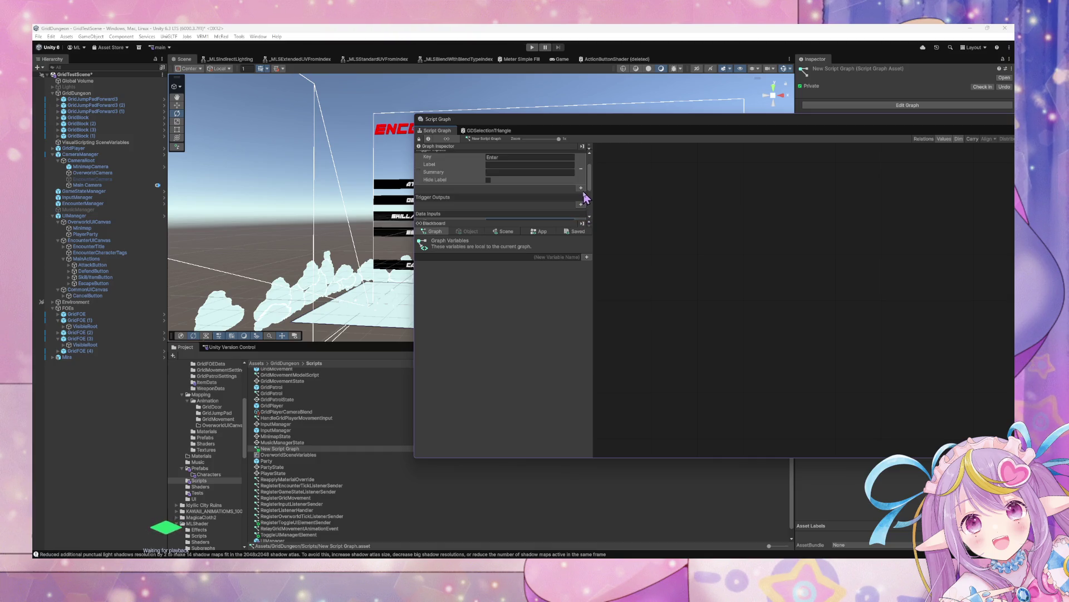
{"action": "left_click", "coordinate": [580, 205]}
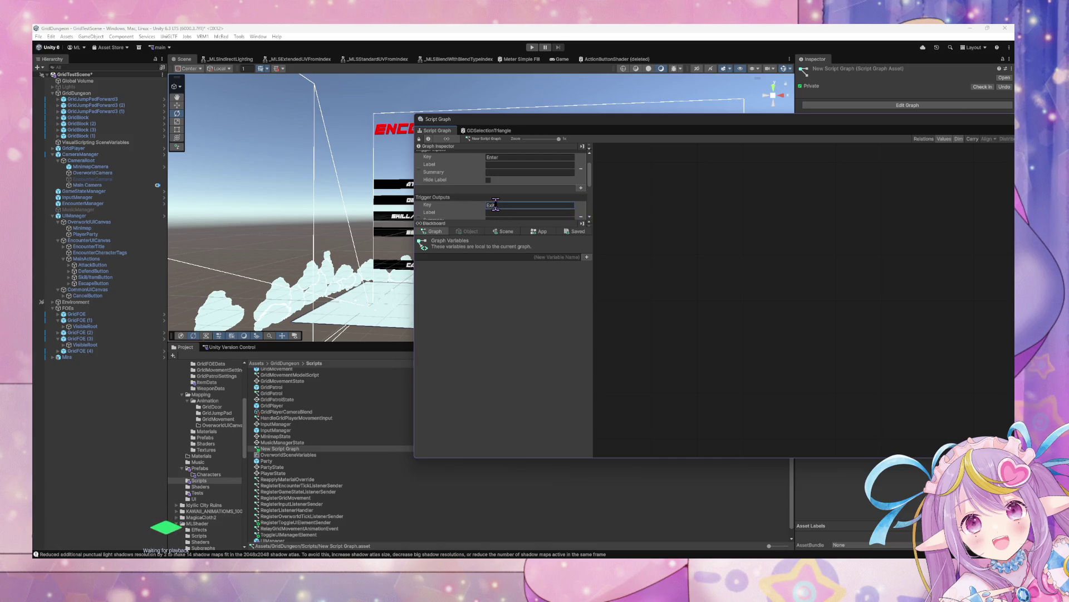
{"action": "scroll", "coordinate": [504, 208], "scroll_direction": "down", "scroll_amount": 3}
{"action": "scroll", "coordinate": [557, 207], "scroll_direction": "up", "scroll_amount": 3}
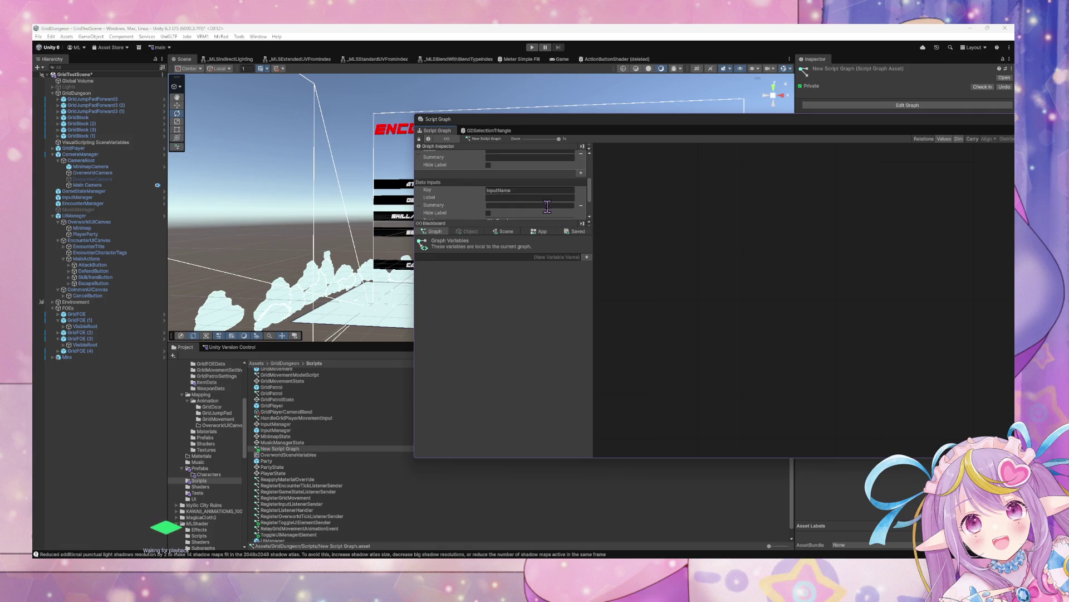
{"action": "scroll", "coordinate": [501, 195], "scroll_direction": "down", "scroll_amount": 3}
- Make the InputName data input's type String
{"action": "left_click", "coordinate": [500, 175]}
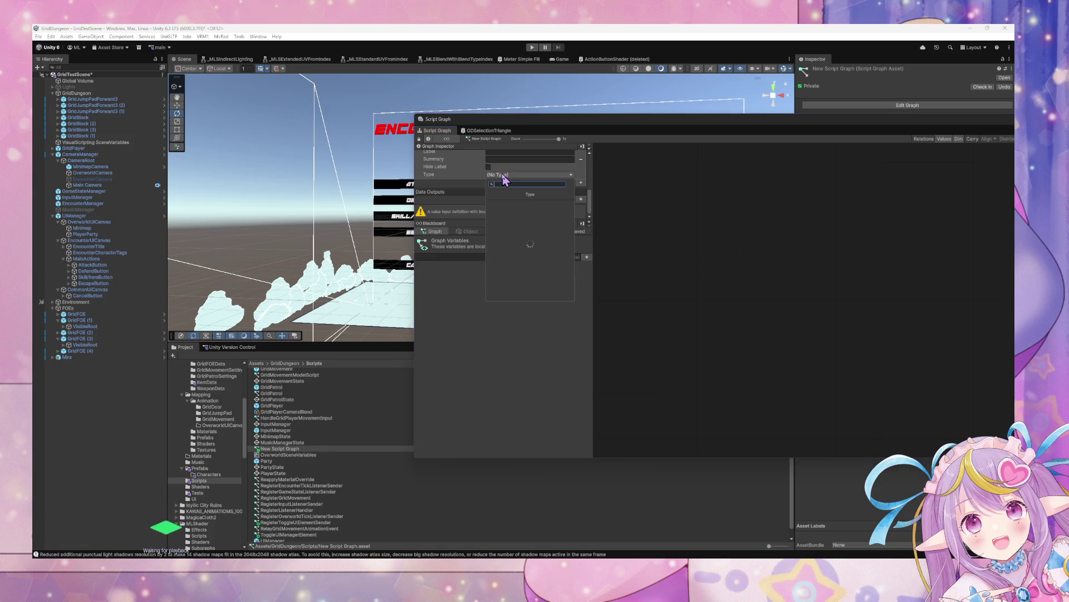
{"action": "type", "text": "str"}
{"action": "left_click", "coordinate": [513, 210]}
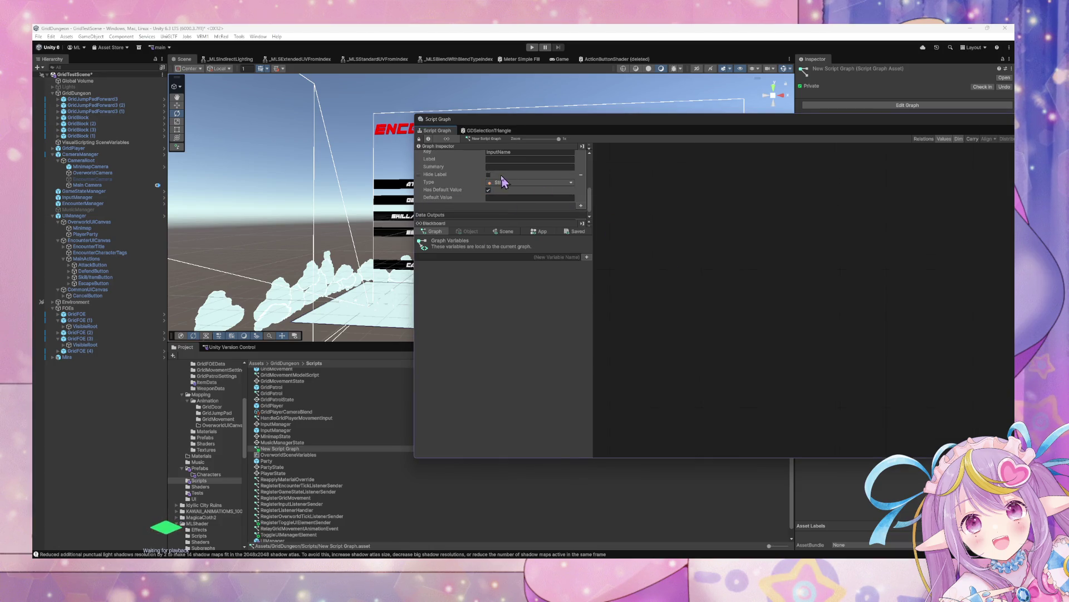
{"action": "scroll", "coordinate": [521, 190], "scroll_direction": "up", "scroll_amount": 5}
{"action": "right_click", "coordinate": [694, 250]}
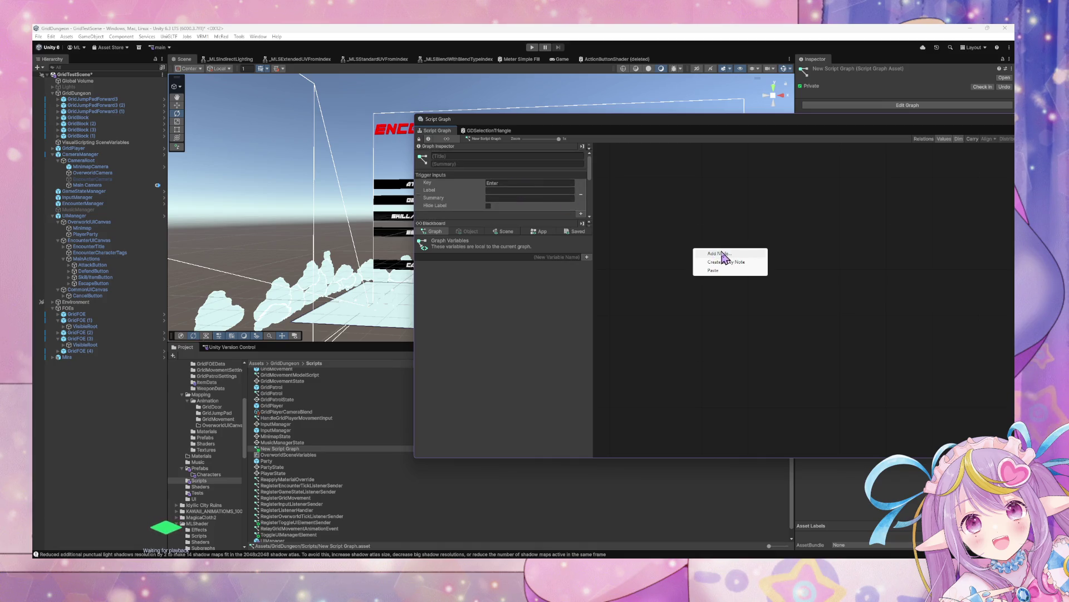
- Add Input and Output nodes to the graph, Input on the left and Output on the right
{"action": "left_click", "coordinate": [703, 264]}
{"action": "type", "text": "Input"}
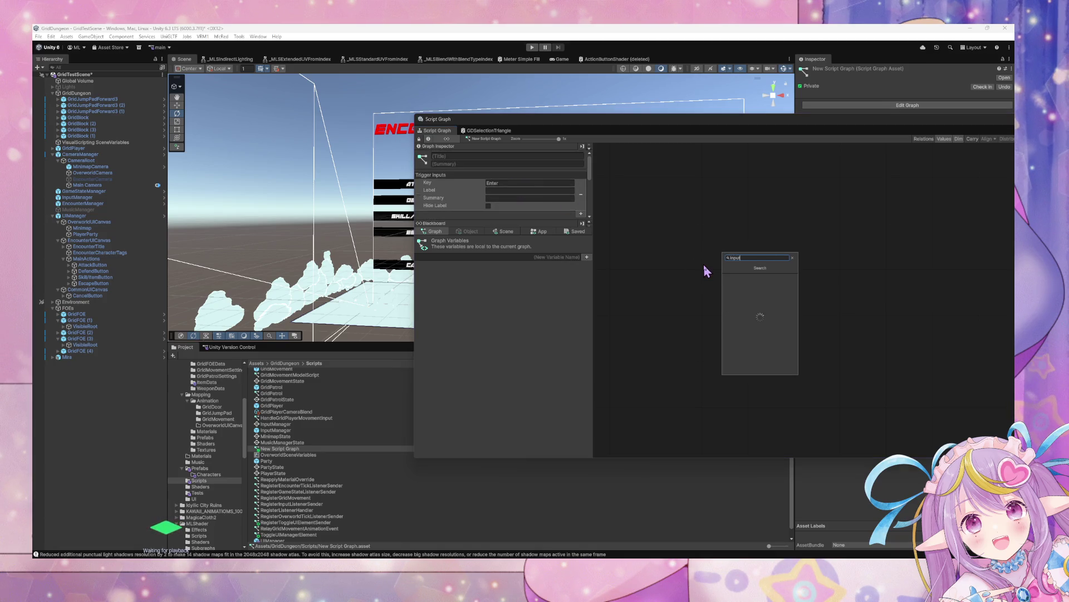
{"action": "key", "text": "Return"}
{"action": "right_click", "coordinate": [831, 264]}
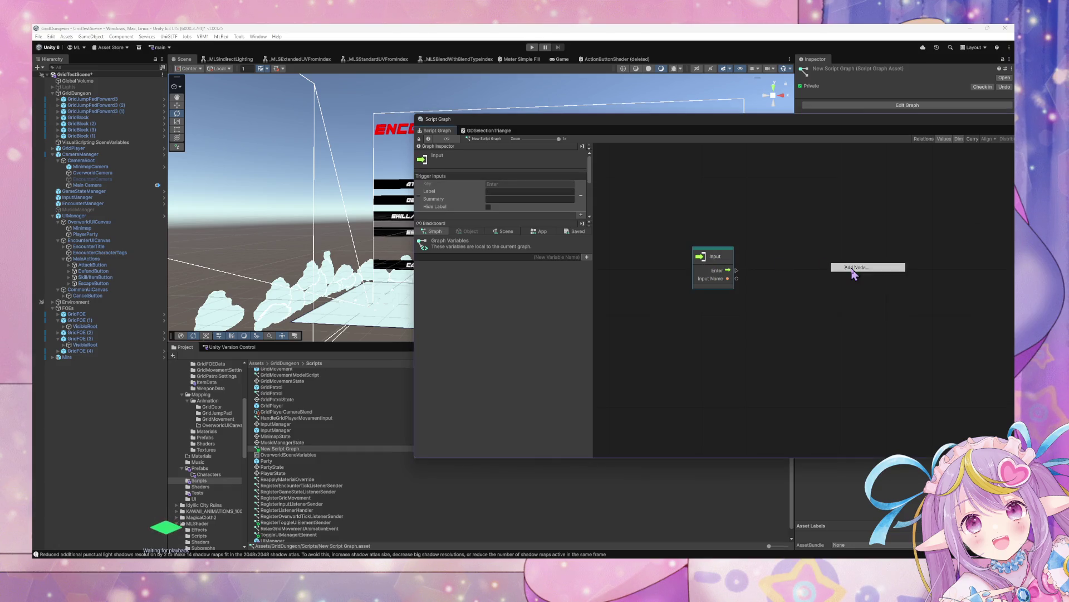
{"action": "left_click", "coordinate": [851, 268]}
{"action": "type", "text": "output"}
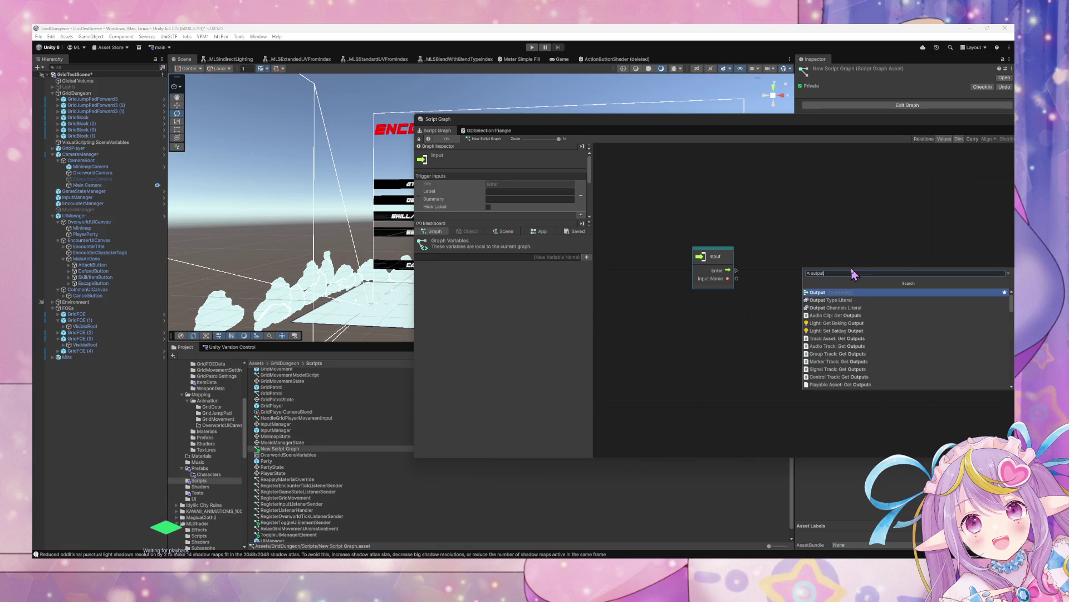
{"action": "key", "text": "Return"}
{"action": "left_click_drag", "start_coordinate": [864, 272], "coordinate": [889, 268]}
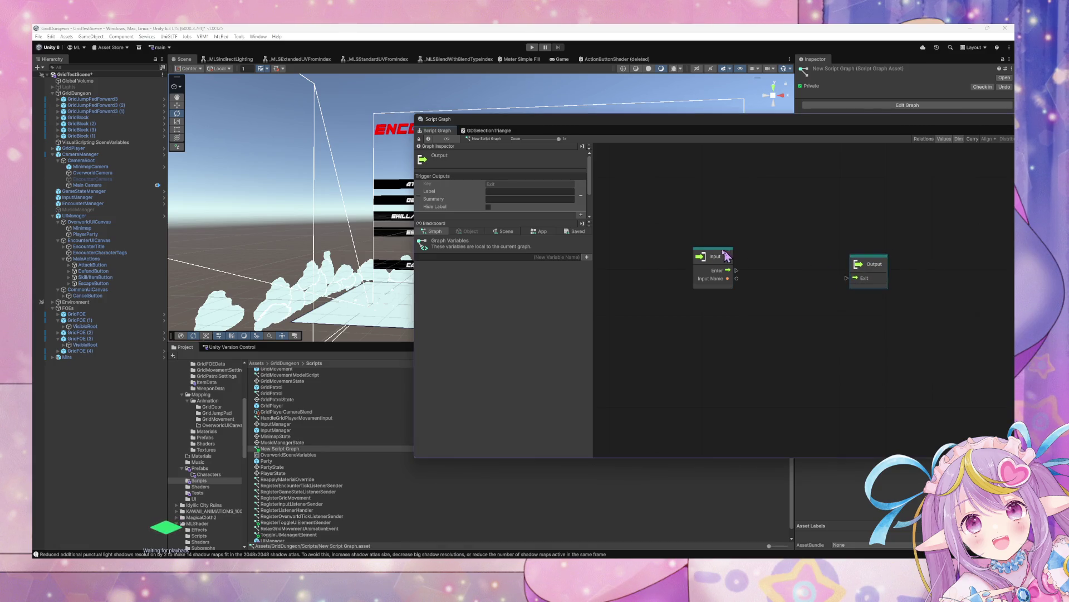
{"action": "left_click_drag", "start_coordinate": [727, 255], "coordinate": [691, 263]}
- Place the InputManager scene variable and a Trigger Custom Event node in the graph
{"action": "right_click", "coordinate": [737, 279]}
{"action": "left_click", "coordinate": [769, 278]}
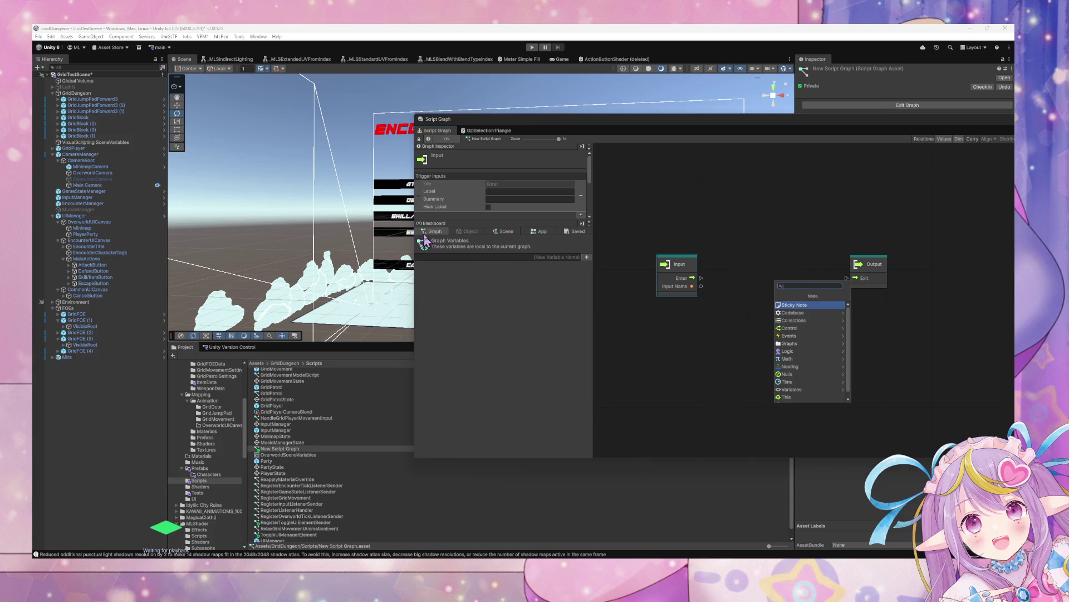
{"action": "left_click", "coordinate": [503, 232]}
{"action": "left_click_drag", "start_coordinate": [426, 299], "coordinate": [652, 308]}
{"action": "right_click", "coordinate": [745, 301]}
{"action": "left_click", "coordinate": [782, 306]}
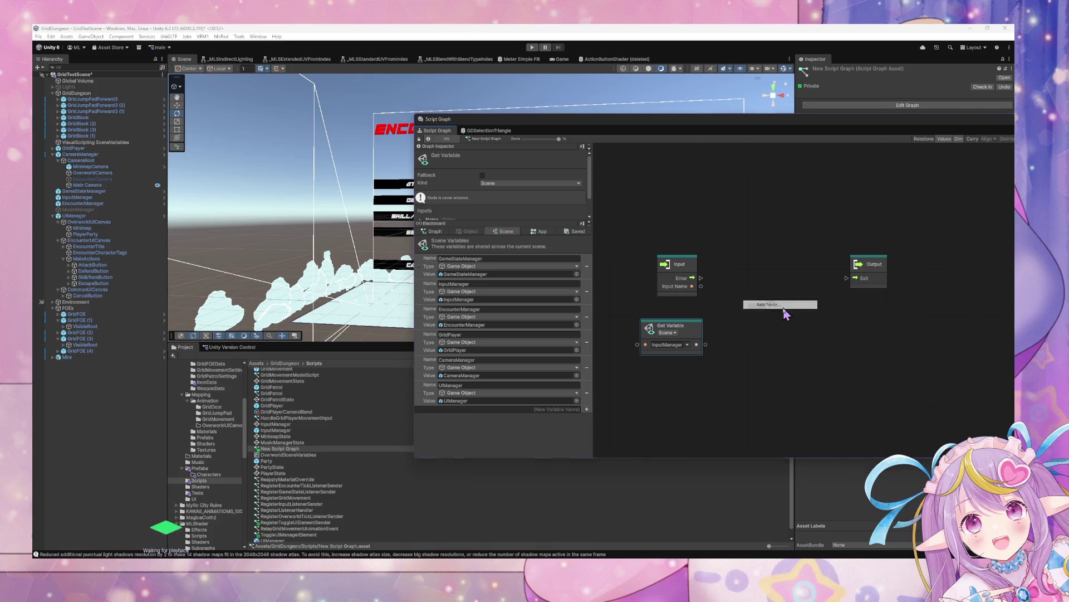
{"action": "type", "text": "cust"}
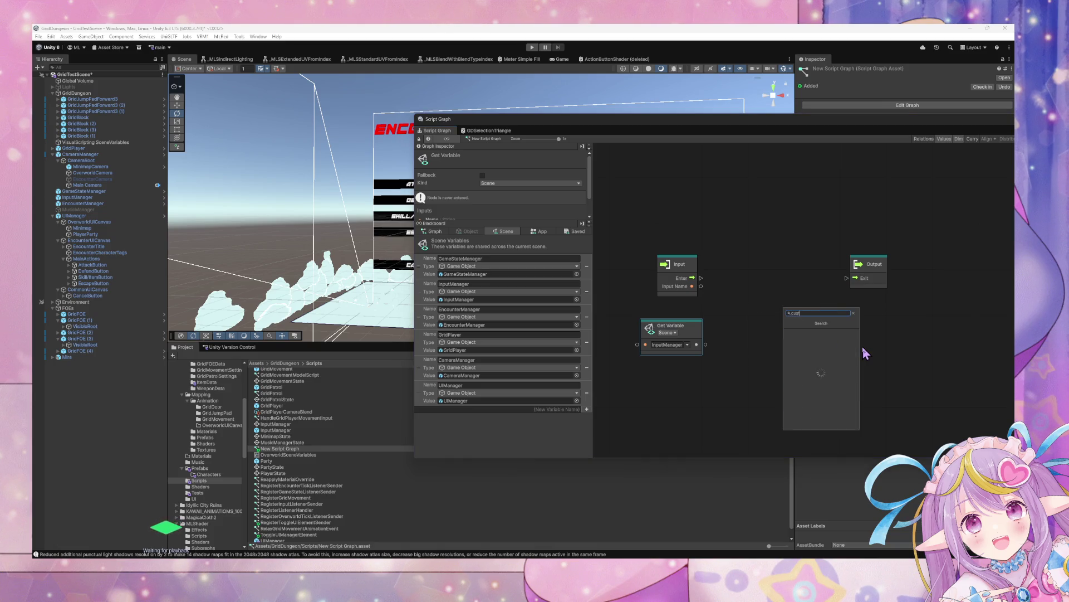
{"action": "type", "text": "om event"}
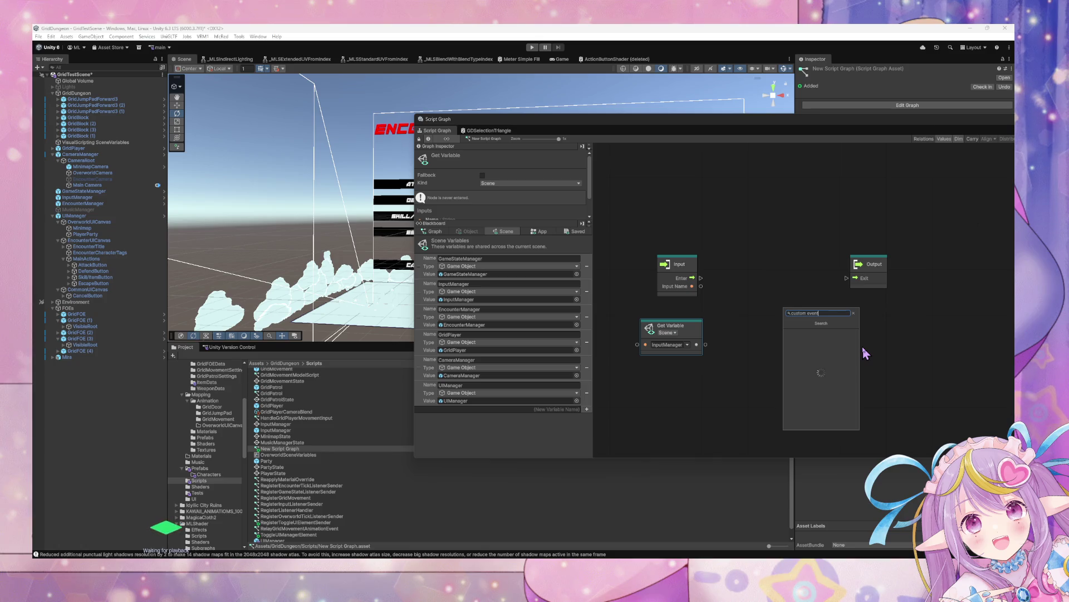
{"action": "key", "text": "Down"}
{"action": "key", "text": "Return"}
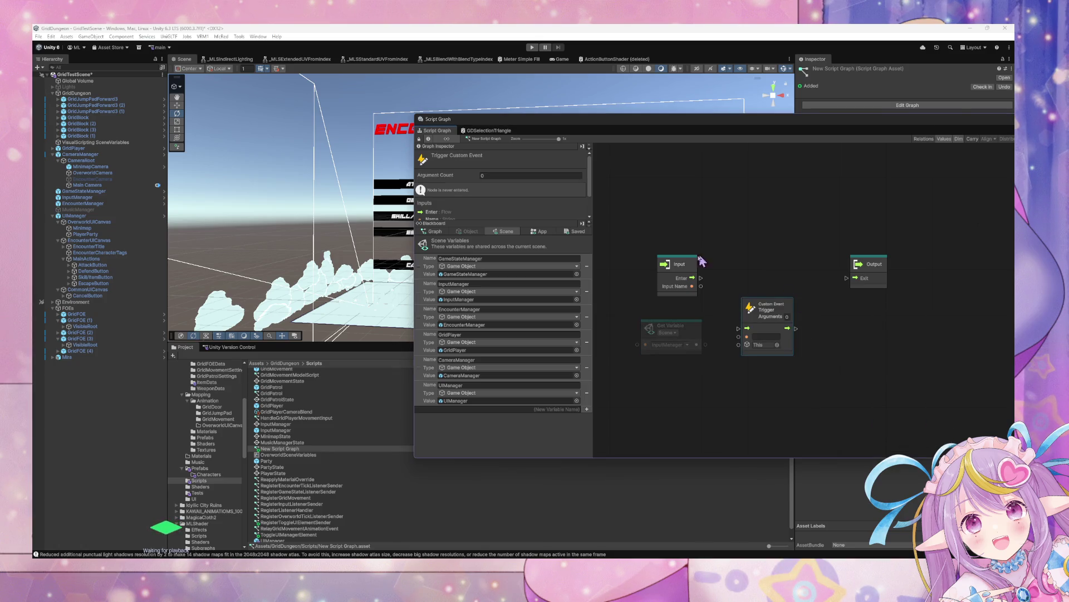
- Wire Enter, Input Name and InputManager into the BroadcastInput trigger with 1 argument, then to Exit
{"action": "mouse_move", "coordinate": [701, 277]}
{"action": "left_mouse_down"}
{"action": "mouse_move", "coordinate": [739, 328]}
{"action": "mouse_move", "coordinate": [804, 295]}
{"action": "left_mouse_up"}
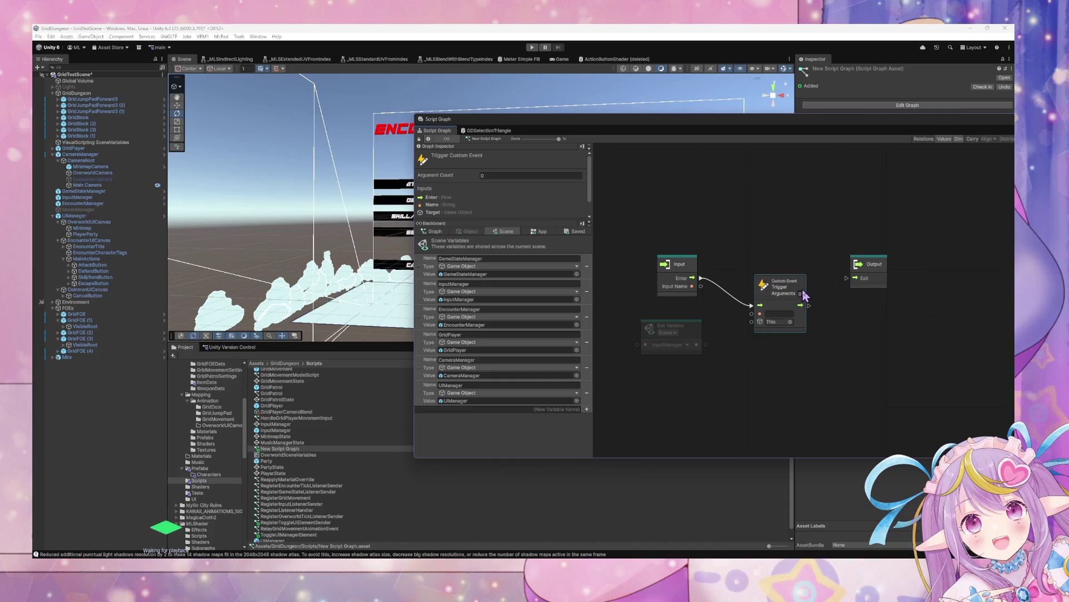
{"action": "left_click", "coordinate": [801, 293]}
{"action": "type", "text": "1"}
{"action": "left_click_drag", "start_coordinate": [692, 285], "coordinate": [753, 331]}
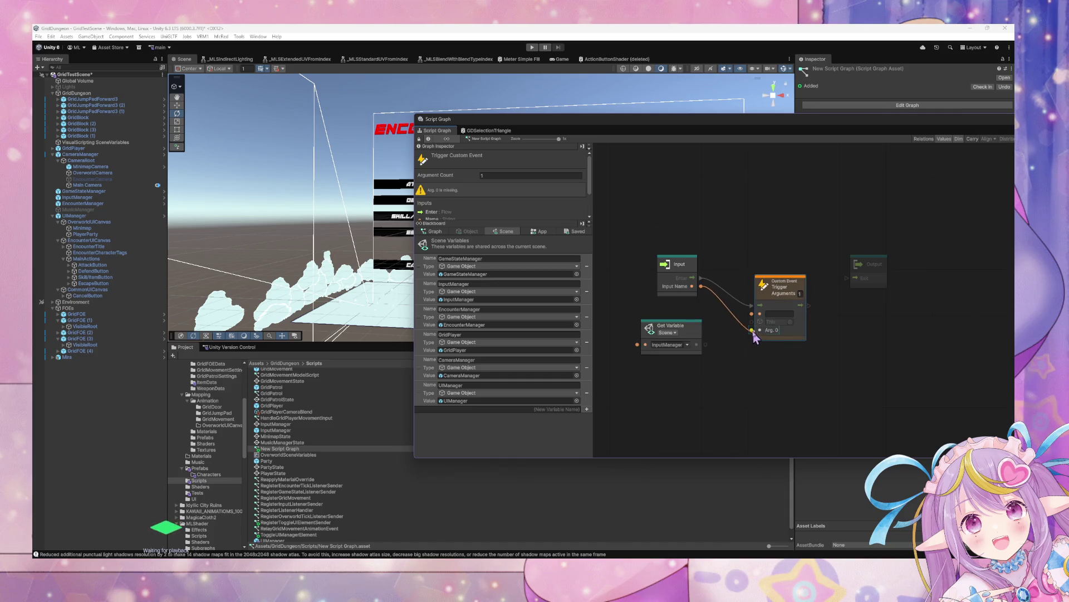
{"action": "left_click", "coordinate": [778, 314]}
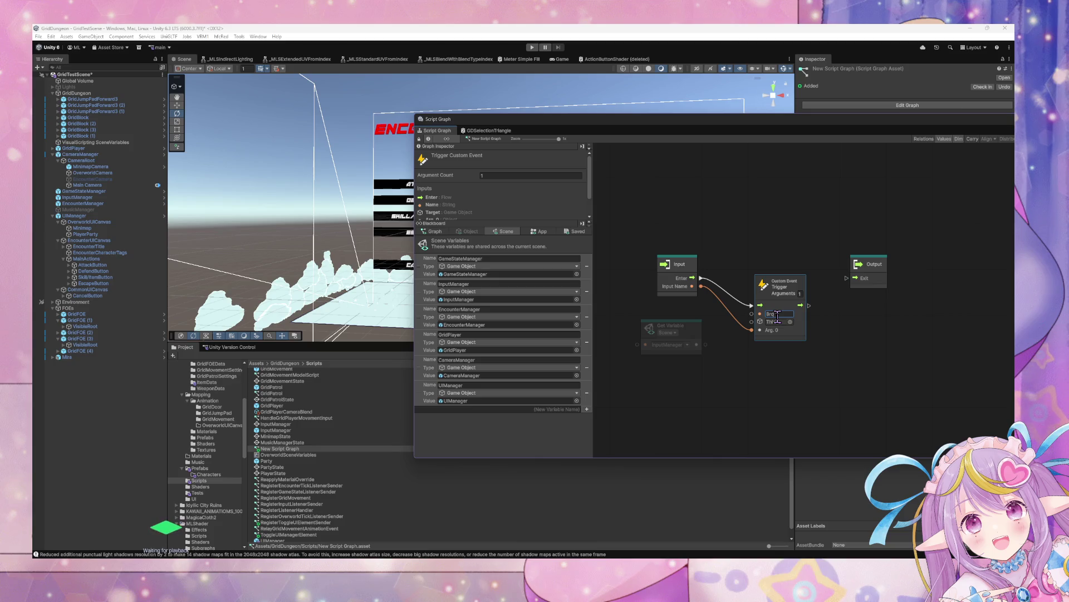
{"action": "type", "text": "adcastInput"}
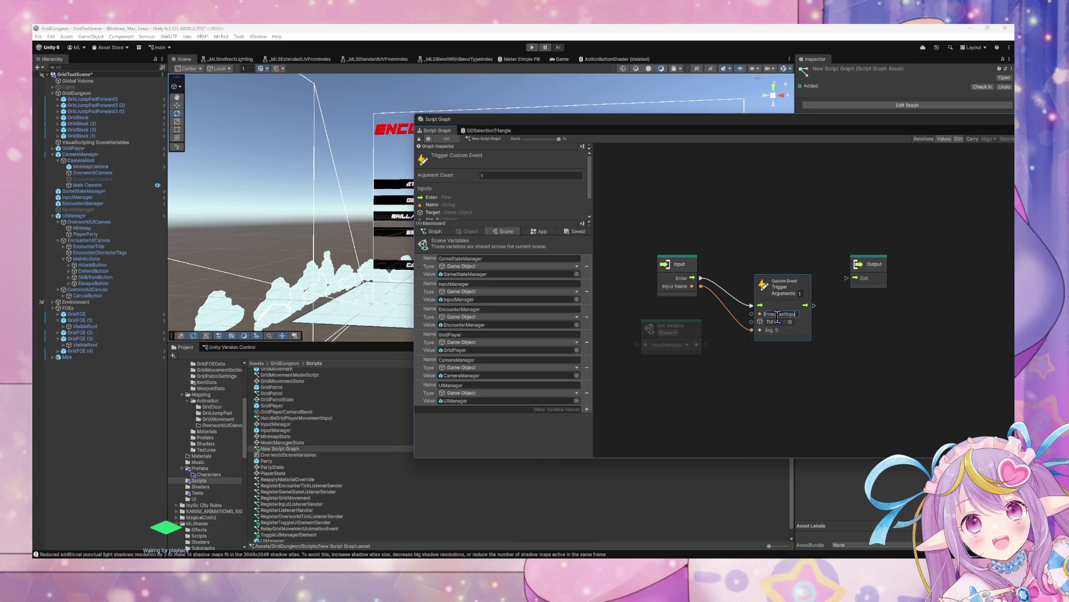
{"action": "left_click_drag", "start_coordinate": [808, 306], "coordinate": [846, 278]}
{"action": "left_click_drag", "start_coordinate": [696, 344], "coordinate": [752, 322]}
{"action": "left_click_drag", "start_coordinate": [798, 273], "coordinate": [797, 242]}
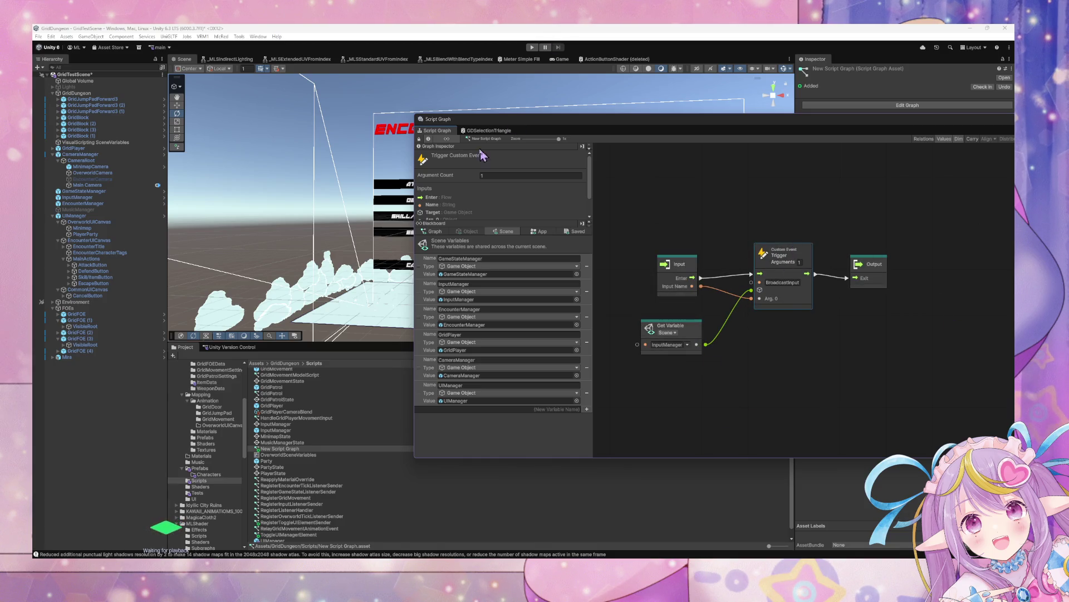
{"action": "left_click", "coordinate": [108, 215]}
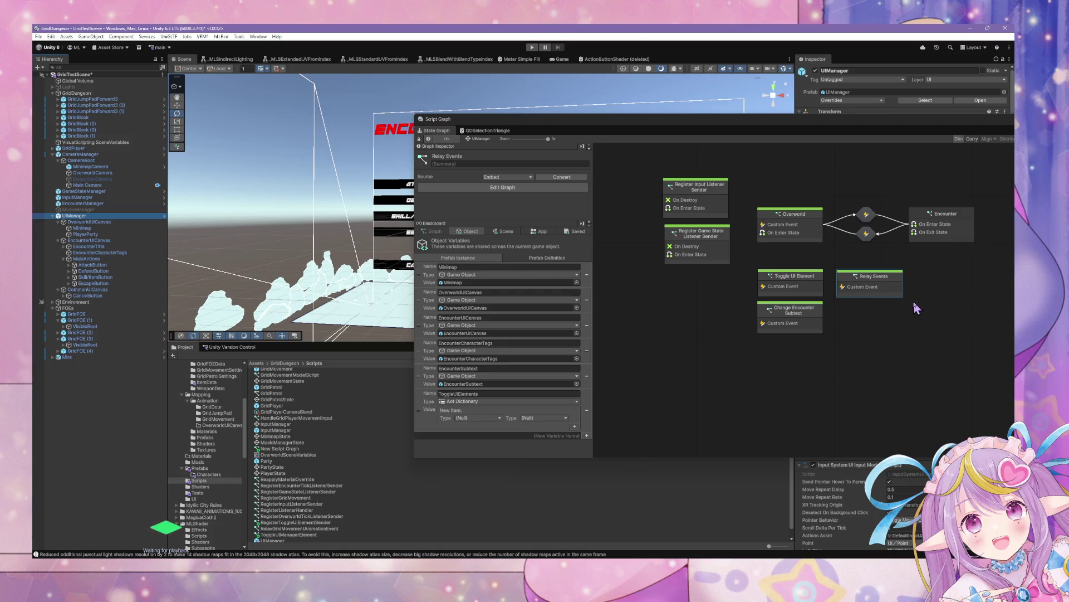
- Open UIManager's Relay Events graph showing its Attack, Defend, Skill/Item and Escape events
{"action": "left_click", "coordinate": [874, 280]}
{"action": "double_click", "coordinate": [893, 289]}
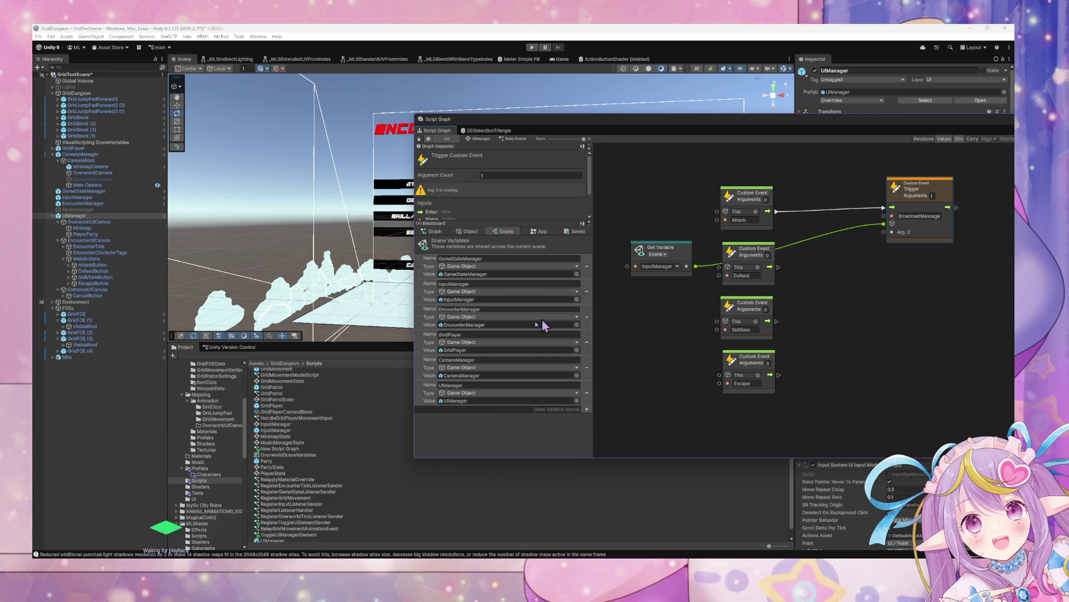
{"action": "scroll", "coordinate": [328, 468], "scroll_direction": "down", "scroll_amount": 1}
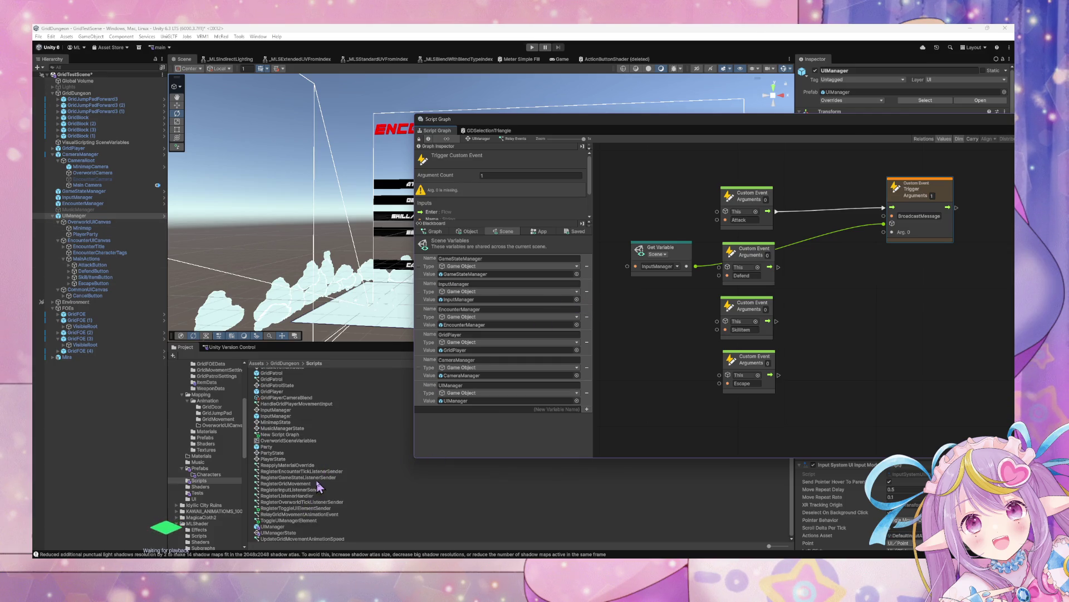
{"action": "scroll", "coordinate": [322, 485], "scroll_direction": "up", "scroll_amount": 5}
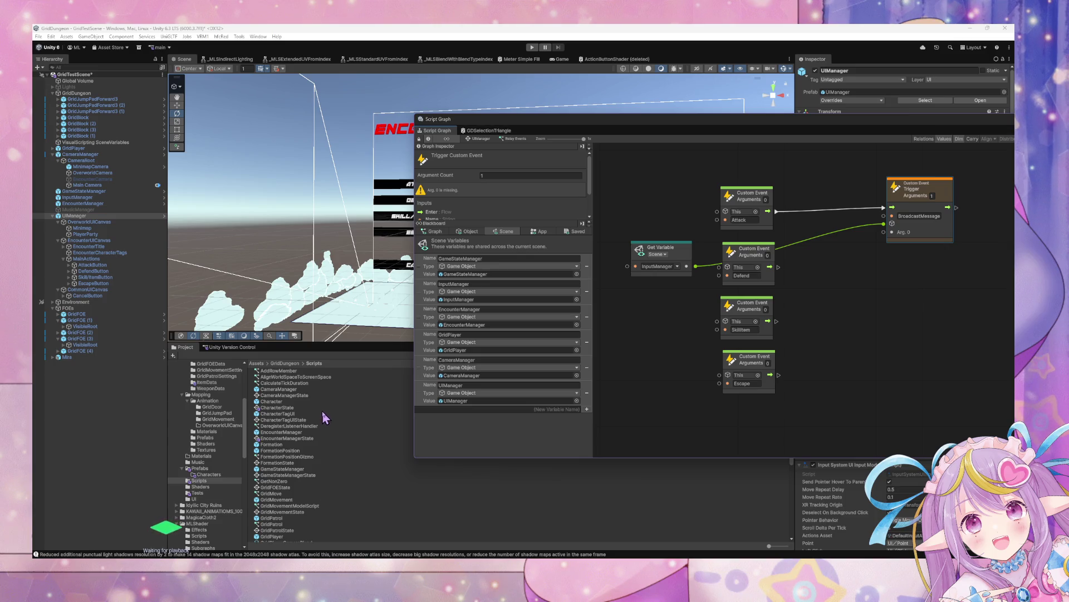
{"action": "scroll", "coordinate": [326, 414], "scroll_direction": "down", "scroll_amount": 8}
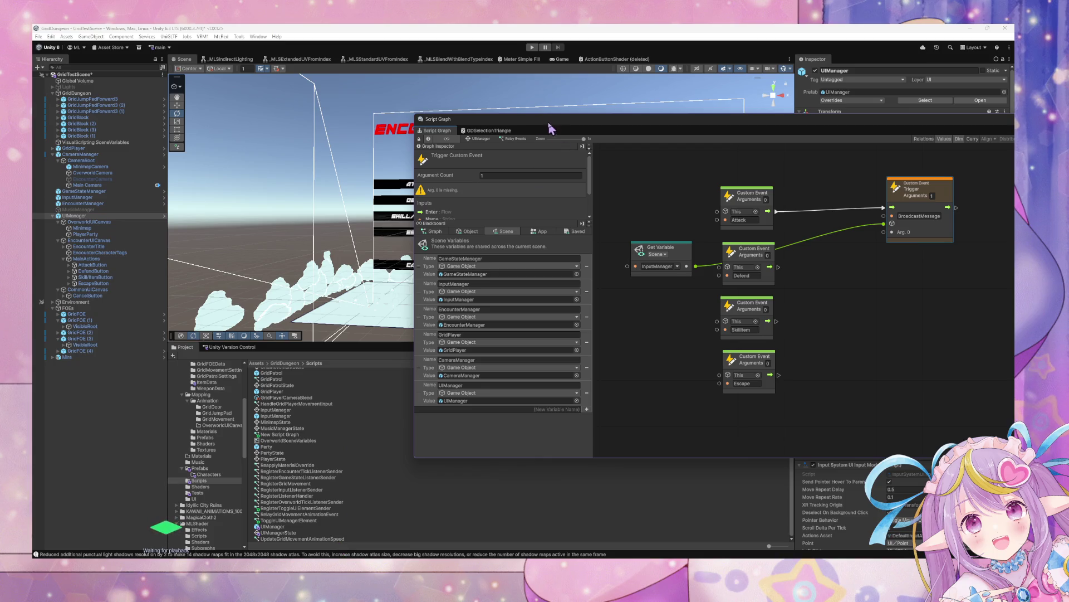
- Move the graph window aside, clear the Project search, and open the Undo History
{"action": "mouse_move", "coordinate": [559, 131]}
{"action": "left_mouse_down"}
{"action": "mouse_move", "coordinate": [738, 232]}
{"action": "mouse_move", "coordinate": [881, 275]}
{"action": "left_mouse_up"}
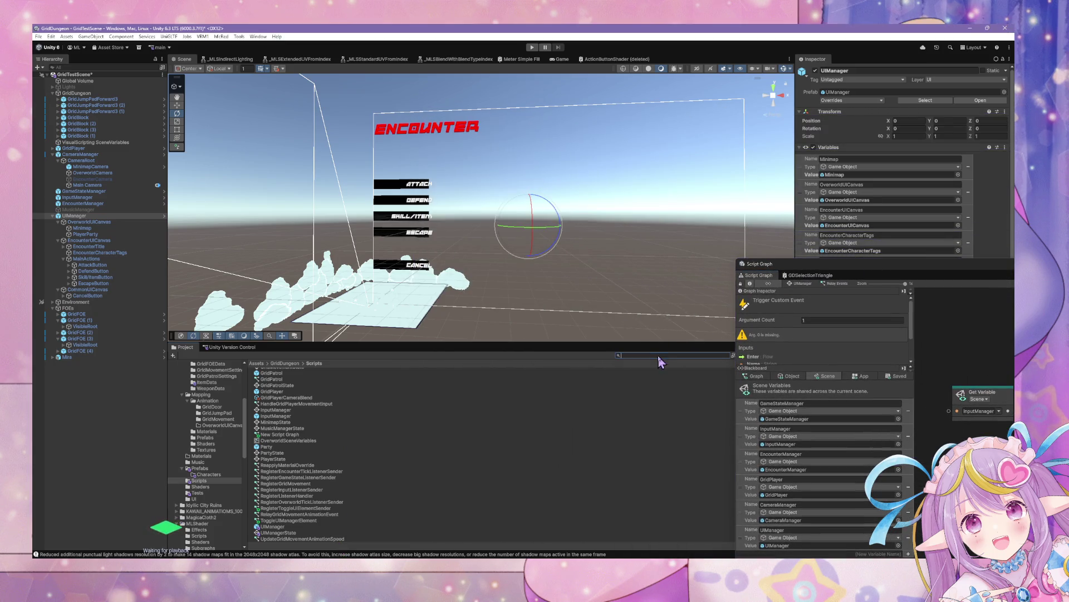
{"action": "type", "text": "broadc"}
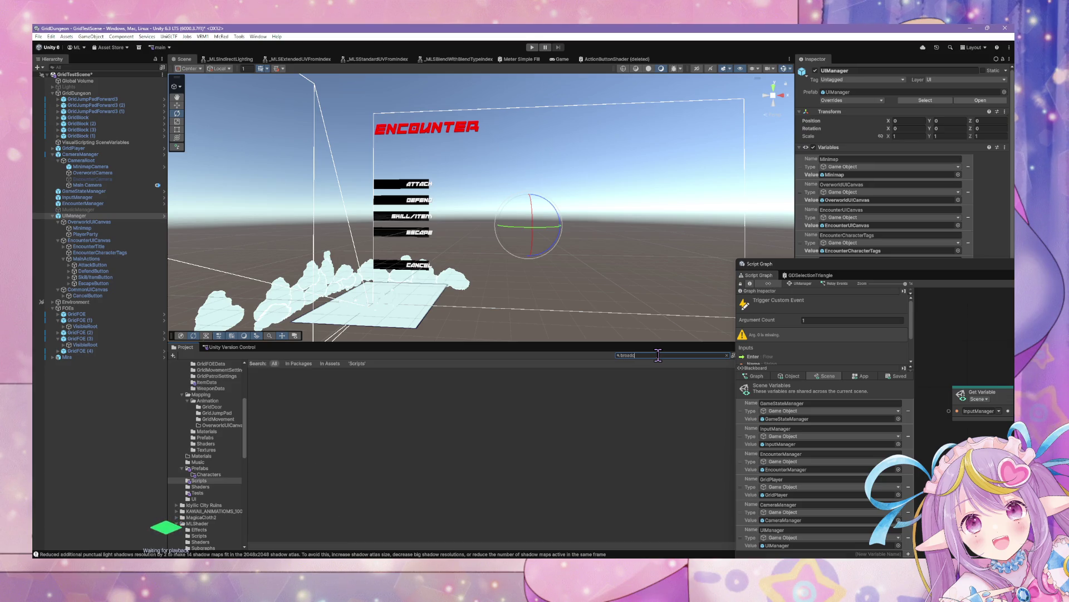
{"action": "key", "text": "BackSpace"}
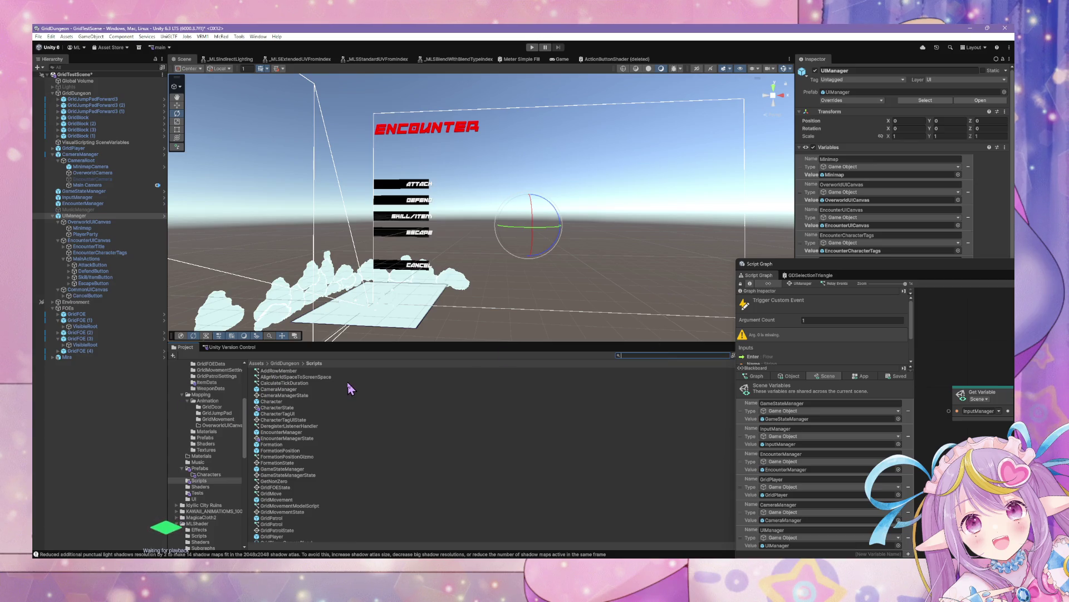
{"action": "key", "text": "ctrl+u"}
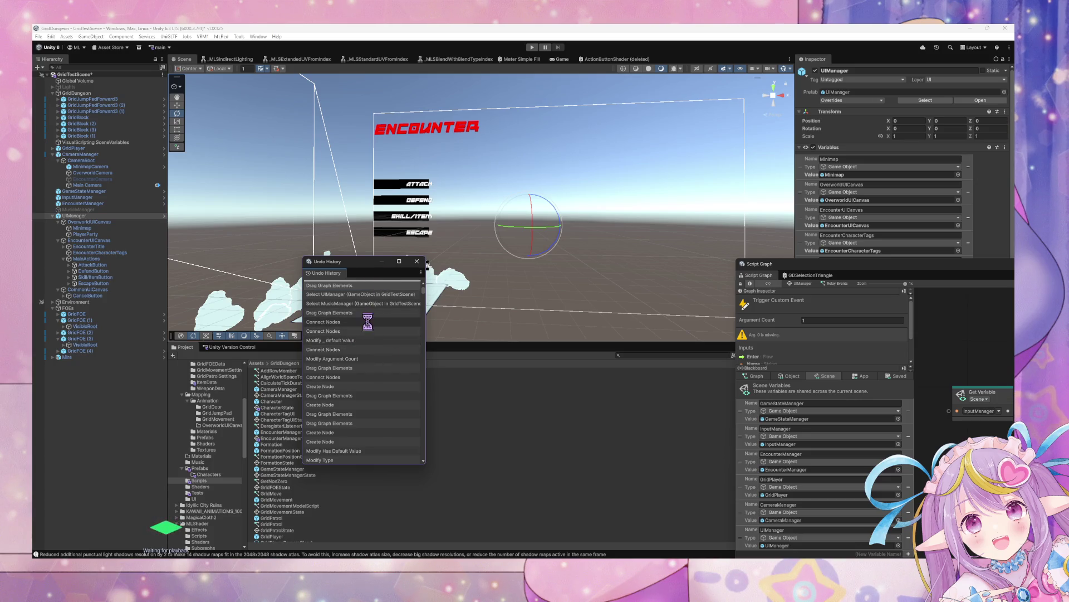
- Step back through Undo History to the earliest Drag Graph Elements state
{"action": "left_click", "coordinate": [368, 322]}
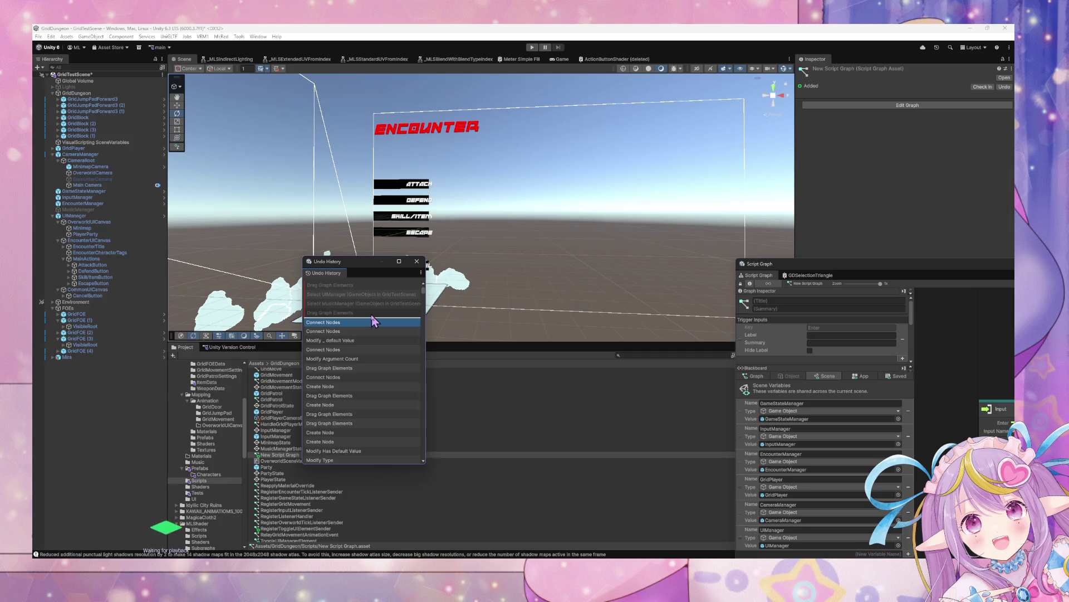
{"action": "left_click", "coordinate": [371, 314]}
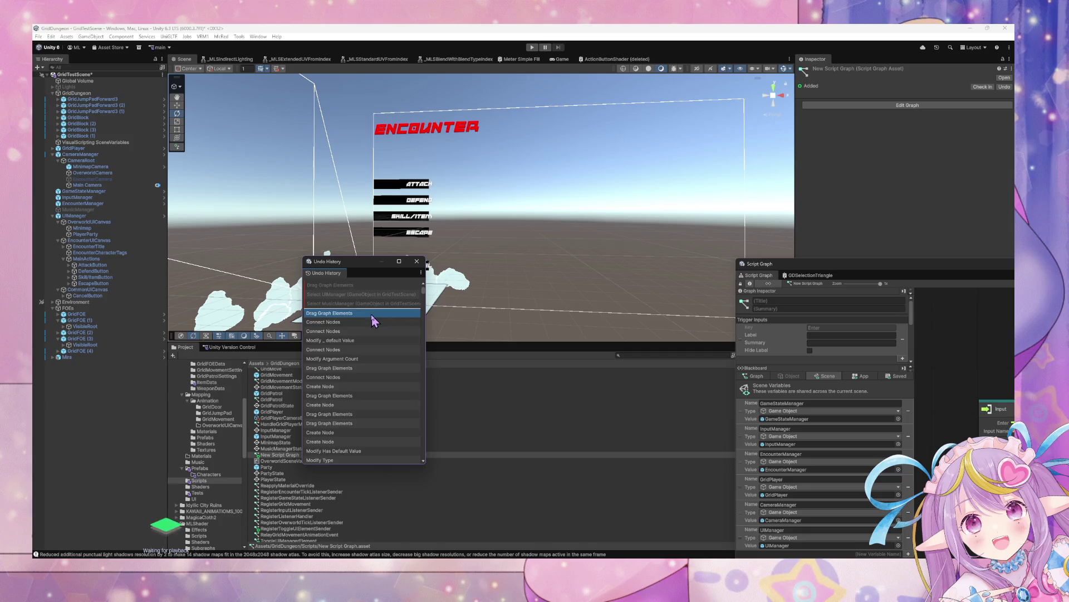
{"action": "left_click", "coordinate": [362, 369]}
{"action": "left_click_drag", "start_coordinate": [883, 272], "coordinate": [626, 217]}
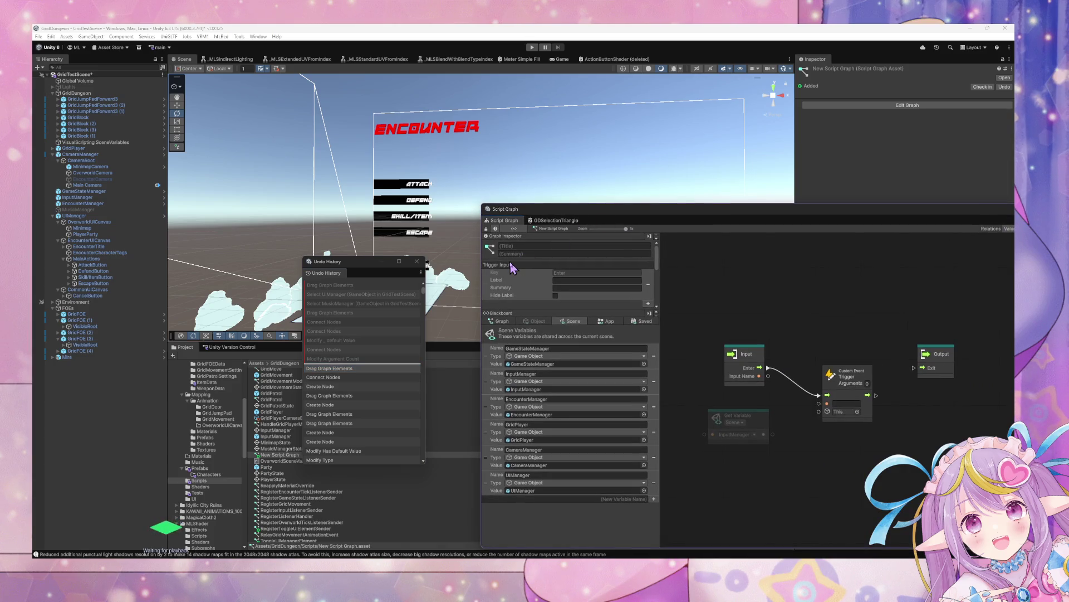
{"action": "left_click", "coordinate": [338, 286]}
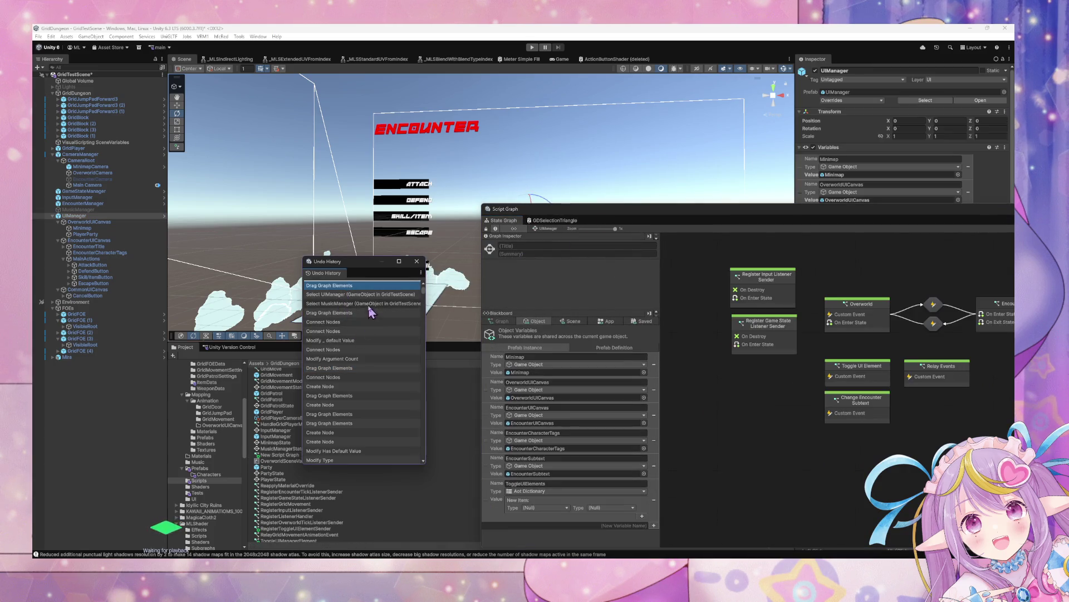
- Open New Script Graph and rename the asset to SendBroadcastInput
{"action": "left_click", "coordinate": [273, 450]}
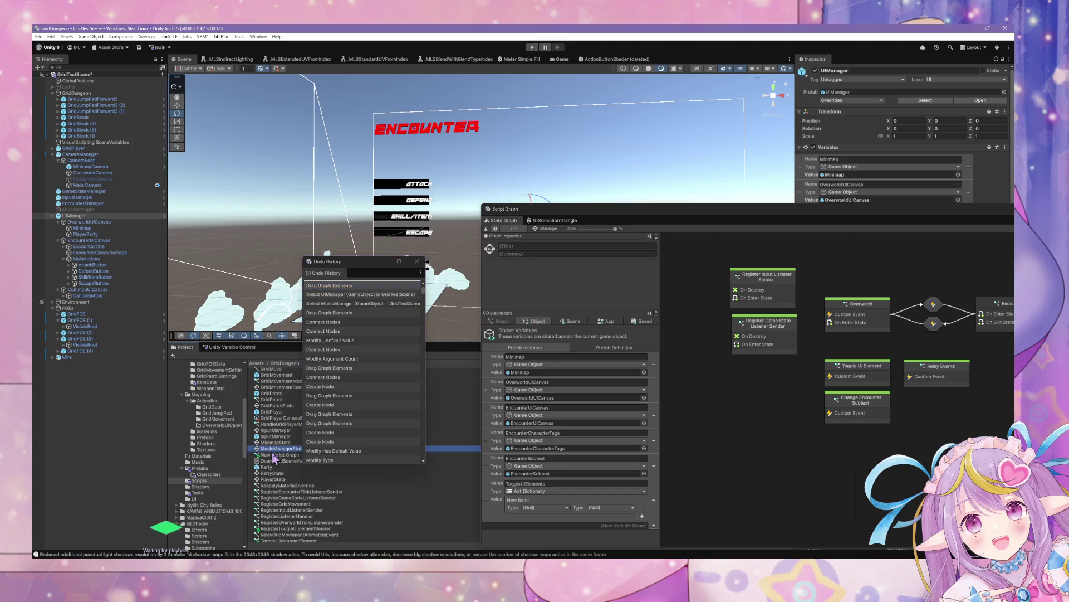
{"action": "double_click", "coordinate": [272, 454]}
{"action": "type", "text": "BroadcastInput"}
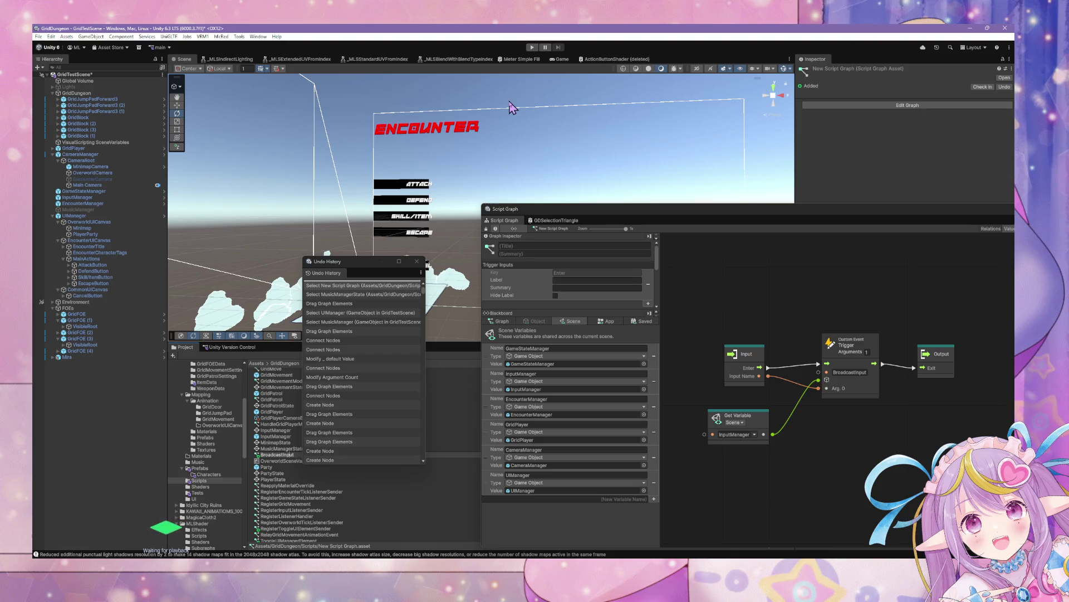
{"action": "type", "text": "Send"}
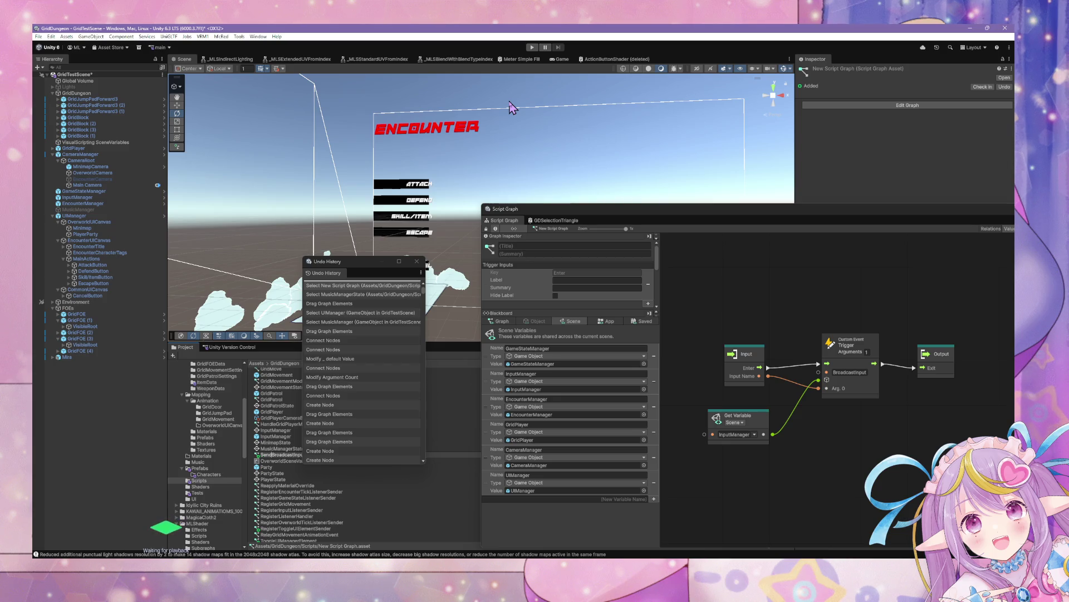
{"action": "key", "text": "Return"}
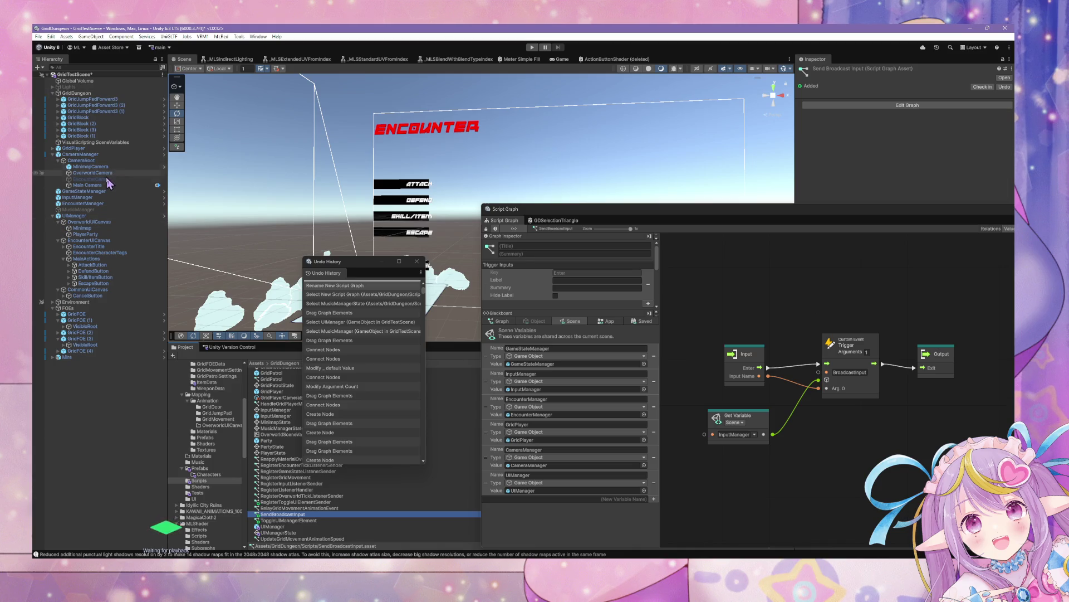
- Replace the Trigger Custom Event node with a Send Broadcast Input subgraph fed by Attack, Input Name 'Attack'
{"action": "left_click", "coordinate": [82, 217]}
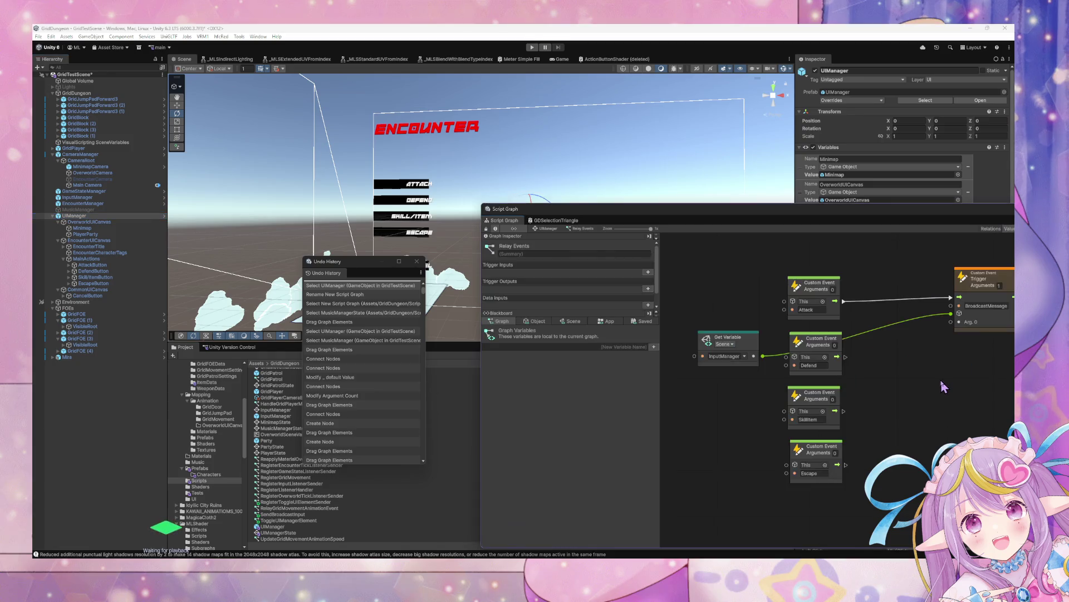
{"action": "left_click_drag", "start_coordinate": [854, 318], "coordinate": [774, 320]}
{"action": "left_click", "coordinate": [898, 304]}
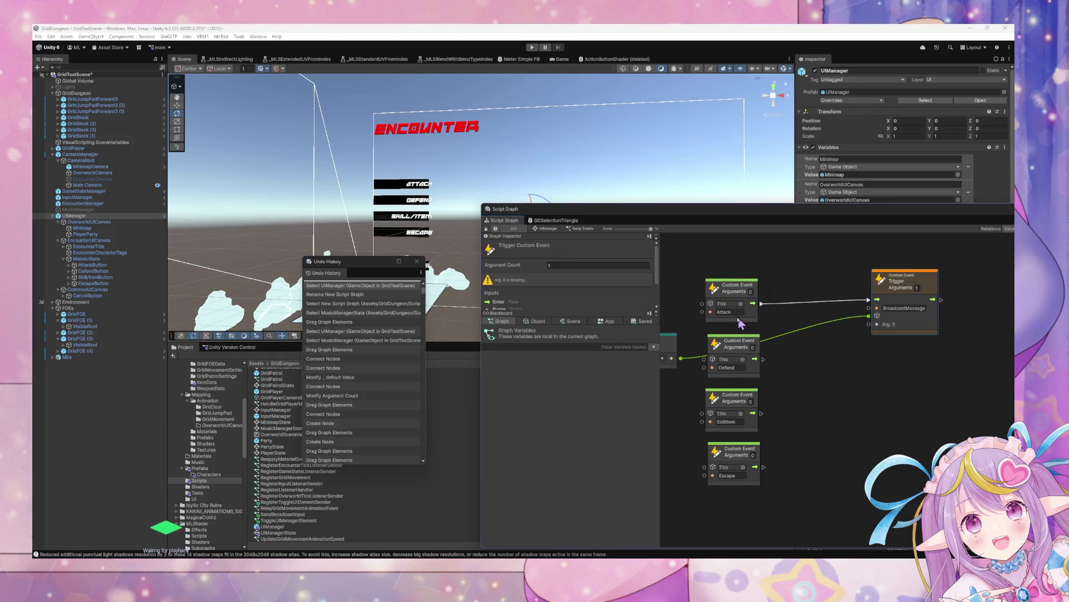
{"action": "key", "text": "Delete"}
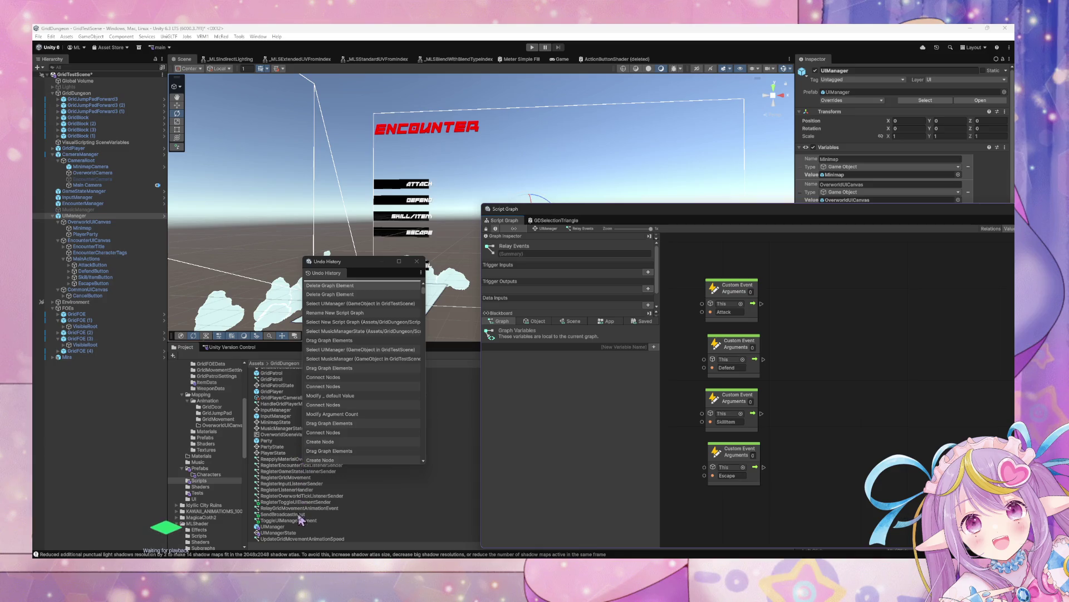
{"action": "left_click_drag", "start_coordinate": [299, 515], "coordinate": [840, 315]}
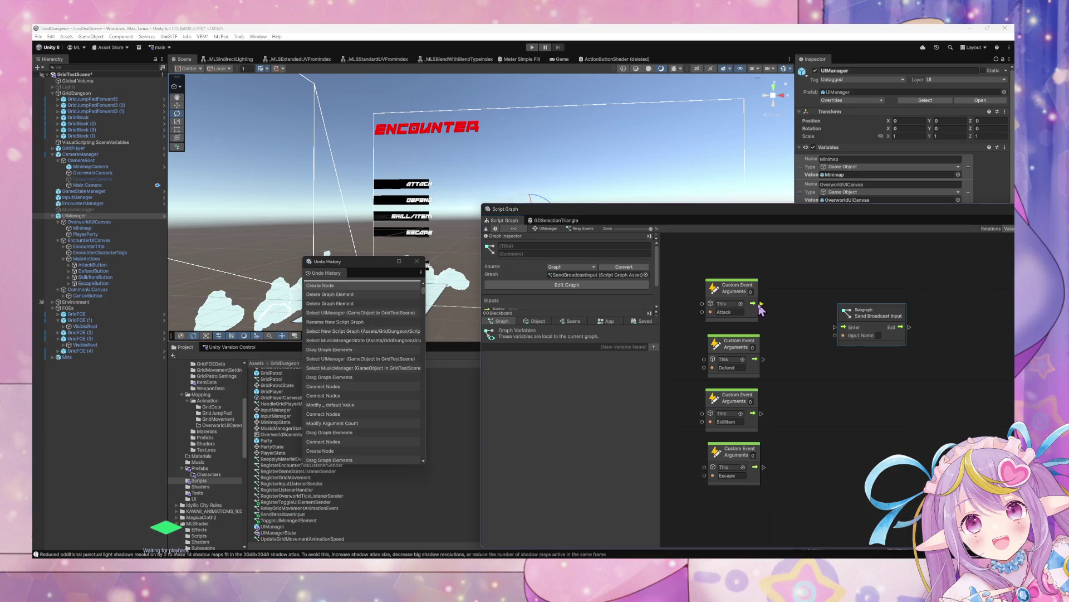
{"action": "left_click_drag", "start_coordinate": [761, 304], "coordinate": [835, 327]}
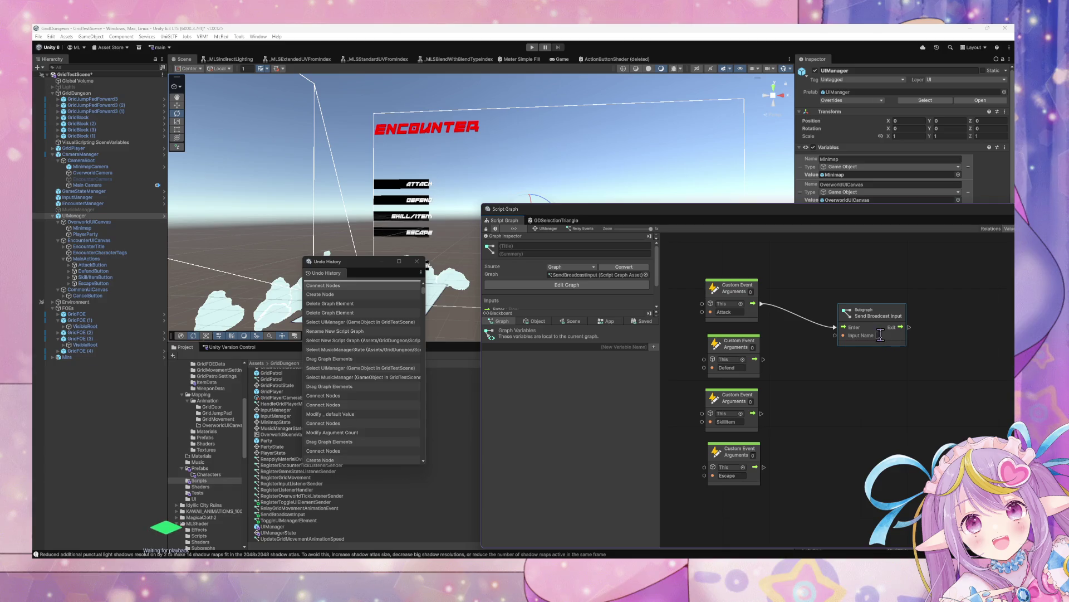
{"action": "left_click", "coordinate": [880, 335]}
{"action": "type", "text": "Attack"}
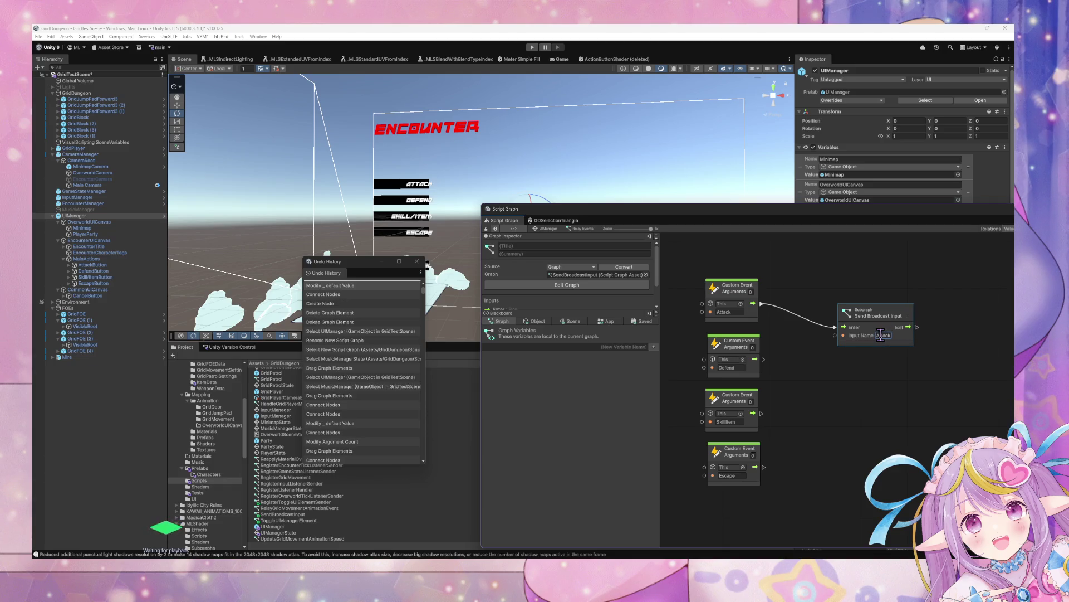
{"action": "left_click_drag", "start_coordinate": [846, 312], "coordinate": [818, 286]}
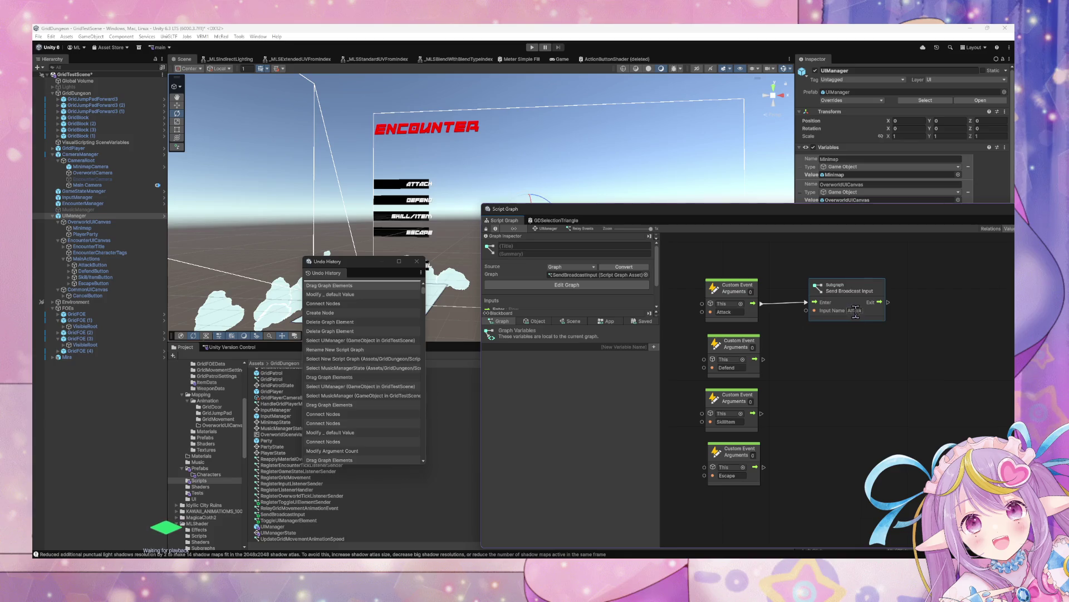
- Duplicate the subgraph for the Defend and SkillItem events with matching Input Names
{"action": "key", "text": "ctrl+d"}
{"action": "left_click", "coordinate": [912, 401]}
{"action": "type", "text": "Defend"}
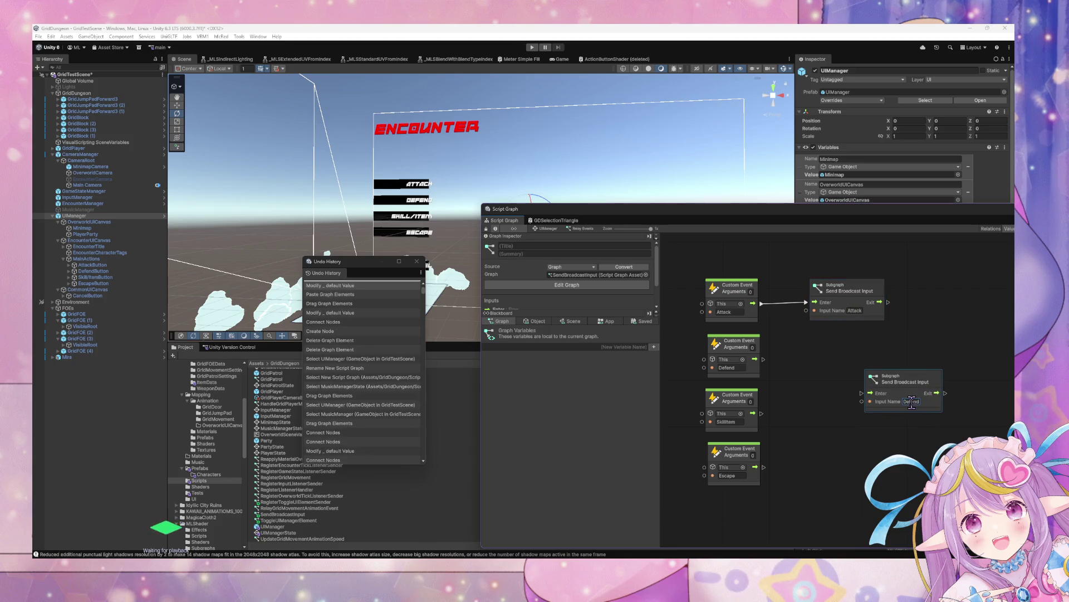
{"action": "left_click_drag", "start_coordinate": [903, 381], "coordinate": [861, 350]}
{"action": "left_click_drag", "start_coordinate": [755, 359], "coordinate": [830, 363]}
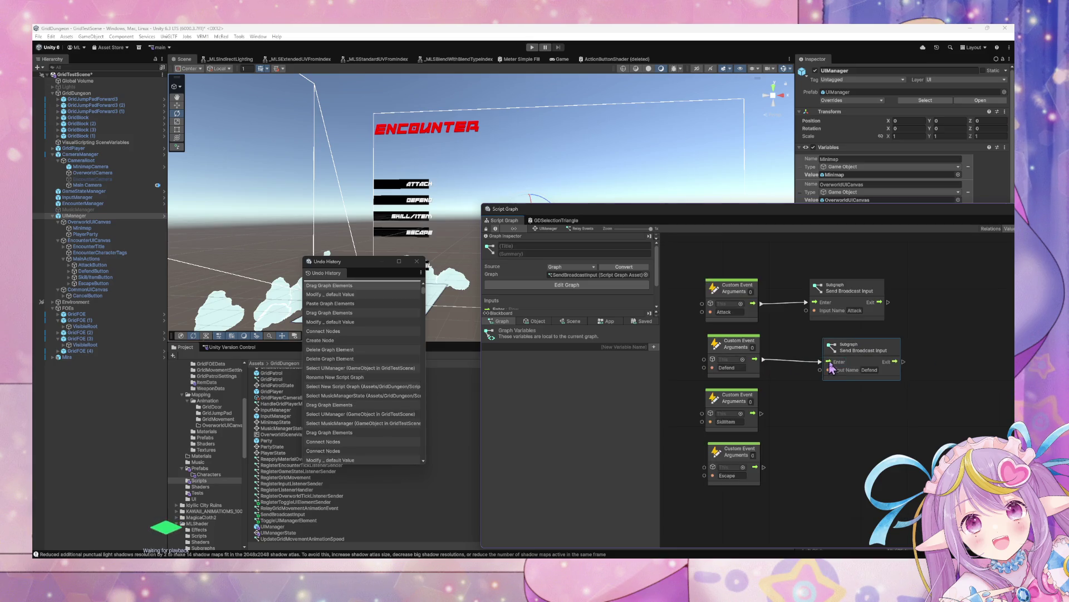
{"action": "key", "text": "ctrl+d"}
{"action": "left_click_drag", "start_coordinate": [886, 404], "coordinate": [807, 418]}
{"action": "double_click", "coordinate": [855, 426]}
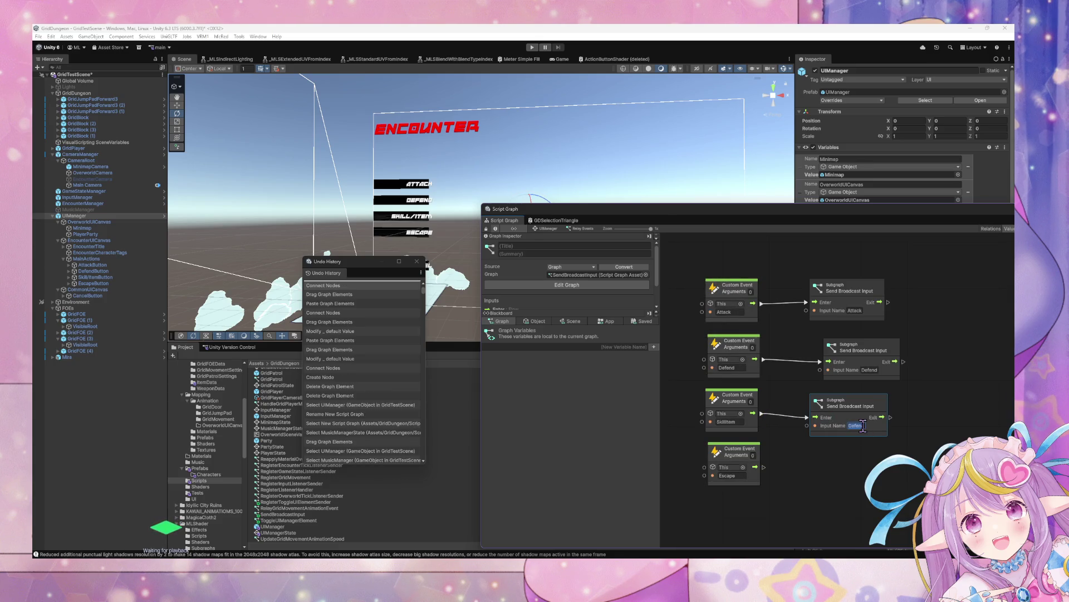
{"action": "type", "text": "Skill"}
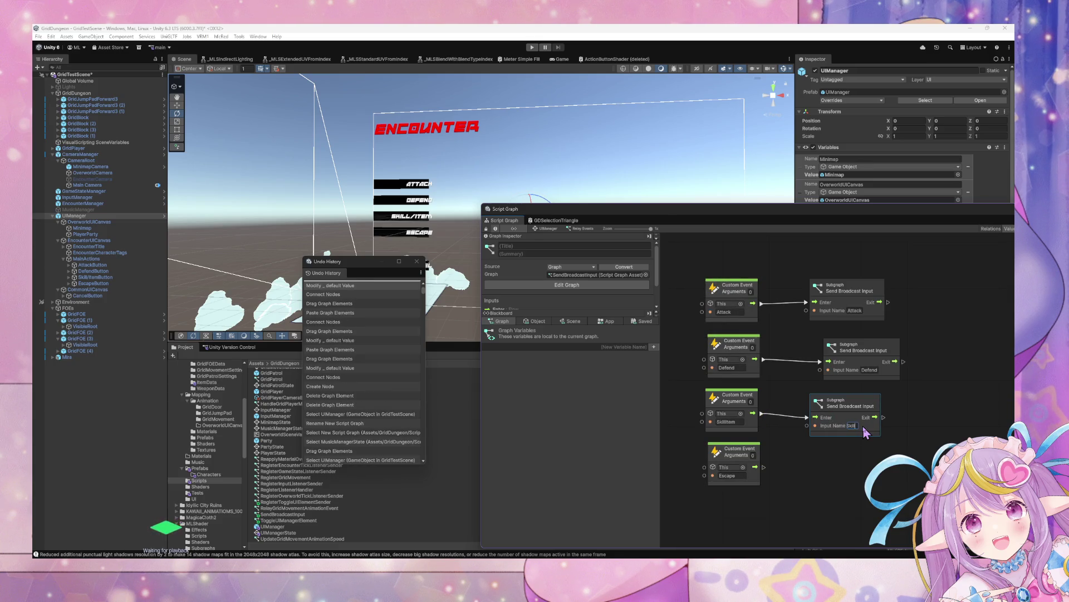
{"action": "type", "text": "Item"}
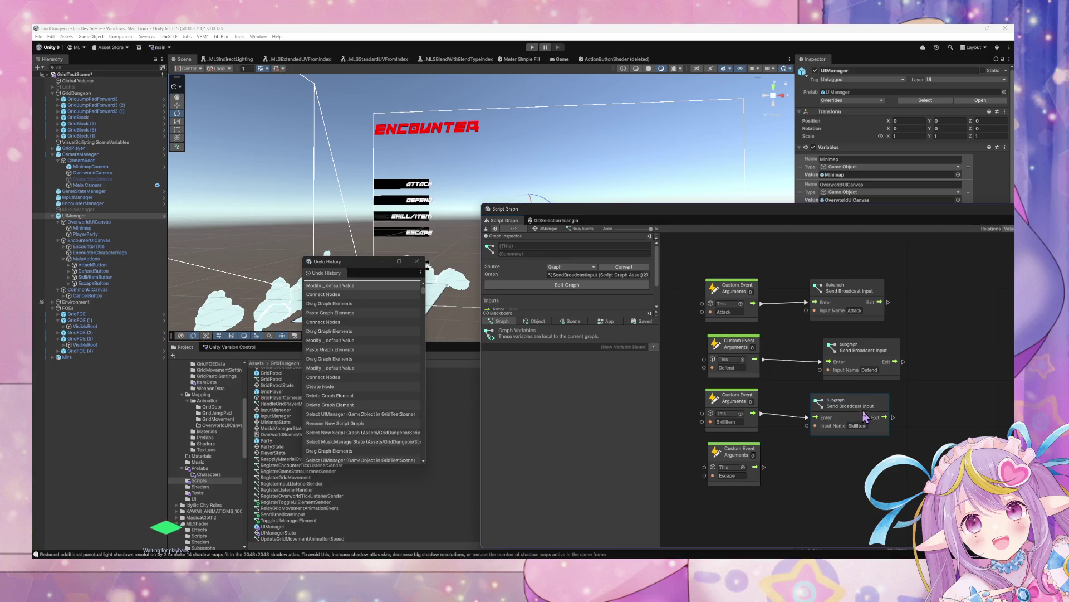
- Add a fourth Send Broadcast Input subgraph wired from Escape with Input Name 'Escape'
{"action": "key", "text": "ctrl+d"}
{"action": "left_click_drag", "start_coordinate": [858, 402], "coordinate": [826, 470]}
{"action": "left_click_drag", "start_coordinate": [753, 467], "coordinate": [853, 472]}
{"action": "left_click", "coordinate": [866, 472]}
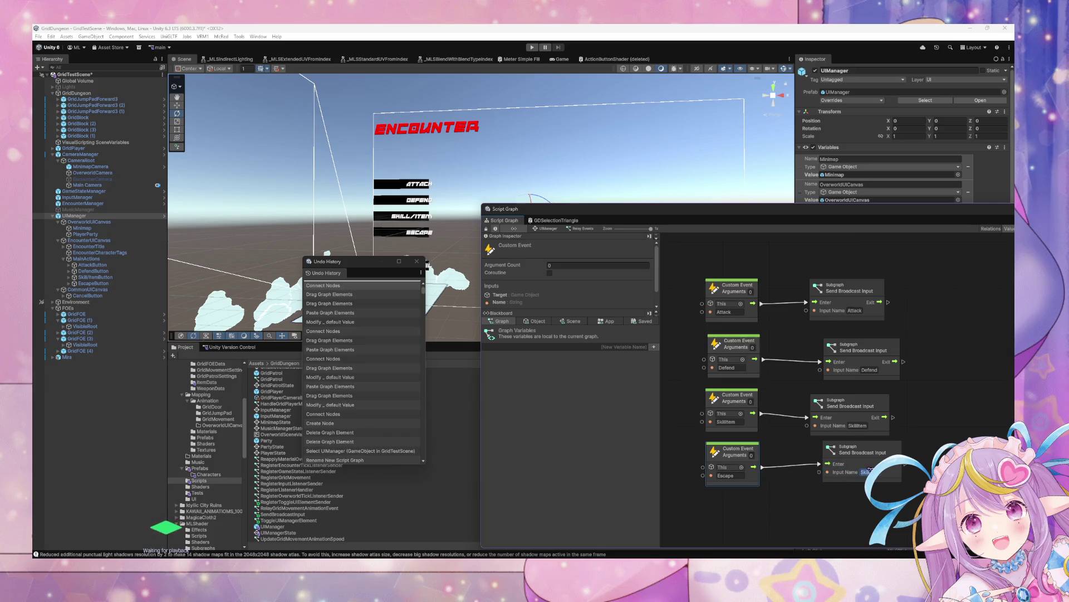
{"action": "type", "text": "Escape"}
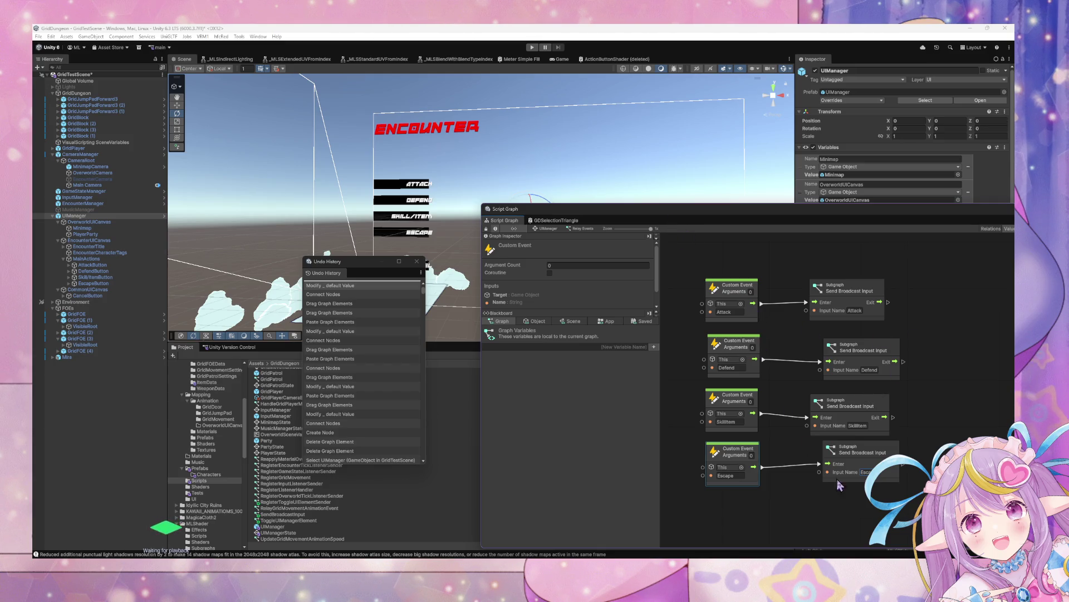
- Copy the Escape event and subgraph pair as a new Cancel pair with Input Name 'Cancel'
{"action": "left_click_drag", "start_coordinate": [922, 508], "coordinate": [719, 454]}
{"action": "key", "text": "ctrl+c"}
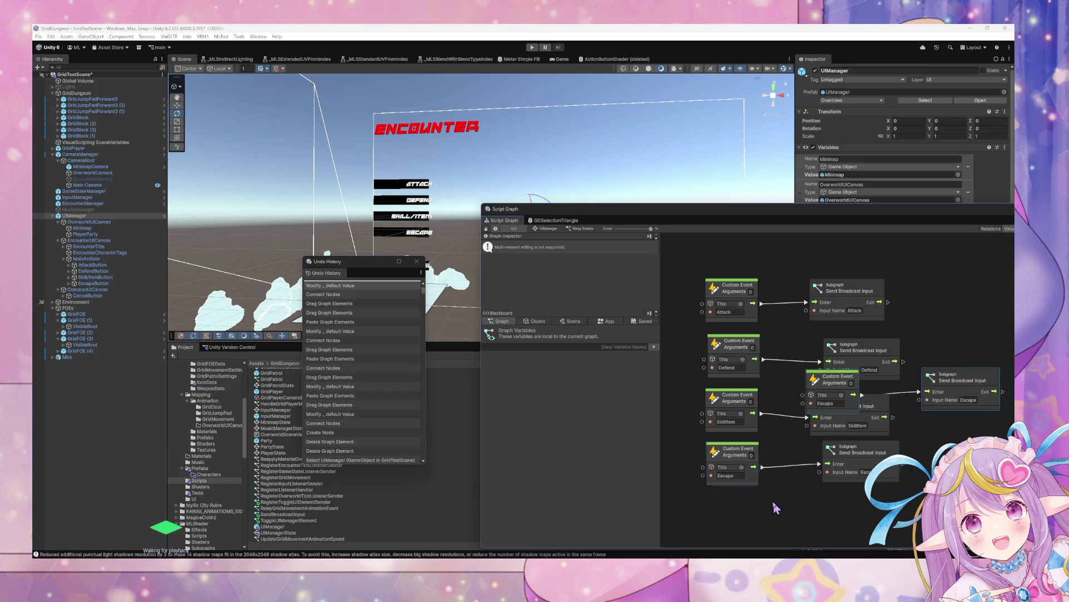
{"action": "key", "text": "ctrl+v"}
{"action": "mouse_move", "coordinate": [847, 384]}
{"action": "left_mouse_down"}
{"action": "mouse_move", "coordinate": [797, 423]}
{"action": "mouse_move", "coordinate": [741, 516]}
{"action": "mouse_move", "coordinate": [742, 384]}
{"action": "left_mouse_up"}
{"action": "type", "text": "Ca"}
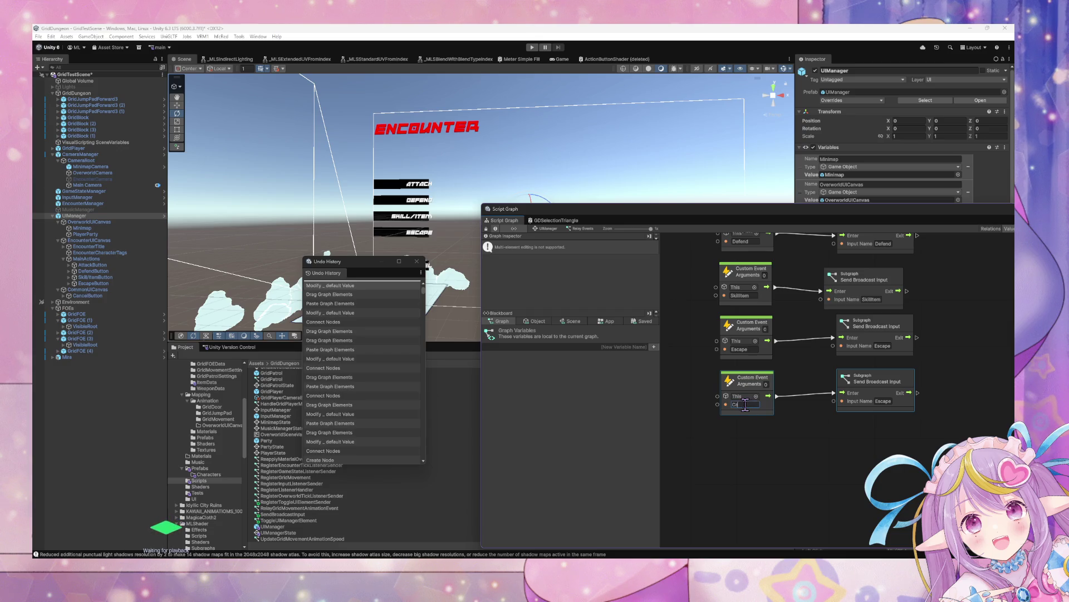
{"action": "double_click", "coordinate": [883, 401]}
{"action": "type", "text": "Cancel"}
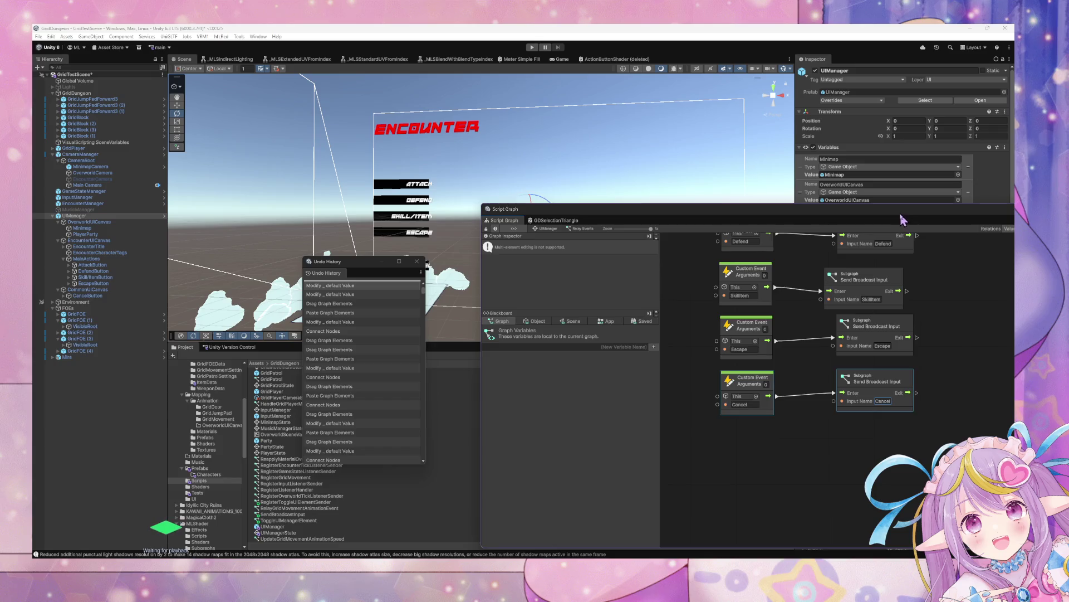
- Move the graph window aside and select AttackButton in the Hierarchy
{"action": "mouse_move", "coordinate": [903, 221]}
{"action": "left_mouse_down"}
{"action": "mouse_move", "coordinate": [485, 198]}
{"action": "mouse_move", "coordinate": [600, 239]}
{"action": "left_mouse_up"}
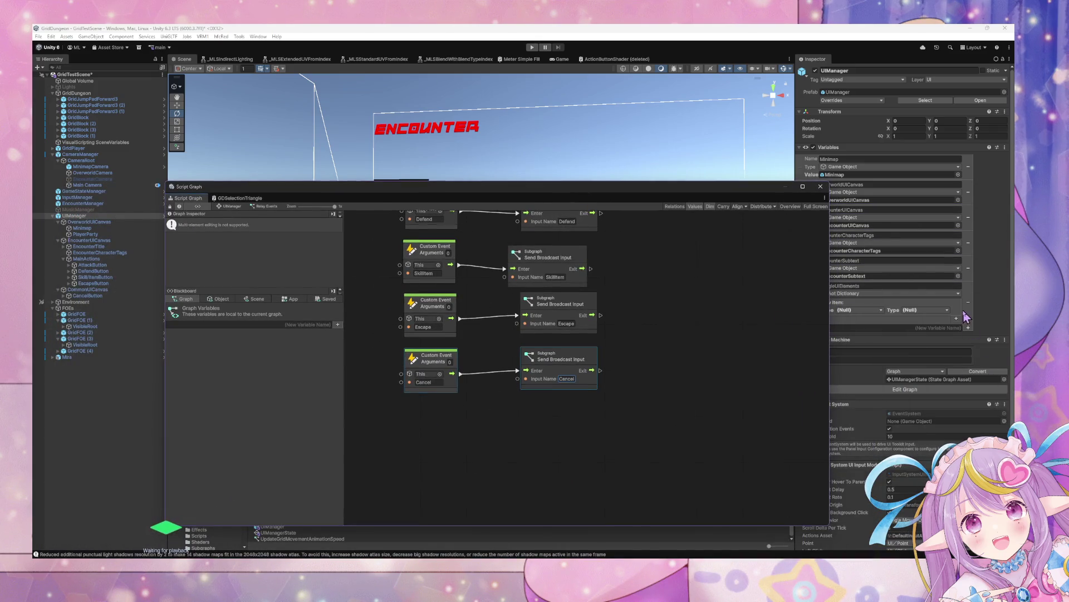
{"action": "scroll", "coordinate": [965, 317], "scroll_direction": "down", "scroll_amount": 3}
{"action": "scroll", "coordinate": [959, 293], "scroll_direction": "up", "scroll_amount": 3}
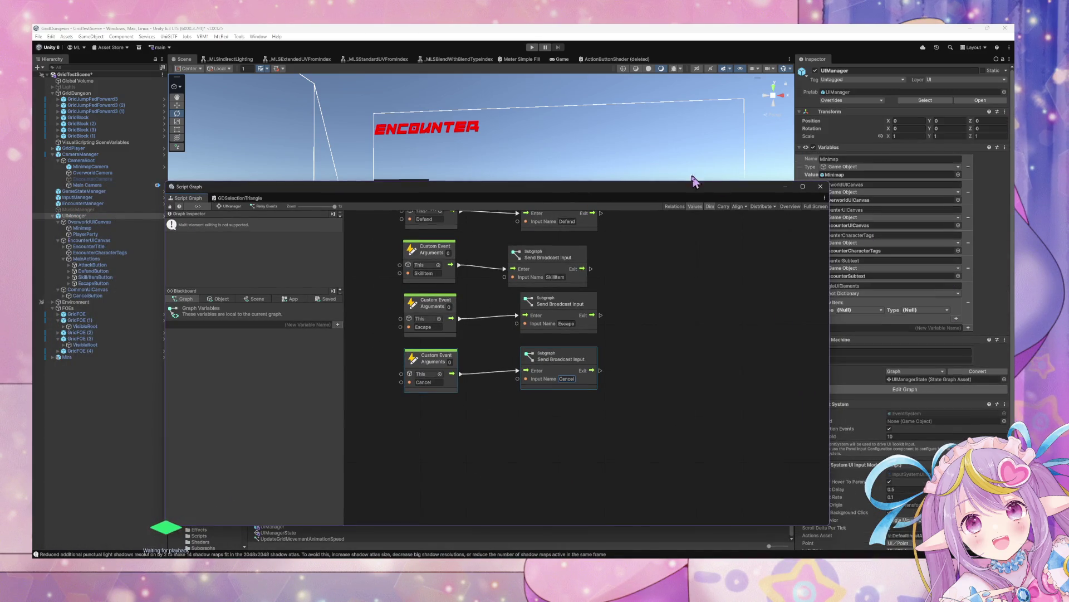
{"action": "left_click_drag", "start_coordinate": [686, 196], "coordinate": [692, 408]}
{"action": "left_click", "coordinate": [106, 265]}
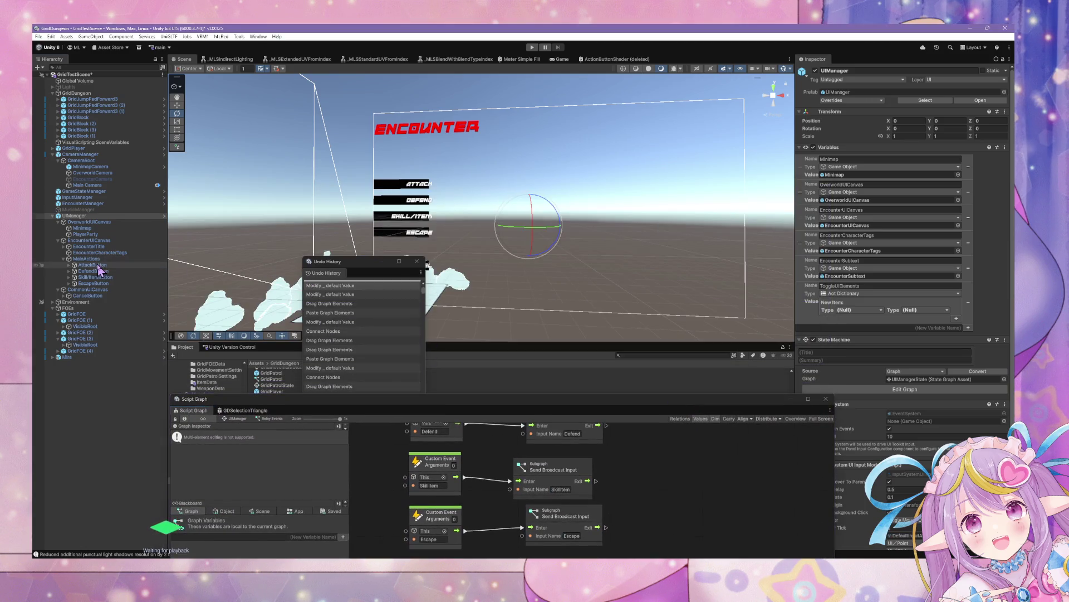
- Frame the Attack event pair in the graph beside AttackButton's On Click settings
{"action": "mouse_move", "coordinate": [719, 405]}
{"action": "left_mouse_down"}
{"action": "mouse_move", "coordinate": [604, 363]}
{"action": "mouse_move", "coordinate": [633, 238]}
{"action": "mouse_move", "coordinate": [744, 220]}
{"action": "mouse_move", "coordinate": [787, 286]}
{"action": "left_mouse_up"}
{"action": "key", "text": "Home"}
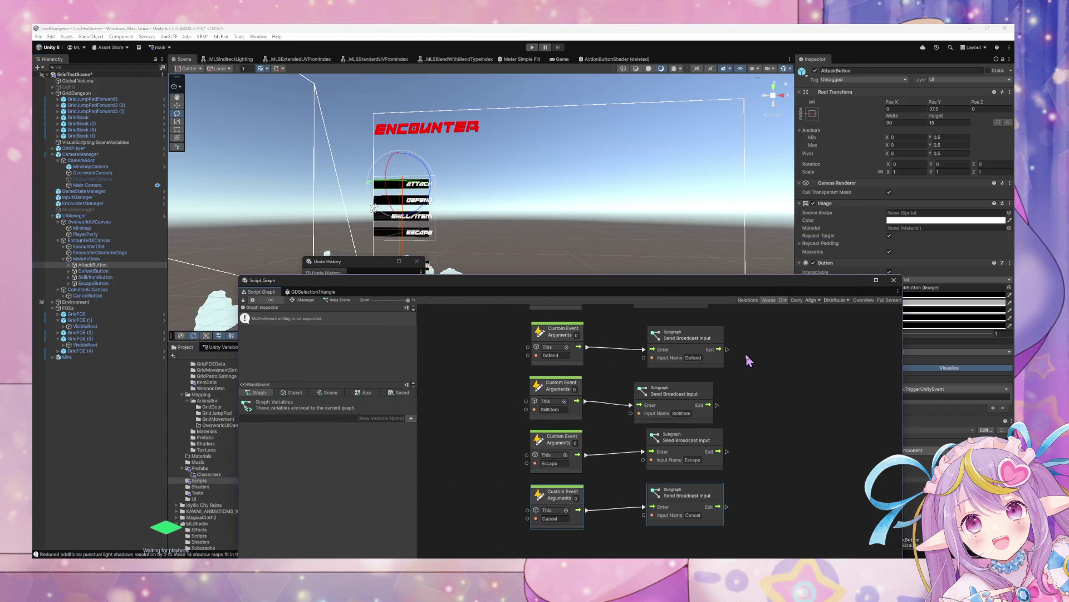
{"action": "key", "text": "Home"}
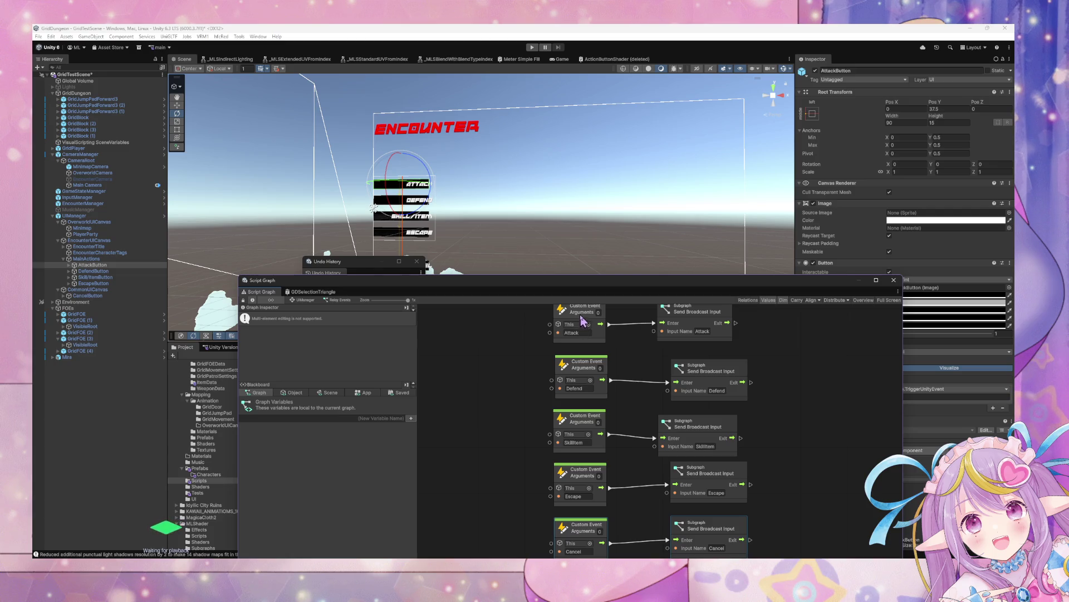
{"action": "mouse_move", "coordinate": [672, 280]}
{"action": "left_mouse_down"}
{"action": "mouse_move", "coordinate": [529, 346]}
{"action": "mouse_move", "coordinate": [543, 313]}
{"action": "left_mouse_up"}
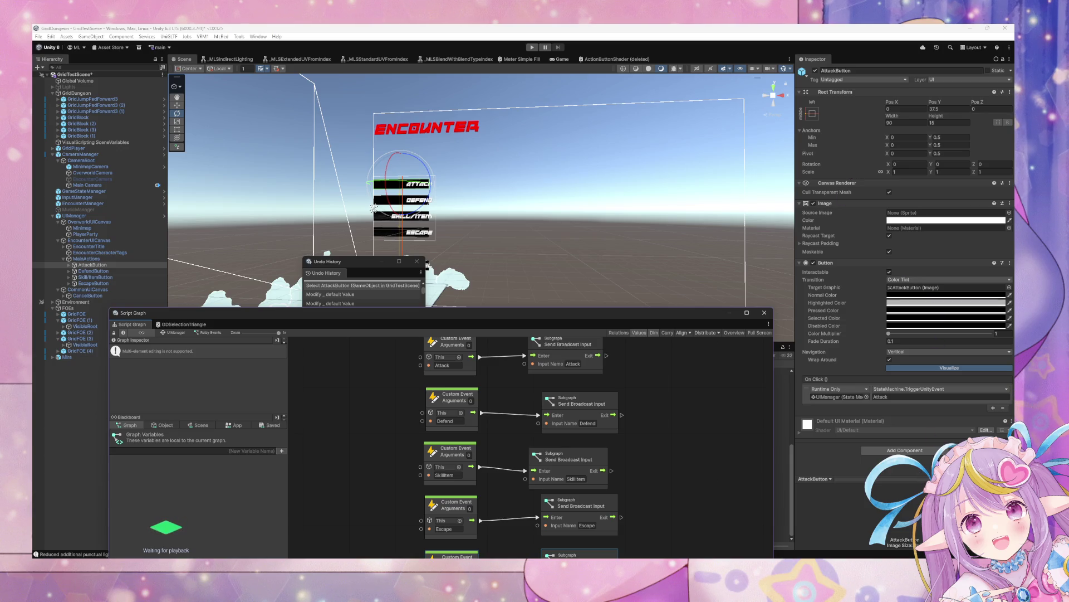
- Add a Variables component to AttackButton holding a String variable named InputName
{"action": "left_click", "coordinate": [905, 450]}
{"action": "type", "text": "scr"}
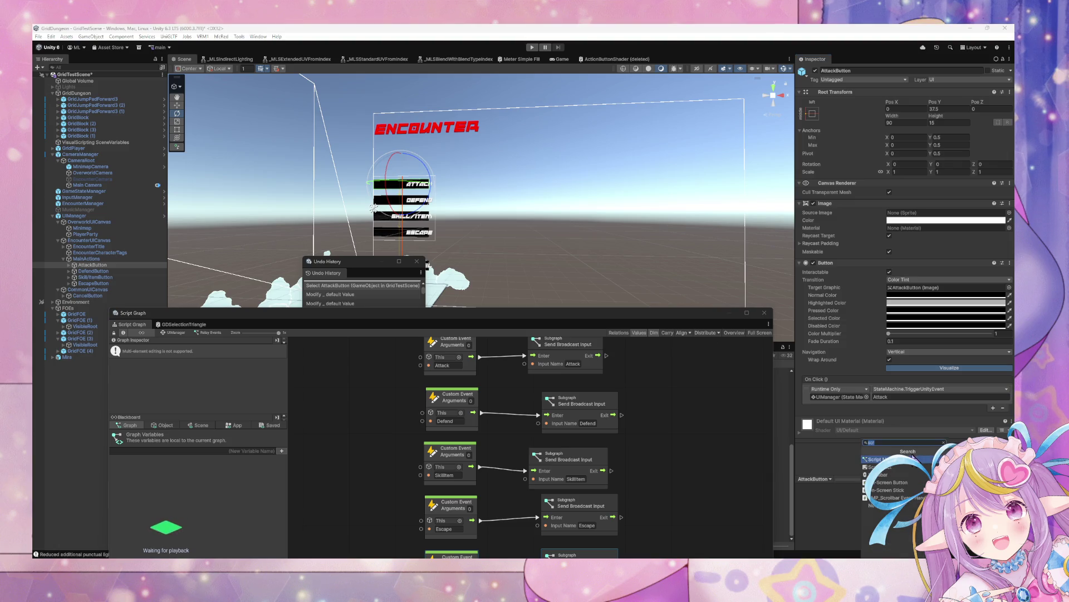
{"action": "type", "text": "va"}
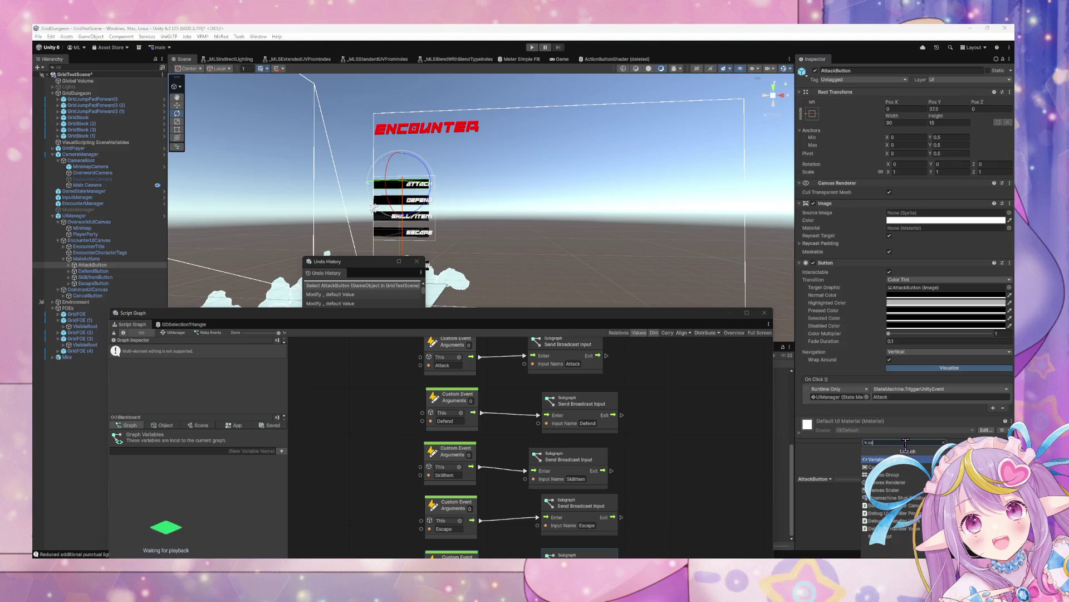
{"action": "left_click", "coordinate": [872, 459]}
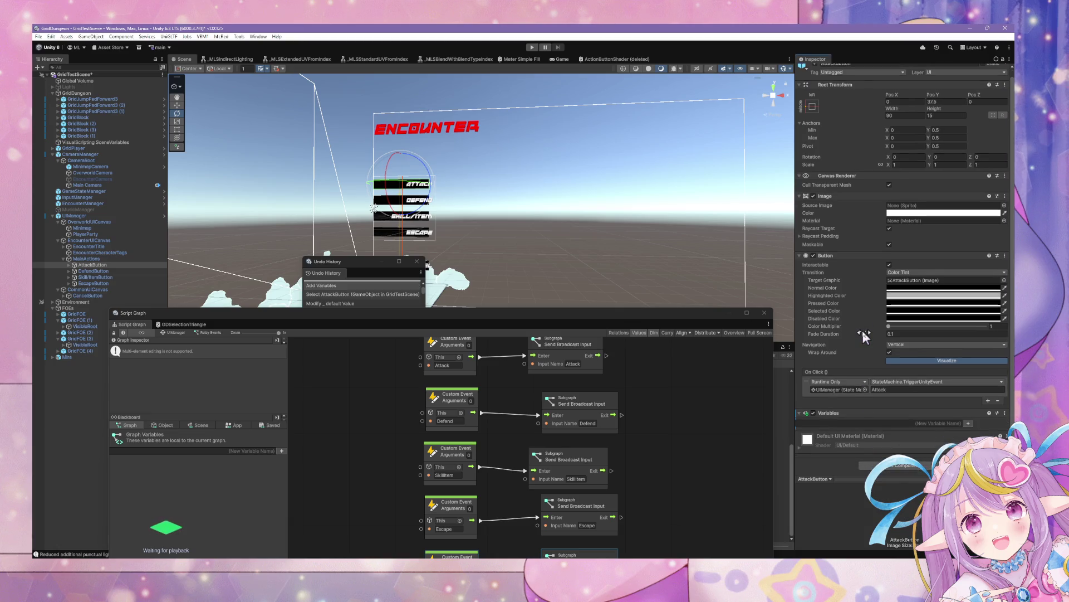
{"action": "left_click", "coordinate": [956, 422]}
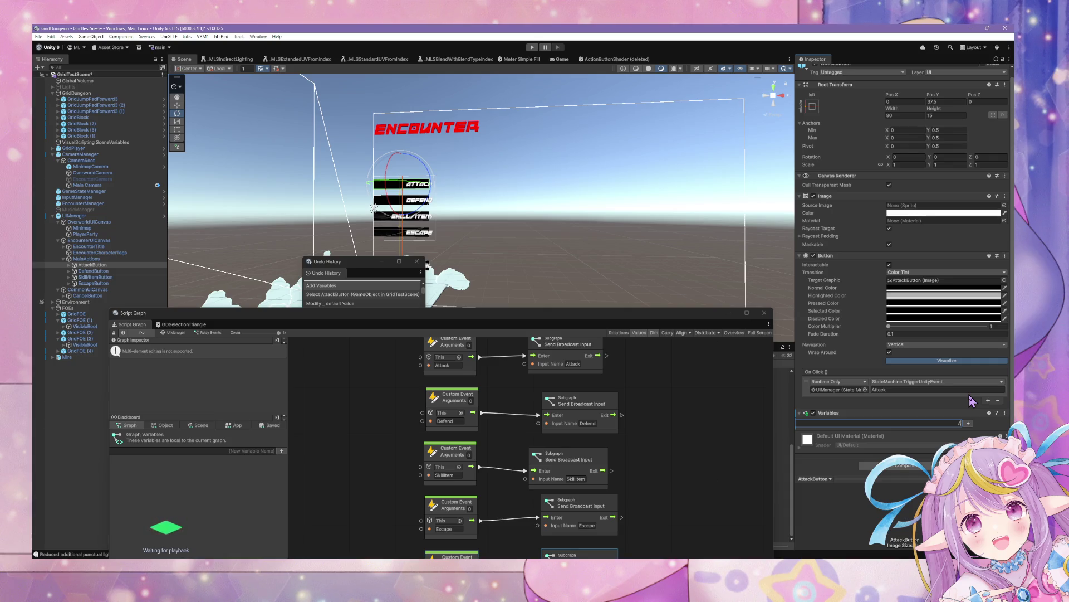
{"action": "type", "text": "A"}
{"action": "key", "text": "BackSpace"}
{"action": "type", "text": "Inpu"}
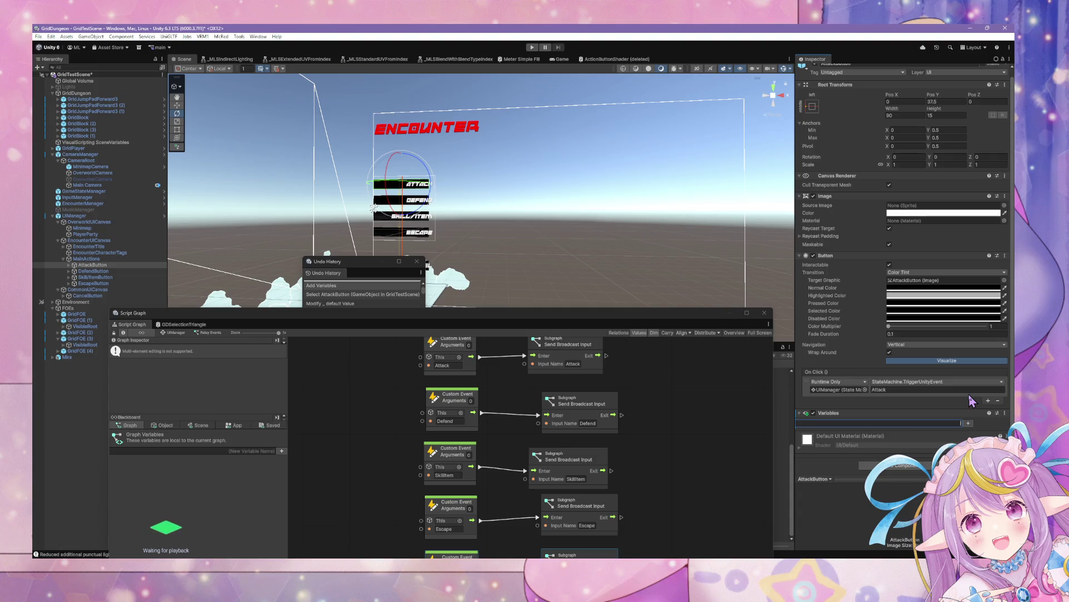
{"action": "type", "text": "tName"}
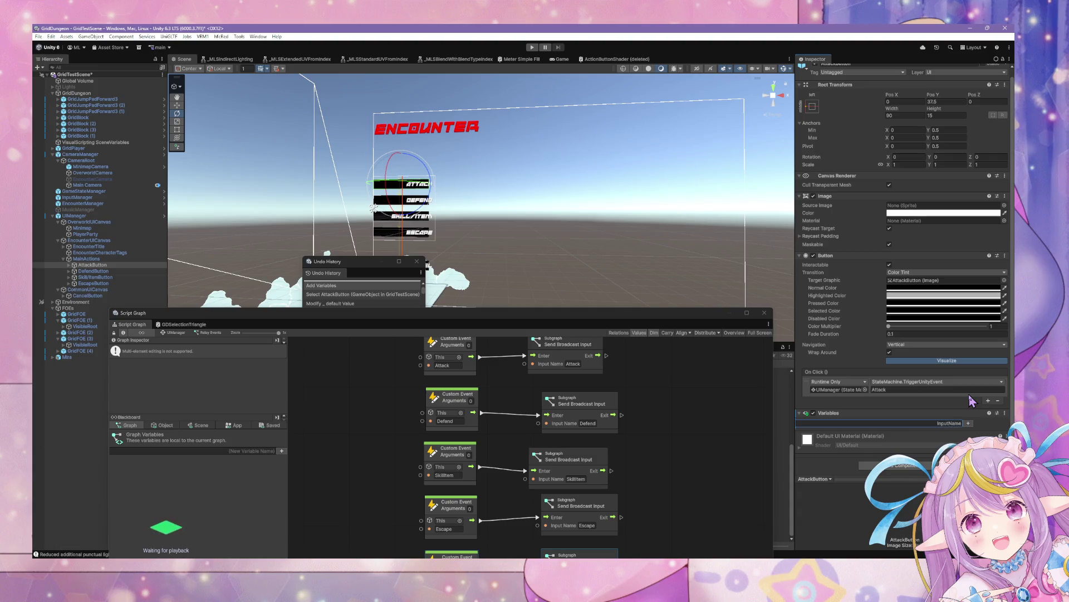
{"action": "key", "text": "Return"}
{"action": "left_click", "coordinate": [891, 432]}
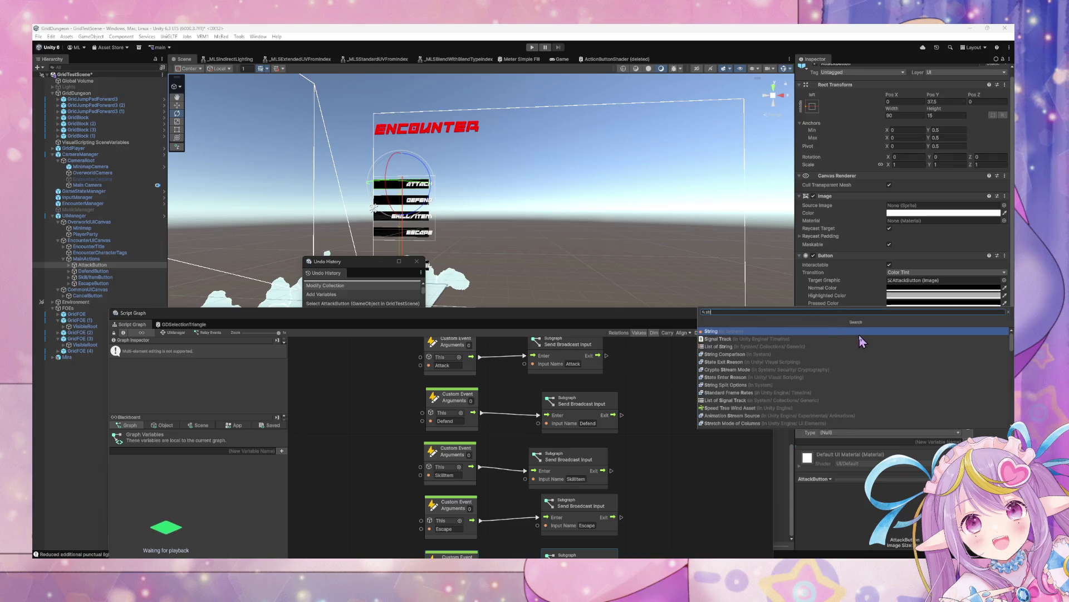
{"action": "type", "text": "str"}
{"action": "key", "text": "Return"}
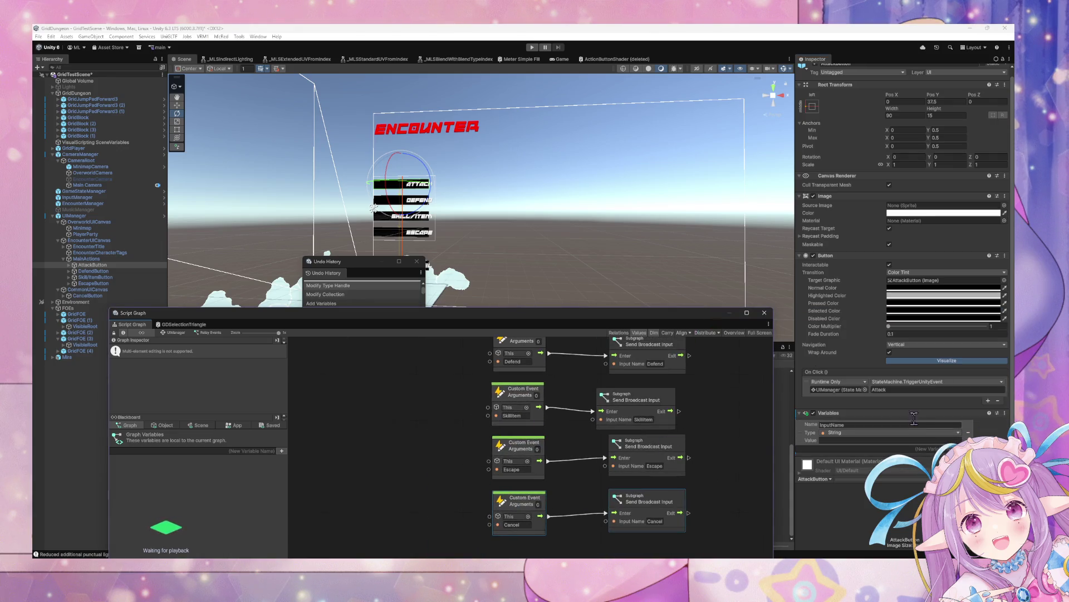
- Rename the On Click event to SendInput and delete the Defend, SkillItem, Escape and Cancel node pairs
{"action": "left_click", "coordinate": [914, 389]}
{"action": "type", "text": "Broad"}
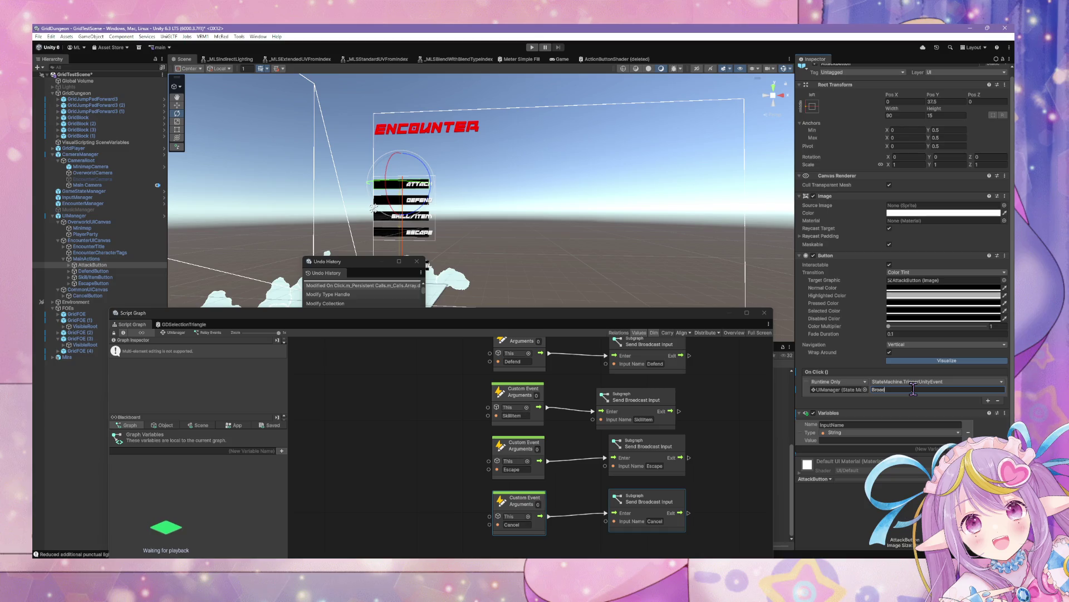
{"action": "type", "text": "cast"}
{"action": "key", "text": "BackSpace"}
{"action": "key", "text": "BackSpace"}
{"action": "key", "text": "BackSpace"}
{"action": "type", "text": "SendInput"}
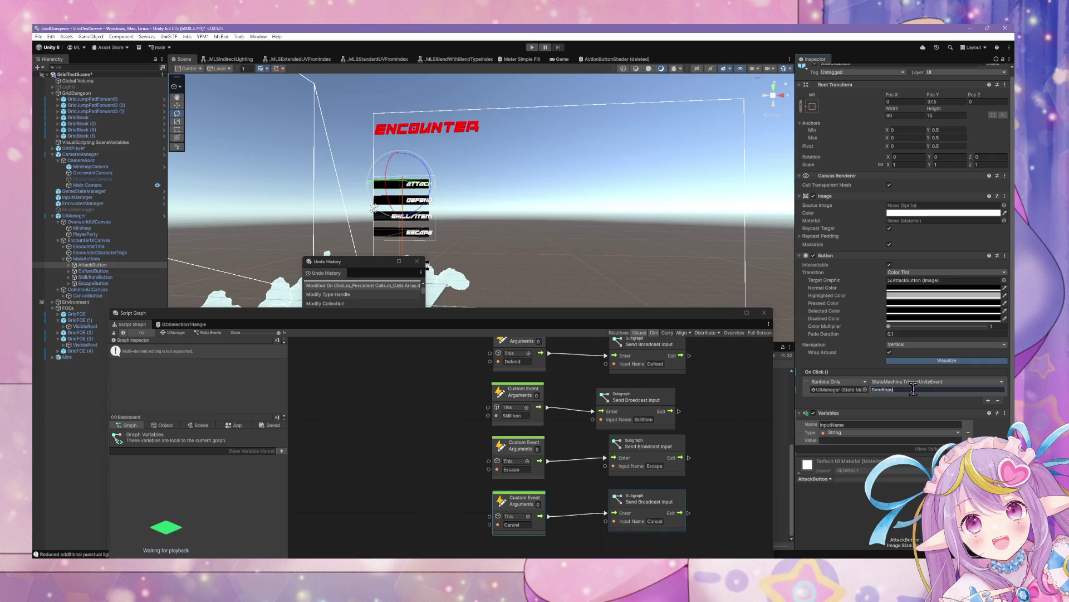
{"action": "left_click_drag", "start_coordinate": [682, 531], "coordinate": [471, 353]}
{"action": "key", "text": "Delete"}
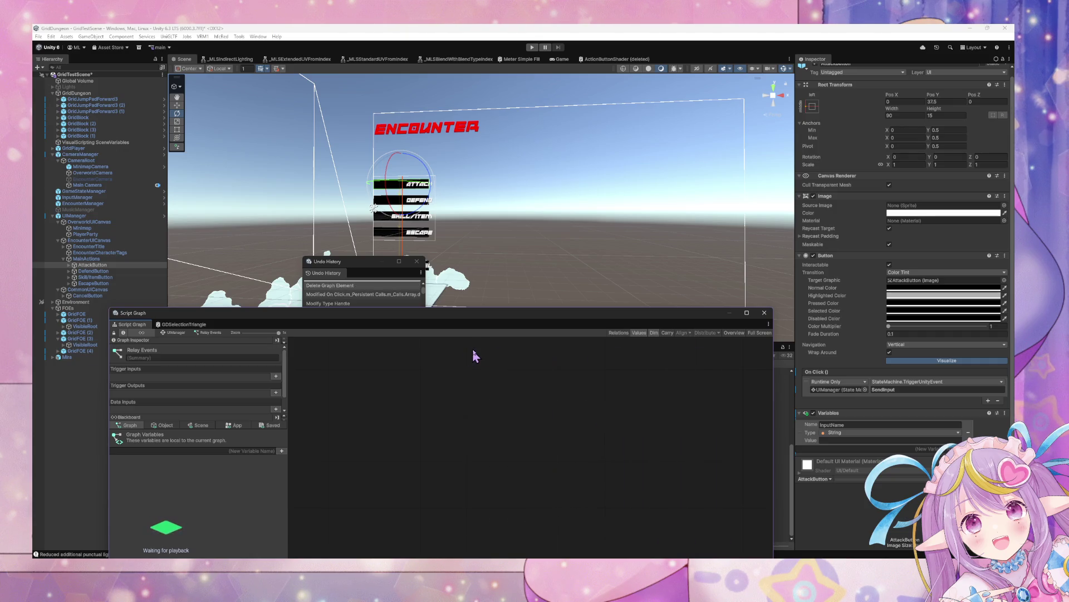
- Start renaming the Attack custom event to Sent, then undo the node deletion and rename
{"action": "left_click_drag", "start_coordinate": [595, 437], "coordinate": [587, 503]}
{"action": "double_click", "coordinate": [479, 371]}
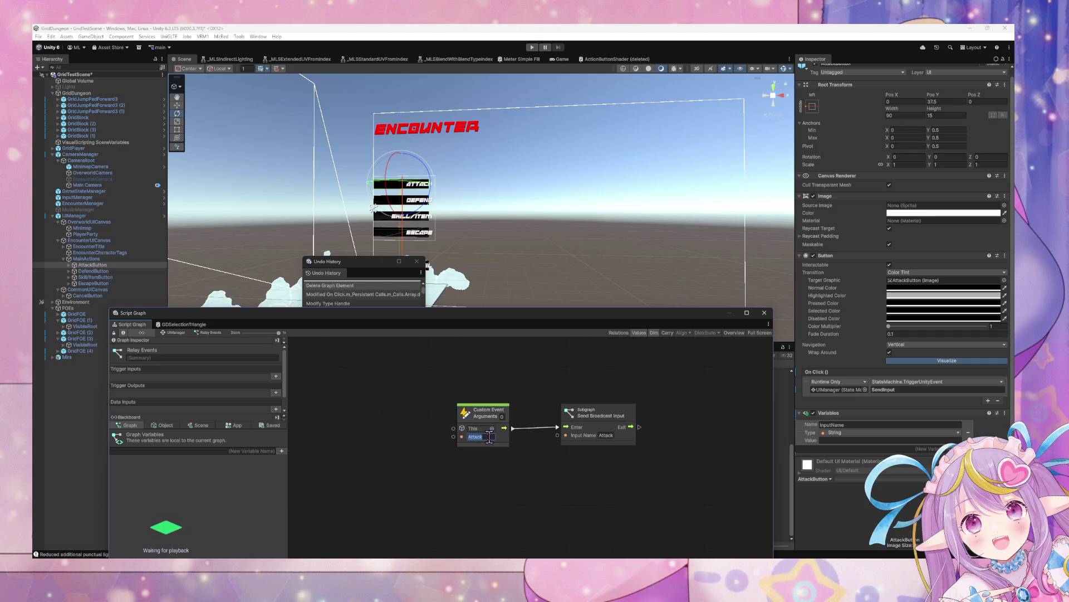
{"action": "type", "text": "SendInpu"}
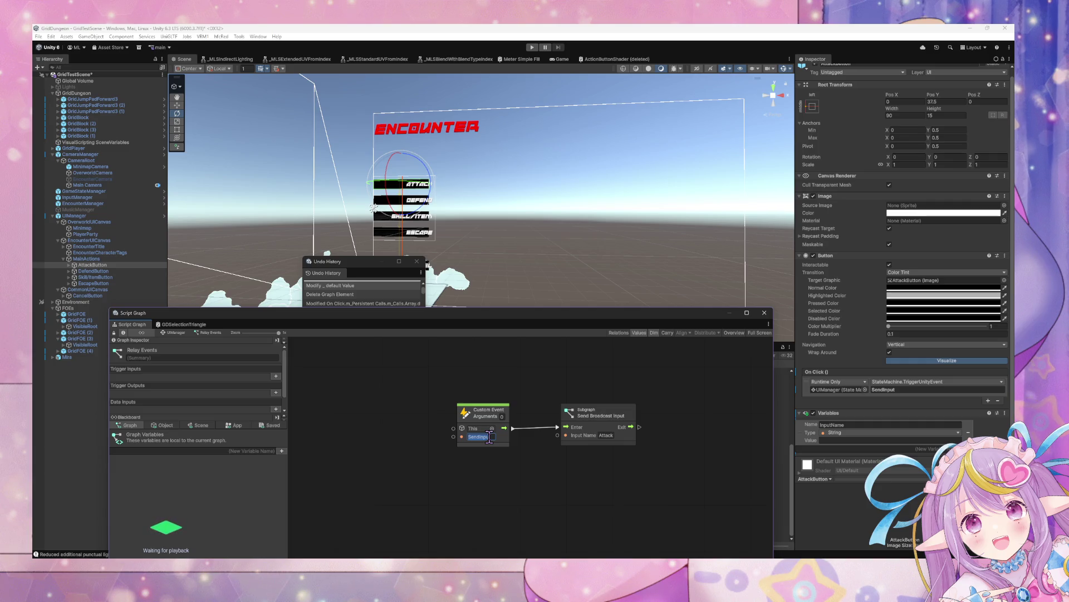
{"action": "type", "text": "t"}
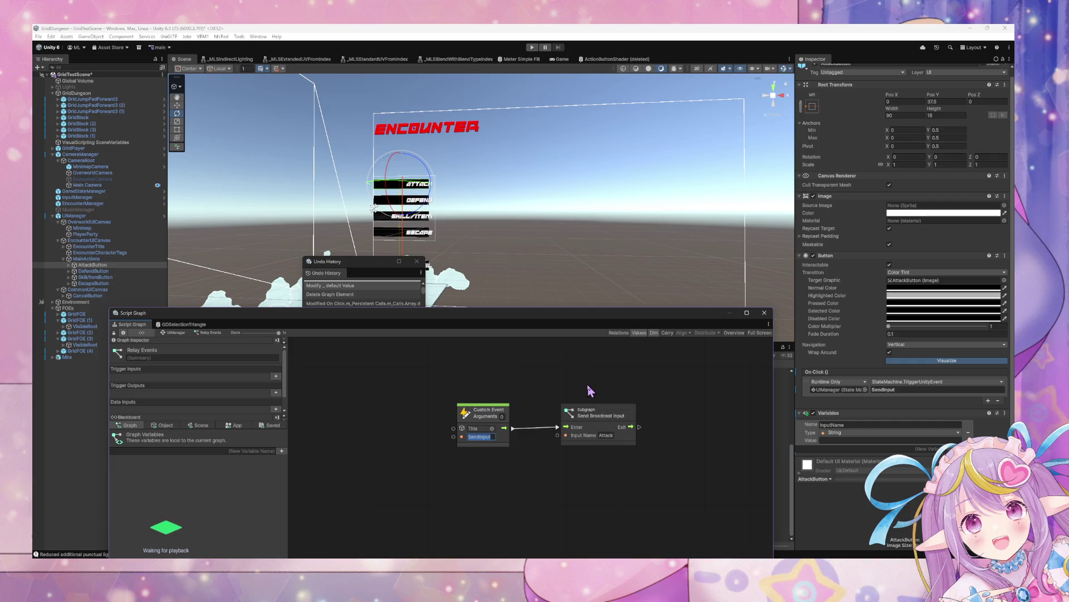
{"action": "left_click", "coordinate": [488, 415]}
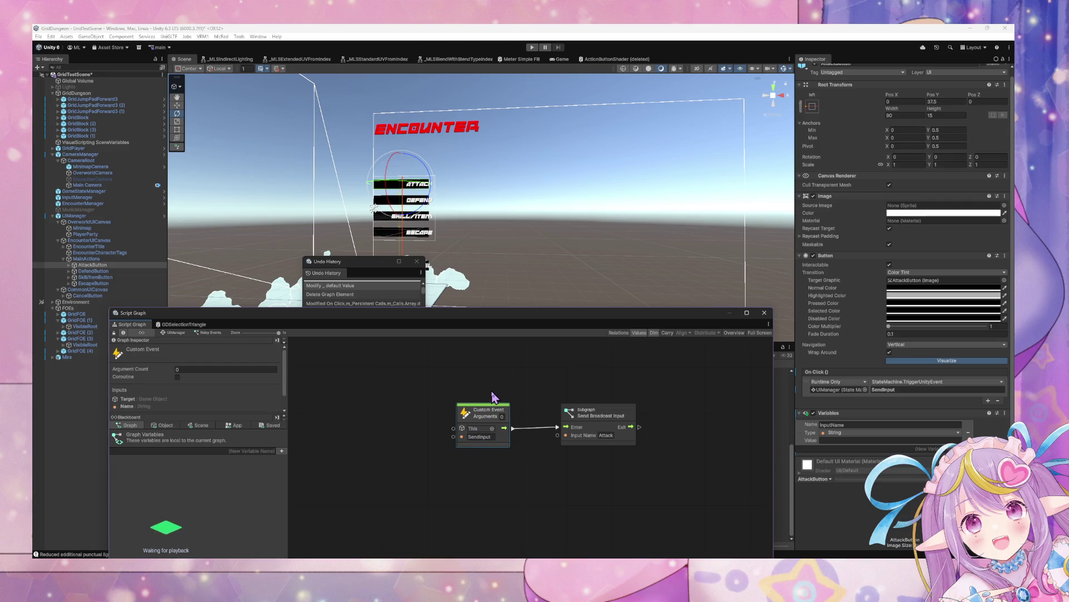
{"action": "key", "text": "ctrl+z"}
{"action": "key", "text": "ctrl+z"}
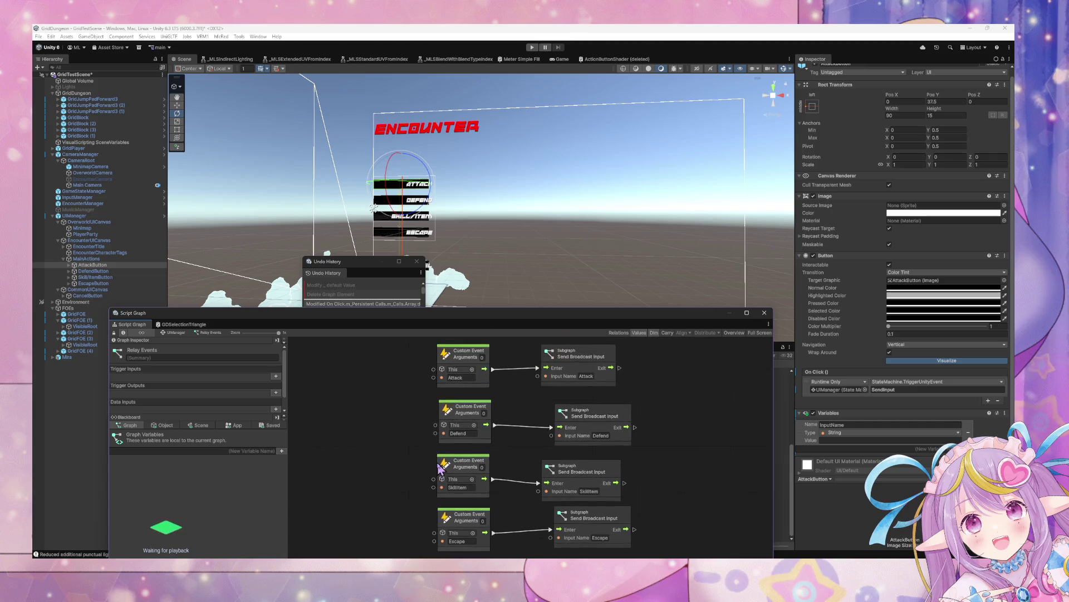
- Set AttackButton's On Click argument back to Attack and remove its Variables component
{"action": "left_click_drag", "start_coordinate": [482, 444], "coordinate": [472, 381]}
{"action": "scroll", "coordinate": [641, 440], "scroll_direction": "up", "scroll_amount": 2}
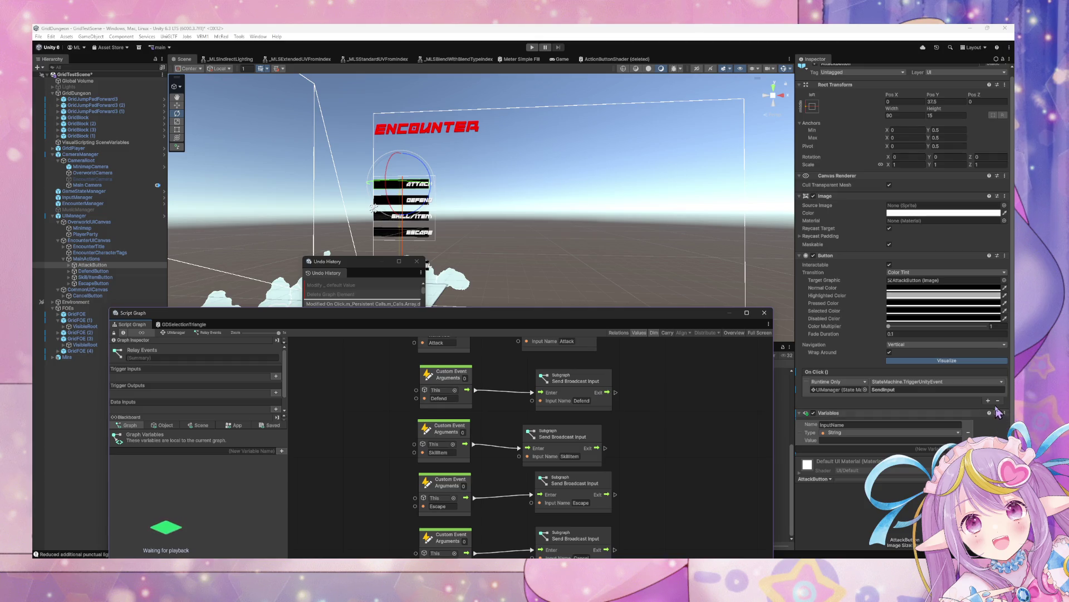
{"action": "left_click", "coordinate": [951, 390]}
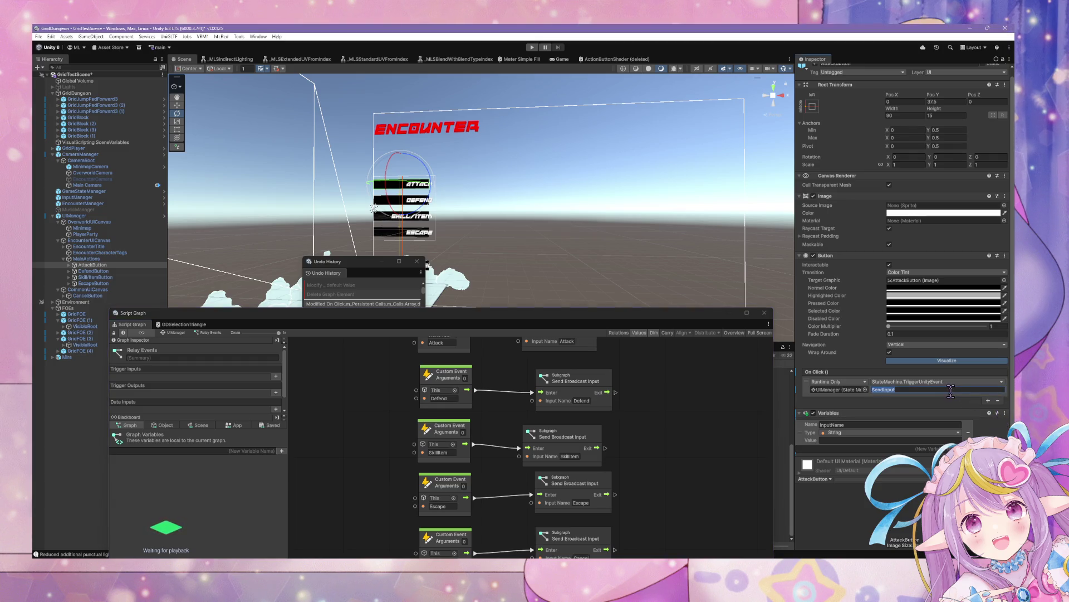
{"action": "type", "text": "Attack"}
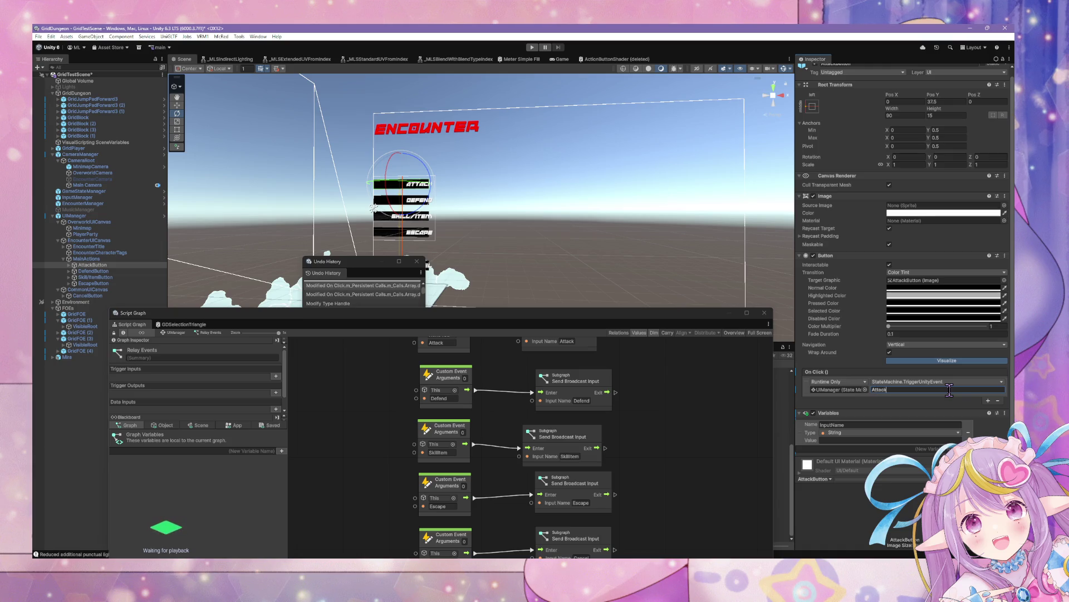
{"action": "right_click", "coordinate": [925, 415]}
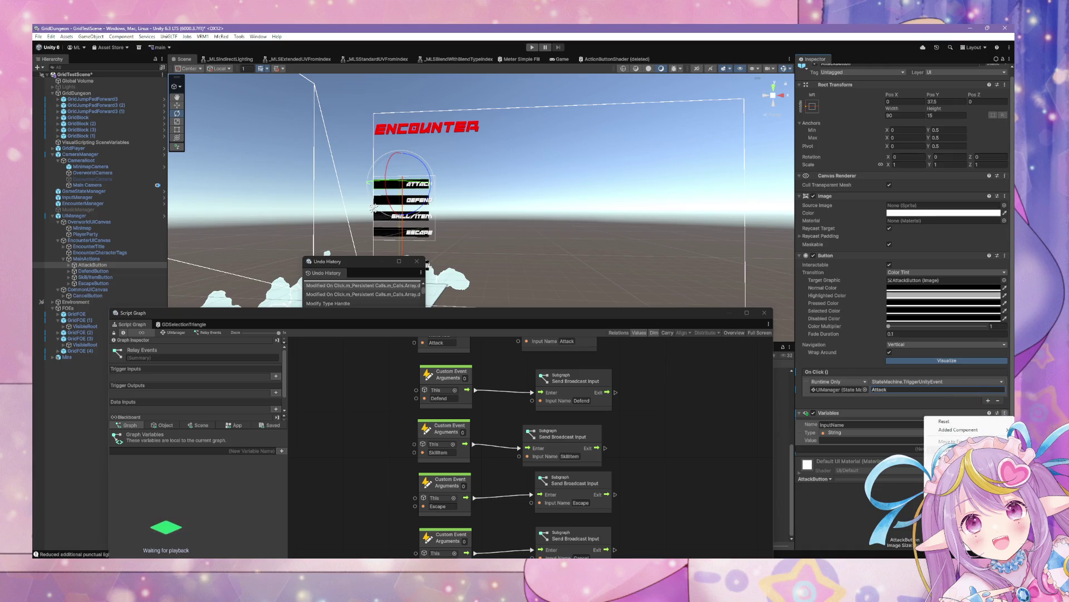
{"action": "left_click", "coordinate": [952, 458]}
{"action": "left_click", "coordinate": [125, 219]}
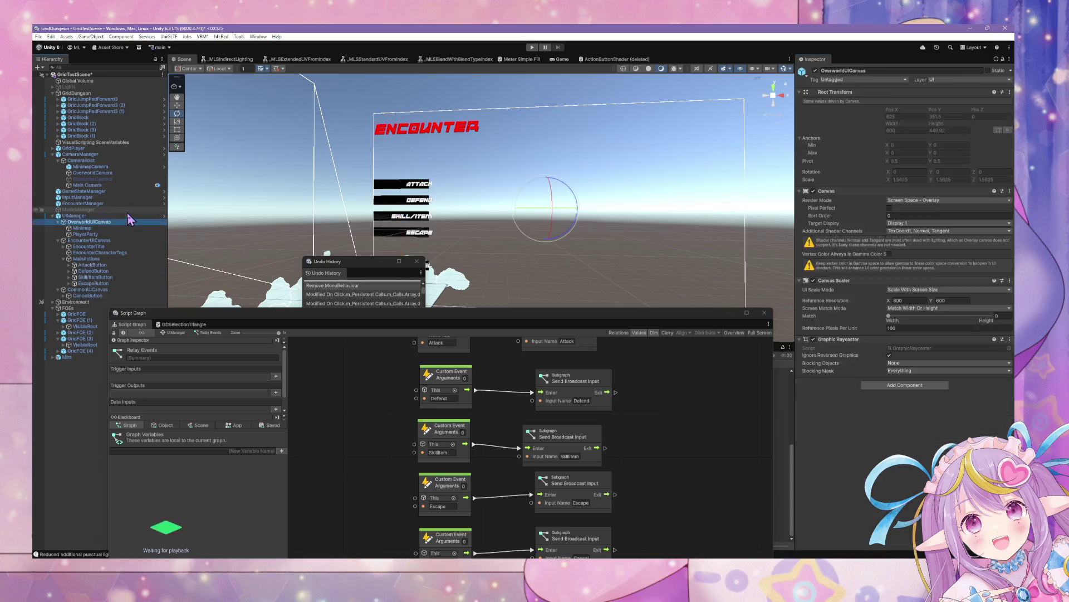
- Apply All UIManager overrides, then browse the hierarchy from DefendButton up to EncounterTitle
{"action": "left_click", "coordinate": [851, 100]}
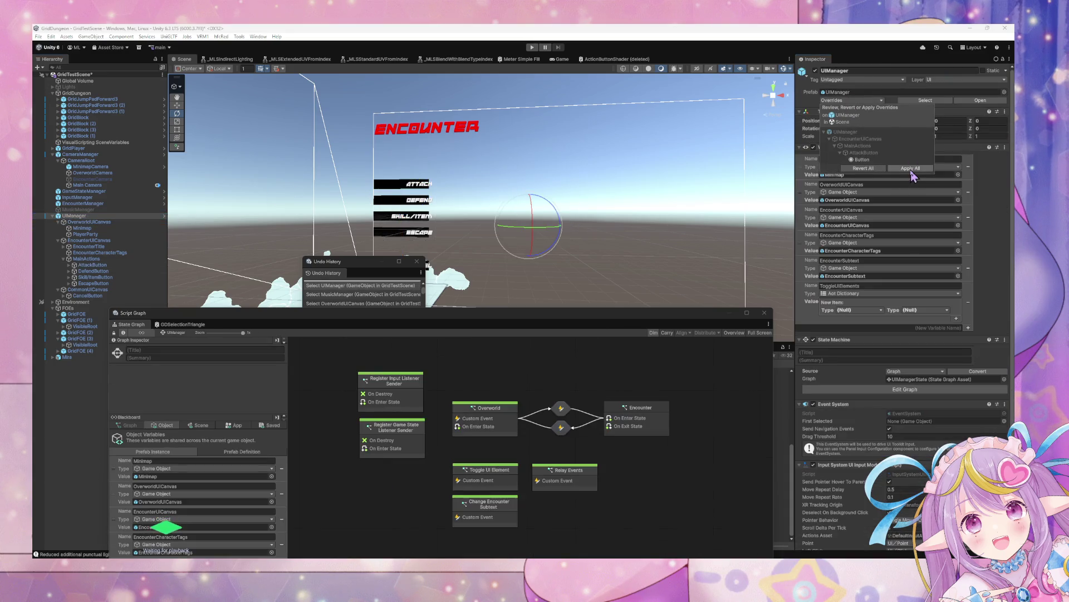
{"action": "left_click", "coordinate": [913, 177]}
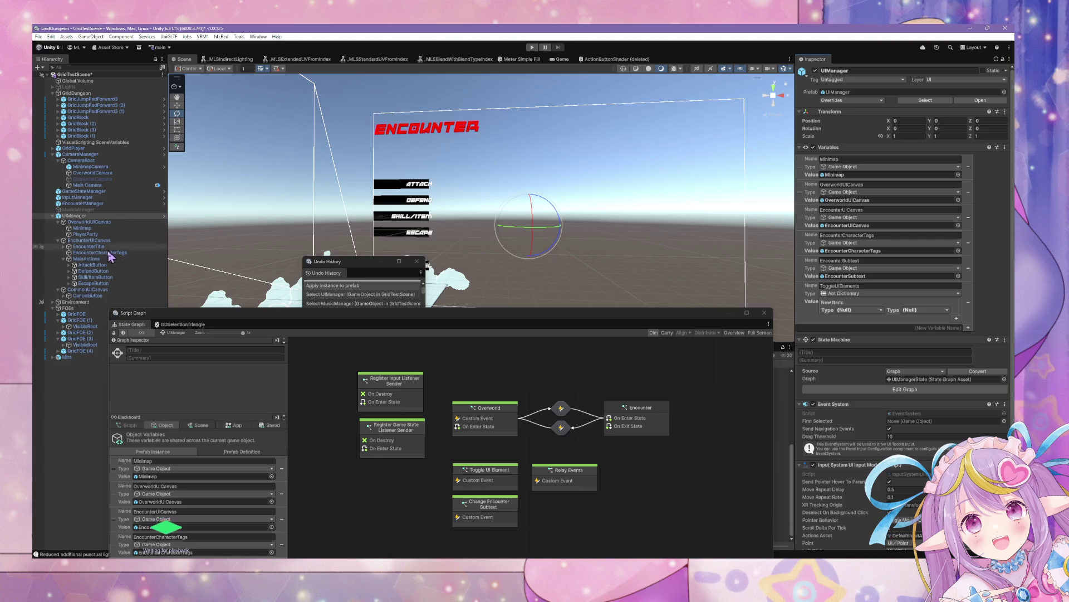
{"action": "left_click", "coordinate": [101, 273]}
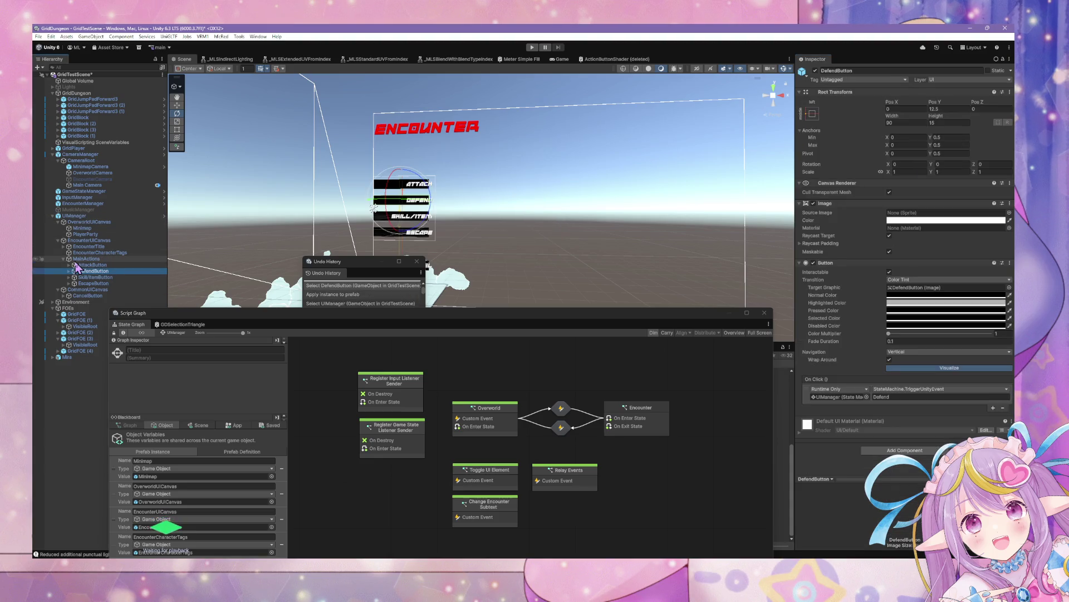
{"action": "key", "text": "Down"}
{"action": "key", "text": "Down"}
{"action": "key", "text": "Down"}
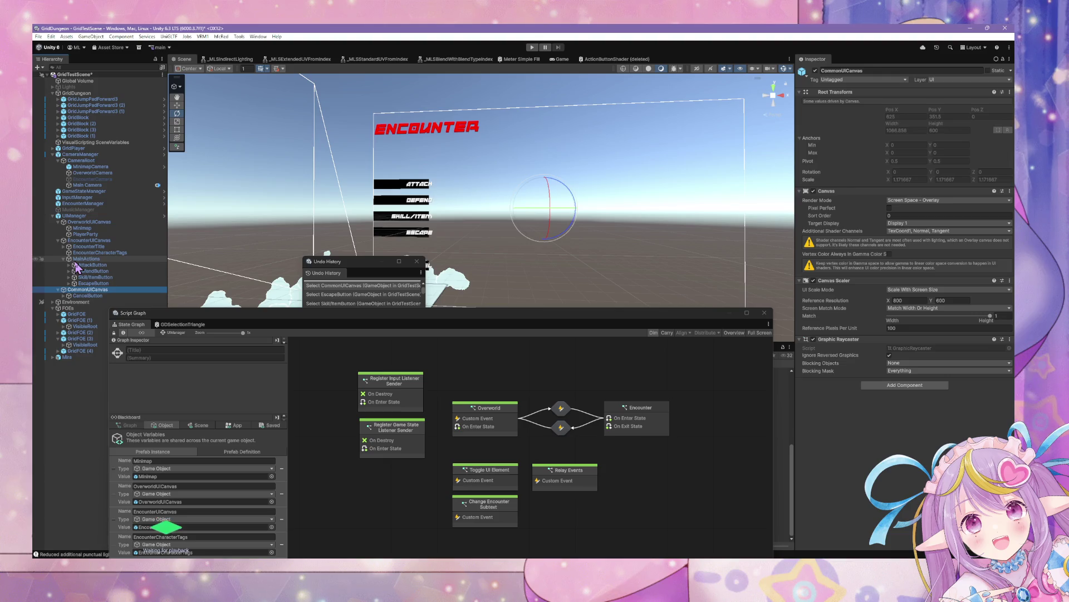
{"action": "key", "text": "Up"}
{"action": "key", "text": "Up"}
{"action": "key", "text": "Up"}
{"action": "key", "text": "Down"}
{"action": "key", "text": "Down"}
{"action": "key", "text": "Down"}
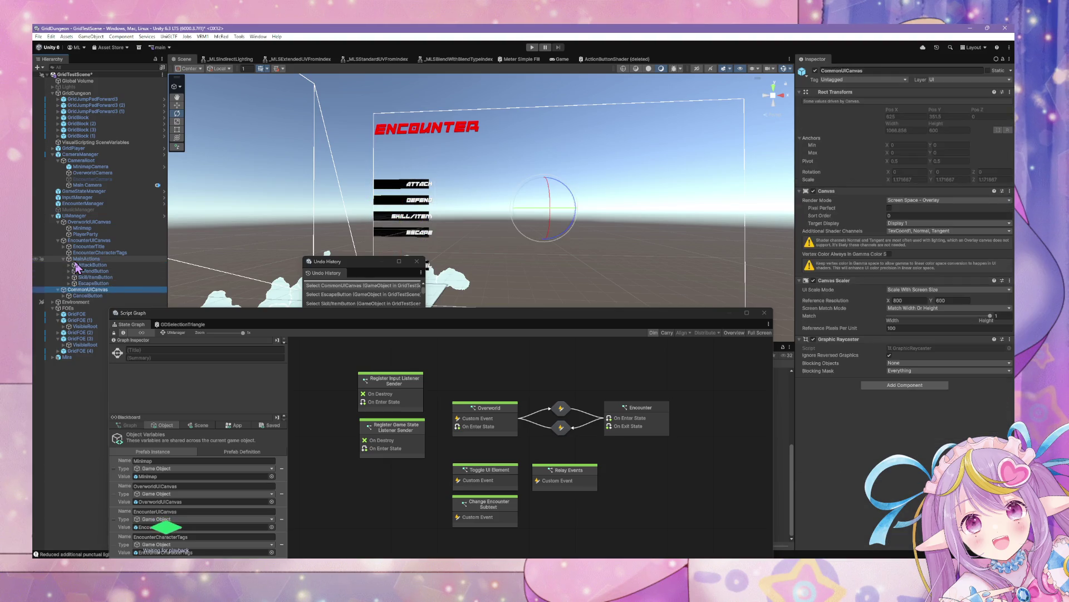
{"action": "key", "text": "Up"}
{"action": "key", "text": "Up"}
{"action": "key", "text": "Up"}
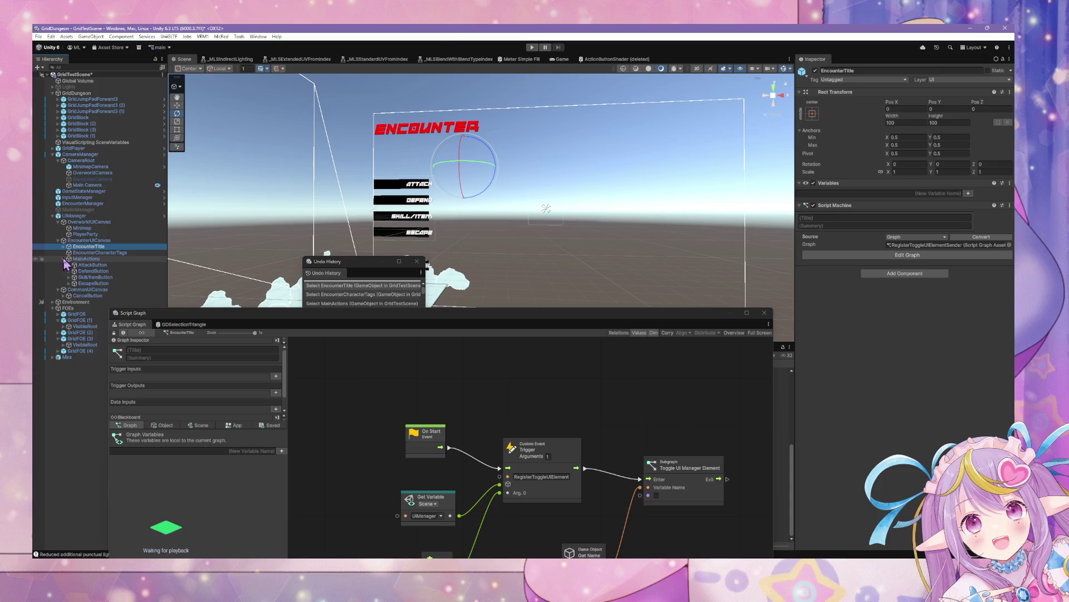
- Enter Play mode, try ATTACK in the Game view, and select UIManager to show its state graph
{"action": "mouse_move", "coordinate": [567, 316]}
{"action": "left_mouse_down"}
{"action": "mouse_move", "coordinate": [692, 113]}
{"action": "mouse_move", "coordinate": [769, 248]}
{"action": "left_mouse_up"}
{"action": "left_click", "coordinate": [531, 48]}
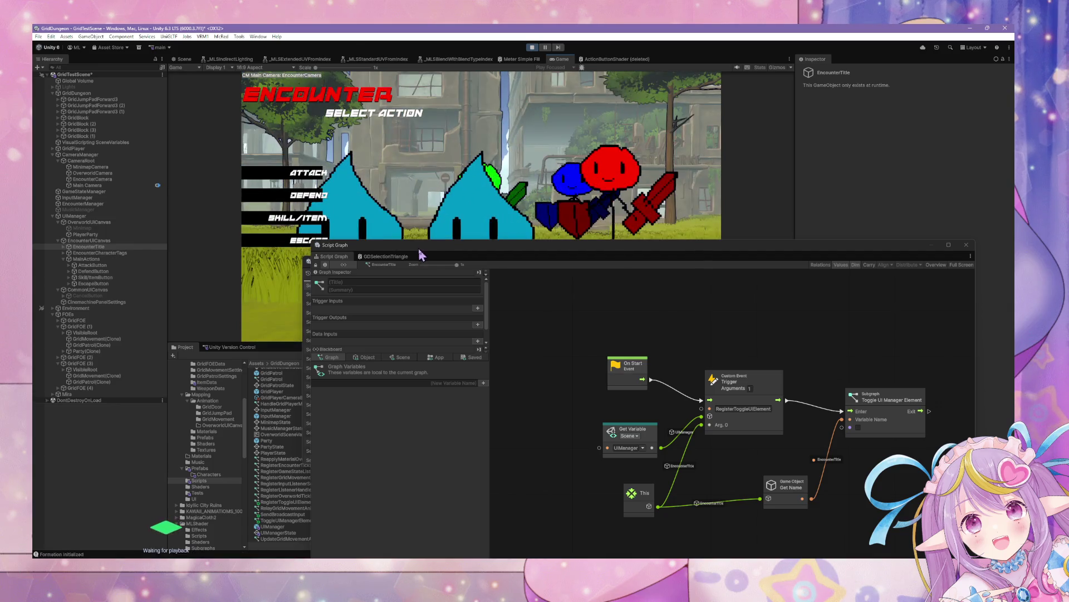
{"action": "mouse_move", "coordinate": [422, 244]}
{"action": "left_mouse_down"}
{"action": "mouse_move", "coordinate": [567, 249]}
{"action": "mouse_move", "coordinate": [499, 180]}
{"action": "mouse_move", "coordinate": [314, 255]}
{"action": "mouse_move", "coordinate": [263, 368]}
{"action": "left_mouse_up"}
{"action": "left_click", "coordinate": [308, 176]}
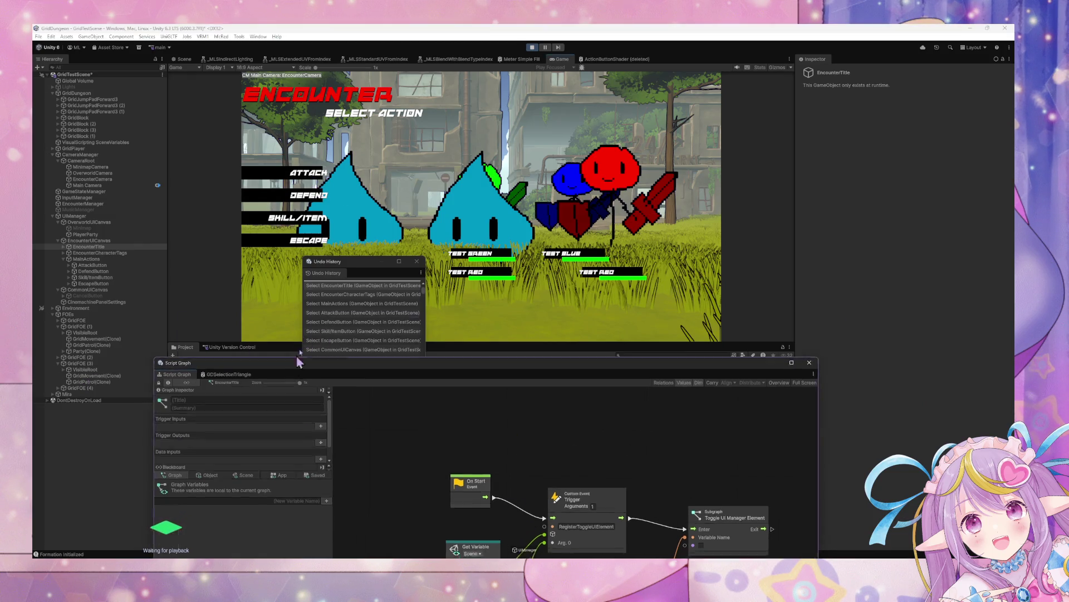
{"action": "left_click_drag", "start_coordinate": [289, 368], "coordinate": [421, 142]}
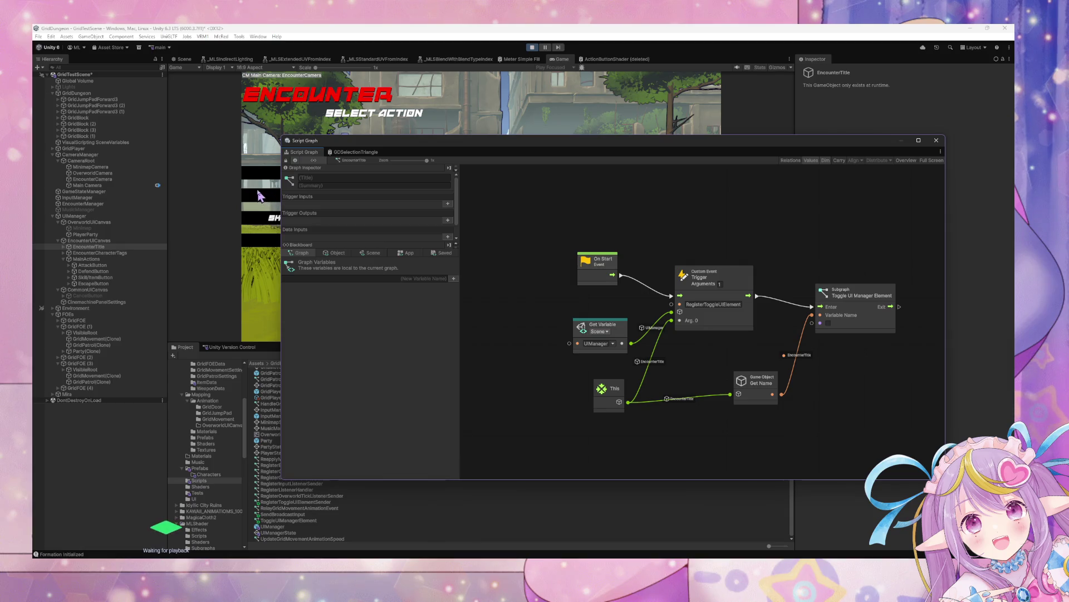
{"action": "left_click", "coordinate": [126, 219]}
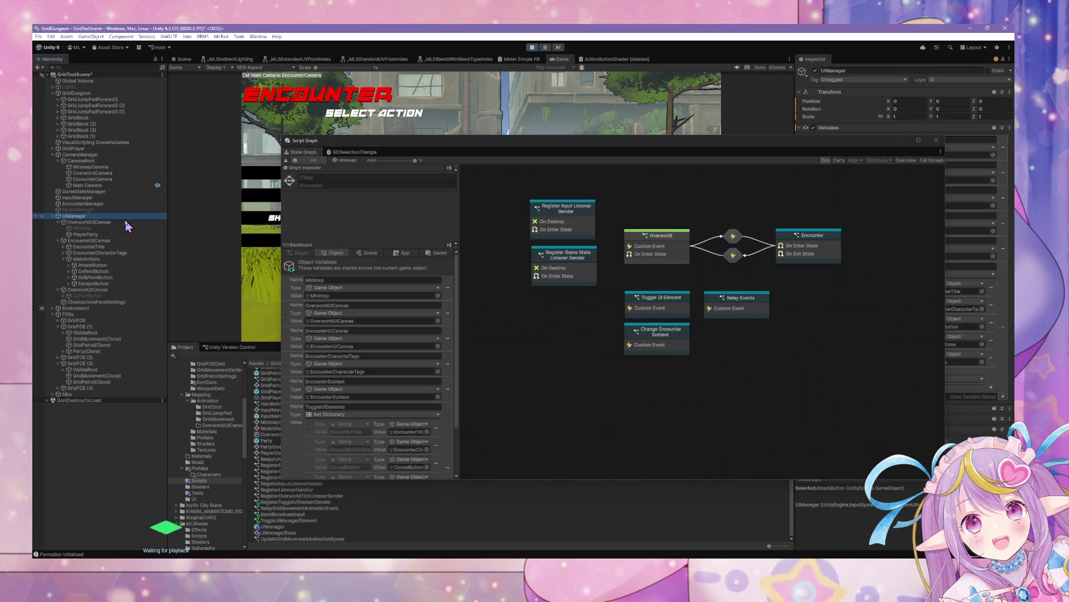
{"action": "double_click", "coordinate": [739, 305]}
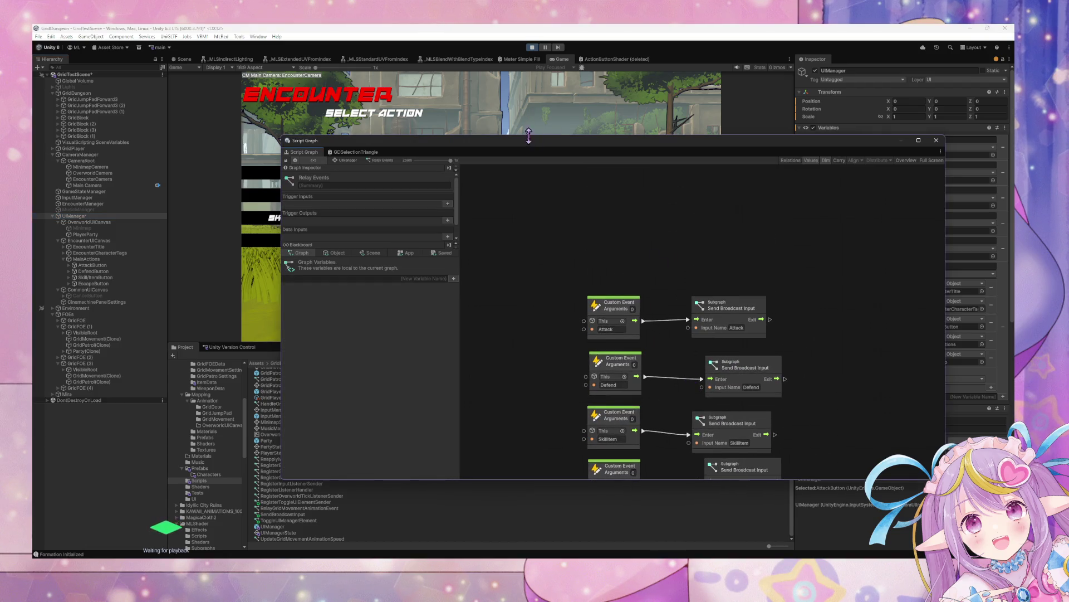
{"action": "left_click_drag", "start_coordinate": [528, 136], "coordinate": [468, 341]}
{"action": "left_click", "coordinate": [452, 209]}
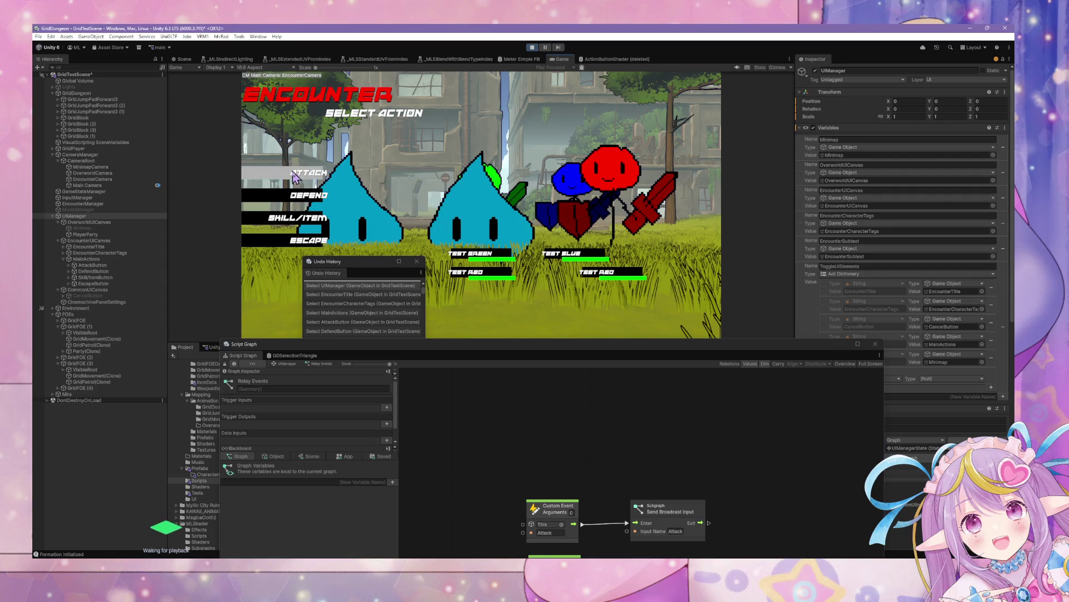
{"action": "mouse_move", "coordinate": [713, 346]}
{"action": "left_mouse_down"}
{"action": "mouse_move", "coordinate": [528, 372]}
{"action": "mouse_move", "coordinate": [527, 381]}
{"action": "left_mouse_up"}
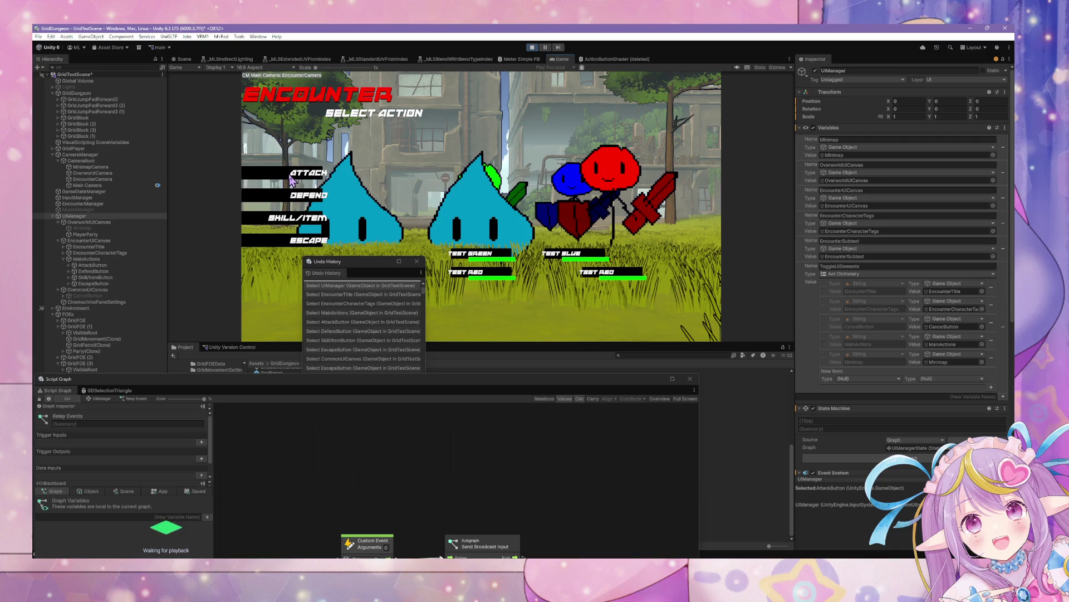
{"action": "left_click", "coordinate": [120, 265]}
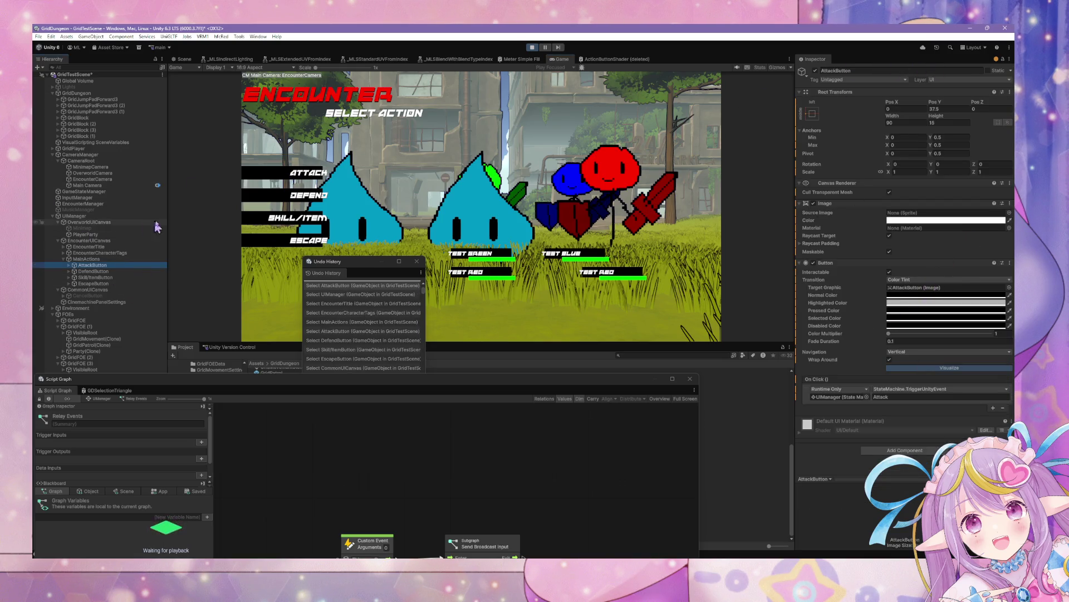
{"action": "left_click", "coordinate": [132, 216]}
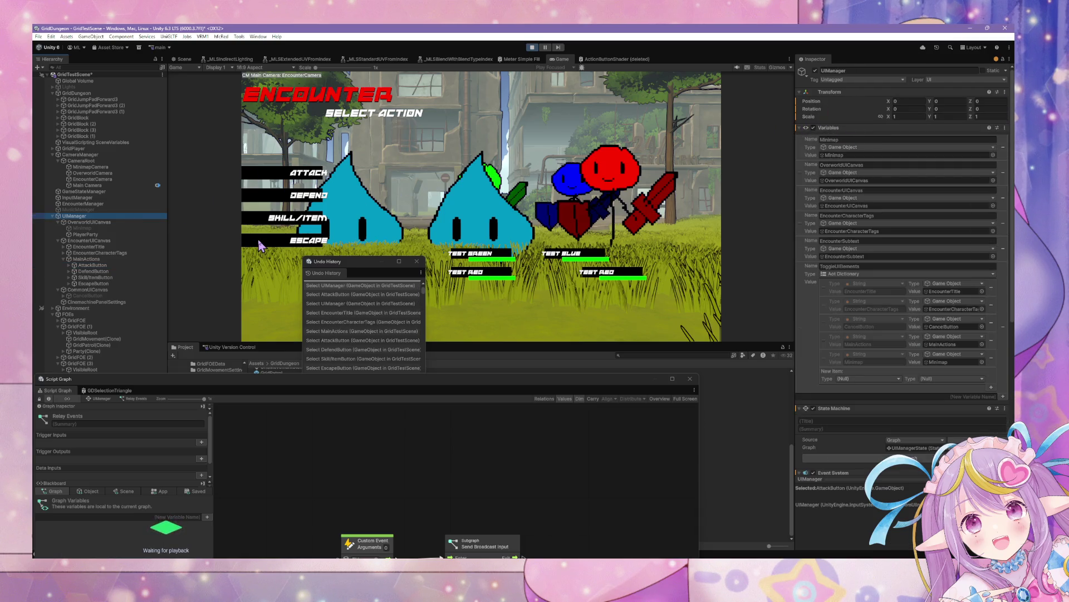
{"action": "left_click", "coordinate": [111, 266]}
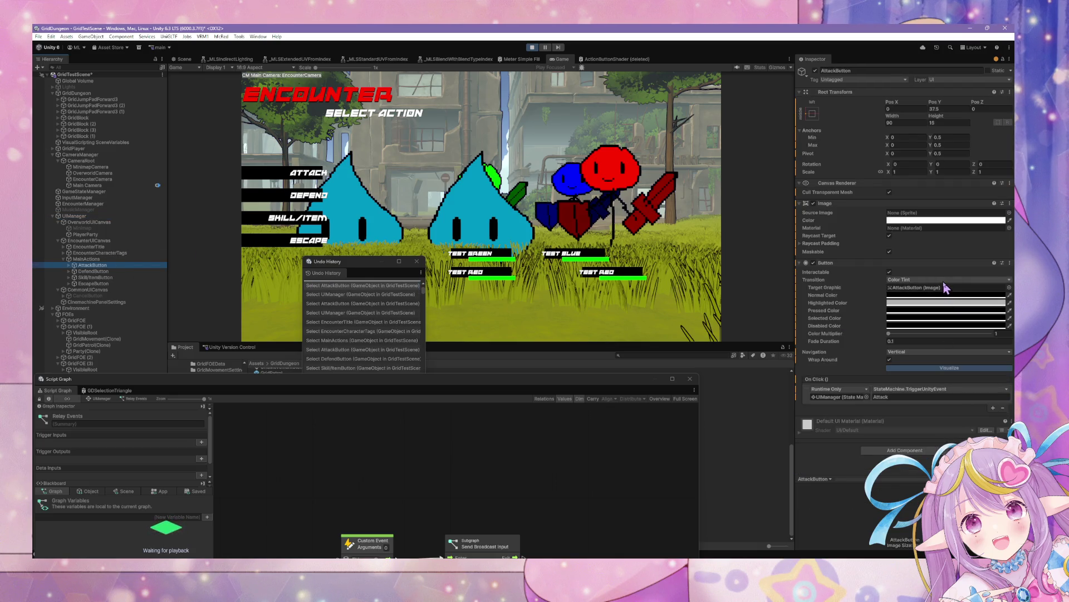
{"action": "left_click", "coordinate": [112, 241]}
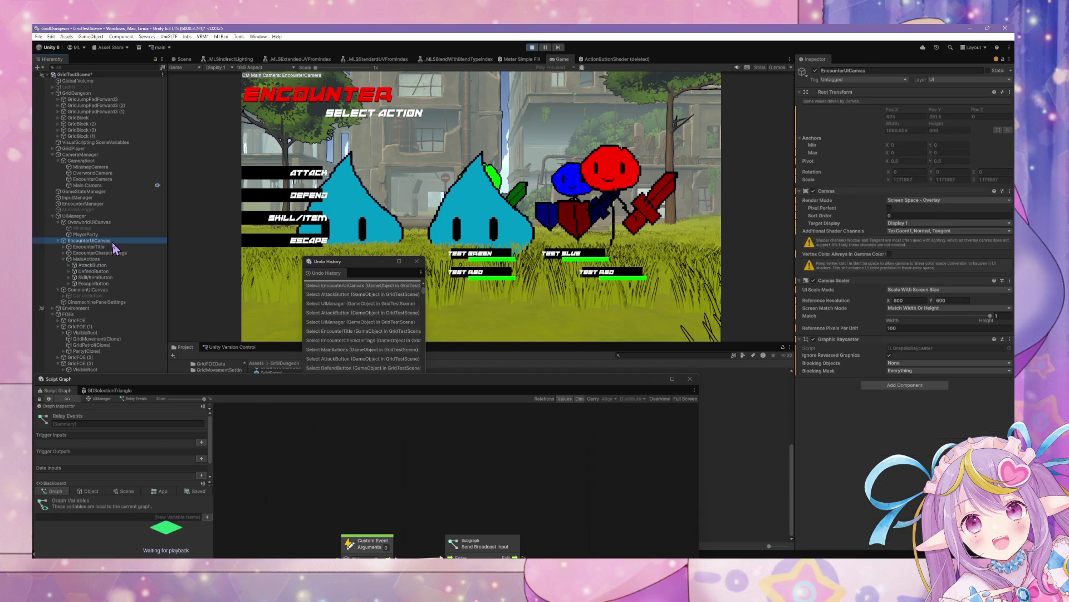
{"action": "left_click", "coordinate": [105, 222]}
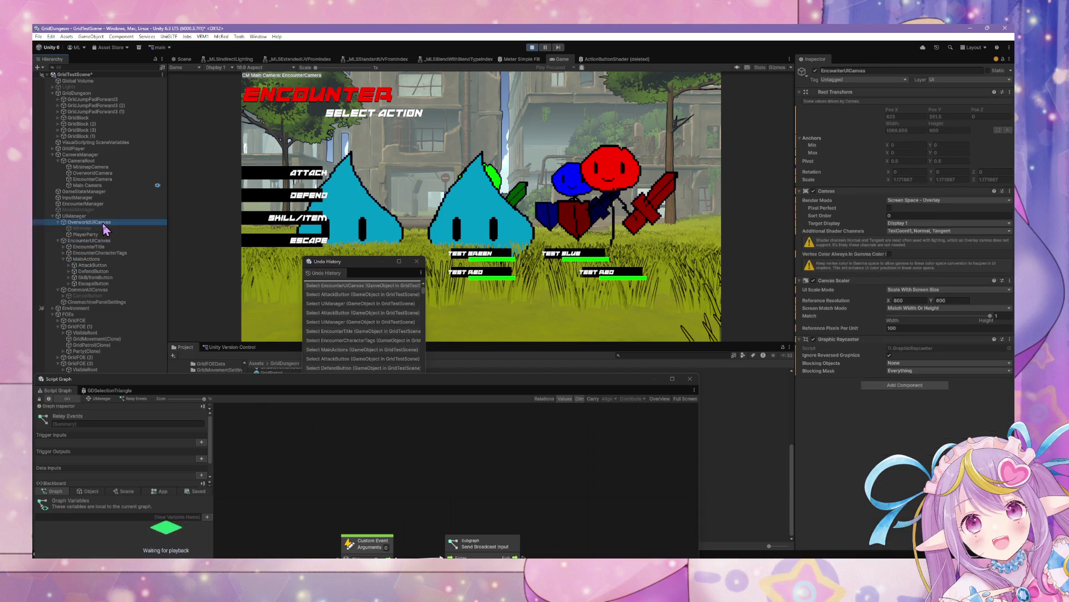
{"action": "left_click", "coordinate": [102, 241]}
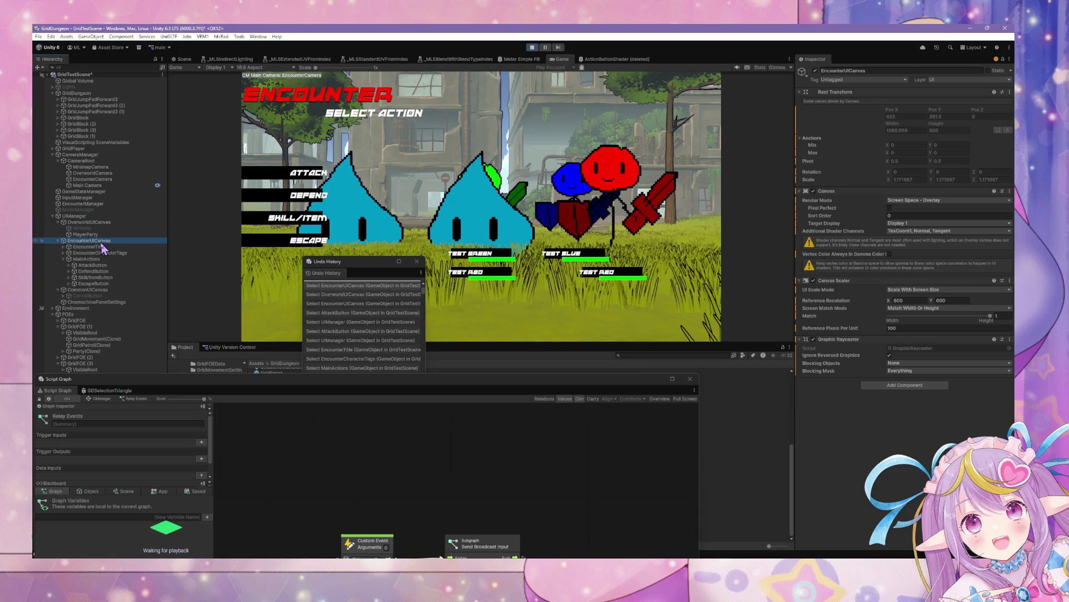
{"action": "left_click", "coordinate": [101, 290]}
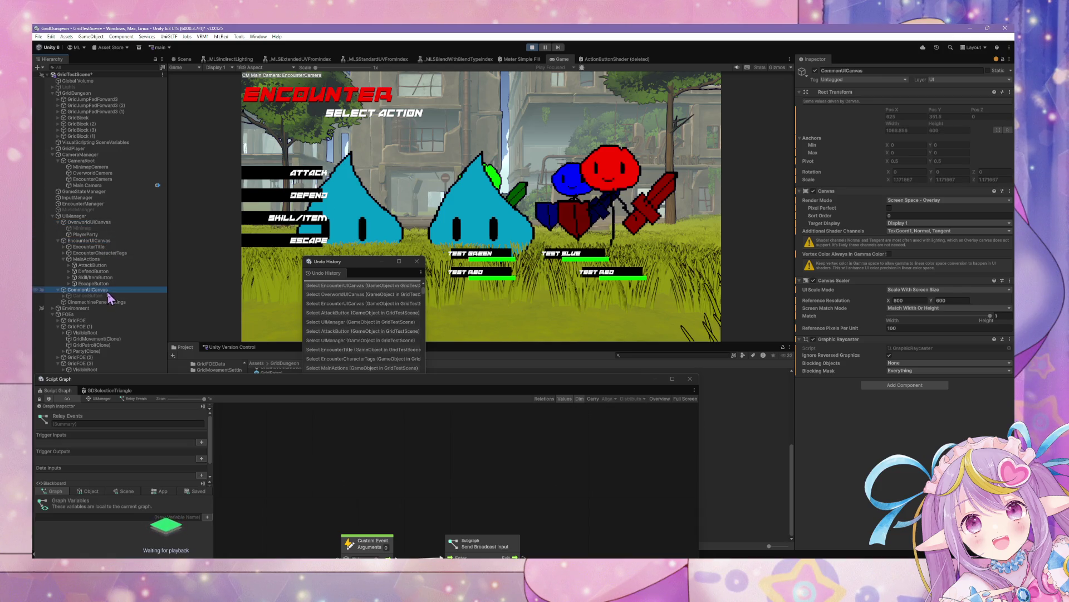
{"action": "left_click", "coordinate": [103, 241]}
{"action": "left_click", "coordinate": [105, 223]}
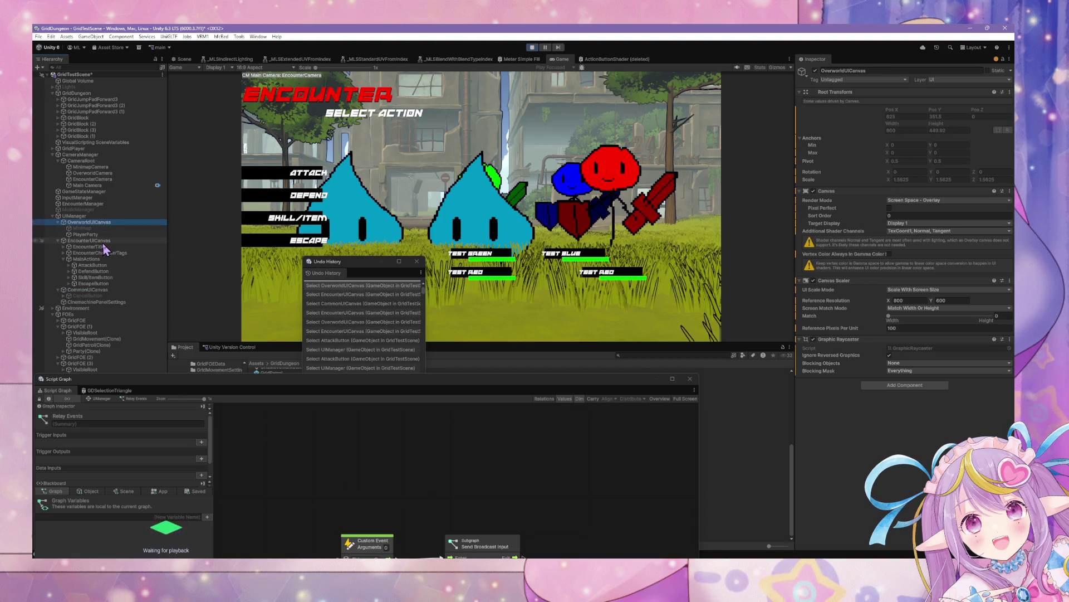
{"action": "left_click", "coordinate": [104, 241]}
- Add an Input System UI Input Module, with its Event System, to EncounterUICanvas
{"action": "left_click", "coordinate": [905, 385]}
{"action": "type", "text": "va"}
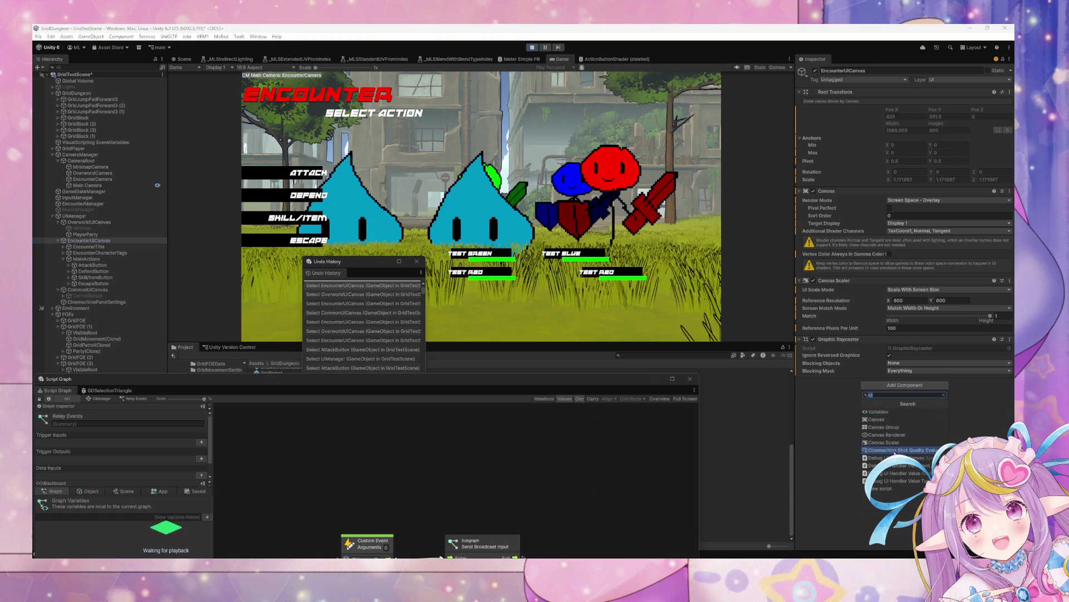
{"action": "key", "text": "BackSpace"}
{"action": "key", "text": "BackSpace"}
{"action": "type", "text": "input"}
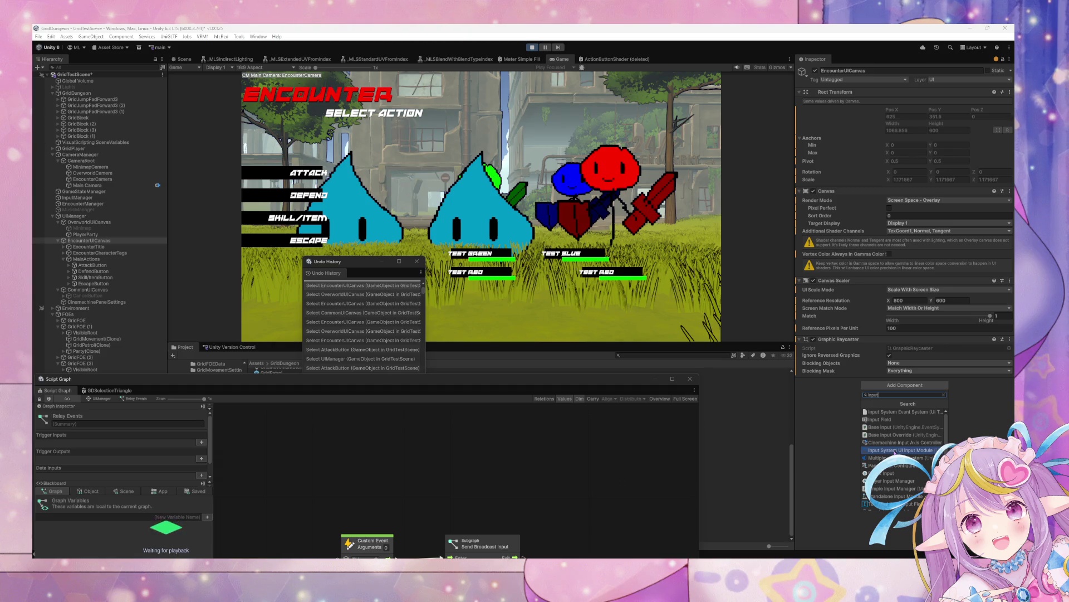
{"action": "left_click", "coordinate": [895, 451]}
{"action": "scroll", "coordinate": [1001, 379], "scroll_direction": "down", "scroll_amount": 1}
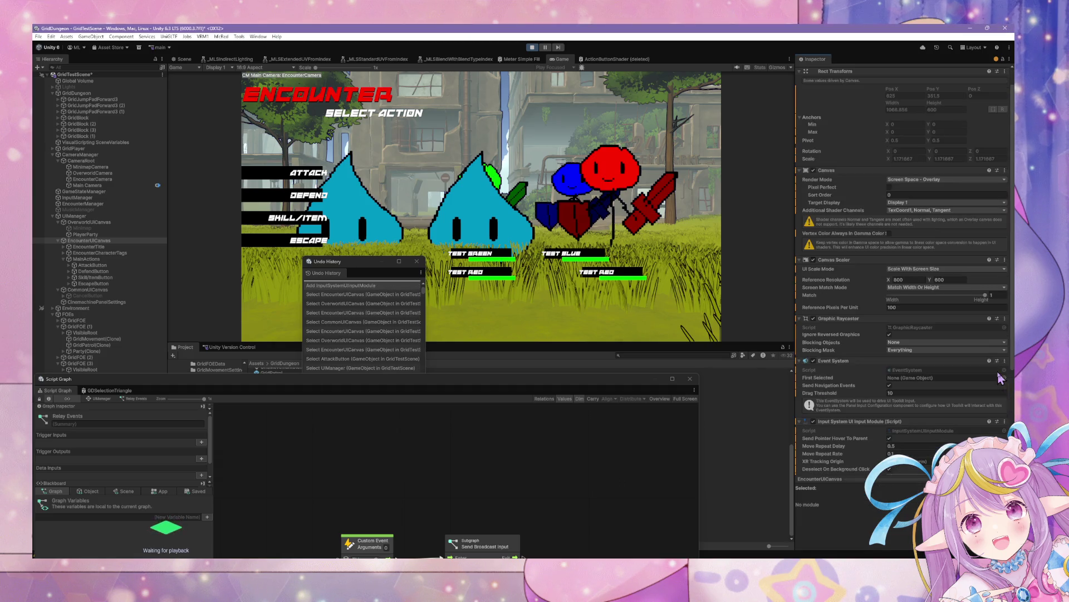
{"action": "scroll", "coordinate": [1001, 379], "scroll_direction": "down", "scroll_amount": 5}
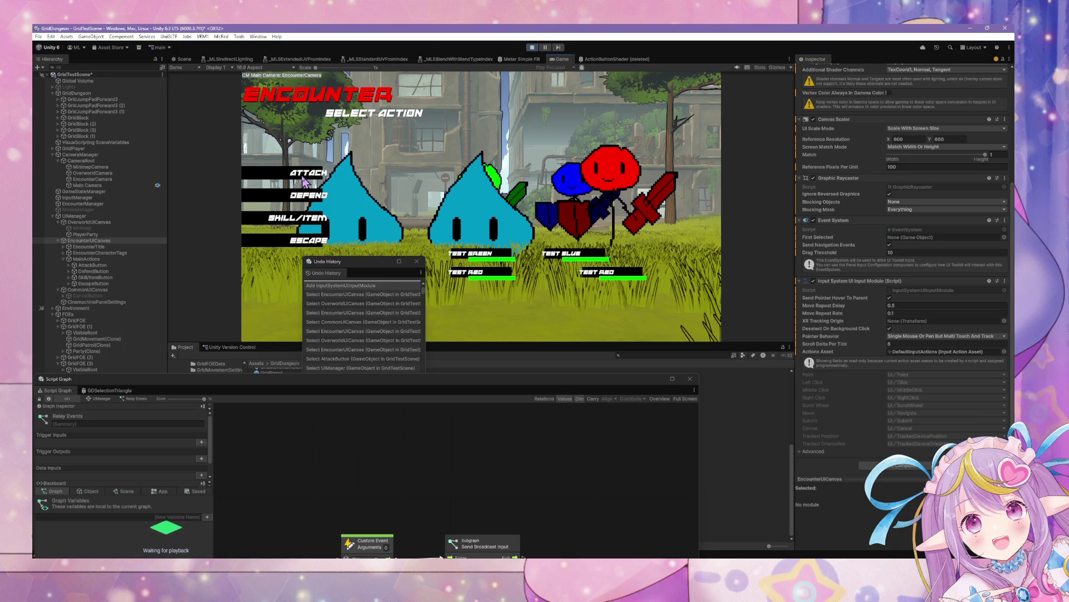
- Move the Script Graph window aside and stop the running game
{"action": "mouse_move", "coordinate": [365, 382]}
{"action": "left_mouse_down"}
{"action": "mouse_move", "coordinate": [441, 382]}
{"action": "mouse_move", "coordinate": [770, 234]}
{"action": "left_mouse_up"}
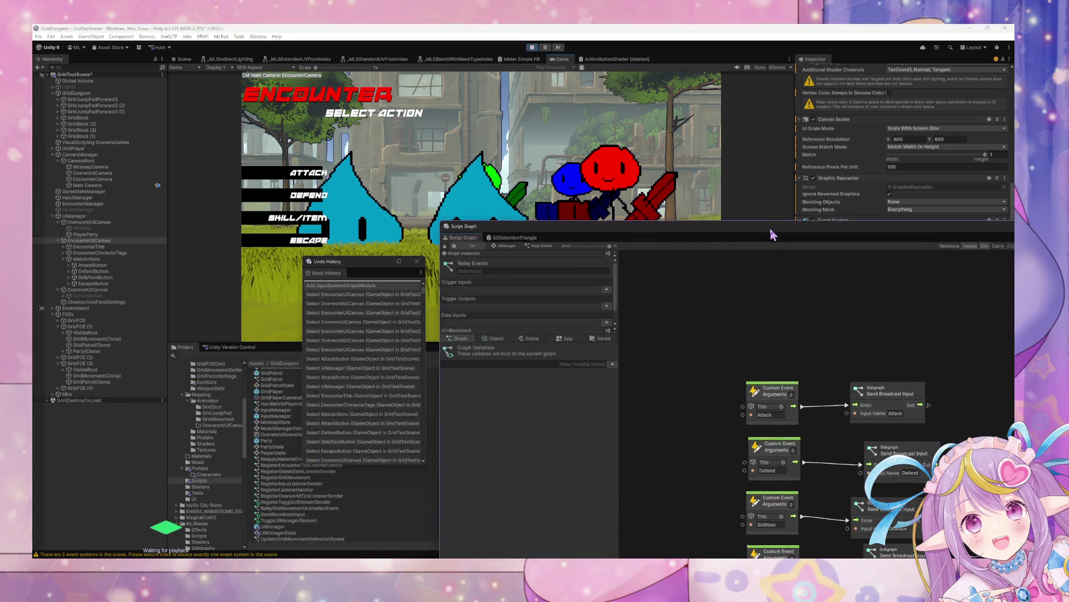
{"action": "left_click", "coordinate": [333, 221]}
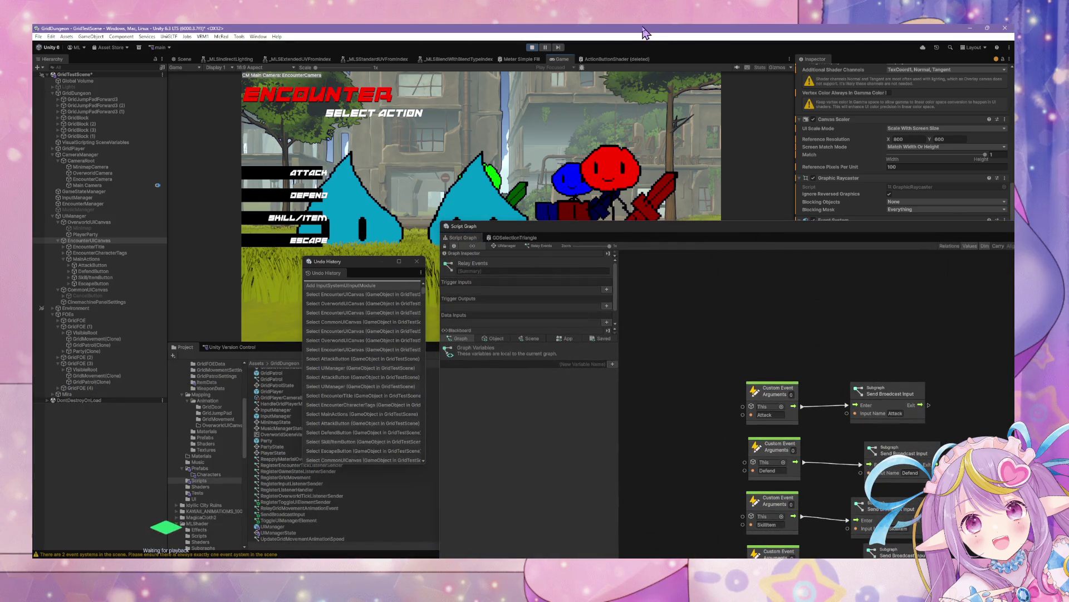
{"action": "left_click", "coordinate": [533, 48]}
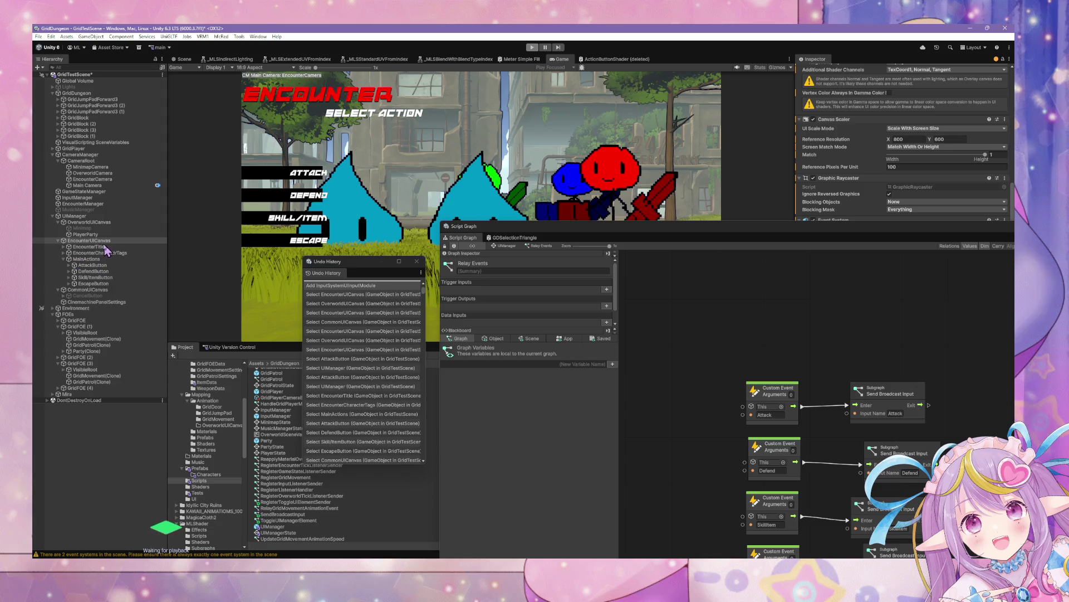
- Exit Play mode and add the Input System UI Input Module to EncounterUICanvas again
{"action": "key", "text": "ctrl+p"}
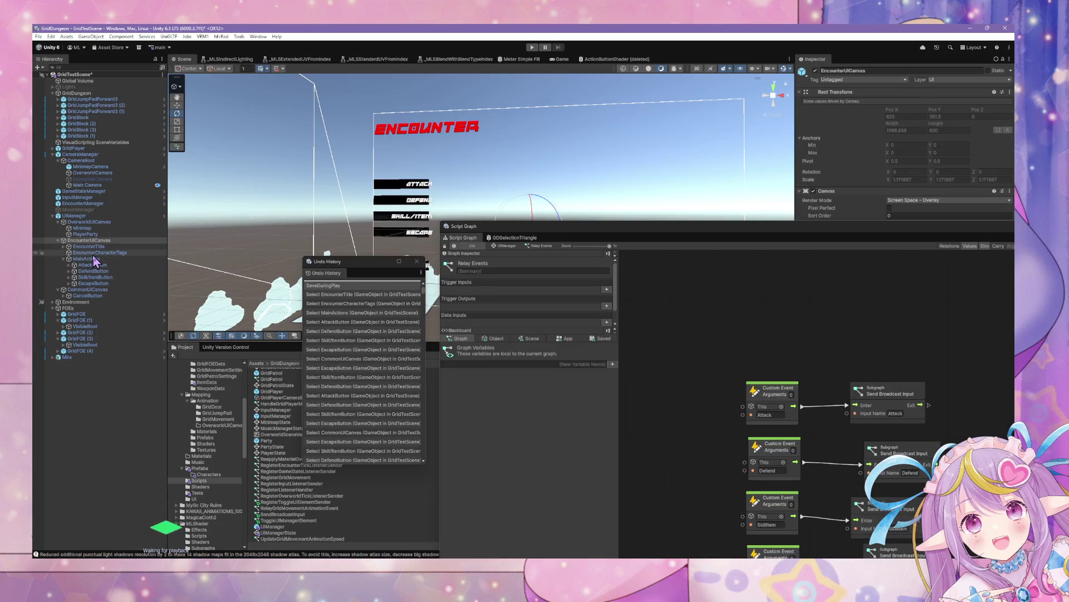
{"action": "mouse_move", "coordinate": [768, 230]}
{"action": "left_mouse_down"}
{"action": "mouse_move", "coordinate": [362, 369]}
{"action": "mouse_move", "coordinate": [407, 393]}
{"action": "left_mouse_up"}
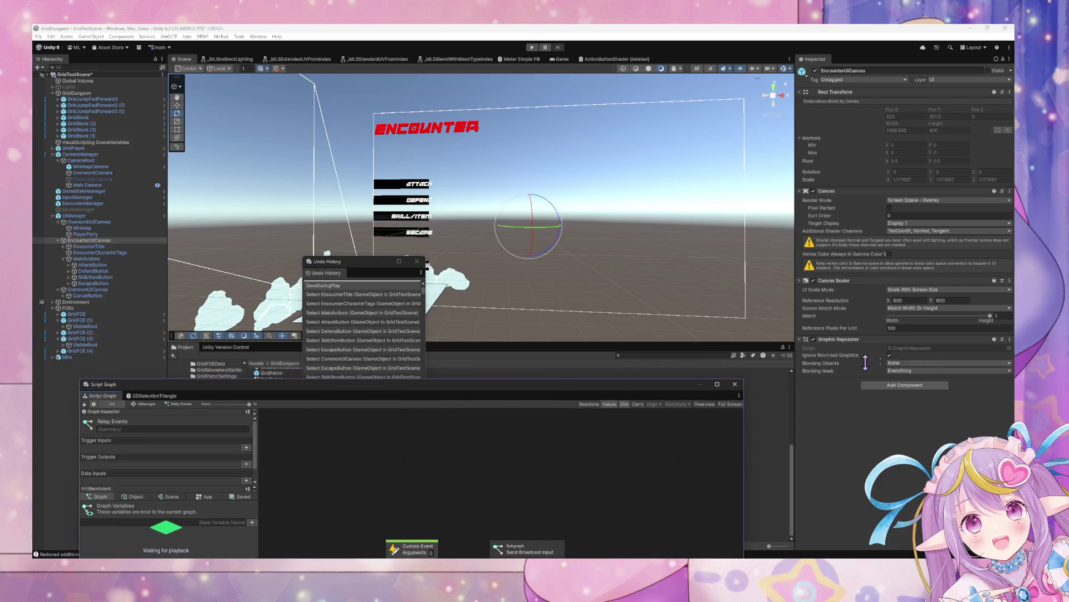
{"action": "left_click", "coordinate": [905, 385]}
{"action": "type", "text": "Input"}
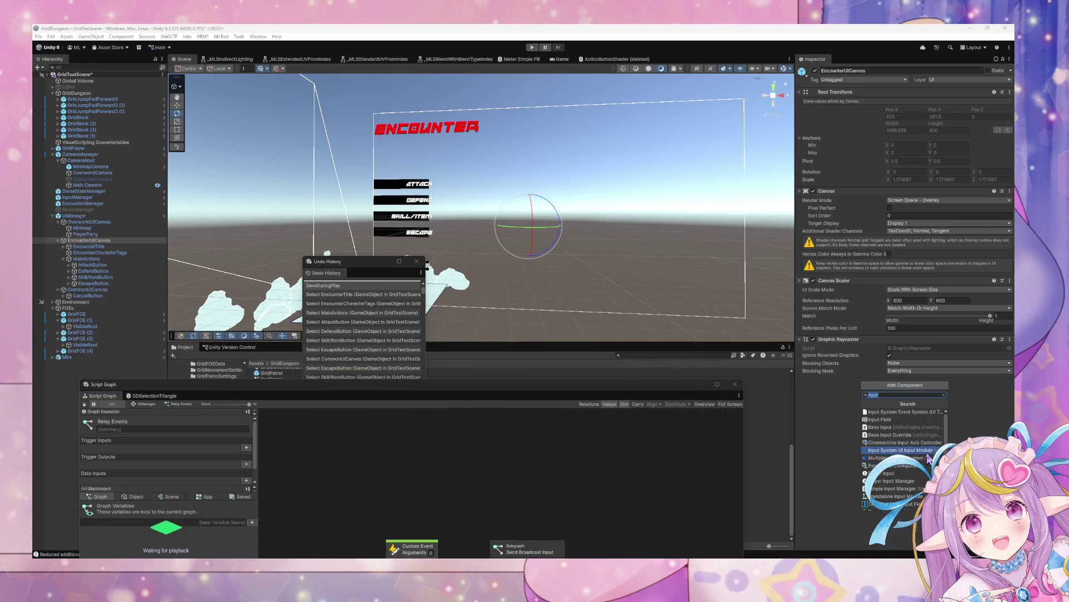
{"action": "scroll", "coordinate": [936, 444], "scroll_direction": "down", "scroll_amount": 2}
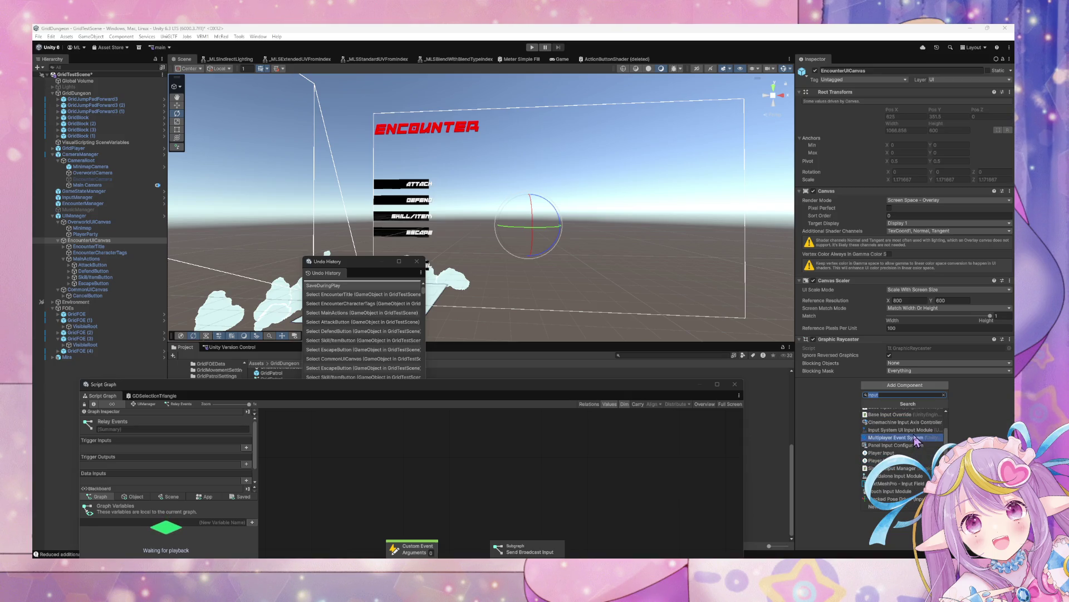
{"action": "left_click", "coordinate": [900, 430]}
{"action": "scroll", "coordinate": [956, 352], "scroll_direction": "down", "scroll_amount": 3}
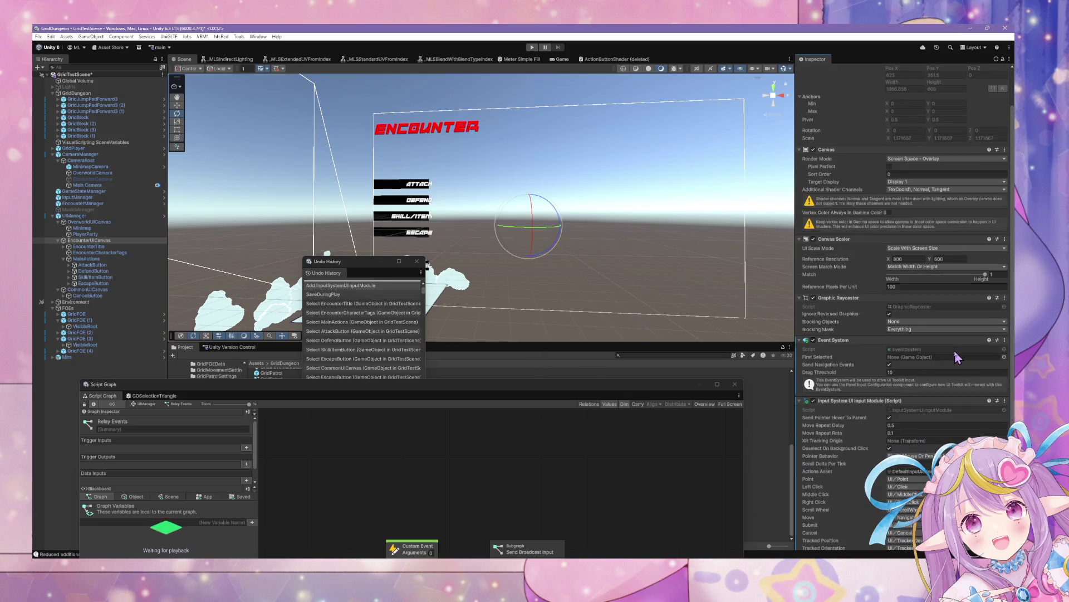
- Collapse EncounterUICanvas and select CommonUICanvas for adding components
{"action": "left_click", "coordinate": [57, 240]}
{"action": "left_click", "coordinate": [88, 246]}
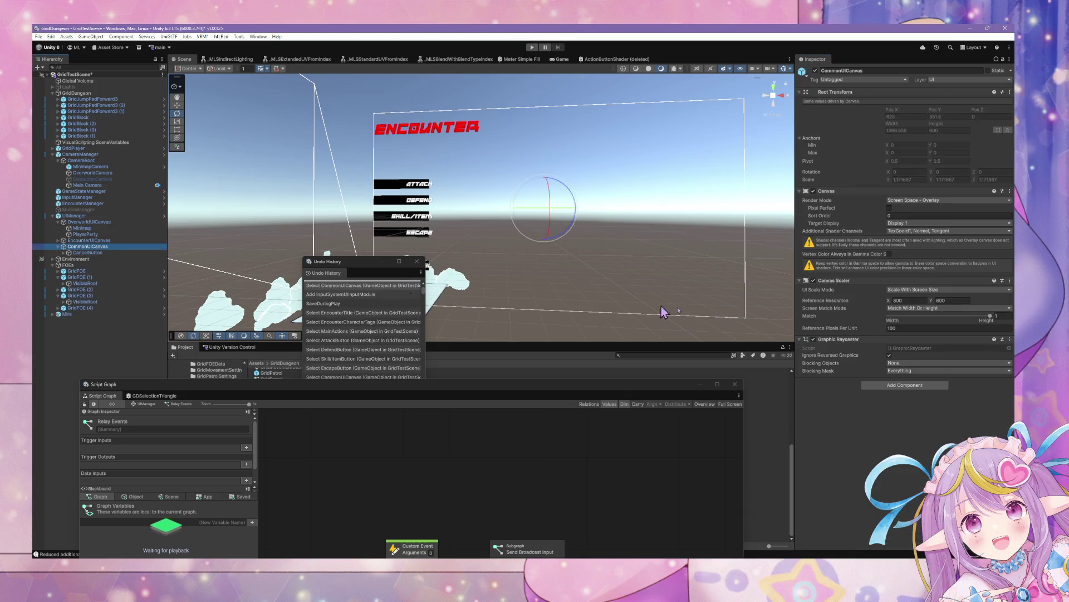
{"action": "left_click", "coordinate": [923, 386]}
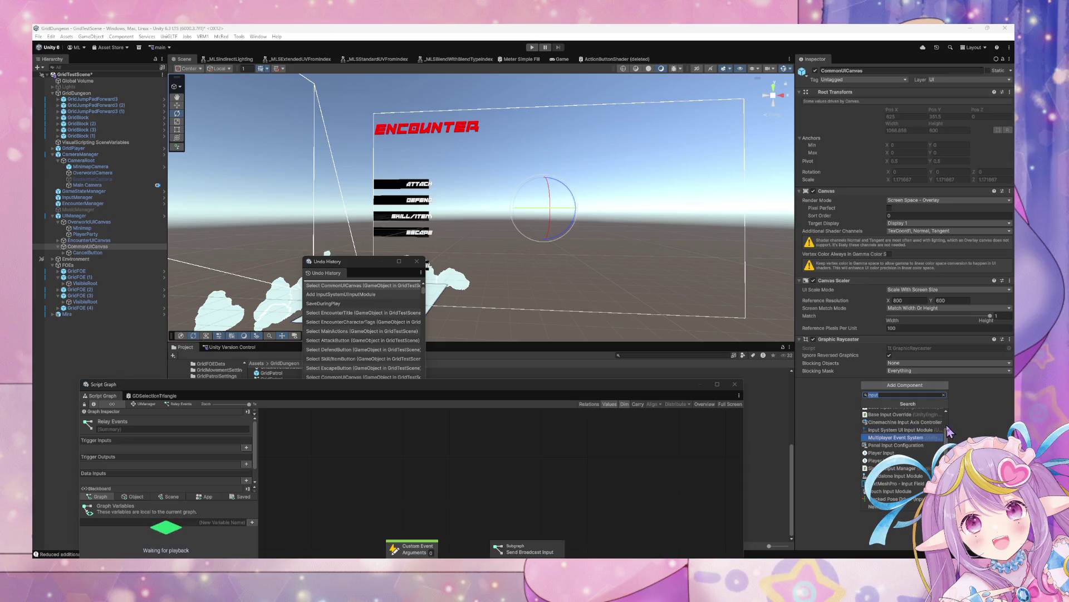
- Add the Input System UI Input Module to CommonUICanvas, then drag CancelButton higher in the Hierarchy
{"action": "left_click", "coordinate": [925, 431]}
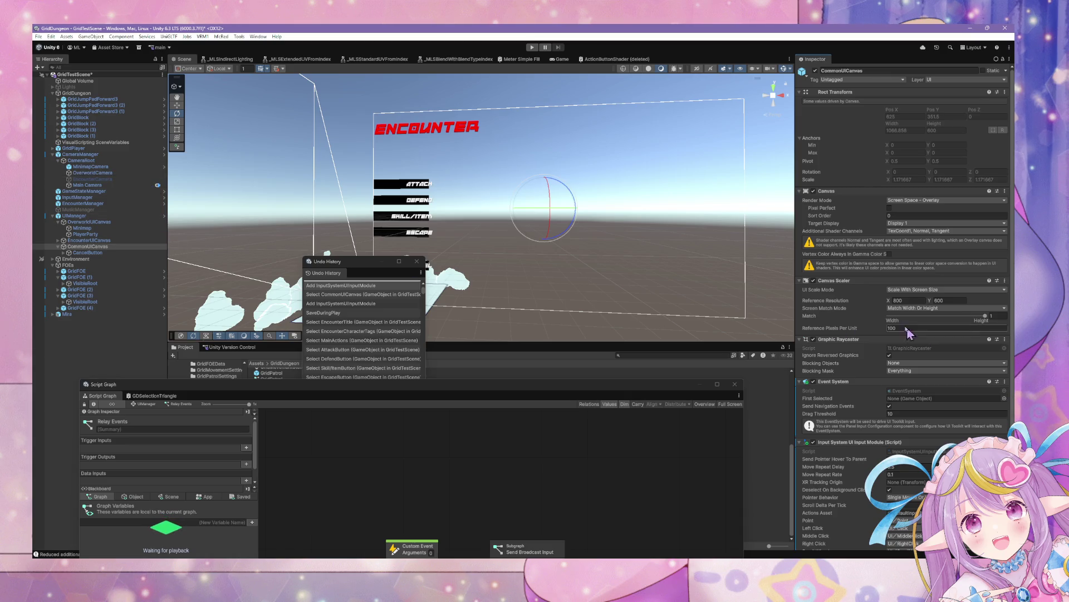
{"action": "scroll", "coordinate": [907, 329], "scroll_direction": "down", "scroll_amount": 3}
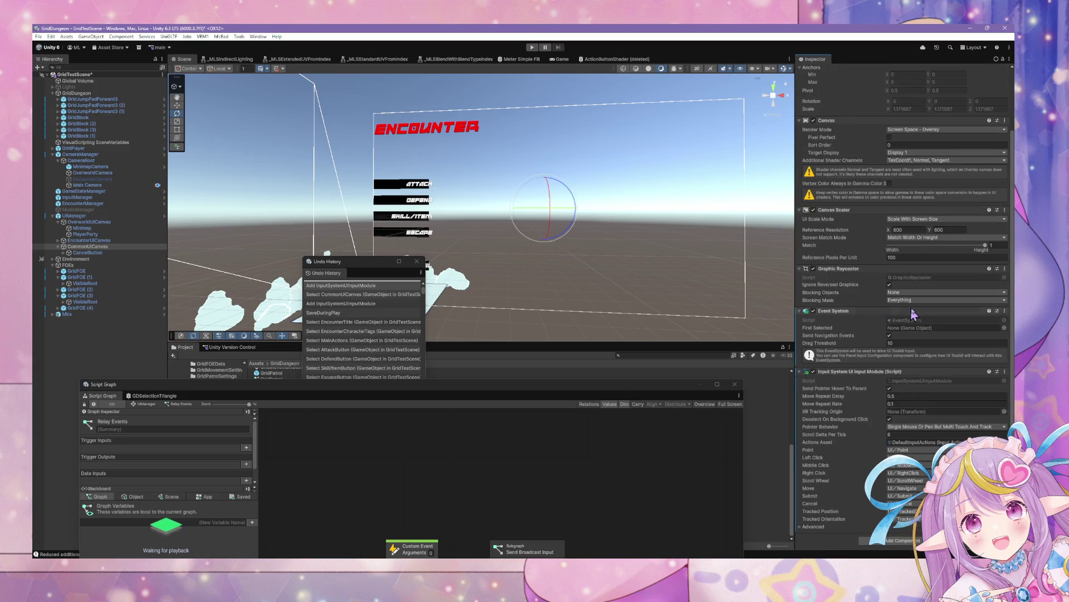
{"action": "left_click", "coordinate": [78, 247]}
{"action": "left_click_drag", "start_coordinate": [79, 253], "coordinate": [81, 220]}
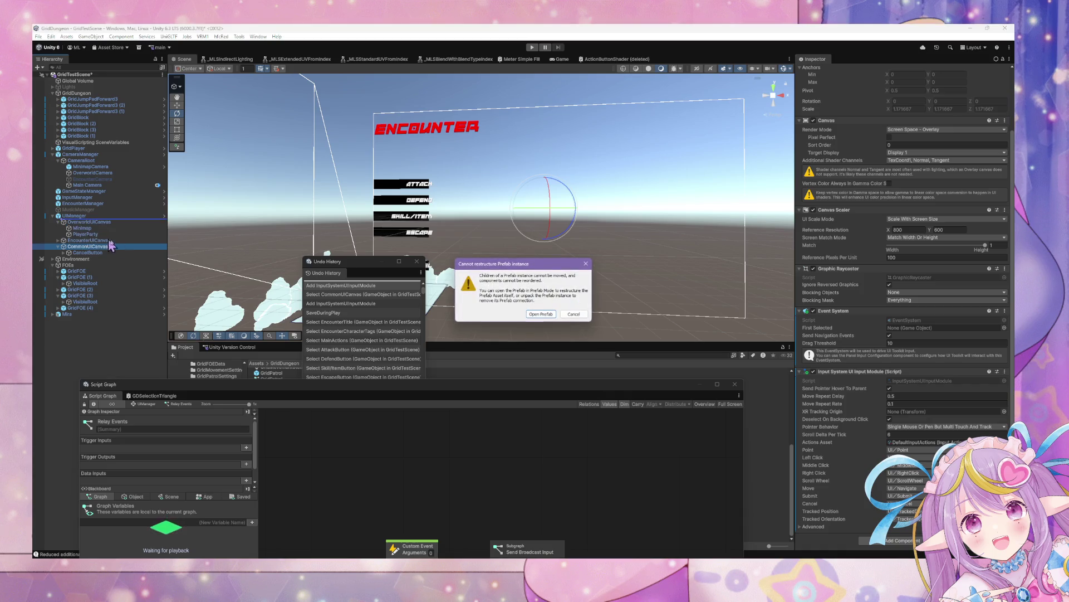
- Cancel the prefab restructure warning and reselect CommonUICanvas
{"action": "left_click", "coordinate": [574, 314]}
{"action": "left_click", "coordinate": [74, 216]}
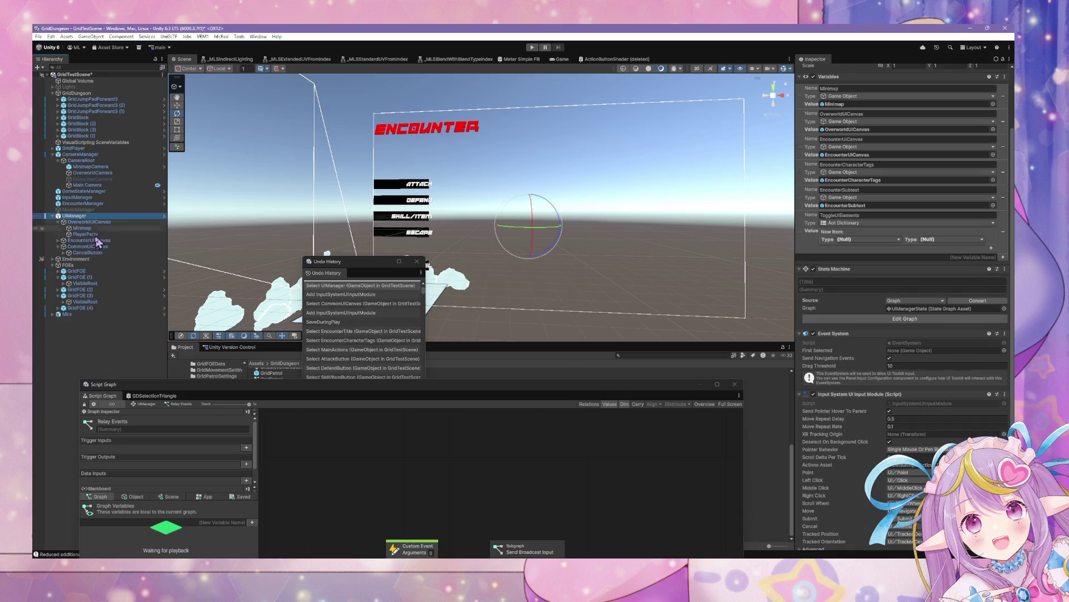
{"action": "left_click", "coordinate": [88, 253]}
{"action": "left_click", "coordinate": [92, 246]}
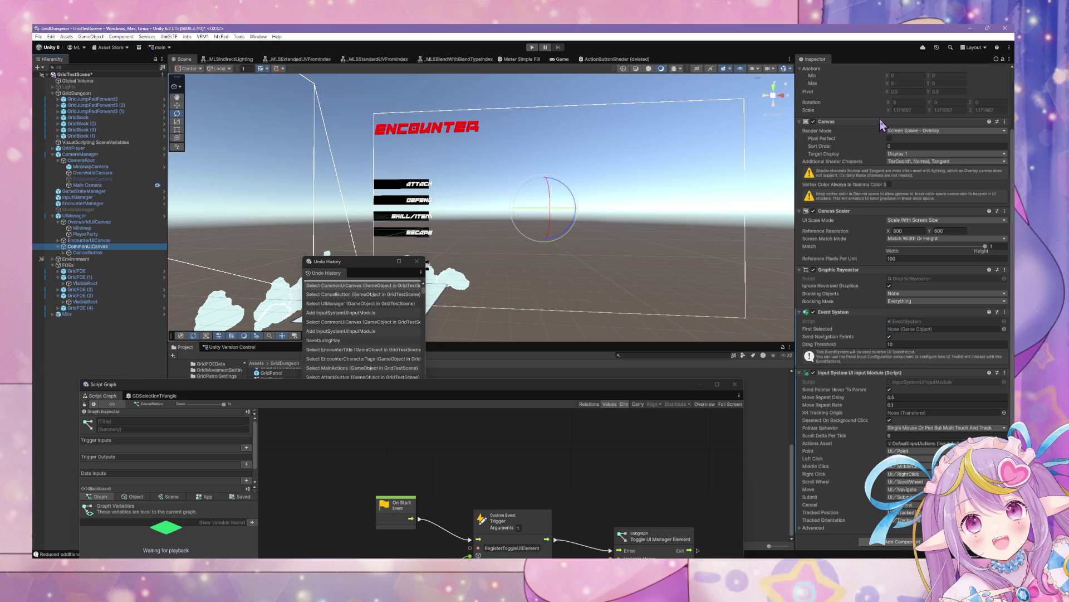
- Deactivate CommonUICanvas, select EncounterUICanvas, and start Play mode
{"action": "scroll", "coordinate": [883, 125], "scroll_direction": "up", "scroll_amount": 3}
{"action": "left_click", "coordinate": [816, 70]}
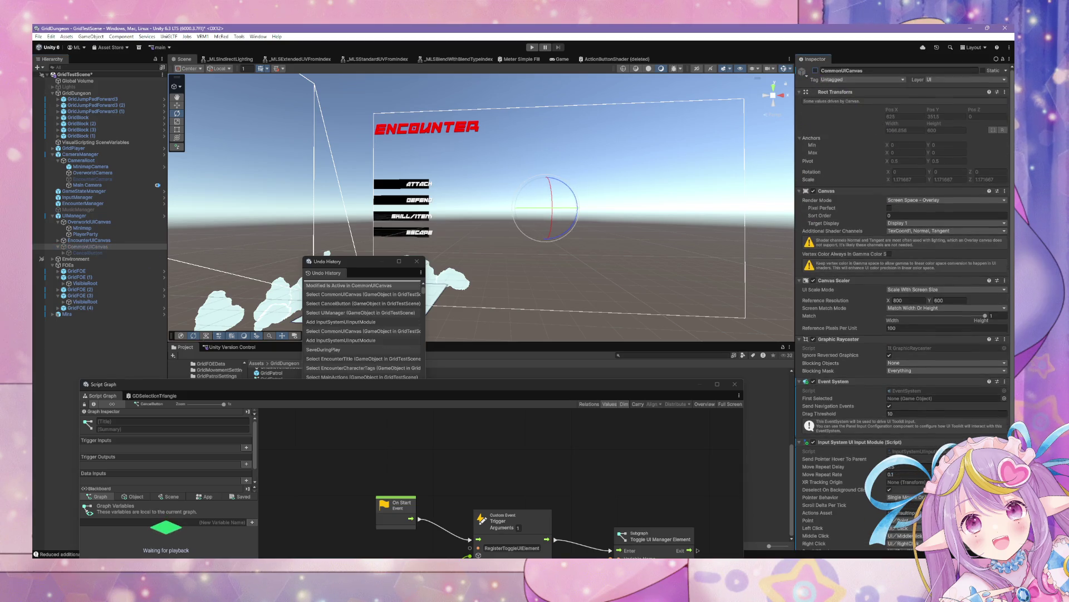
{"action": "left_click", "coordinate": [84, 241]}
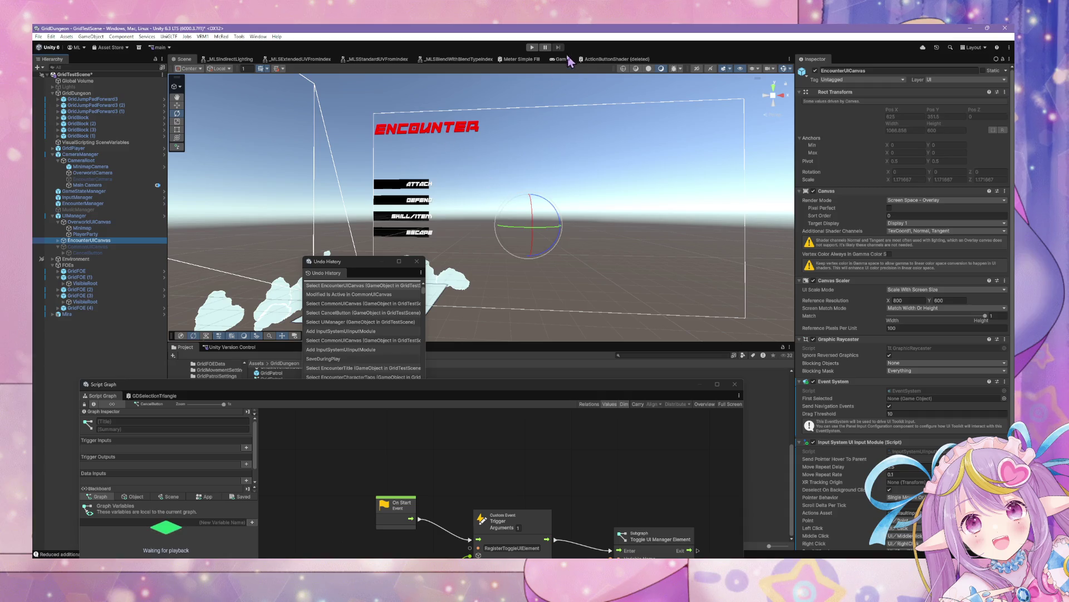
{"action": "left_click", "coordinate": [532, 48]}
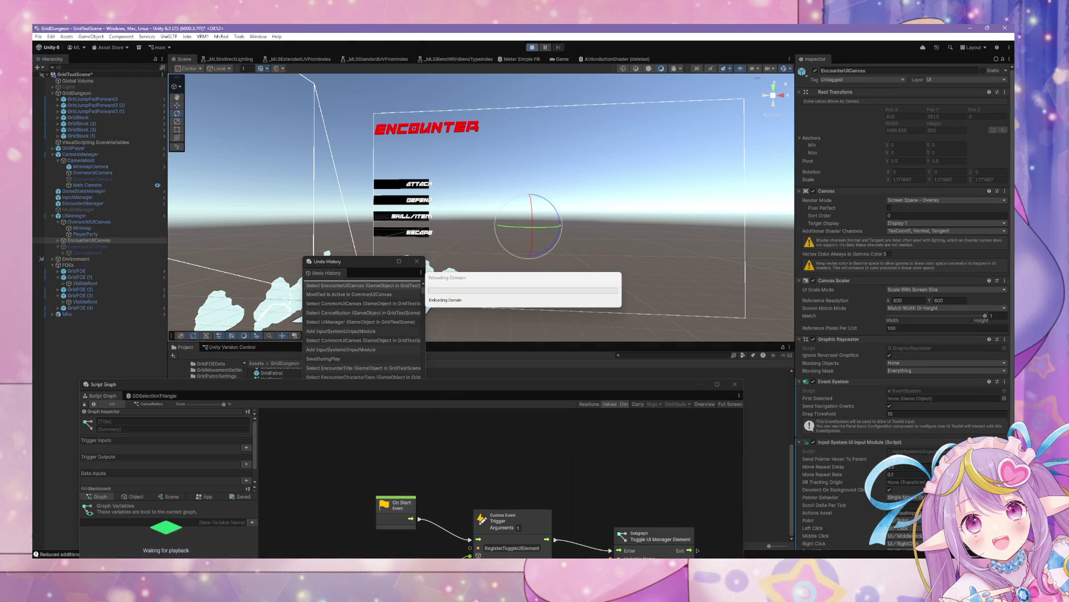
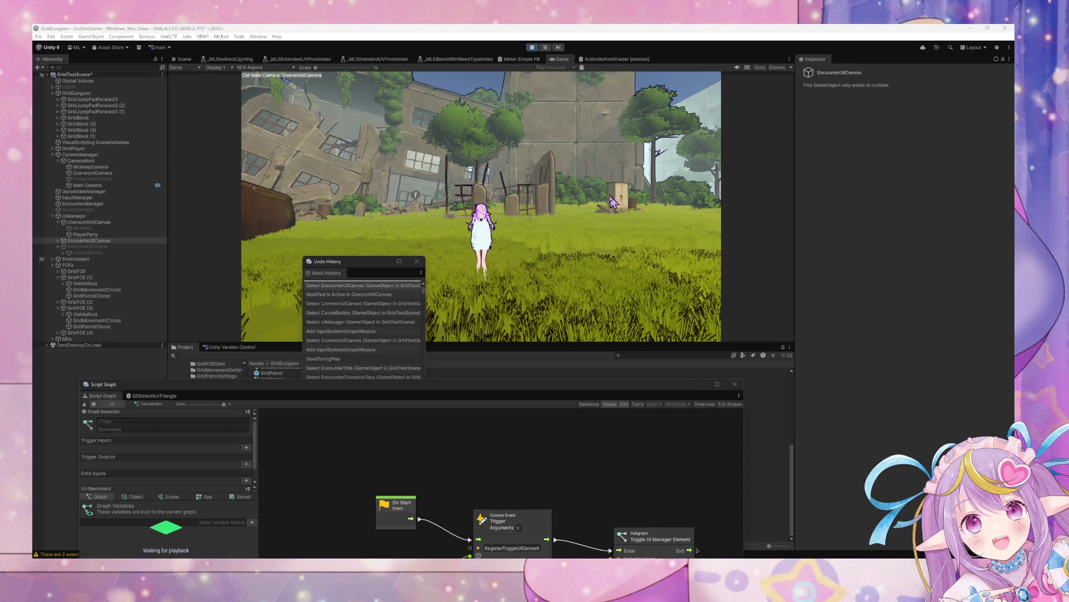
- Switch to the Scene view, move the Script Graph window aside and bring up the Console
{"action": "left_click", "coordinate": [613, 202]}
{"action": "key", "text": "ctrl+1"}
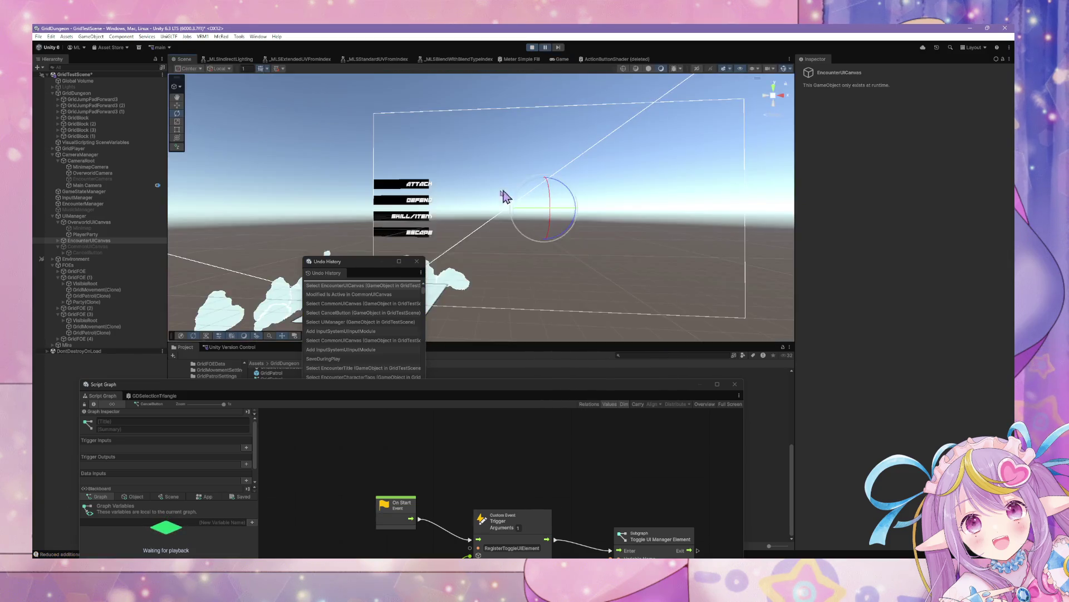
{"action": "left_click", "coordinate": [259, 399]}
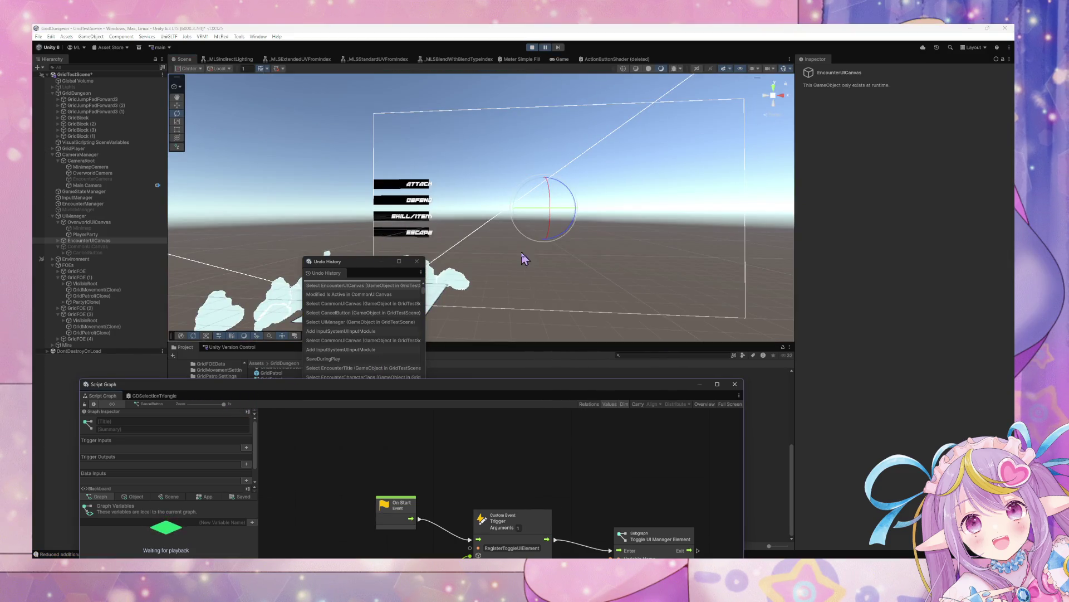
{"action": "left_click_drag", "start_coordinate": [284, 409], "coordinate": [435, 264]}
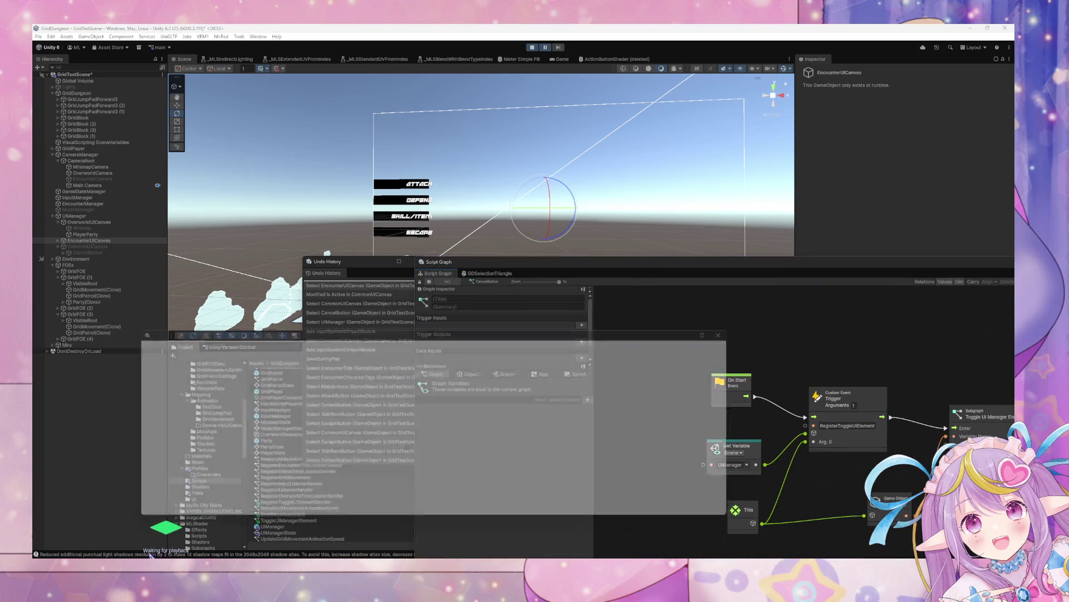
{"action": "left_click_drag", "start_coordinate": [130, 338], "coordinate": [181, 402]}
- Expand the InvalidOperationException stack trace and show GridFOE (1)'s graph above the Console
{"action": "left_click", "coordinate": [329, 436]}
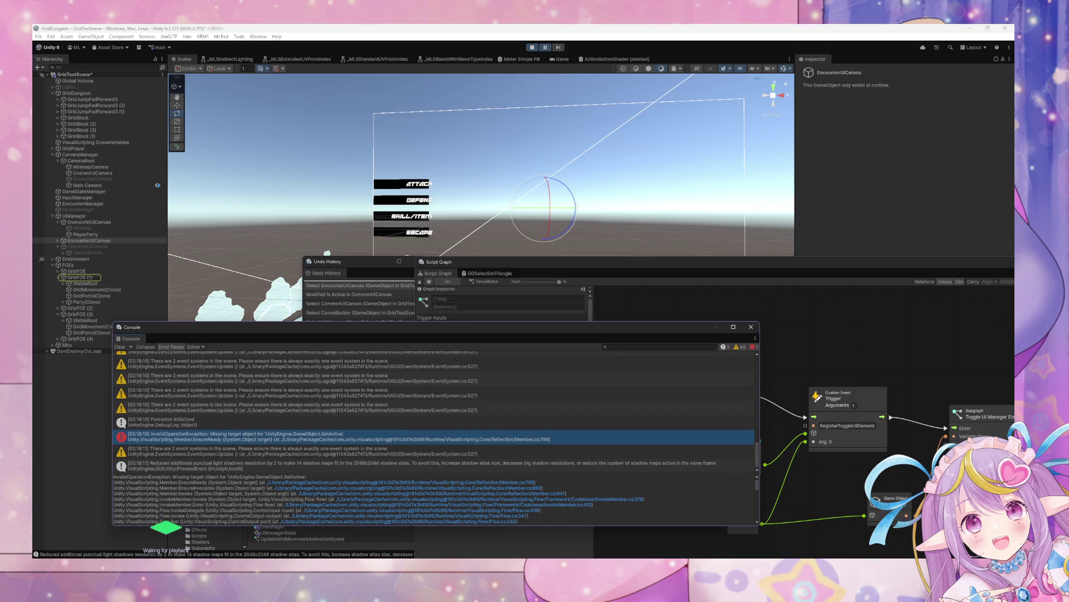
{"action": "left_click", "coordinate": [78, 277]}
{"action": "left_click", "coordinate": [837, 383]}
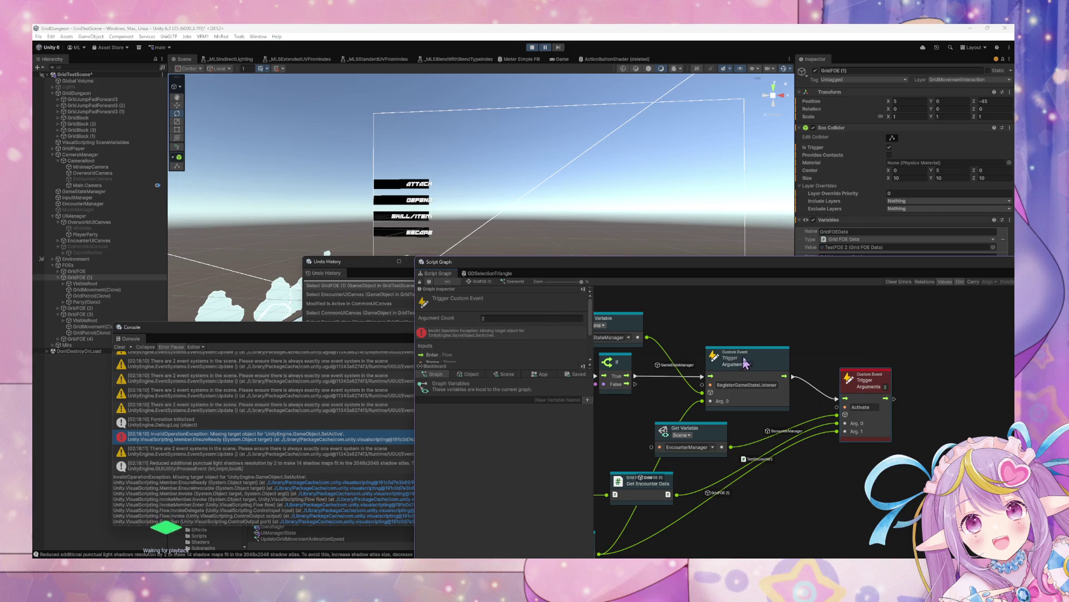
- Drill from EncounterManager's state graph through Encounter and Assign Character Actions into Select Main Action
{"action": "left_click_drag", "start_coordinate": [745, 361], "coordinate": [727, 357]}
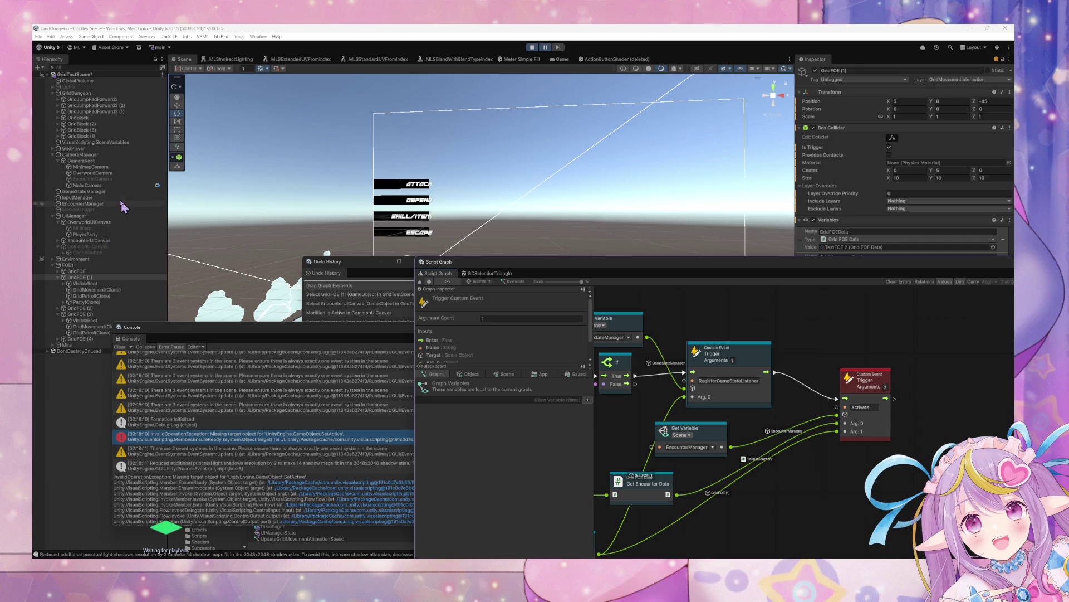
{"action": "left_click", "coordinate": [82, 203]}
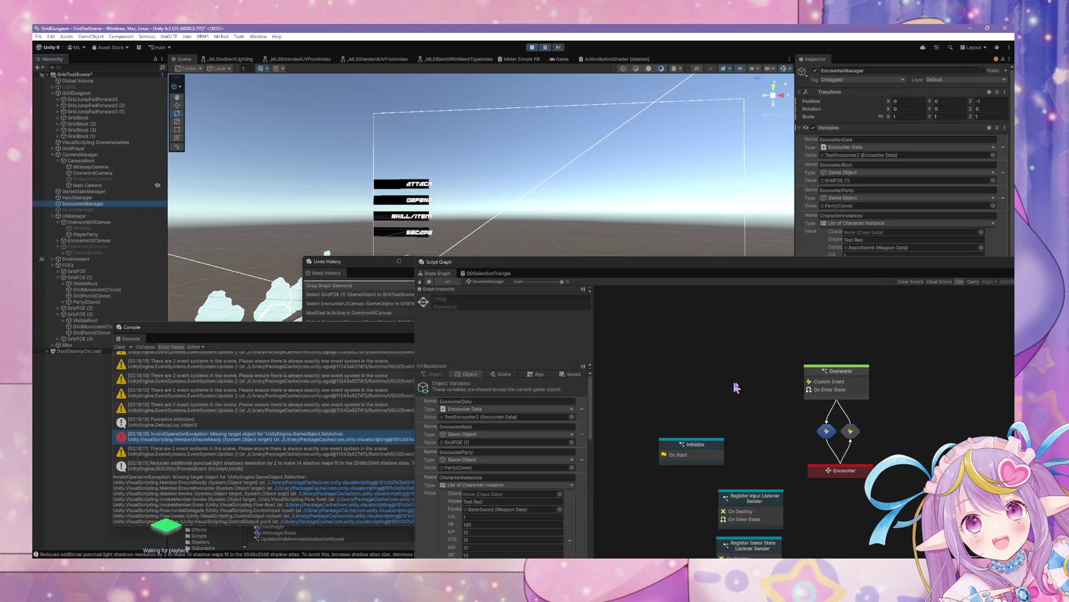
{"action": "double_click", "coordinate": [836, 471]}
{"action": "double_click", "coordinate": [813, 422]}
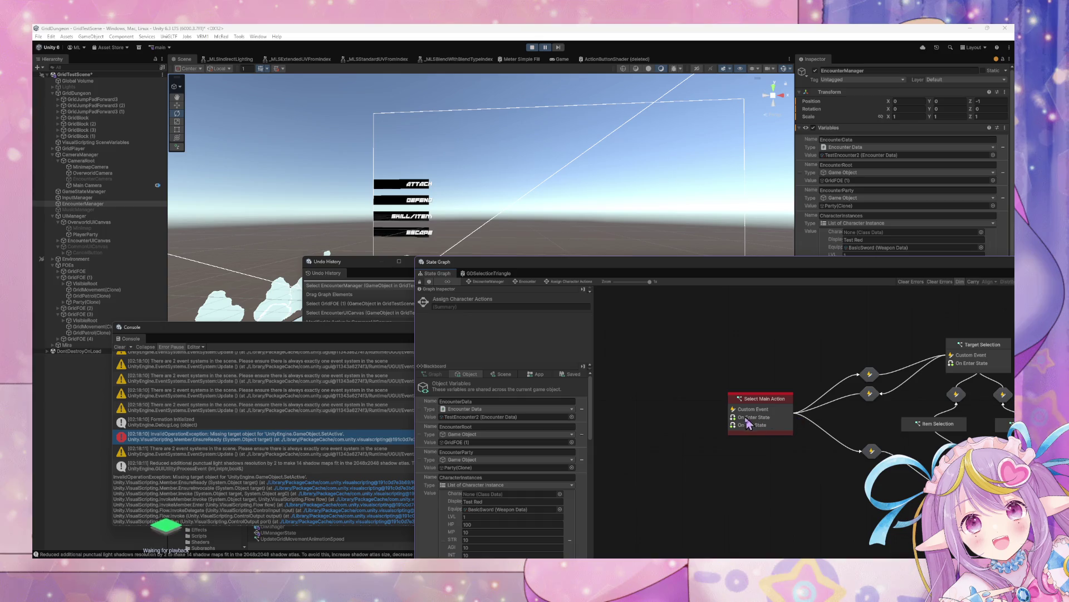
{"action": "double_click", "coordinate": [787, 405]}
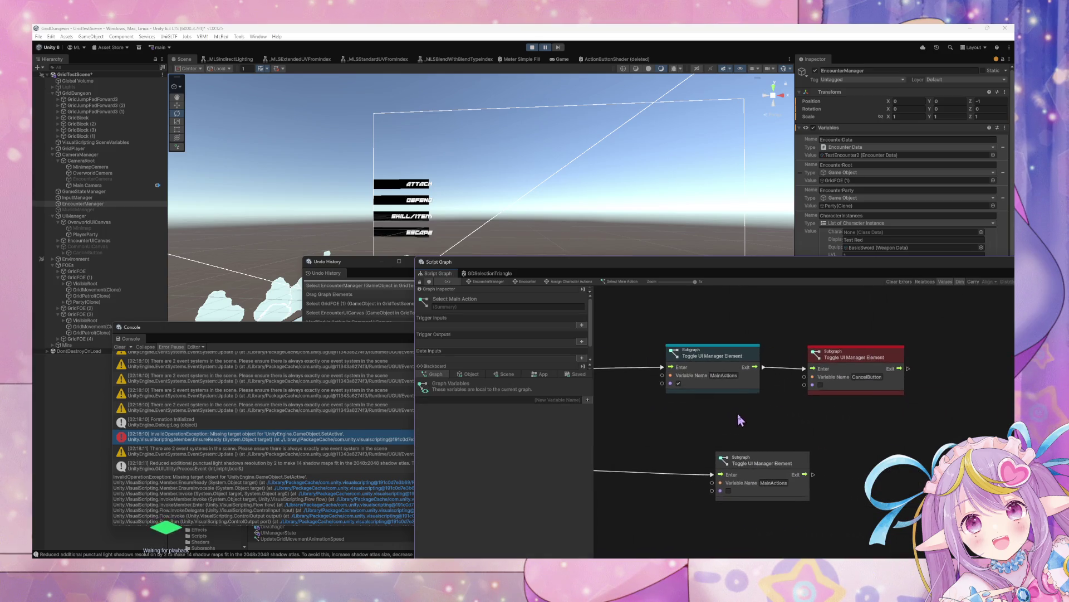
{"action": "left_click", "coordinate": [94, 246]}
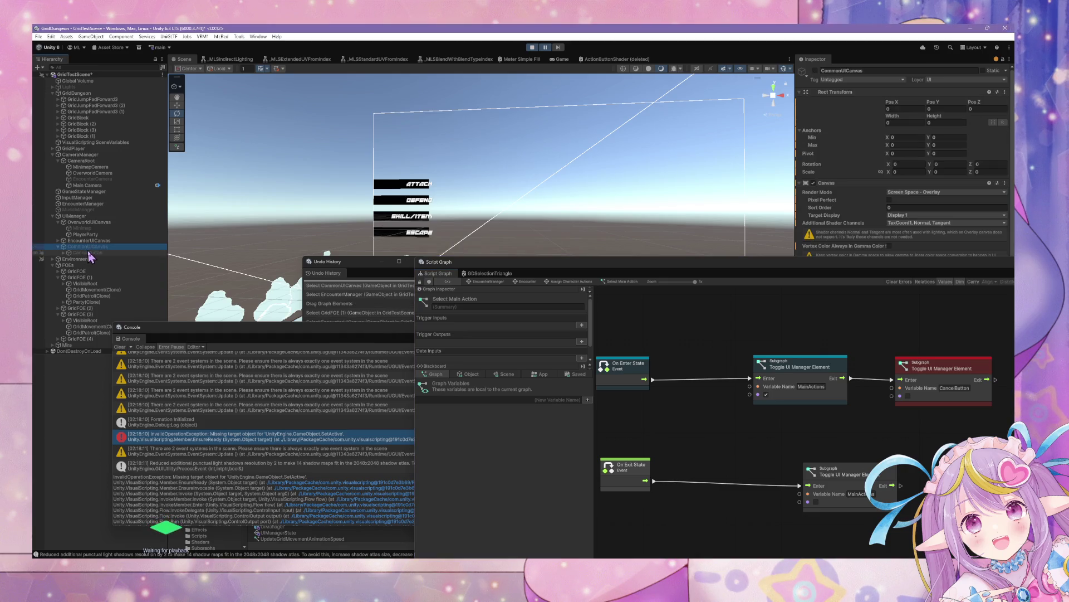
- Stop play mode and inspect CommonUICanvas's components
{"action": "mouse_move", "coordinate": [950, 275]}
{"action": "left_mouse_down"}
{"action": "mouse_move", "coordinate": [501, 353]}
{"action": "mouse_move", "coordinate": [681, 251]}
{"action": "mouse_move", "coordinate": [592, 186]}
{"action": "left_mouse_up"}
{"action": "scroll", "coordinate": [889, 274], "scroll_direction": "down", "scroll_amount": 1}
{"action": "scroll", "coordinate": [889, 274], "scroll_direction": "down", "scroll_amount": 1}
{"action": "left_click", "coordinate": [532, 48]}
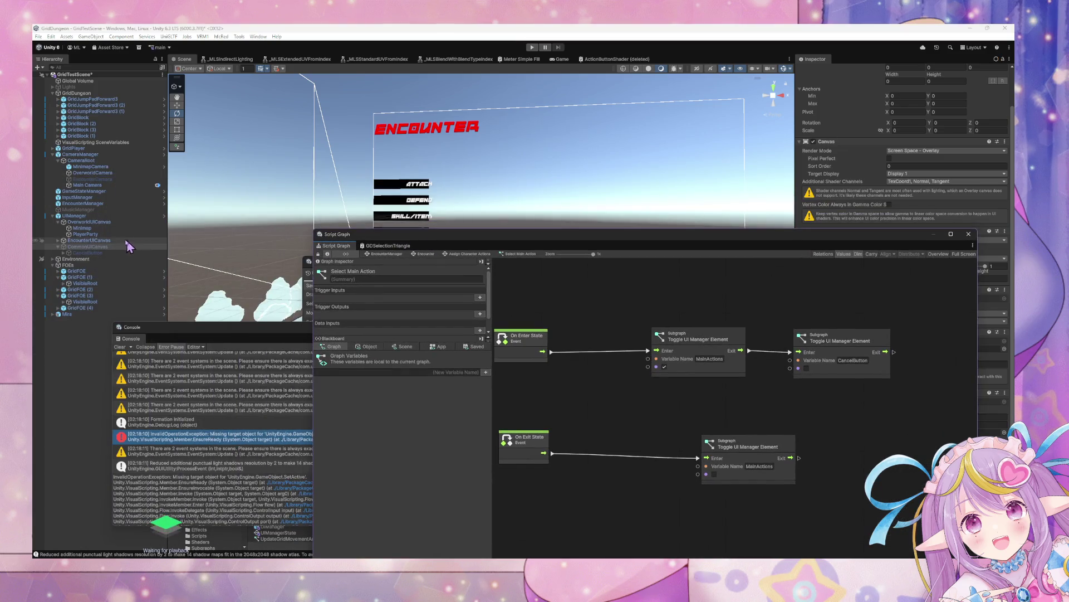
{"action": "left_click", "coordinate": [125, 246]}
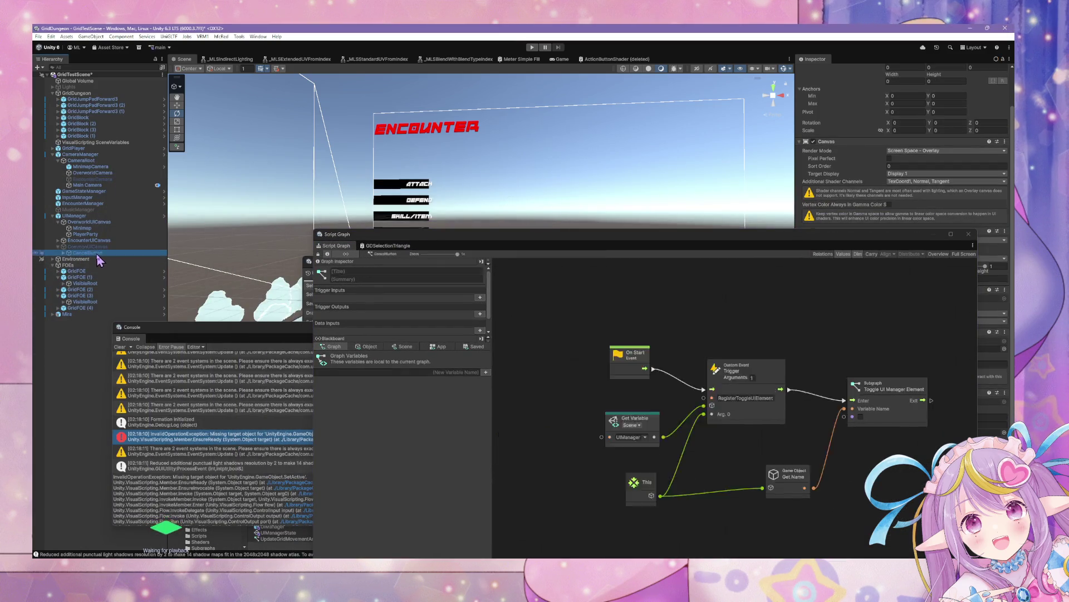
{"action": "scroll", "coordinate": [944, 164], "scroll_direction": "up", "scroll_amount": 2}
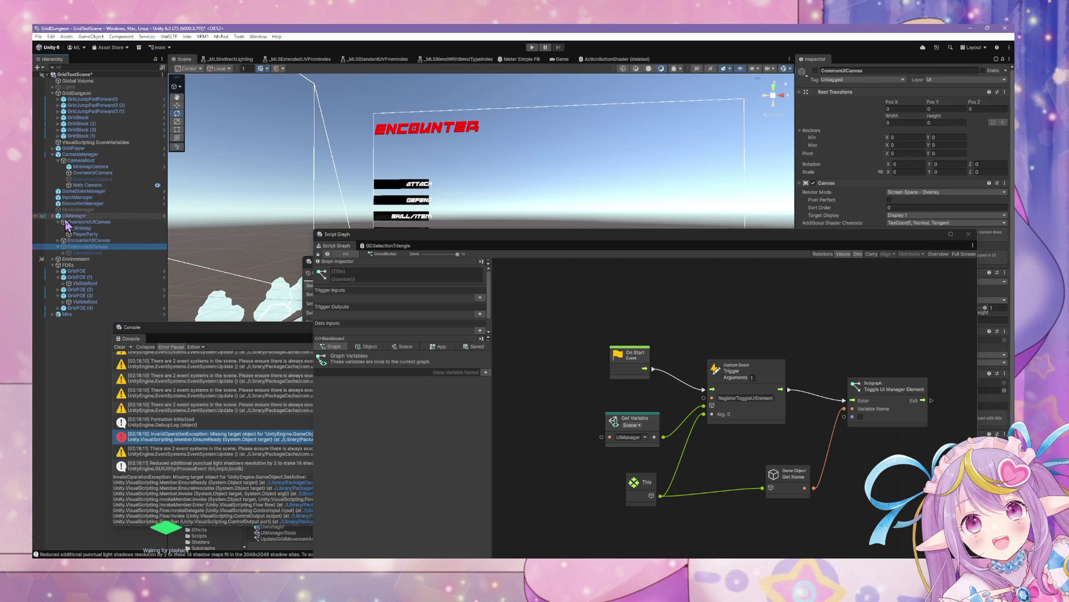
- Rename OverworldUICanvas to UICanvas
{"action": "left_click", "coordinate": [193, 210]}
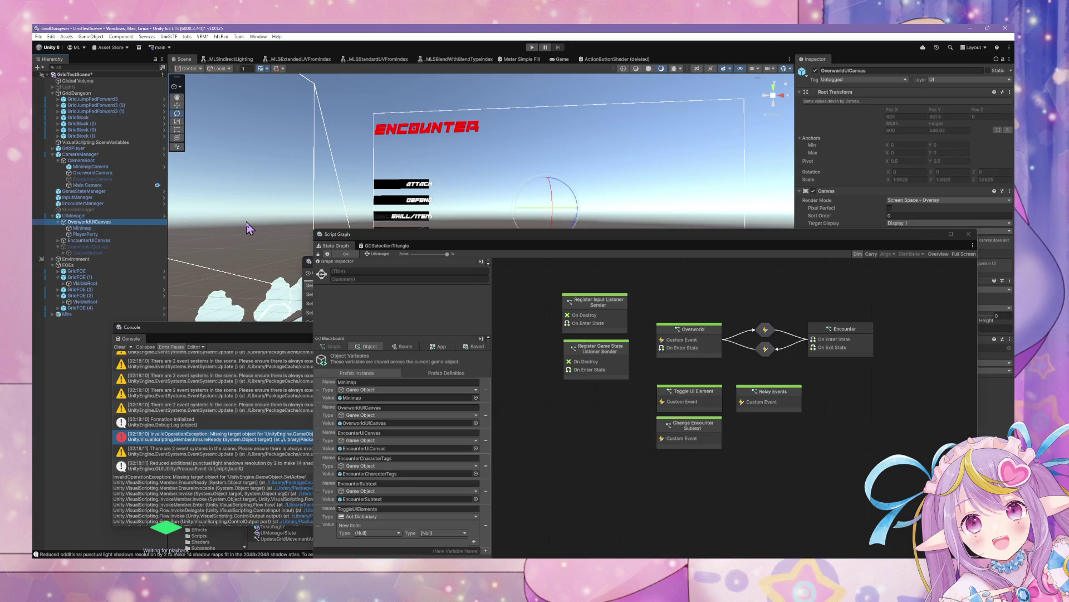
{"action": "key", "text": "F2"}
{"action": "key", "text": "Home"}
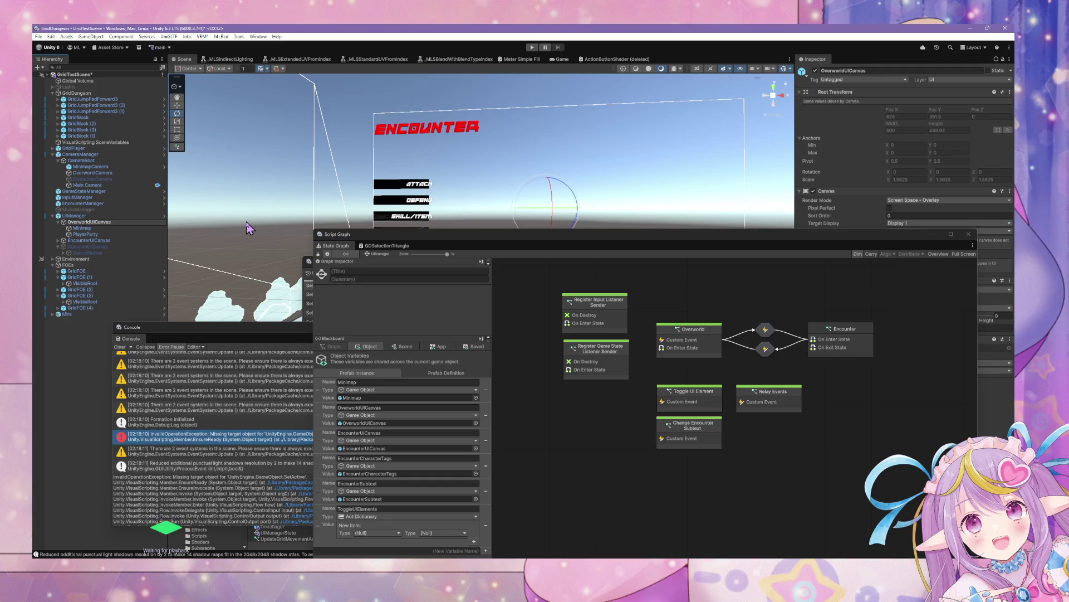
{"action": "key", "text": "Return"}
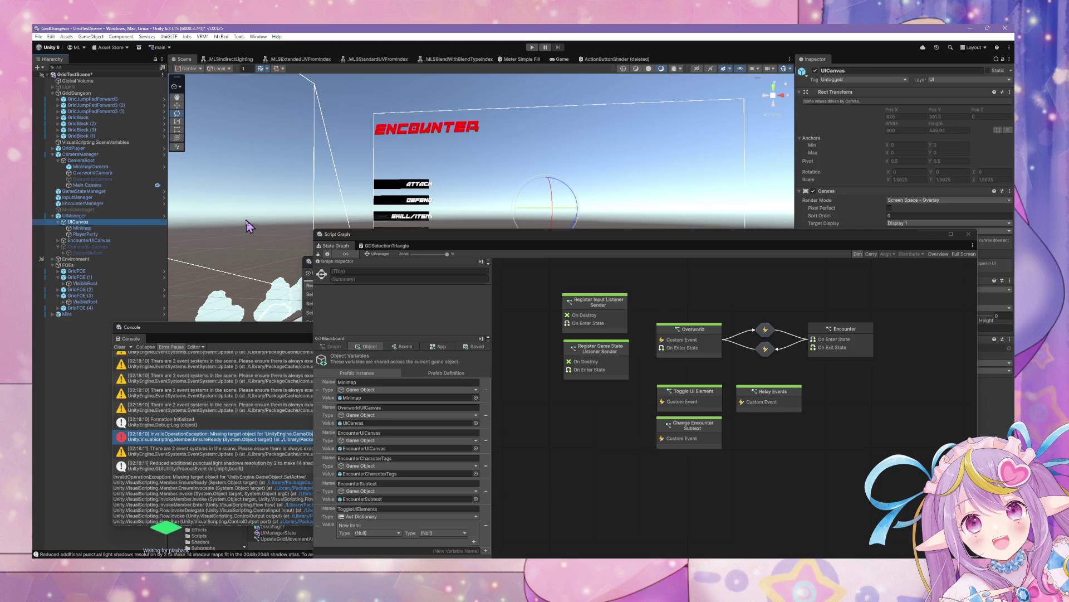
- Check the UIManager prefab's overrides and open the prefab for editing
{"action": "left_click", "coordinate": [89, 241]}
{"action": "left_click", "coordinate": [58, 240]}
{"action": "left_click", "coordinate": [87, 246]}
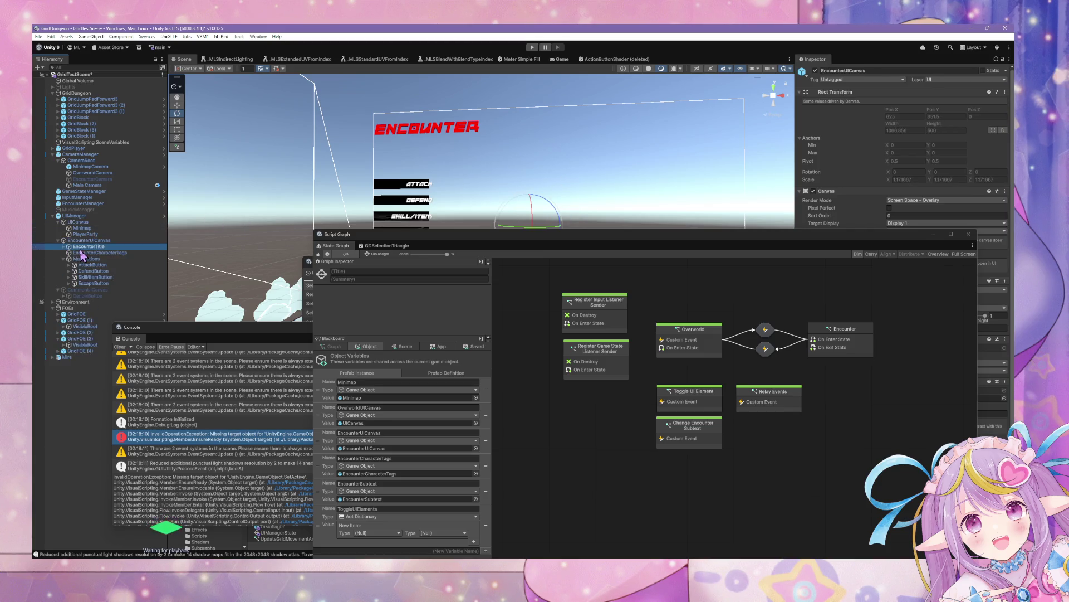
{"action": "left_click", "coordinate": [74, 216]}
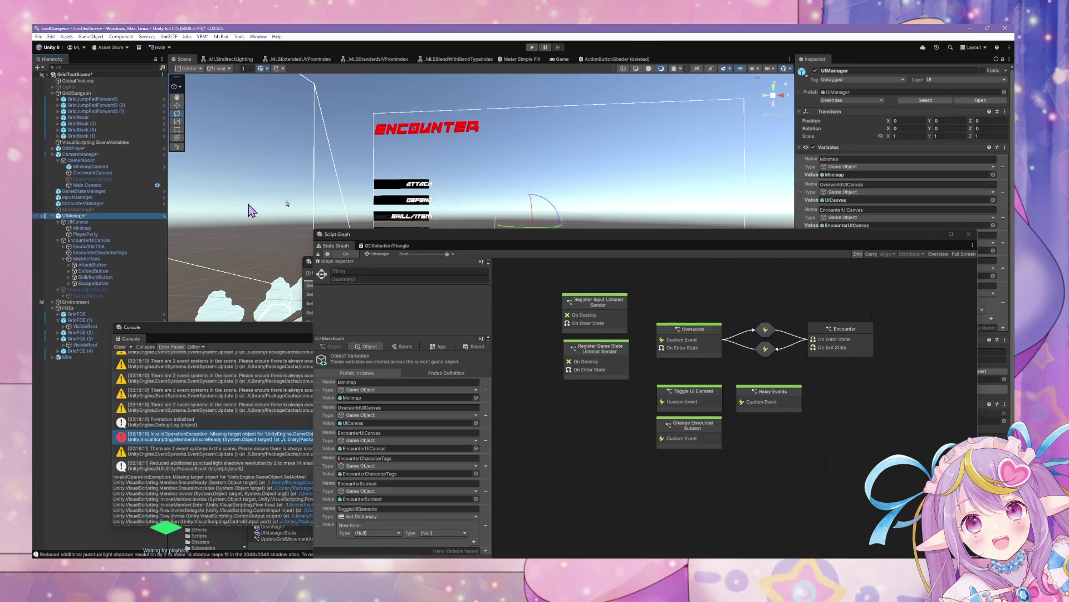
{"action": "left_click", "coordinate": [866, 101]}
{"action": "left_click", "coordinate": [1008, 130]}
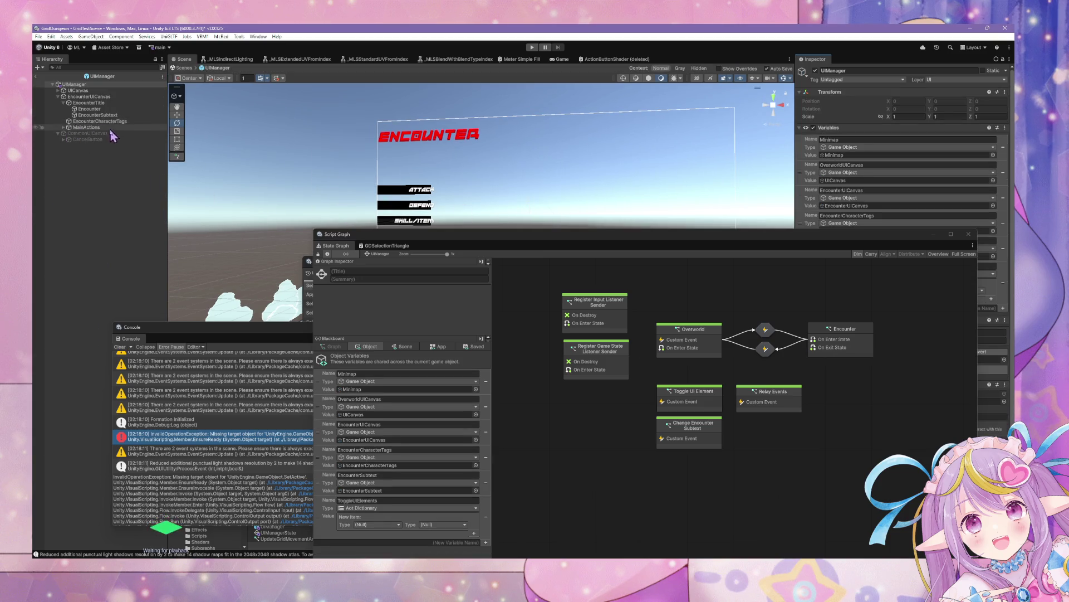
- Move EncounterTitle through EncounterCharacterTags, MainActions and CancelButton under UICanvas
{"action": "left_click", "coordinate": [88, 103]}
{"action": "left_click", "coordinate": [58, 90]}
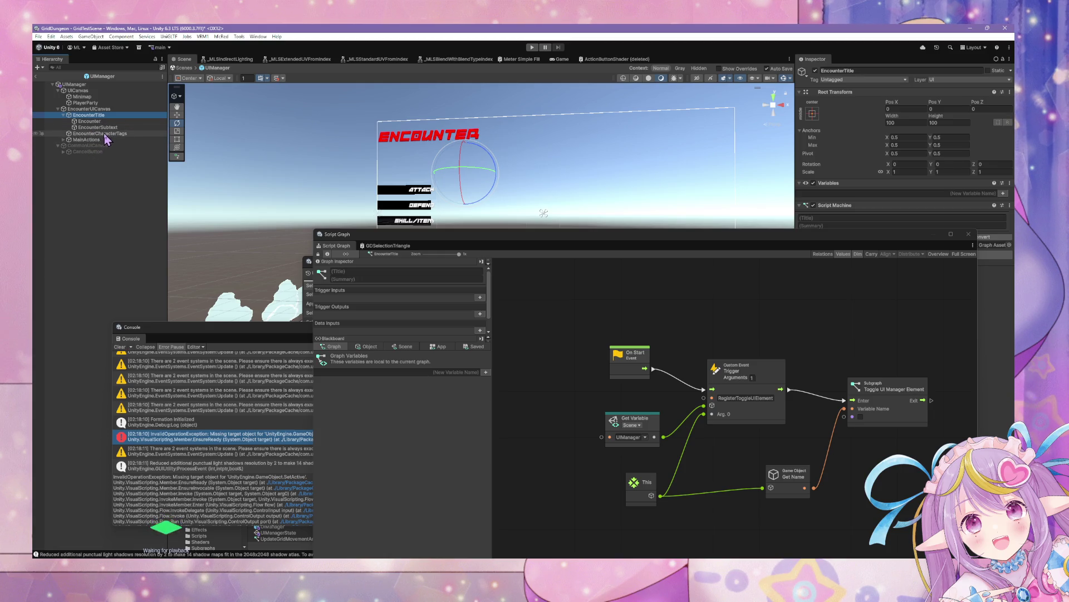
{"action": "left_click", "coordinate": [106, 137], "text": "shift"}
{"action": "mouse_move", "coordinate": [105, 137]}
{"action": "left_mouse_down"}
{"action": "mouse_move", "coordinate": [88, 106]}
{"action": "mouse_move", "coordinate": [84, 136]}
{"action": "left_mouse_up"}
{"action": "left_click", "coordinate": [80, 146]}
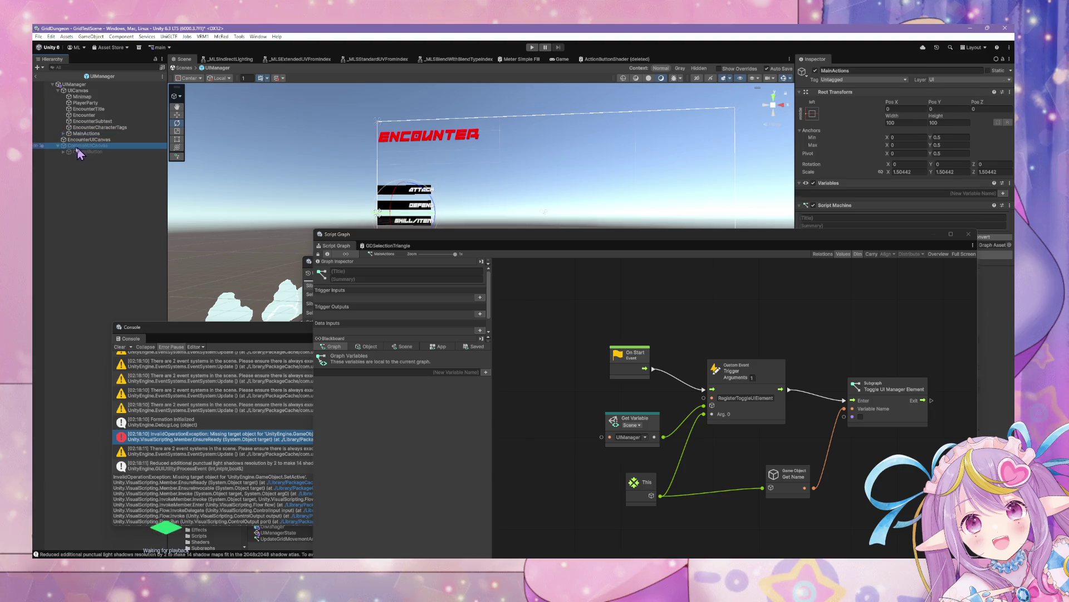
{"action": "left_click", "coordinate": [76, 152]}
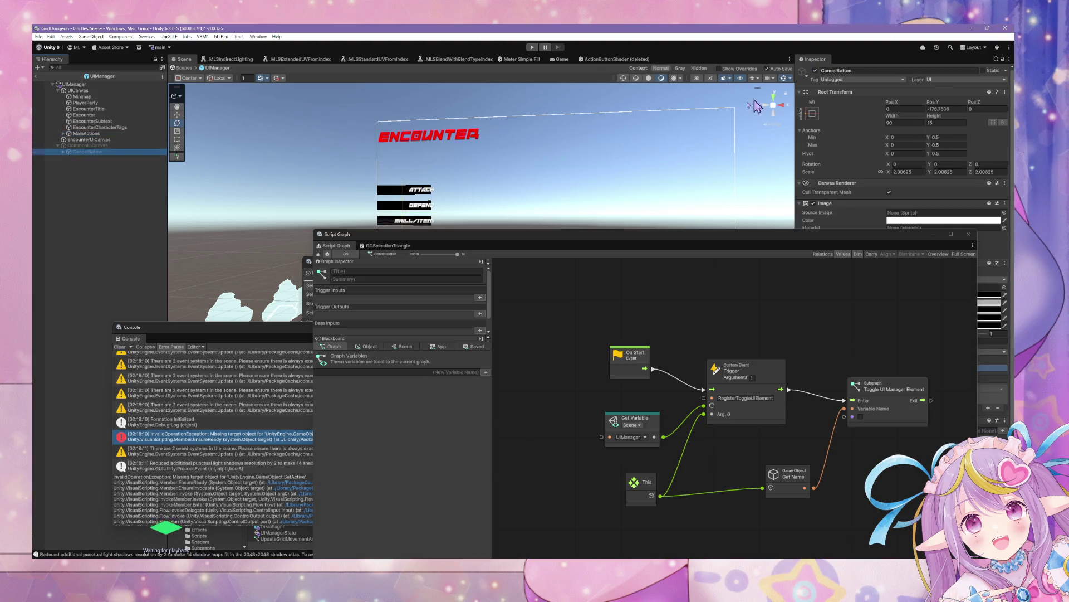
{"action": "left_click_drag", "start_coordinate": [81, 147], "coordinate": [75, 137]}
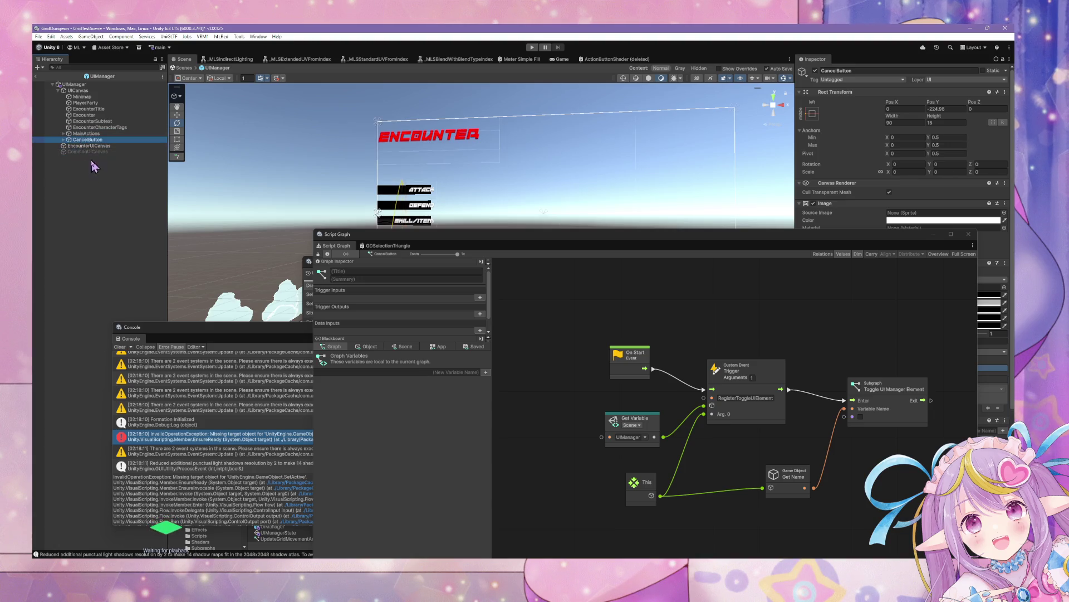
- Delete the emptied EncounterUICanvas and CommonUICanvas, then select the encounter elements
{"action": "left_click", "coordinate": [96, 145]}
{"action": "left_click", "coordinate": [99, 151], "text": "shift"}
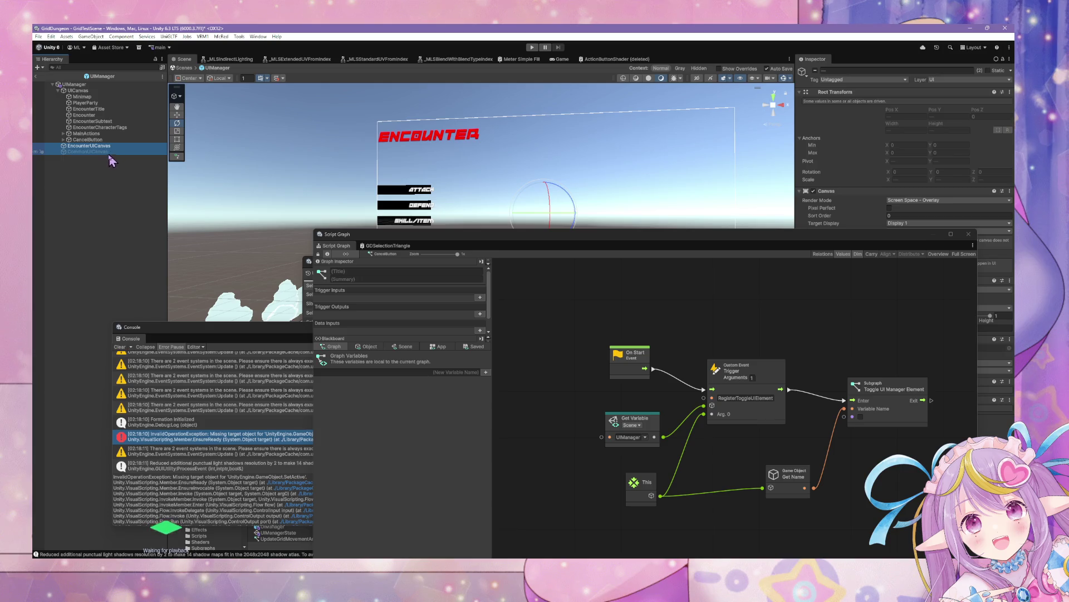
{"action": "key", "text": "Delete"}
{"action": "left_click", "coordinate": [92, 110]}
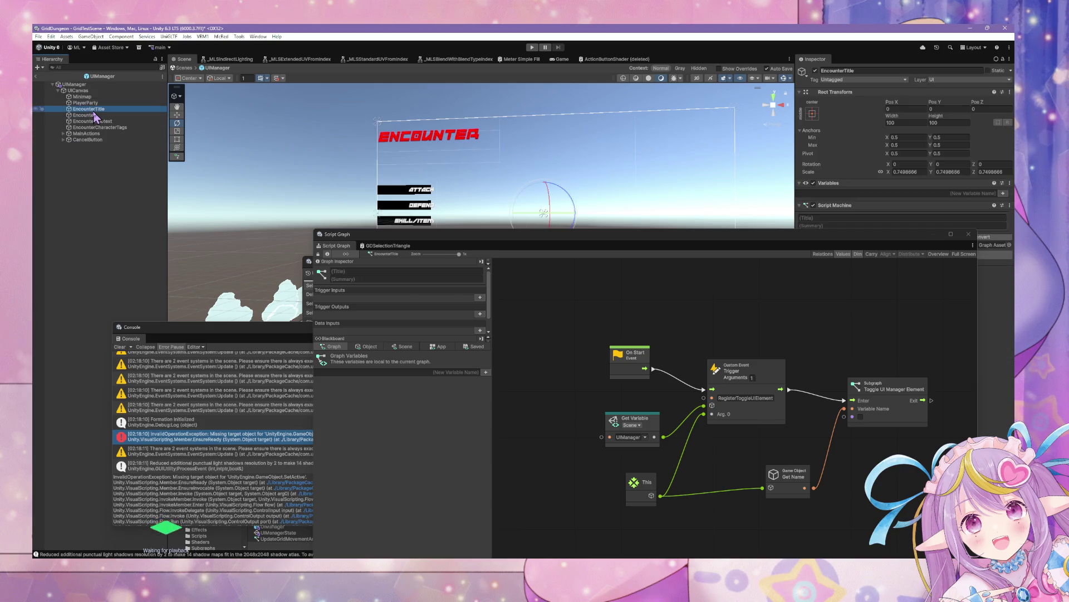
{"action": "left_click", "coordinate": [99, 127]}
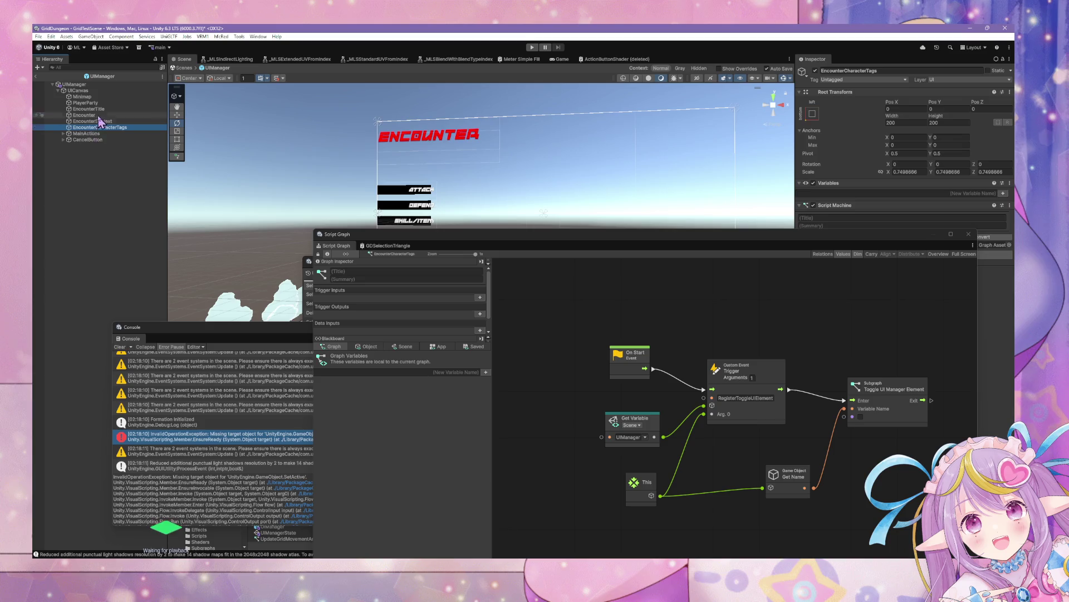
{"action": "left_click", "coordinate": [98, 134]}
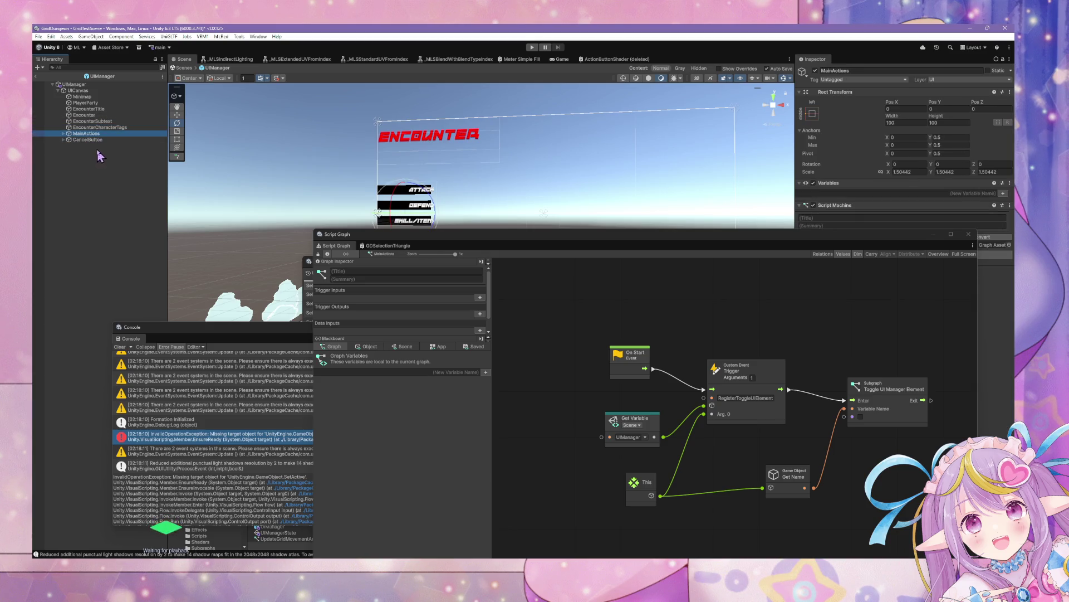
{"action": "right_click", "coordinate": [104, 136]}
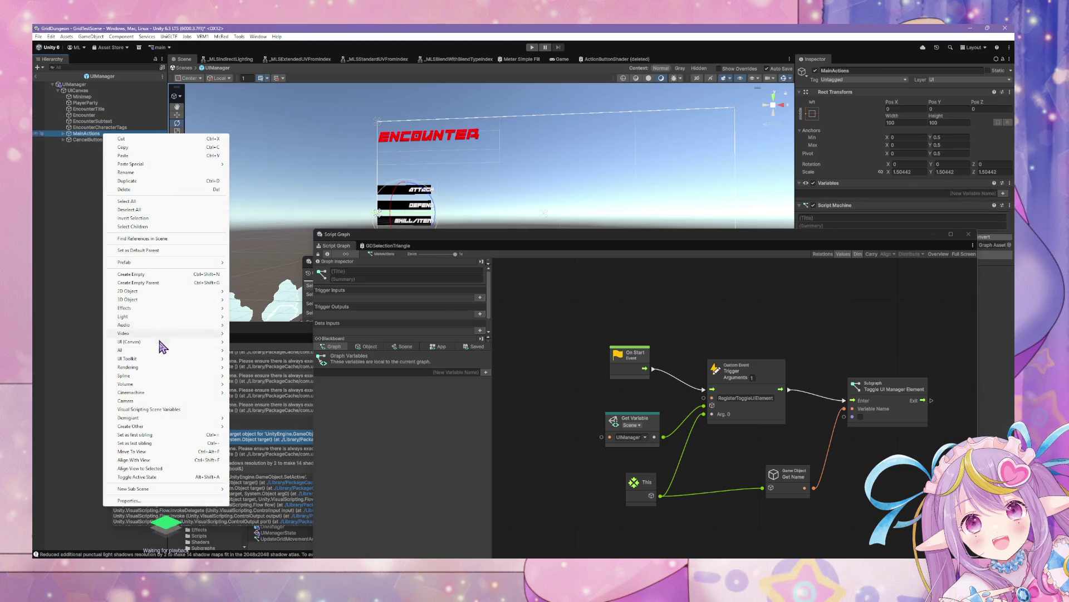
- Create an empty EncounterGroup object and move it up beside MainActions
{"action": "left_click", "coordinate": [186, 277]}
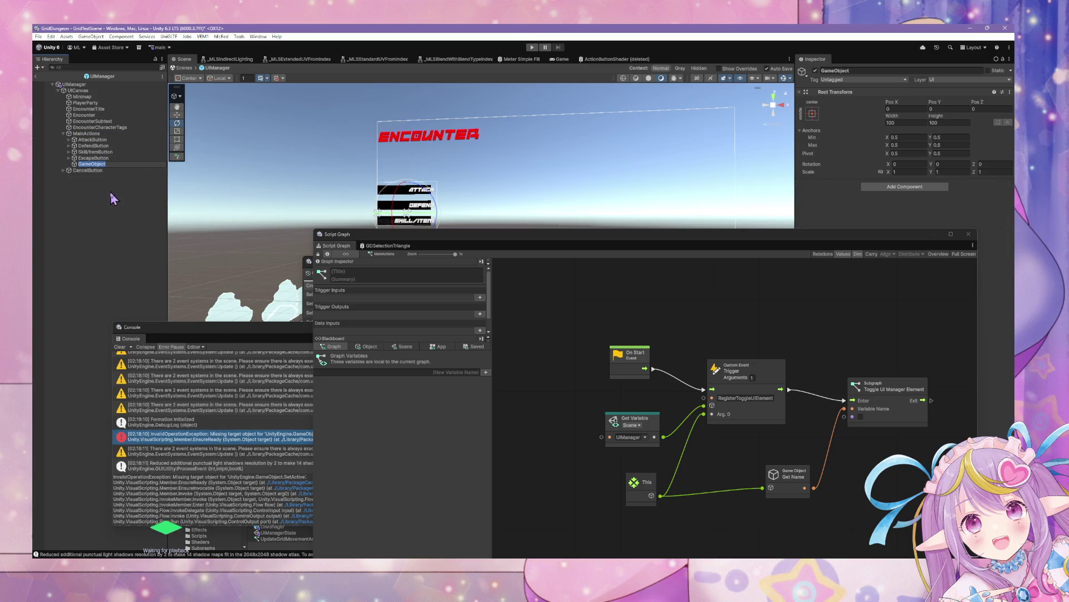
{"action": "left_click", "coordinate": [87, 165]}
{"action": "type", "text": "EncounterGroup"}
{"action": "key", "text": "Return"}
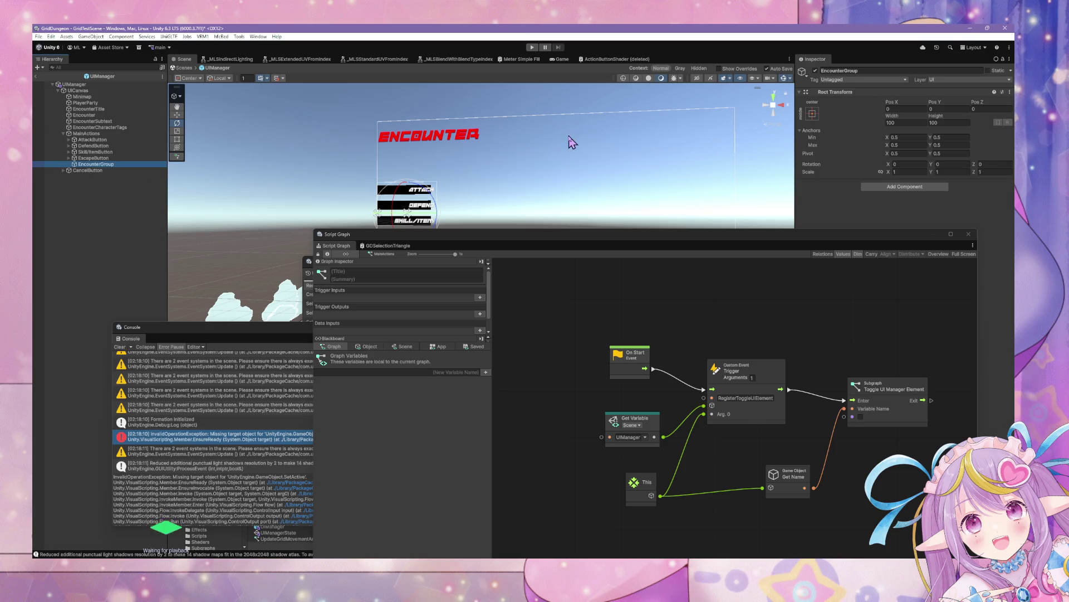
{"action": "mouse_move", "coordinate": [100, 166]}
{"action": "left_mouse_down"}
{"action": "mouse_move", "coordinate": [86, 155]}
{"action": "mouse_move", "coordinate": [88, 134]}
{"action": "left_mouse_up"}
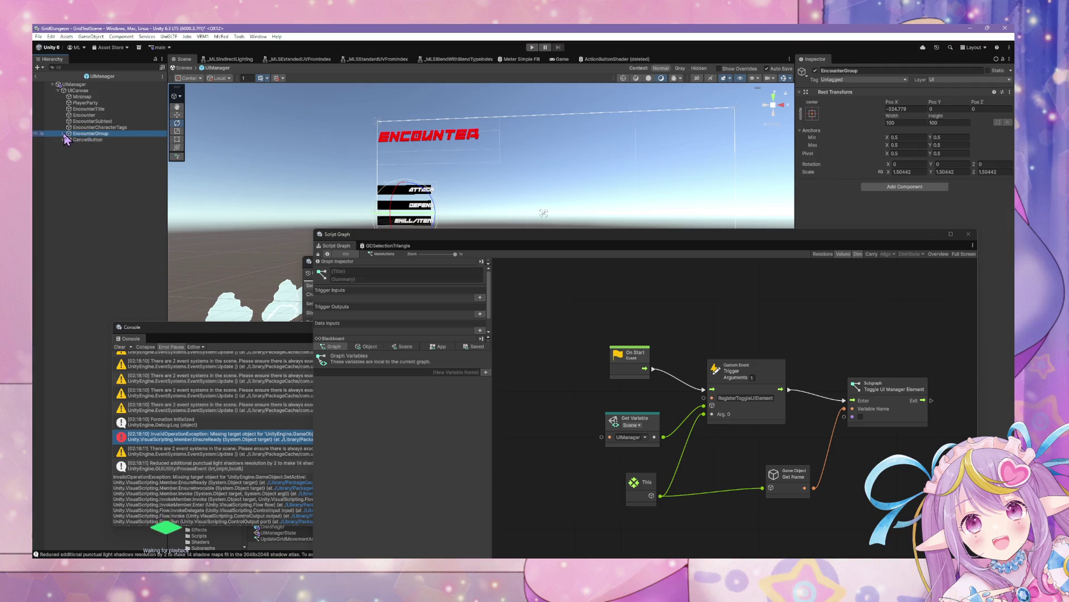
{"action": "left_click", "coordinate": [62, 134]}
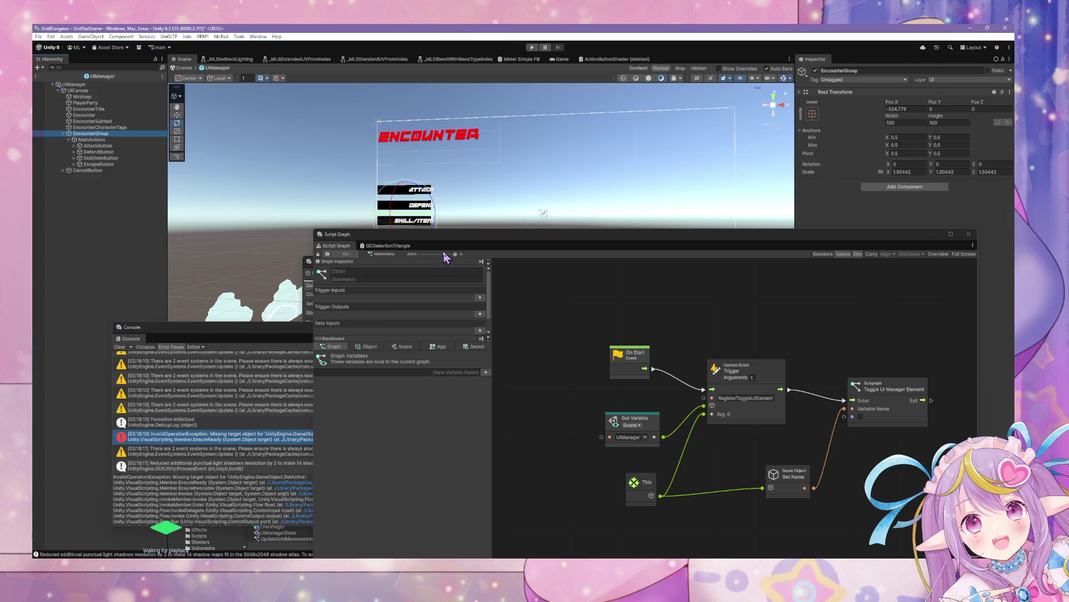
{"action": "left_click", "coordinate": [89, 139]}
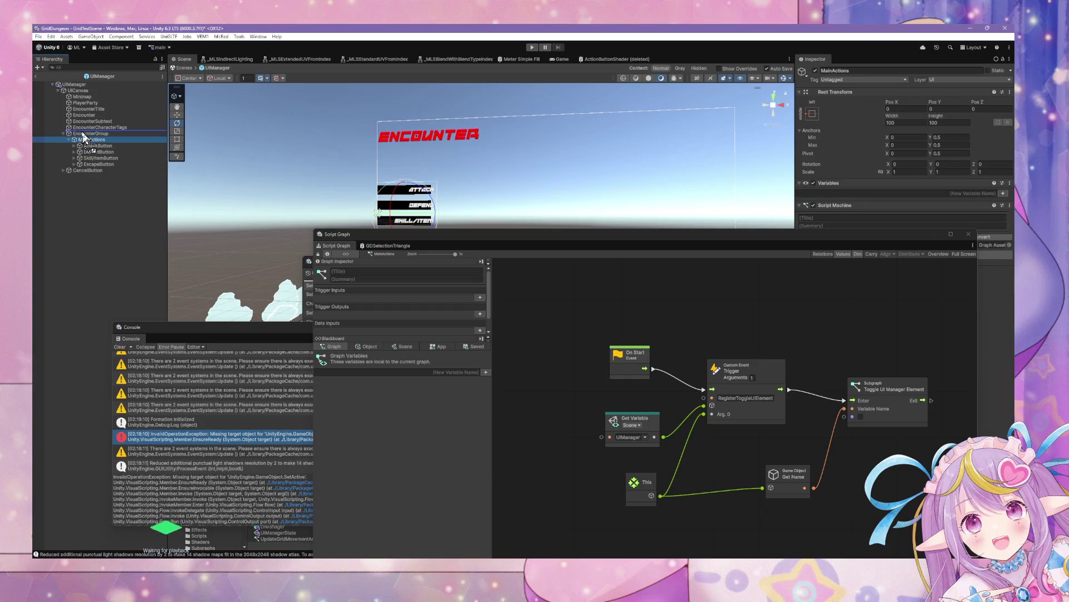
{"action": "left_click_drag", "start_coordinate": [81, 137], "coordinate": [81, 133]}
- Set EncounterGroup's Pos X to 0 and its scale to 1
{"action": "left_click", "coordinate": [89, 164]}
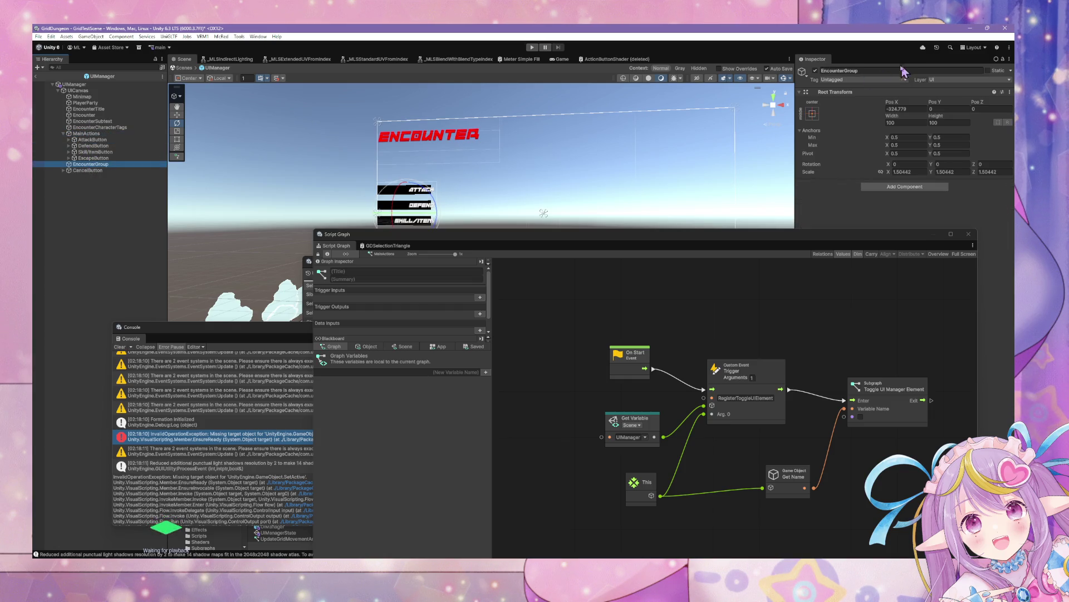
{"action": "left_click", "coordinate": [905, 109]}
{"action": "type", "text": "0"}
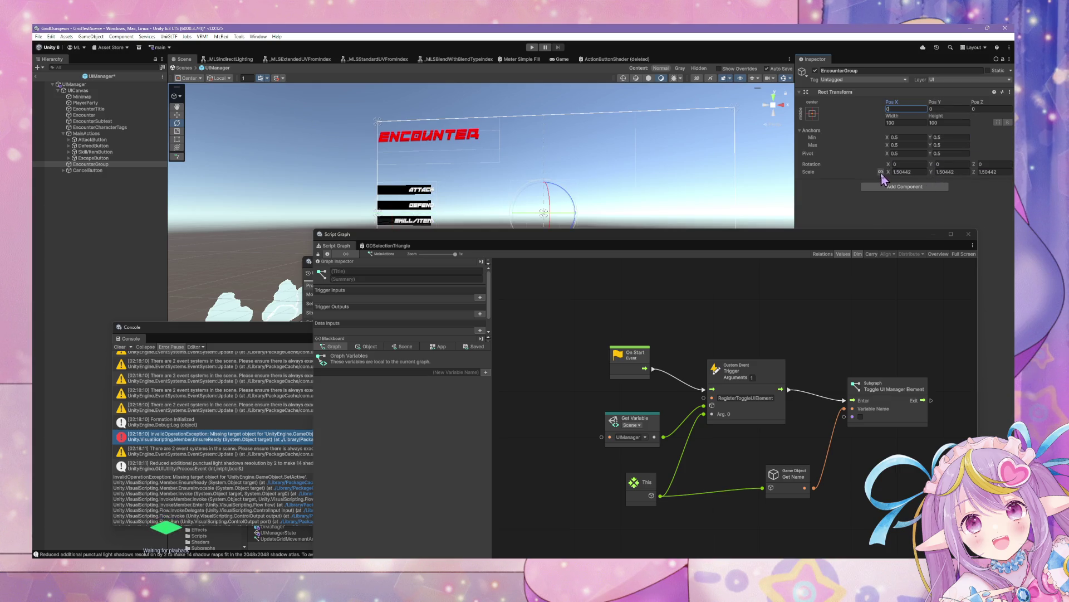
{"action": "left_click", "coordinate": [897, 172]}
{"action": "type", "text": "1"}
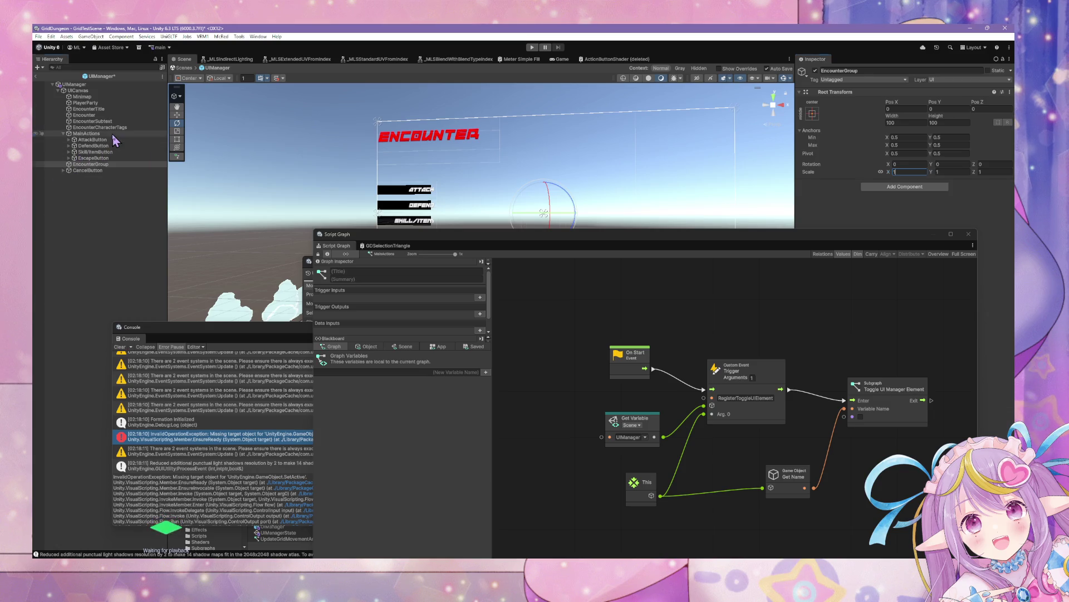
- Put MainActions inside the group and rename it EncounterUIGroup
{"action": "left_click", "coordinate": [92, 134]}
{"action": "left_click_drag", "start_coordinate": [101, 134], "coordinate": [92, 164]}
{"action": "left_click", "coordinate": [93, 134]}
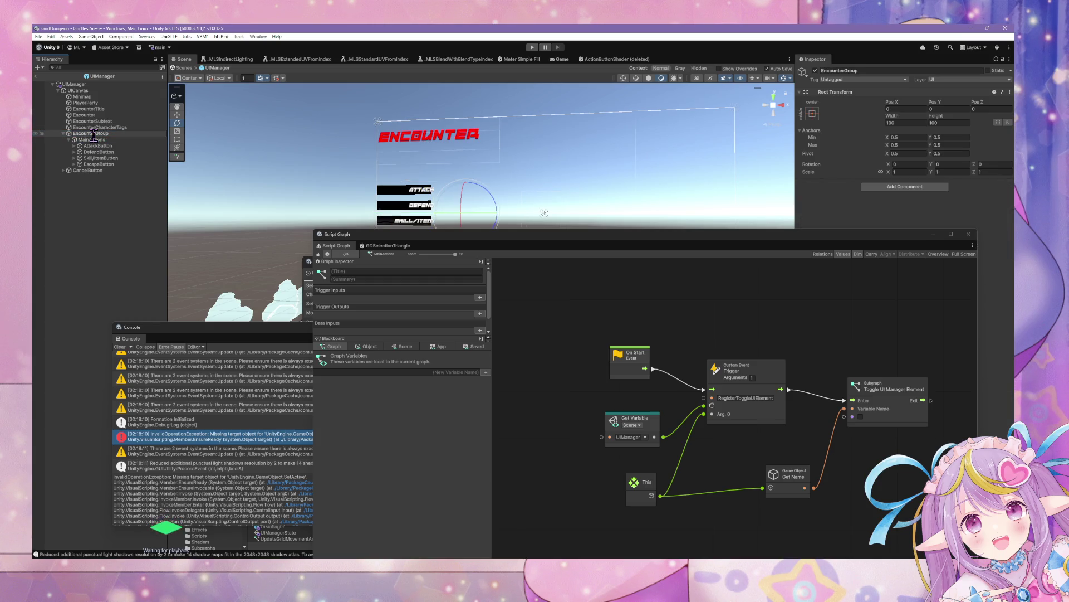
{"action": "key", "text": "Return"}
{"action": "left_click", "coordinate": [100, 170]}
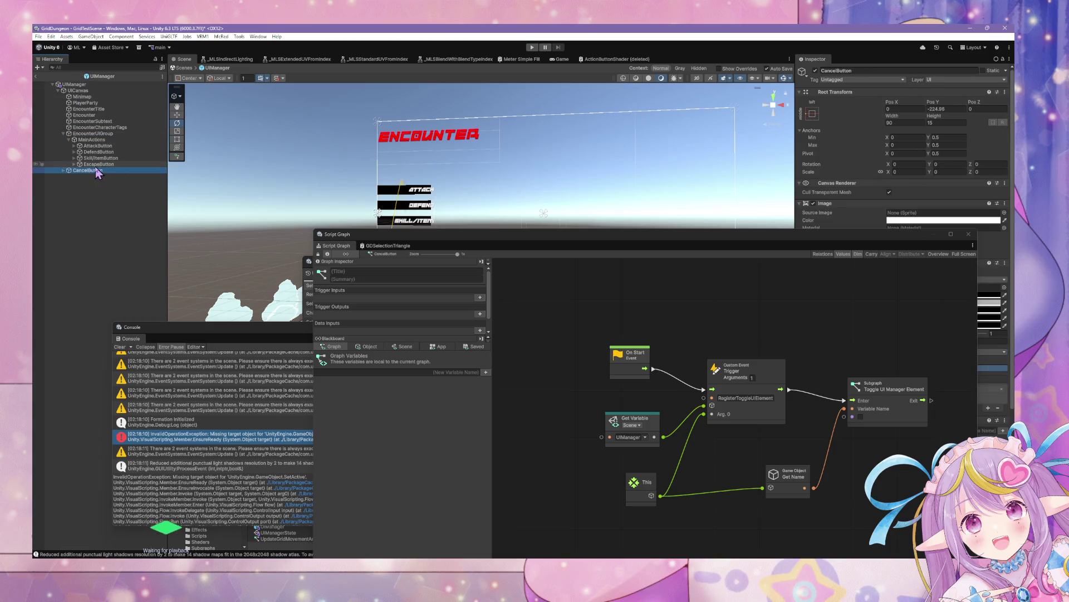
- Create an empty object from CancelButton, move it out, and undo a premature rename
{"action": "right_click", "coordinate": [89, 170]}
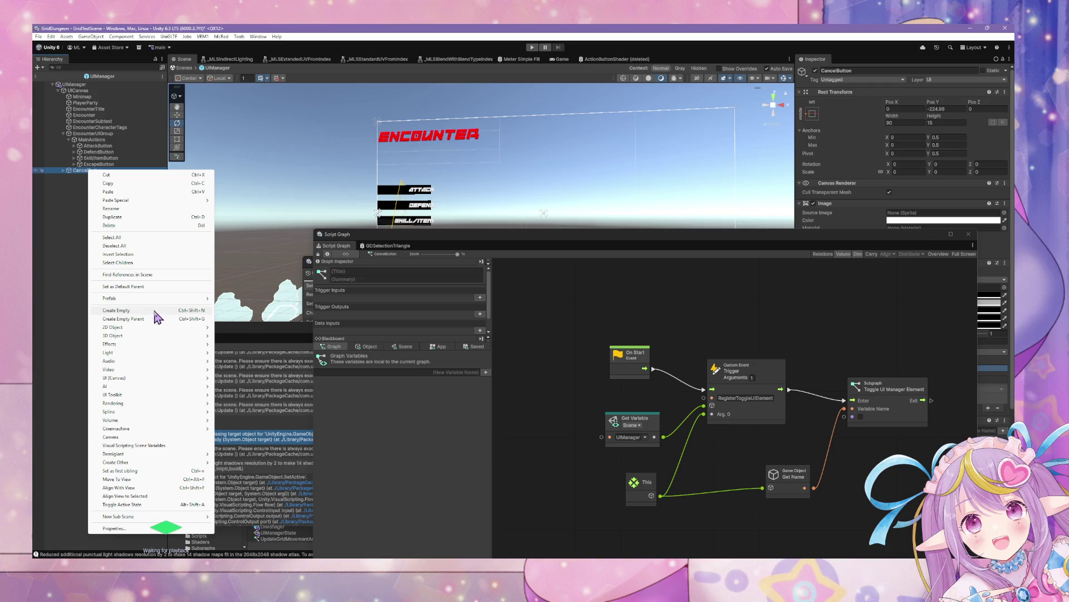
{"action": "left_click", "coordinate": [153, 315]}
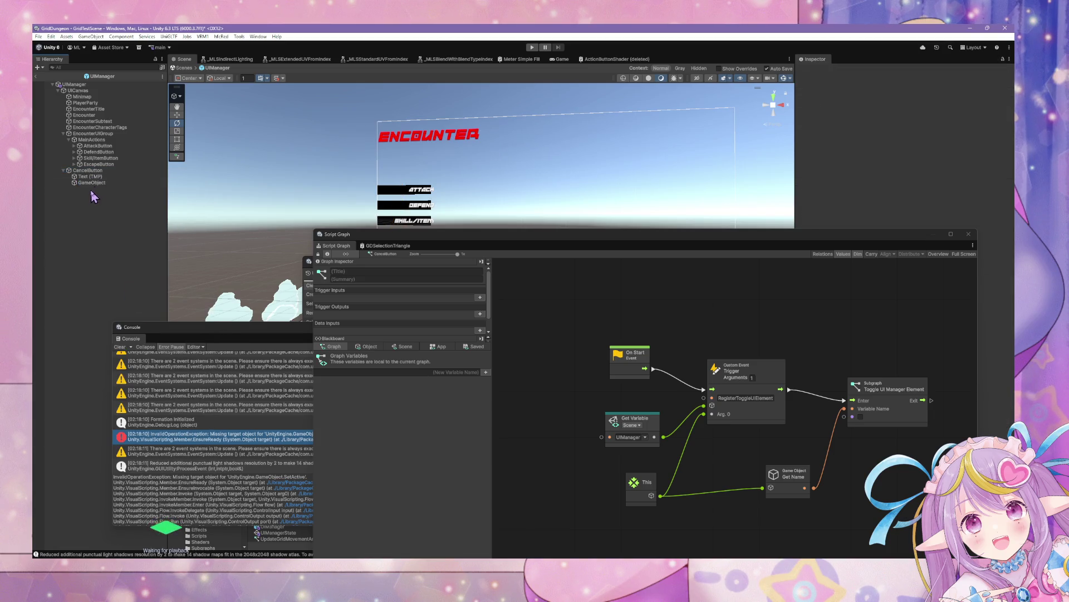
{"action": "mouse_move", "coordinate": [89, 183]}
{"action": "left_mouse_down"}
{"action": "mouse_move", "coordinate": [73, 168]}
{"action": "mouse_move", "coordinate": [84, 170]}
{"action": "left_mouse_up"}
{"action": "left_click", "coordinate": [84, 176]}
{"action": "left_click", "coordinate": [83, 170]}
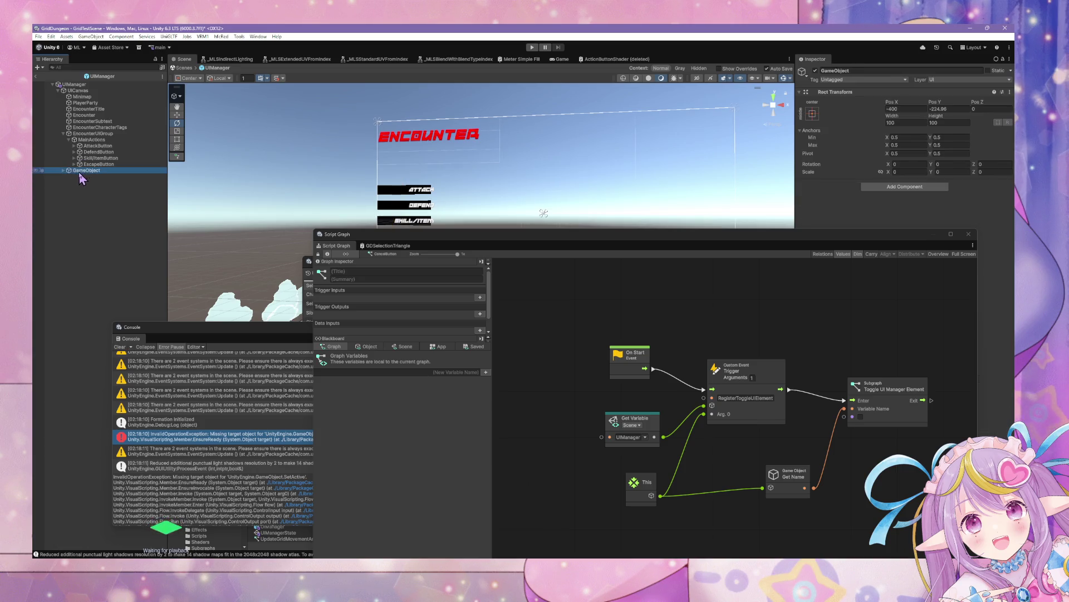
{"action": "left_click", "coordinate": [888, 70]}
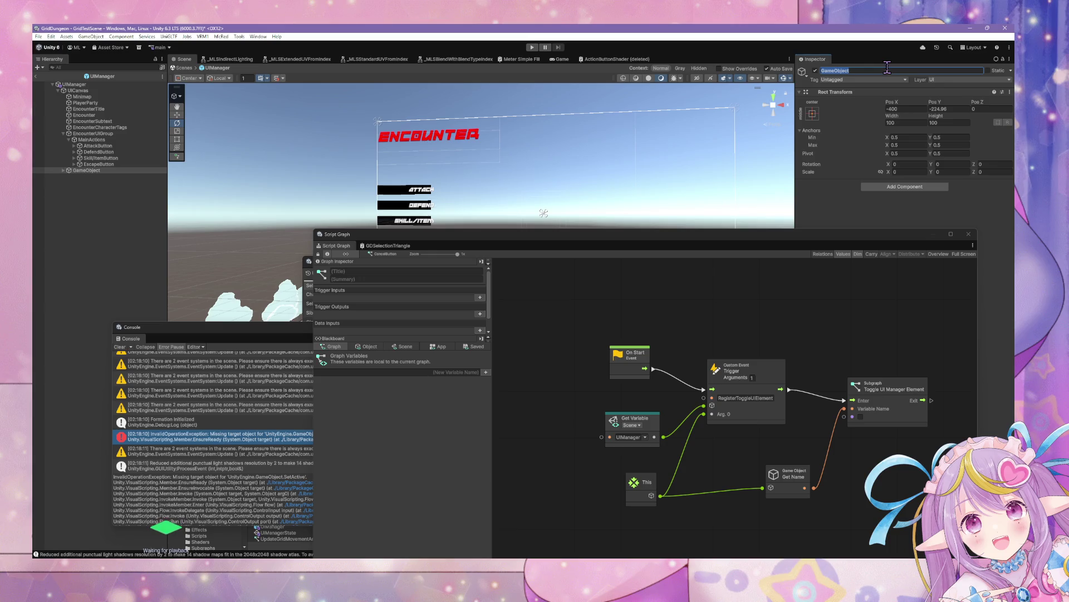
{"action": "type", "text": "CommonUIGrou"}
{"action": "type", "text": "p"}
{"action": "key", "text": "Return"}
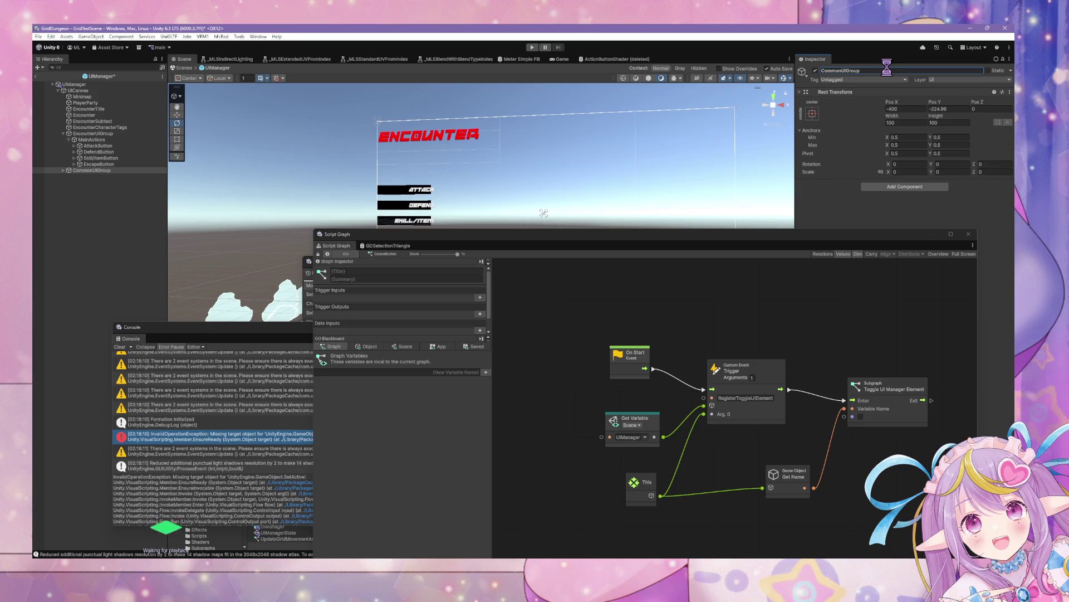
{"action": "key", "text": "ctrl+z"}
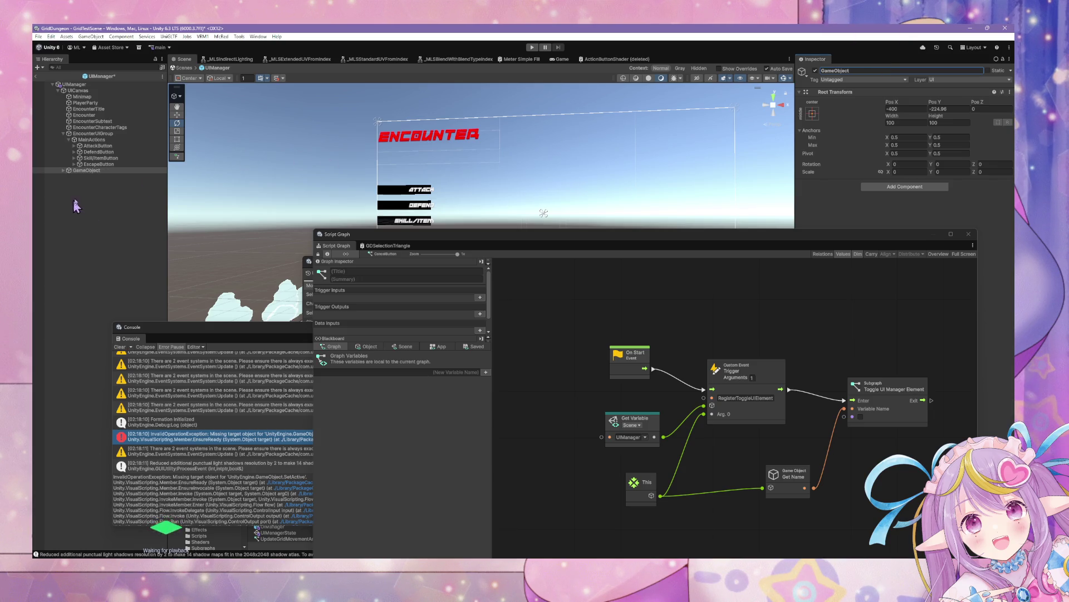
{"action": "key", "text": "ctrl+z"}
- Set the empty object's Pos X and Y to 0 and rename it CommonUIGroup
{"action": "left_click", "coordinate": [89, 170]}
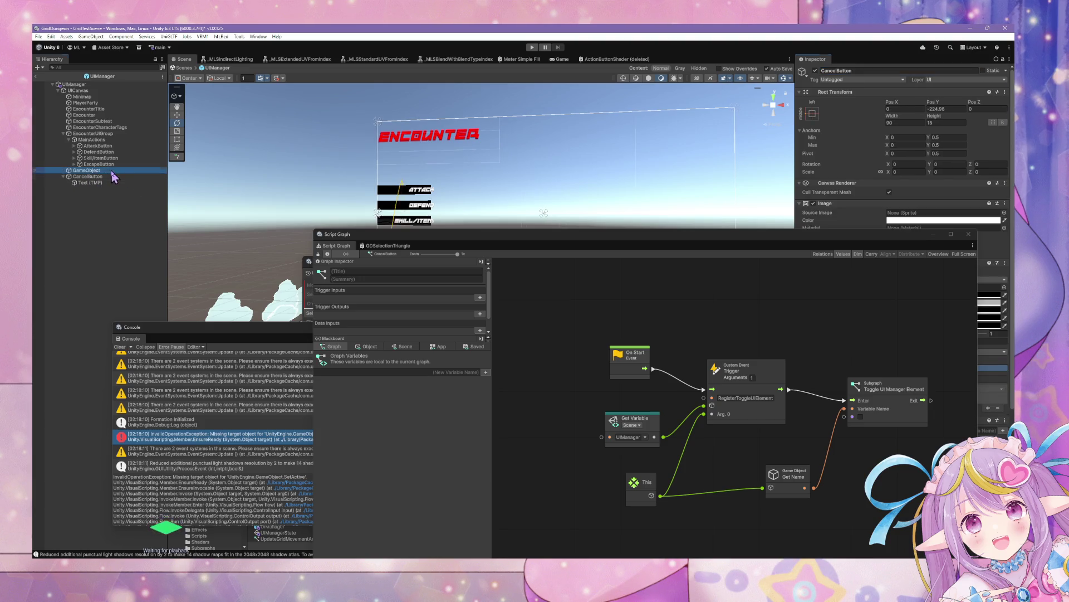
{"action": "left_click", "coordinate": [916, 109]}
{"action": "type", "text": "00"}
{"action": "key", "text": "Tab"}
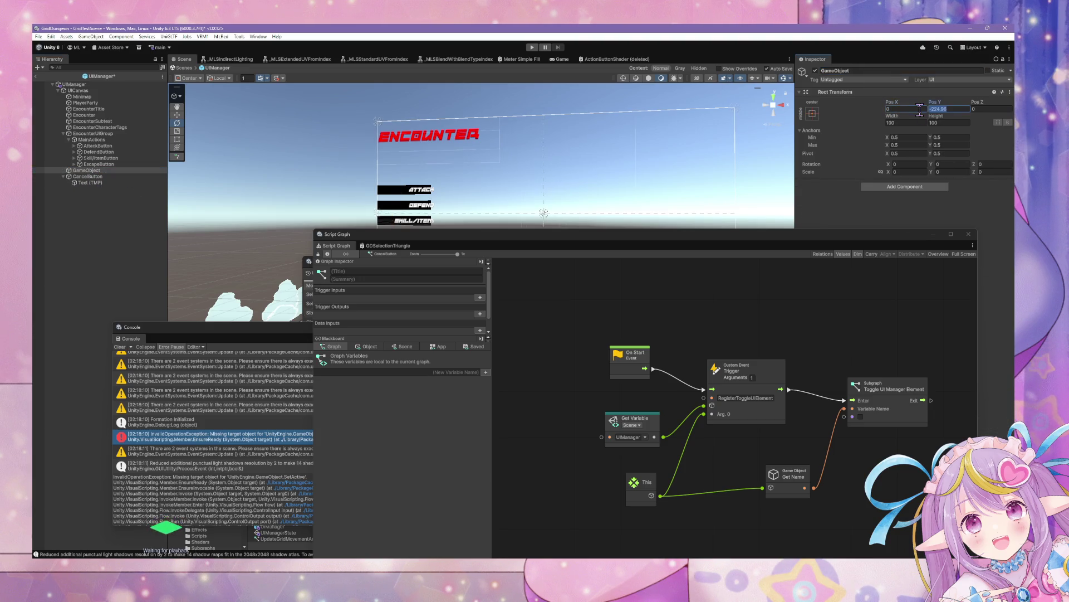
{"action": "type", "text": "0"}
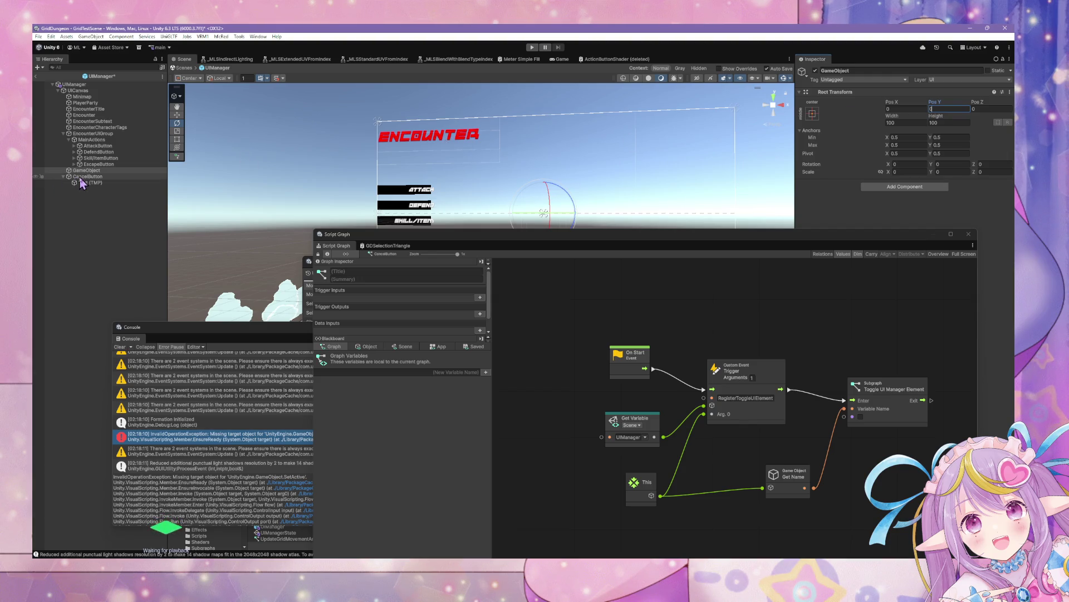
{"action": "left_click", "coordinate": [86, 170]}
{"action": "type", "text": "CommonUIG"}
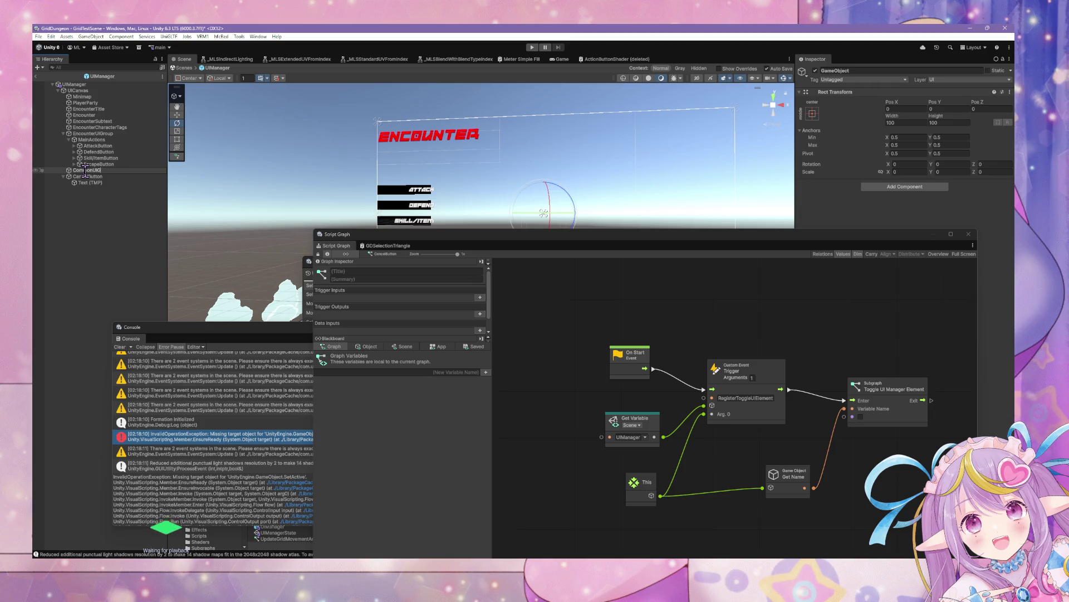
{"action": "type", "text": "p"}
{"action": "key", "text": "Return"}
- Move CancelButton into CommonUIGroup and select EncounterCharacterTags
{"action": "left_click", "coordinate": [91, 176]}
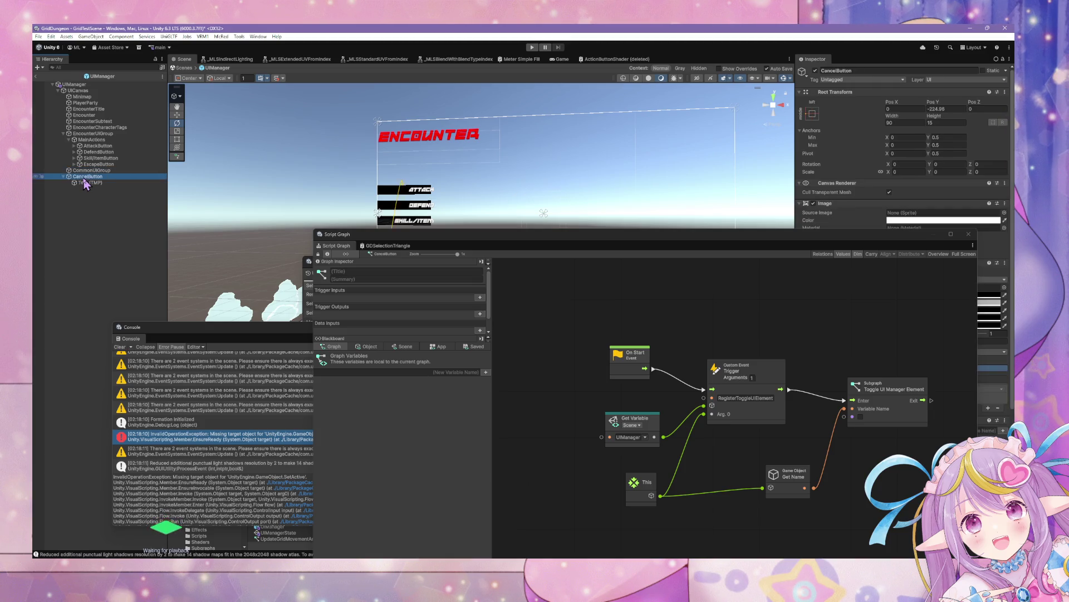
{"action": "left_click_drag", "start_coordinate": [92, 177], "coordinate": [90, 171]}
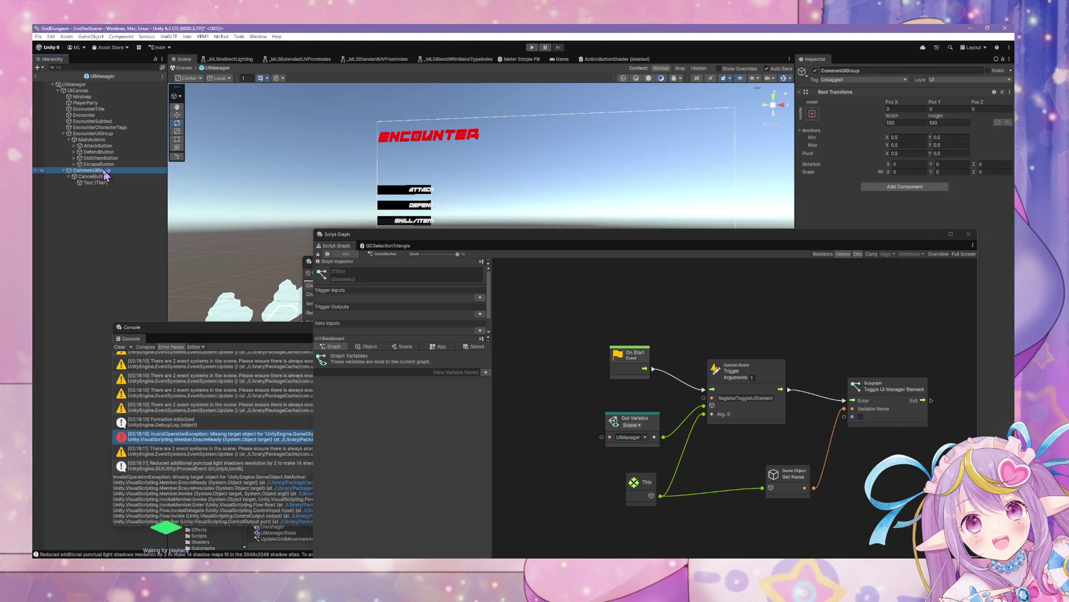
{"action": "left_click", "coordinate": [116, 138]}
{"action": "left_click", "coordinate": [108, 128]}
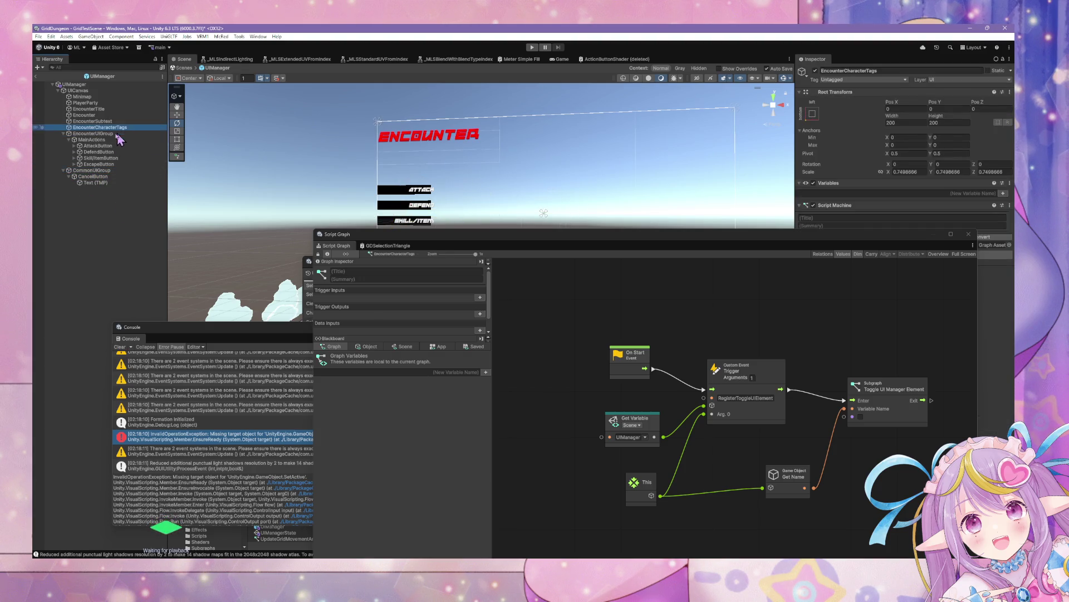
- Move EncounterCharacterTags into EncounterUIGroup and reset EncounterTitle's scale to 1
{"action": "mouse_move", "coordinate": [110, 134]}
{"action": "left_mouse_down"}
{"action": "mouse_move", "coordinate": [109, 146]}
{"action": "mouse_move", "coordinate": [108, 134]}
{"action": "left_mouse_up"}
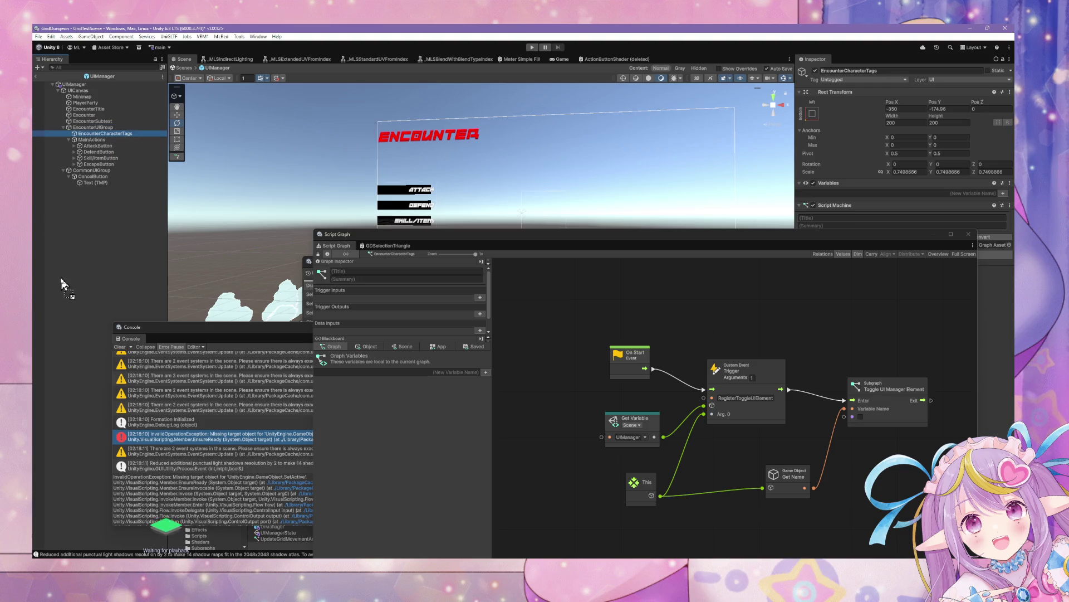
{"action": "left_click", "coordinate": [88, 109]}
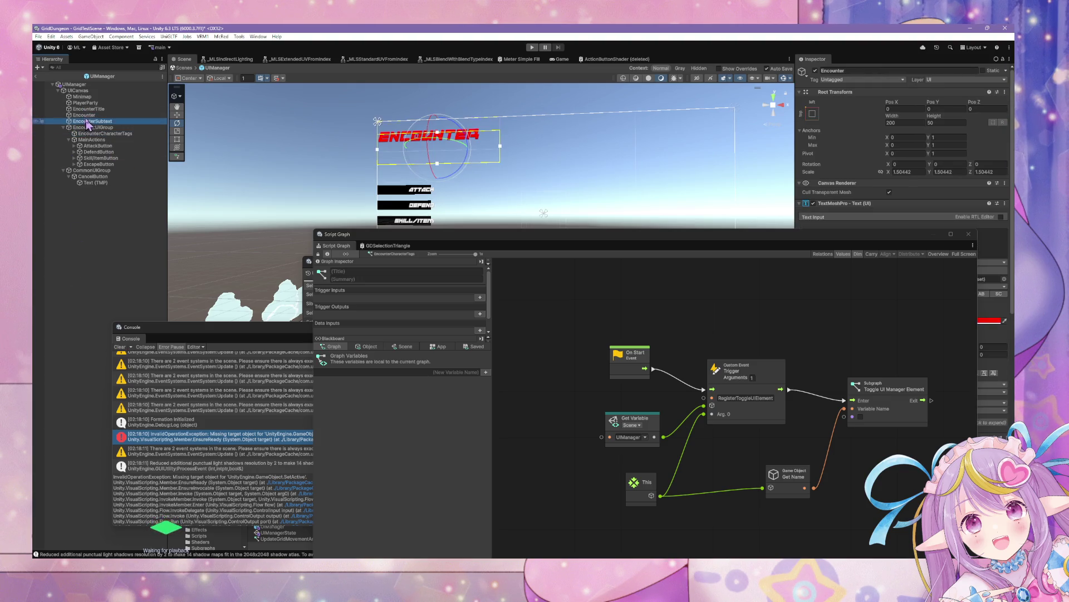
{"action": "left_click", "coordinate": [85, 115]}
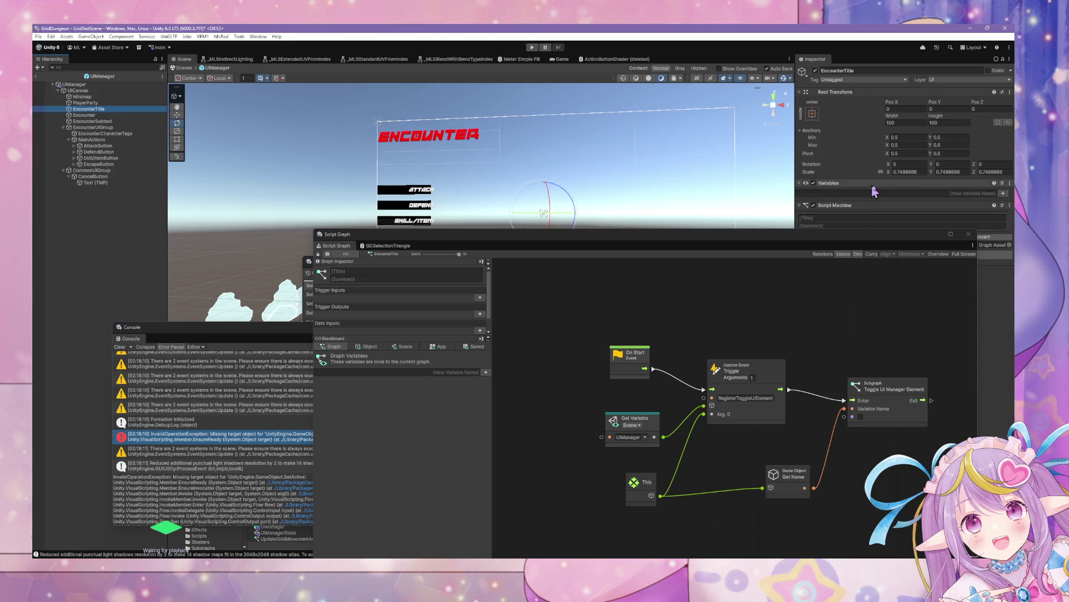
{"action": "left_click", "coordinate": [908, 172]}
{"action": "type", "text": "1"}
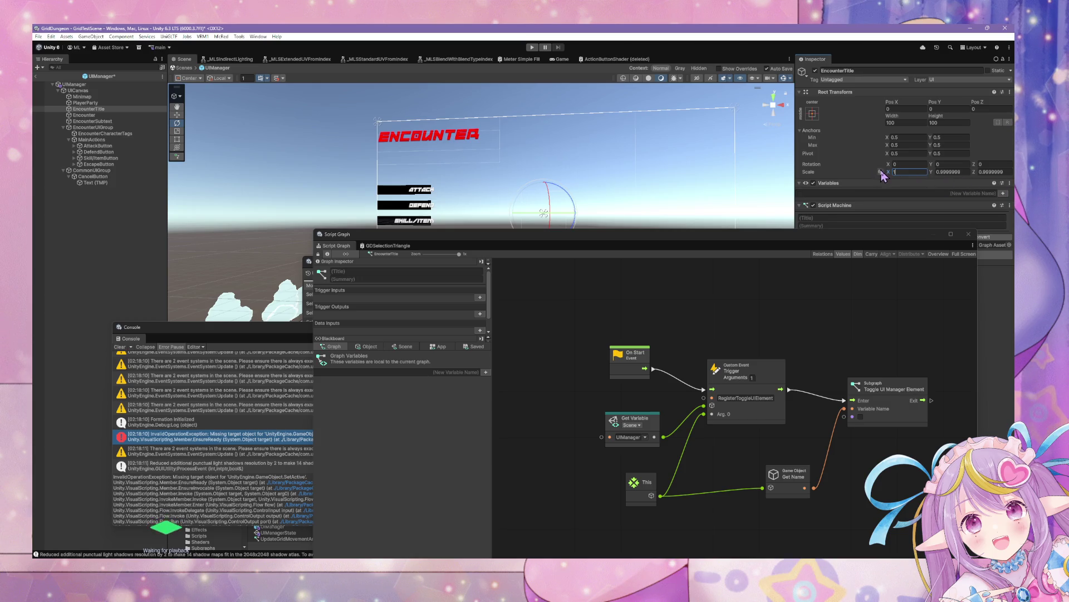
{"action": "key", "text": "Tab"}
{"action": "type", "text": "1"}
{"action": "key", "text": "Tab"}
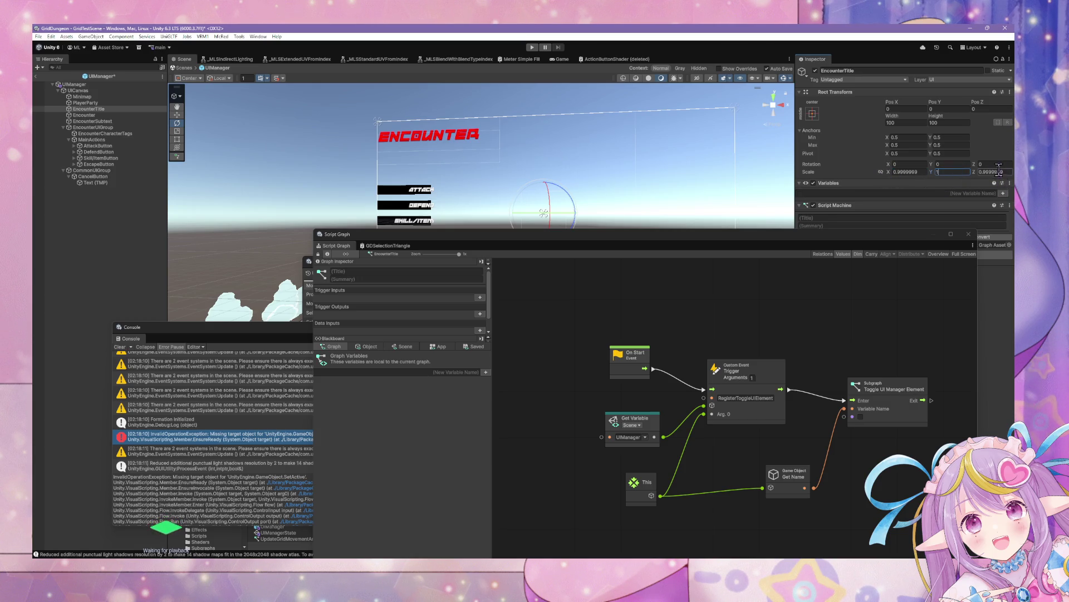
{"action": "type", "text": "11"}
- Anchor EncounterTitle to the top-left preset
{"action": "left_click", "coordinate": [91, 109]}
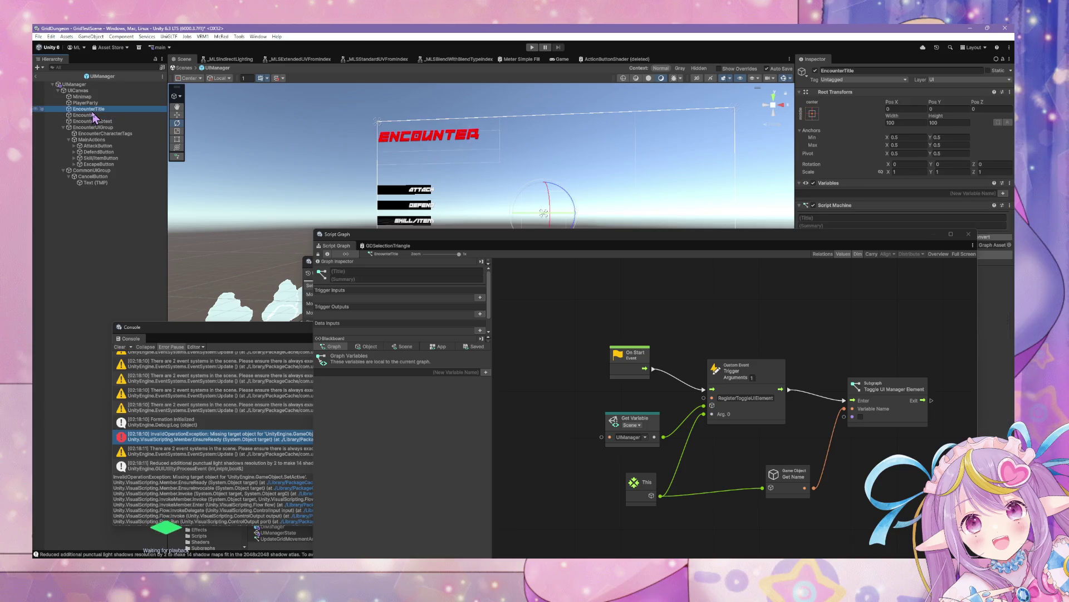
{"action": "left_click", "coordinate": [103, 120]}
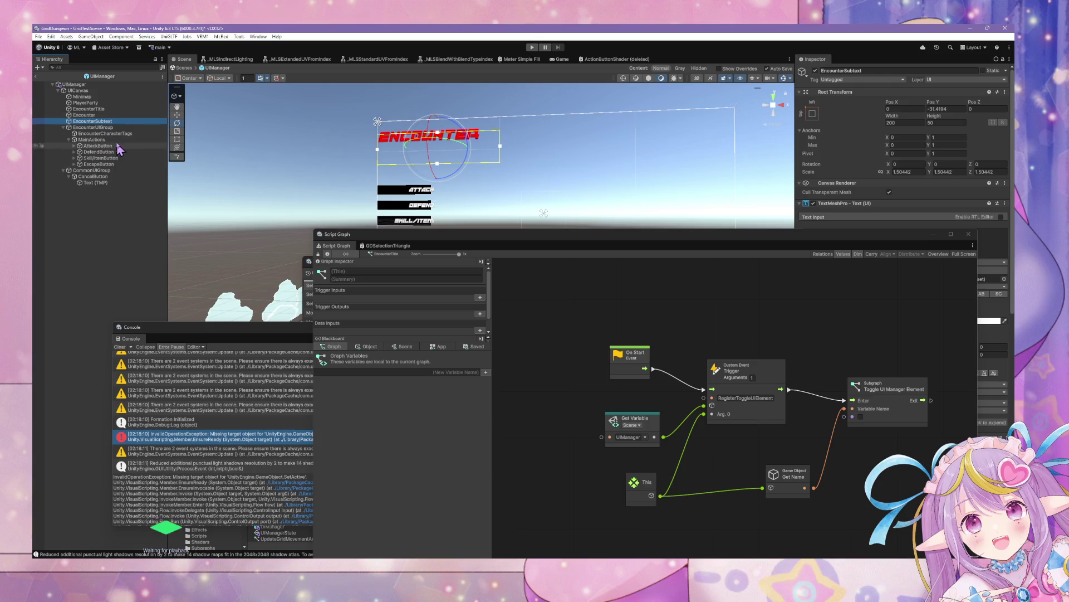
{"action": "left_click", "coordinate": [120, 109]}
{"action": "left_click", "coordinate": [813, 114]}
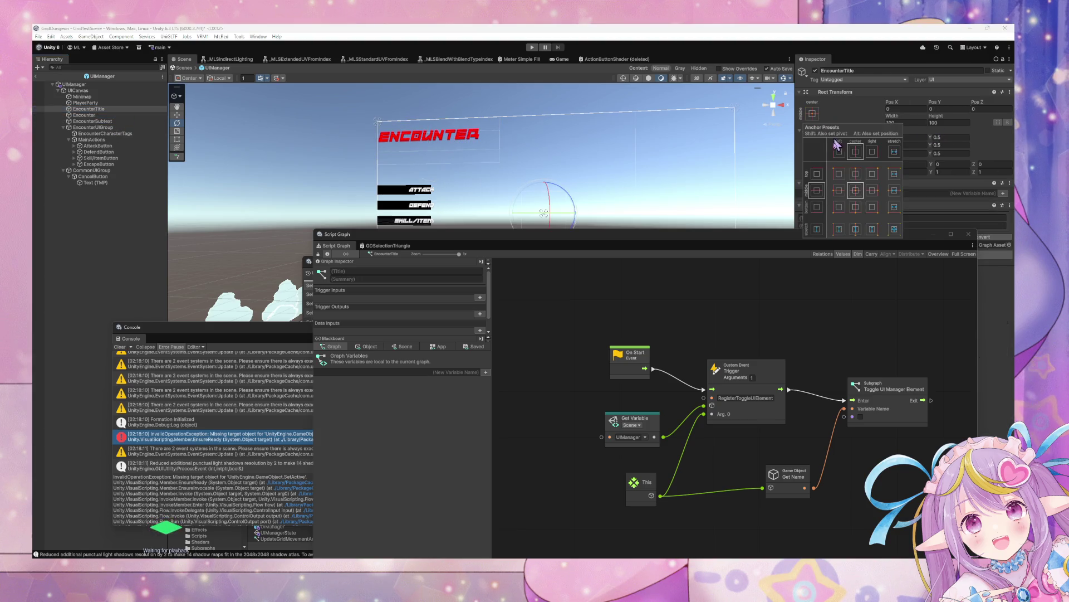
{"action": "left_click", "coordinate": [839, 173], "text": "shift"}
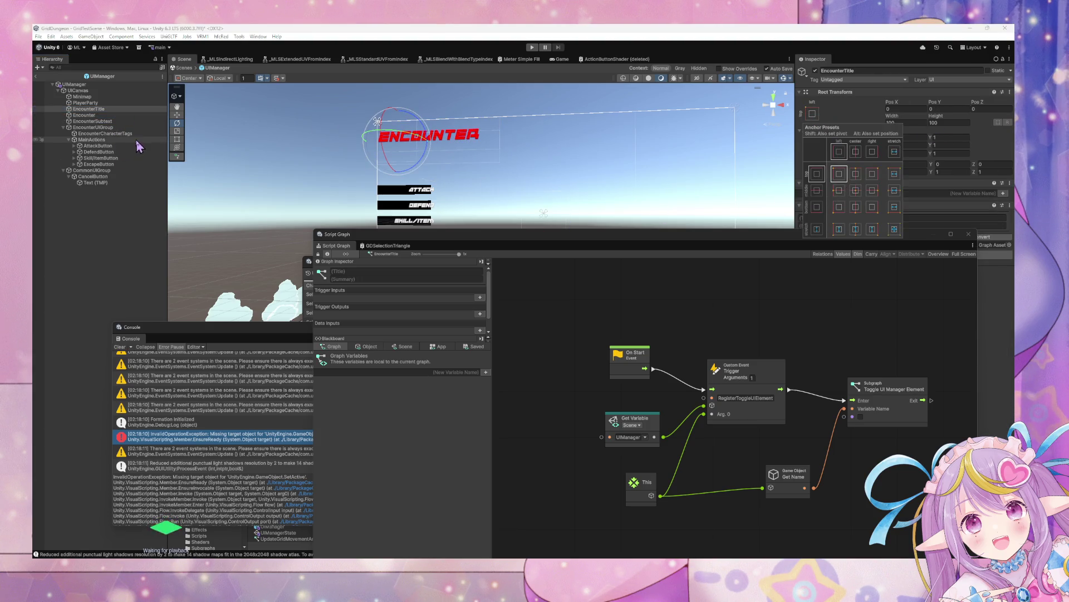
- Make Encounter and EncounterSubtext children of EncounterTitle
{"action": "left_click", "coordinate": [92, 121]}
{"action": "left_click", "coordinate": [83, 114], "text": "ctrl"}
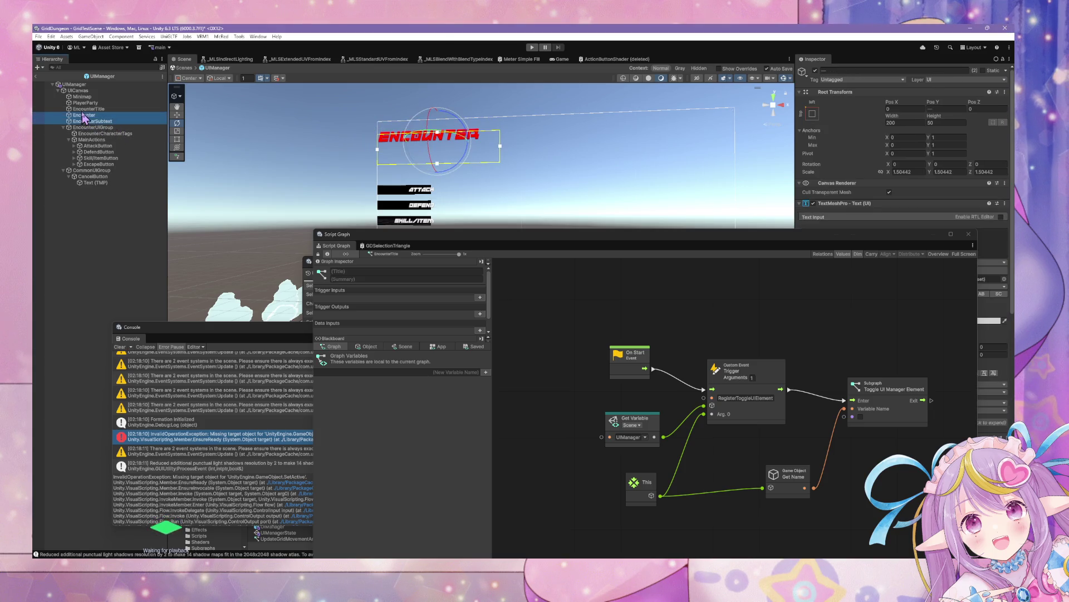
{"action": "left_click_drag", "start_coordinate": [84, 117], "coordinate": [85, 110]}
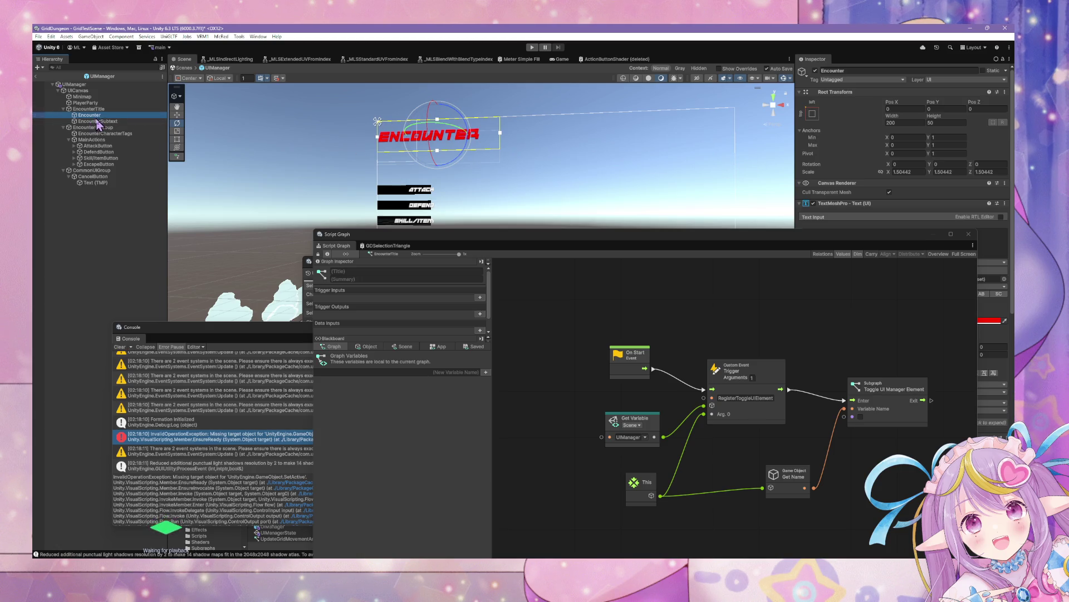
{"action": "left_click", "coordinate": [95, 122]}
{"action": "left_click", "coordinate": [90, 109]}
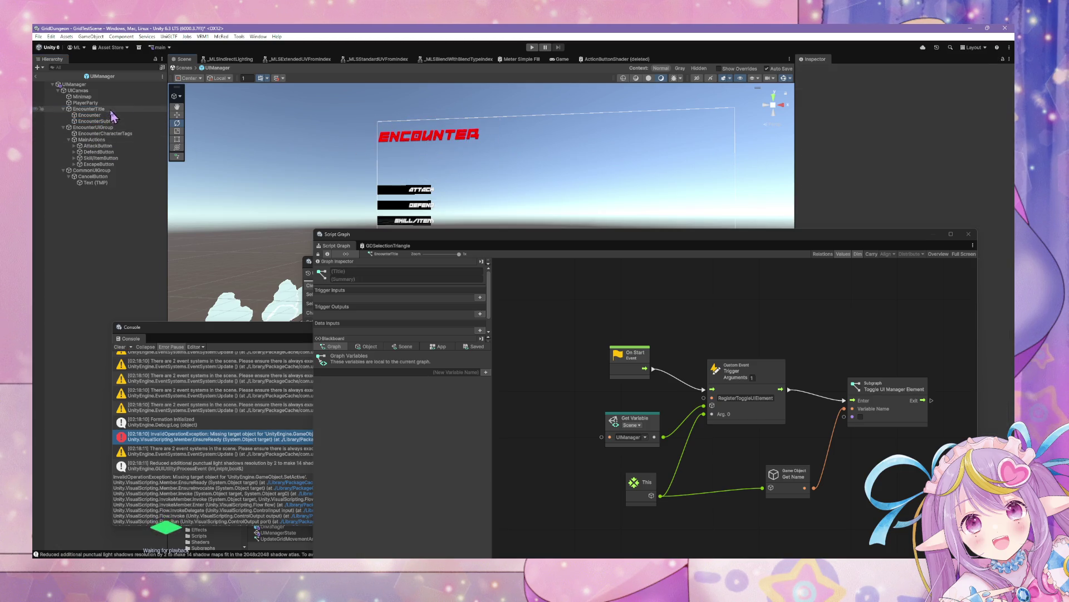
- Move EncounterTitle into EncounterUIGroup, and Minimap and PlayerParty under CommonUIGroup
{"action": "mouse_move", "coordinate": [95, 135]}
{"action": "left_mouse_down"}
{"action": "mouse_move", "coordinate": [99, 117]}
{"action": "mouse_move", "coordinate": [102, 138]}
{"action": "left_mouse_up"}
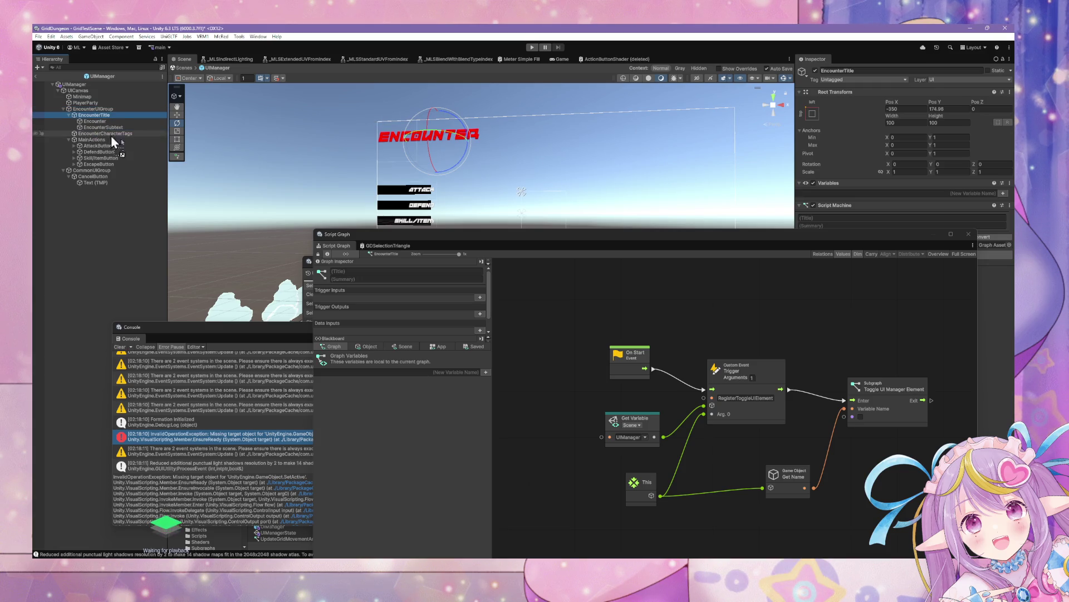
{"action": "left_click", "coordinate": [78, 102]}
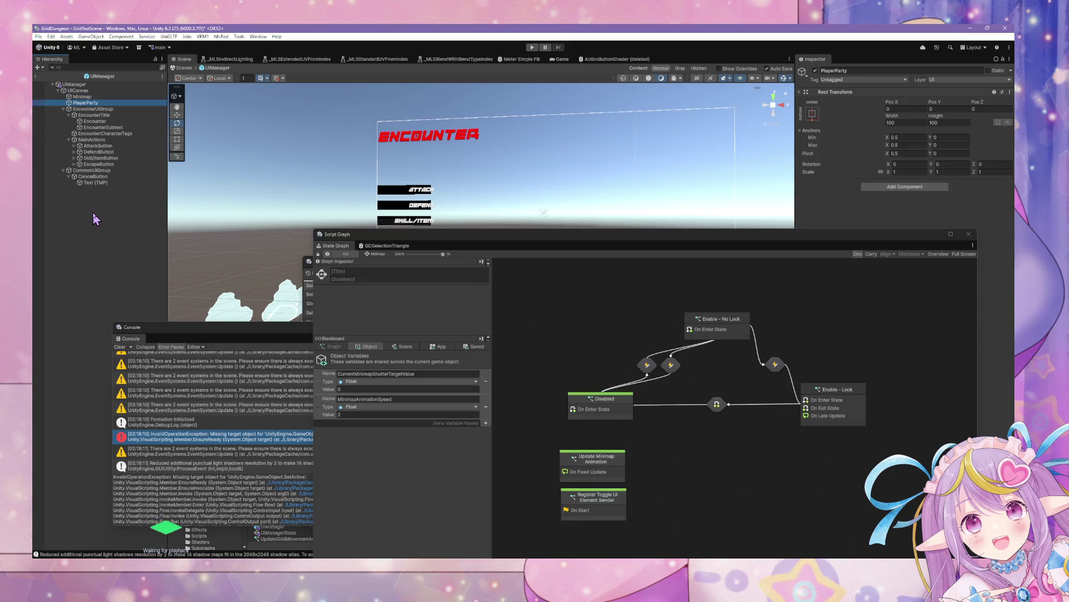
{"action": "left_click", "coordinate": [94, 97]}
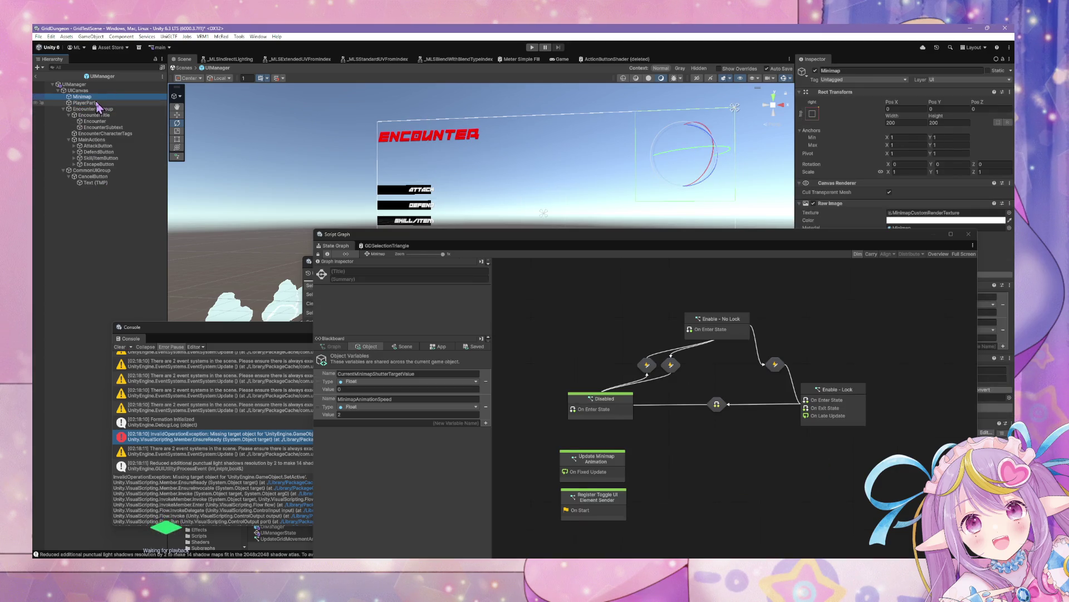
{"action": "left_click", "coordinate": [94, 103], "text": "ctrl"}
{"action": "left_click_drag", "start_coordinate": [84, 104], "coordinate": [89, 173]}
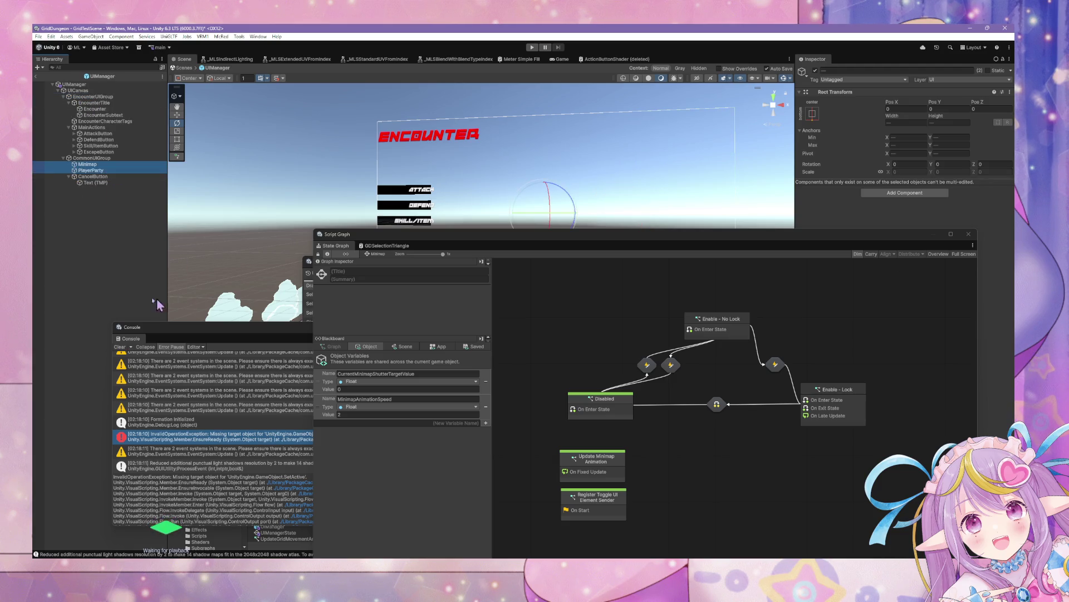
- Reselect Minimap and shift the graph editor window up and left
{"action": "left_click", "coordinate": [132, 223]}
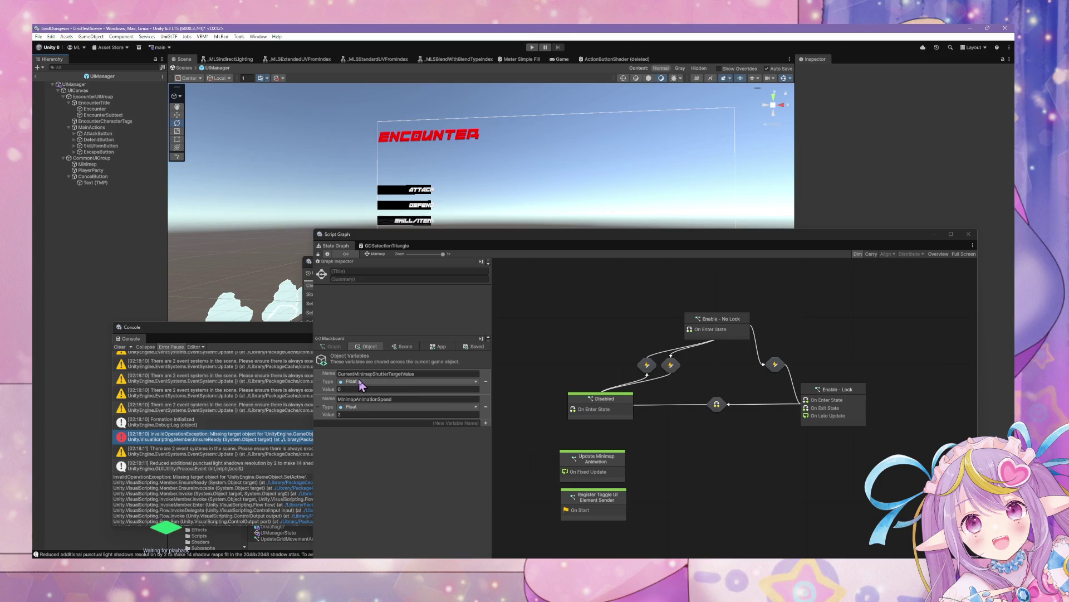
{"action": "left_click", "coordinate": [139, 164]}
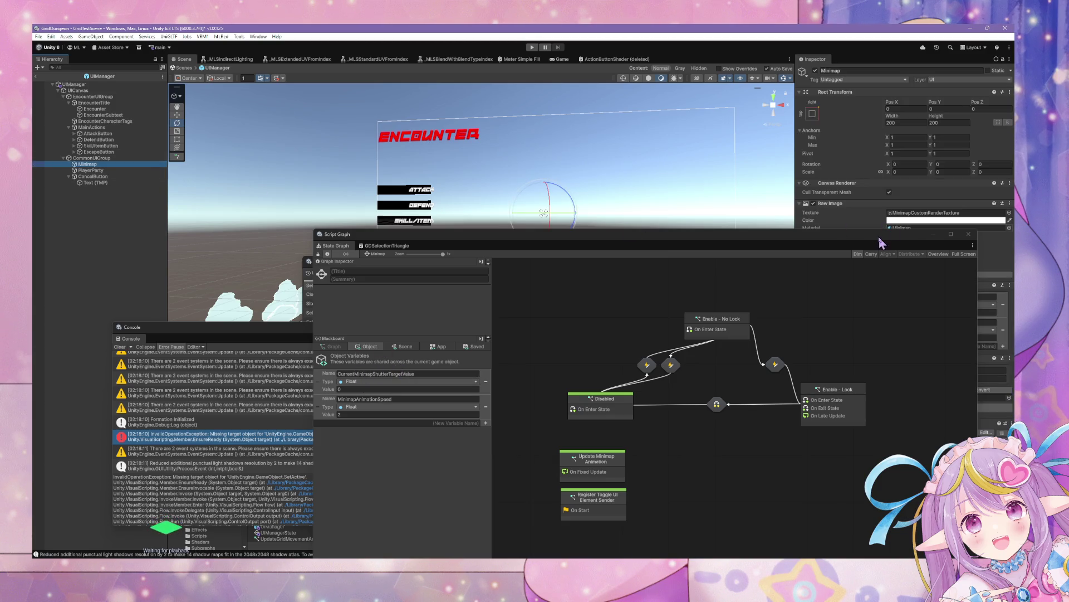
{"action": "mouse_move", "coordinate": [883, 234]}
{"action": "left_mouse_down"}
{"action": "mouse_move", "coordinate": [485, 208]}
{"action": "mouse_move", "coordinate": [624, 219]}
{"action": "mouse_move", "coordinate": [548, 198]}
{"action": "mouse_move", "coordinate": [747, 251]}
{"action": "mouse_move", "coordinate": [846, 250]}
{"action": "left_mouse_up"}
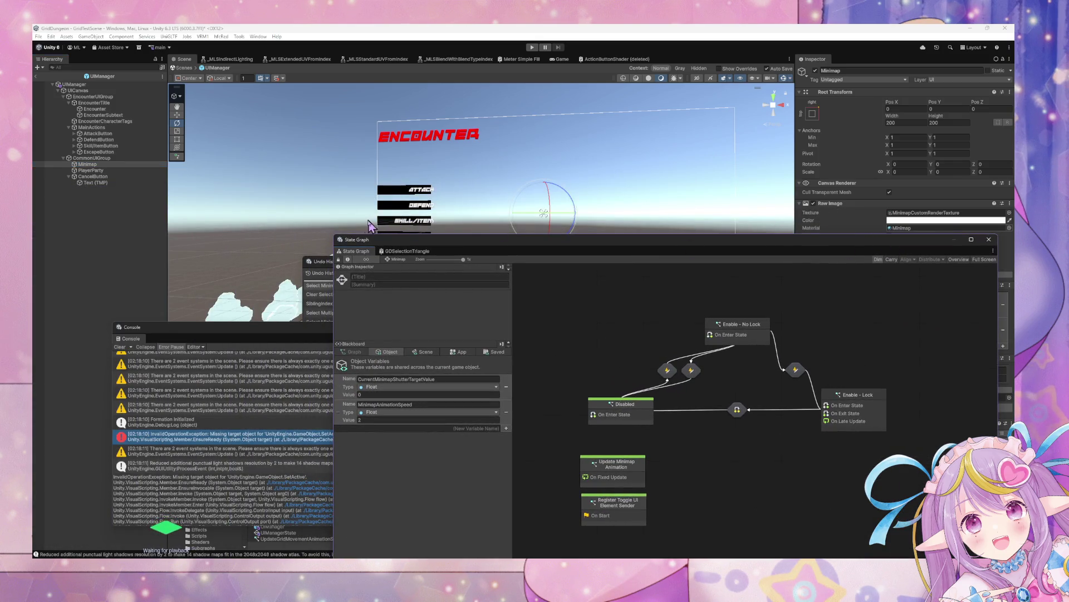
- Show Object-level graph variables and load UIManager's state graph with its variables
{"action": "left_click", "coordinate": [89, 176]}
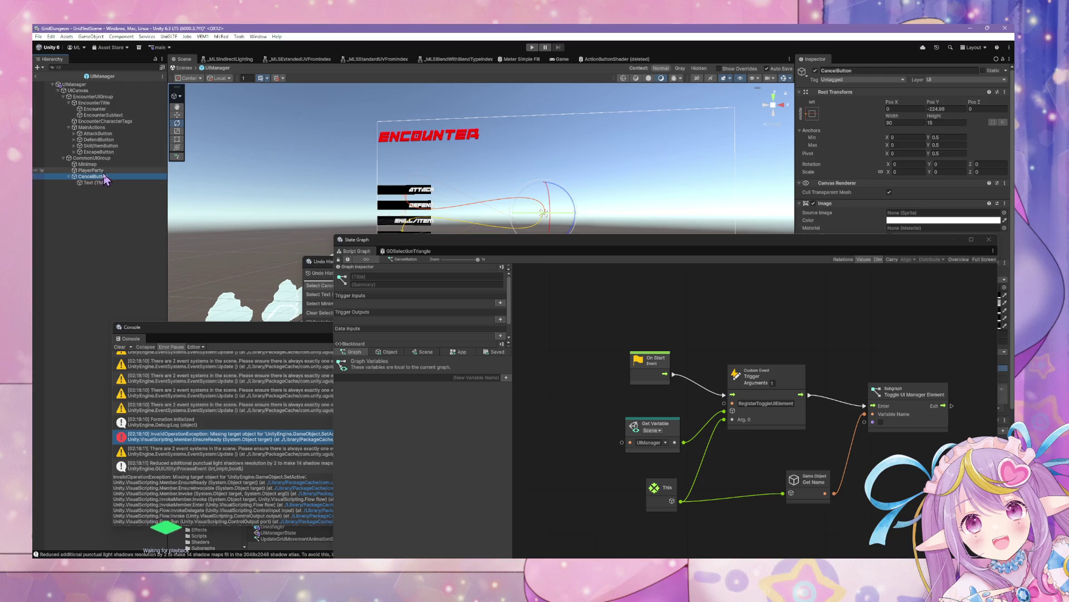
{"action": "left_click", "coordinate": [383, 352]}
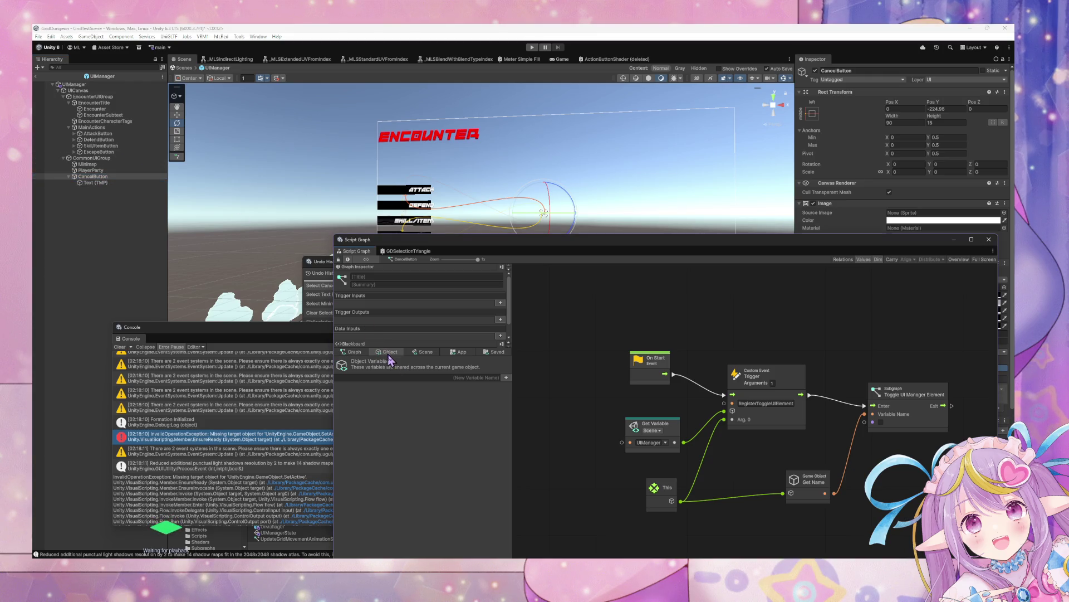
{"action": "left_click", "coordinate": [78, 84]}
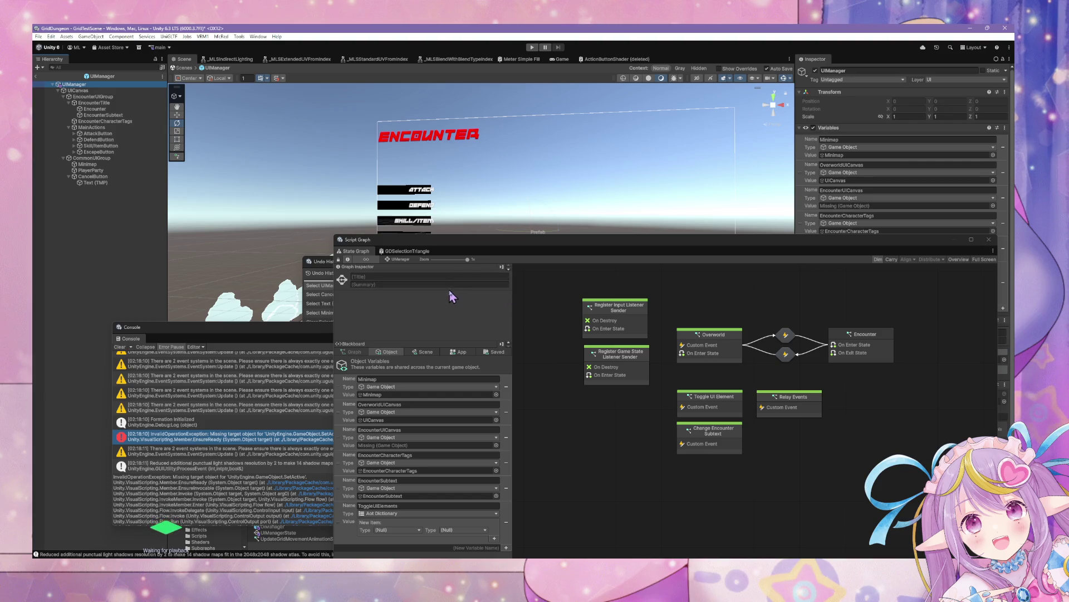
- Rename the OverworldUICanvas variable to OverworldUIGroup
{"action": "left_click", "coordinate": [416, 403]}
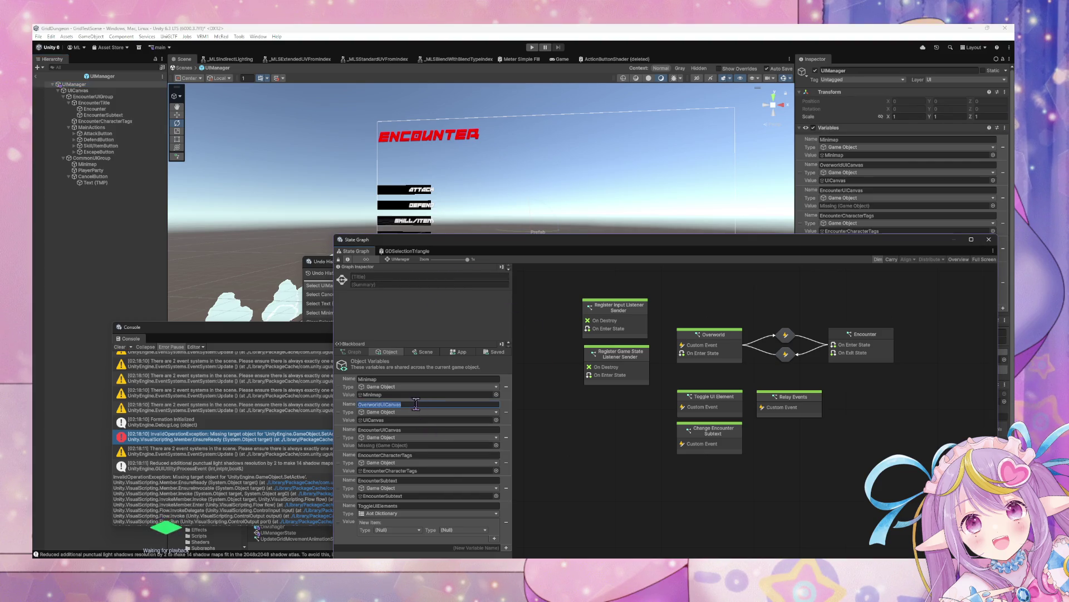
{"action": "type", "text": "Ove"}
{"action": "key", "text": "Return"}
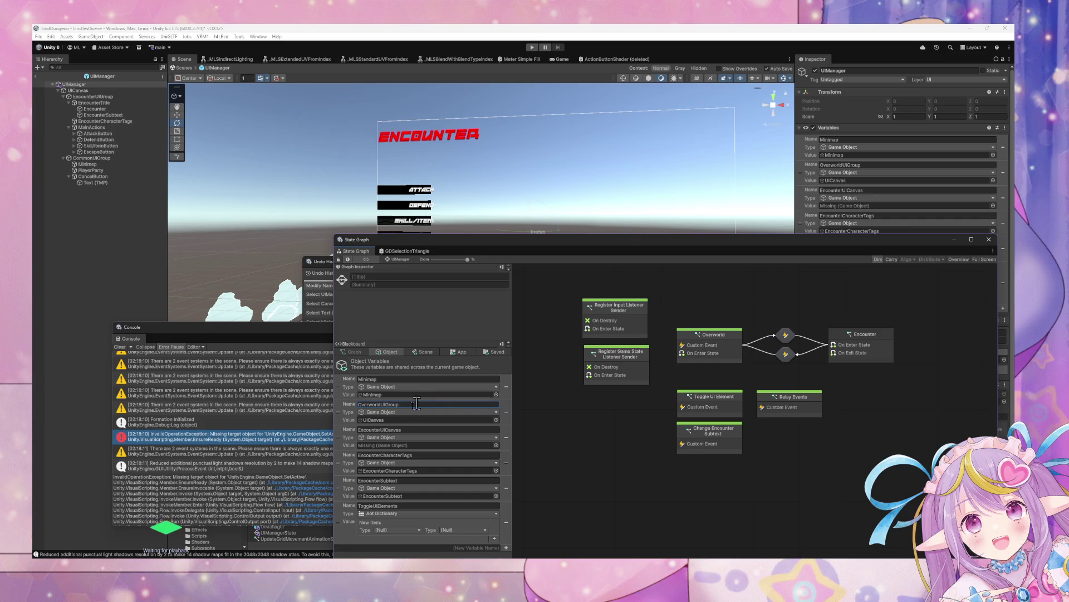
- Rename EncounterUICanvas to EncounterUIGroup, assign the EncounterUIGroup object, and open the Encounter state
{"action": "left_click", "coordinate": [449, 429]}
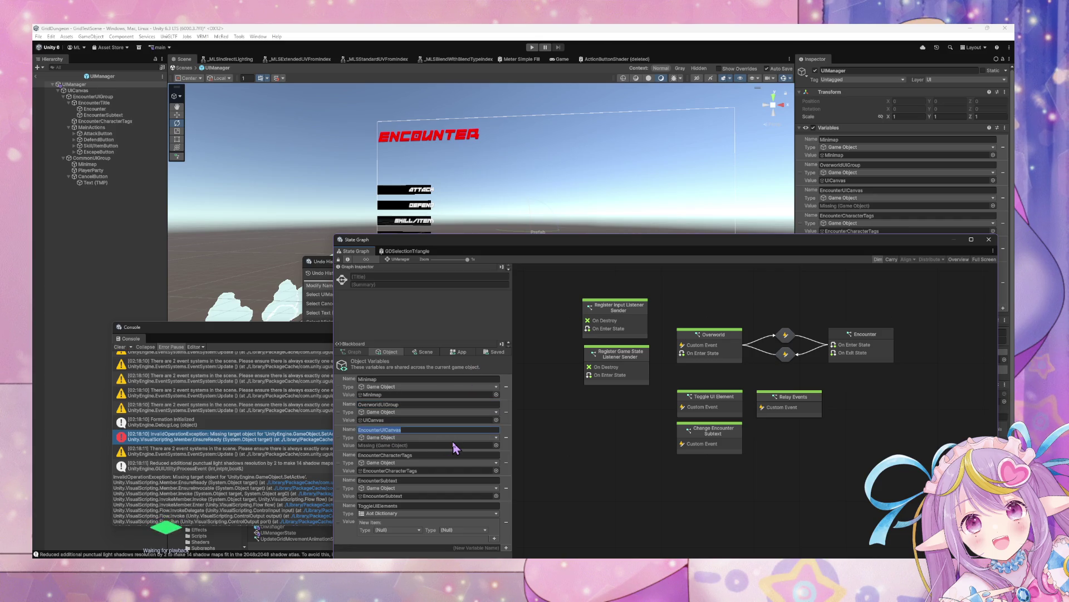
{"action": "type", "text": "E"}
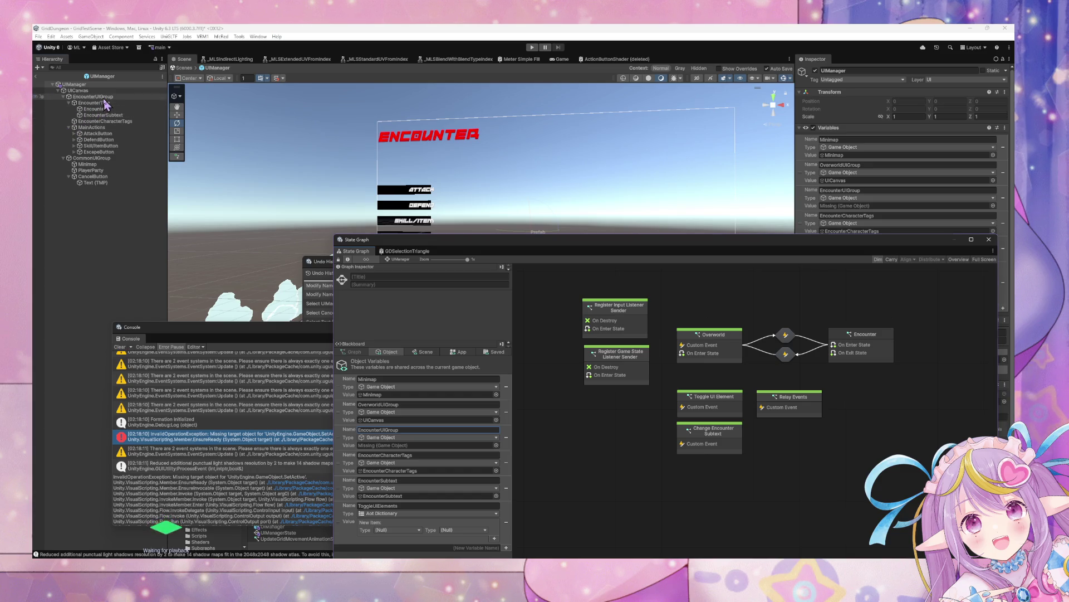
{"action": "left_click_drag", "start_coordinate": [103, 97], "coordinate": [412, 446]}
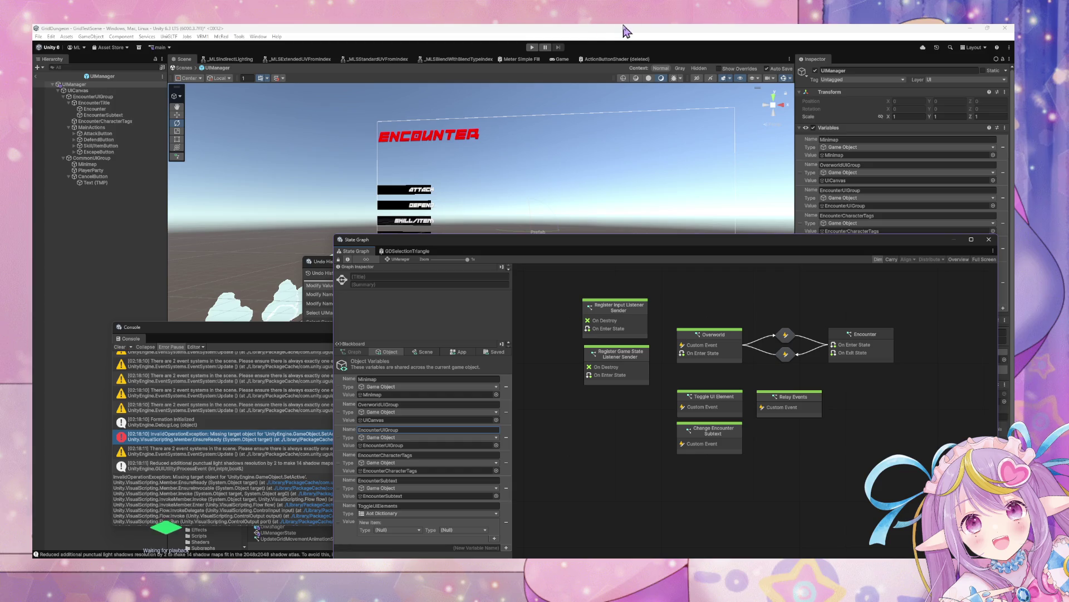
{"action": "double_click", "coordinate": [869, 350]}
- Pan across the Encounter graph's enter/exit toggle nodes, then start Play mode
{"action": "left_click_drag", "start_coordinate": [858, 382], "coordinate": [708, 367]}
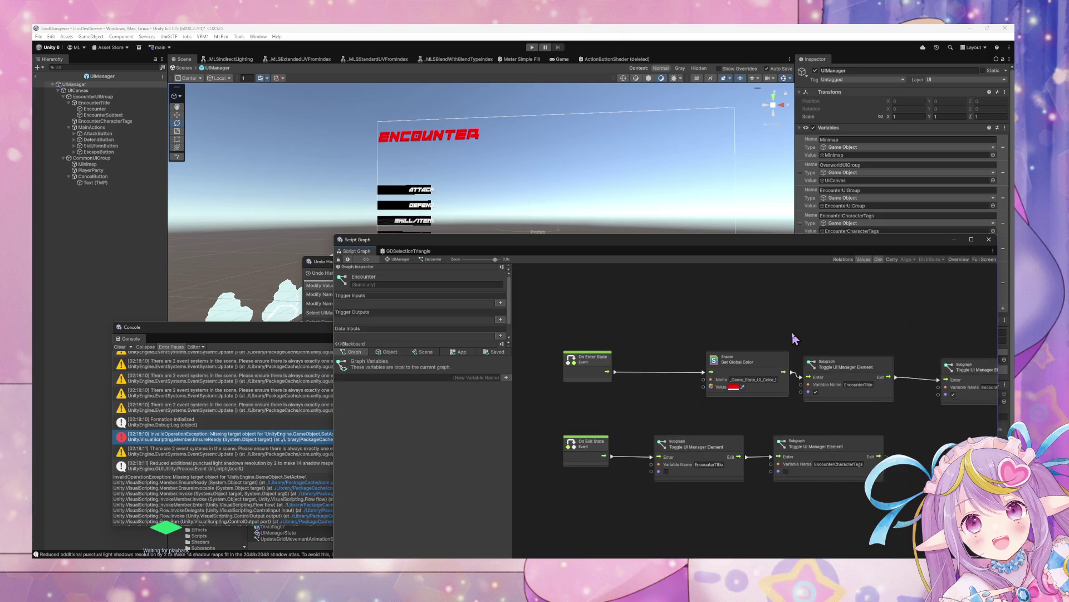
{"action": "left_click_drag", "start_coordinate": [888, 317], "coordinate": [785, 310]}
{"action": "mouse_move", "coordinate": [669, 309]}
{"action": "left_mouse_down"}
{"action": "mouse_move", "coordinate": [678, 296]}
{"action": "mouse_move", "coordinate": [798, 293]}
{"action": "mouse_move", "coordinate": [793, 282]}
{"action": "mouse_move", "coordinate": [750, 278]}
{"action": "left_mouse_up"}
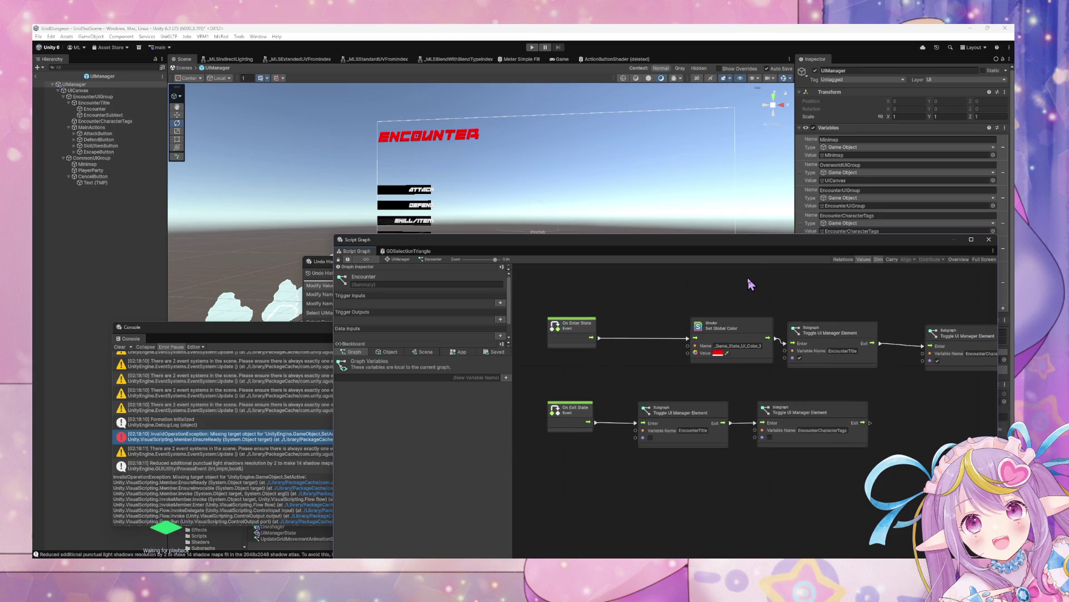
{"action": "left_click", "coordinate": [532, 47]}
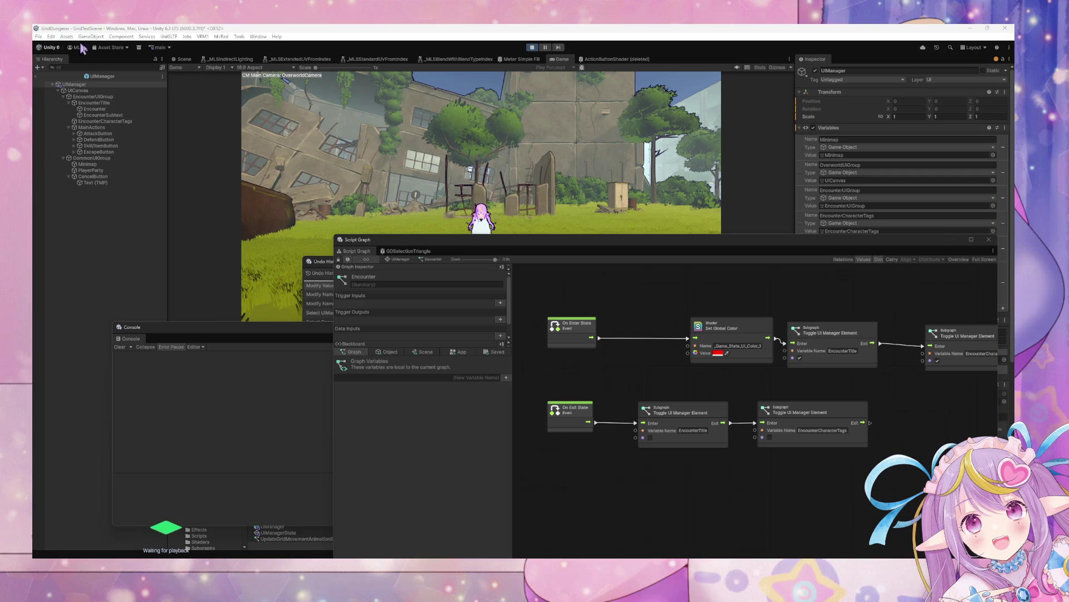
- Move the character with the A key and shift the graph editor off the Game view
{"action": "left_click", "coordinate": [430, 136]}
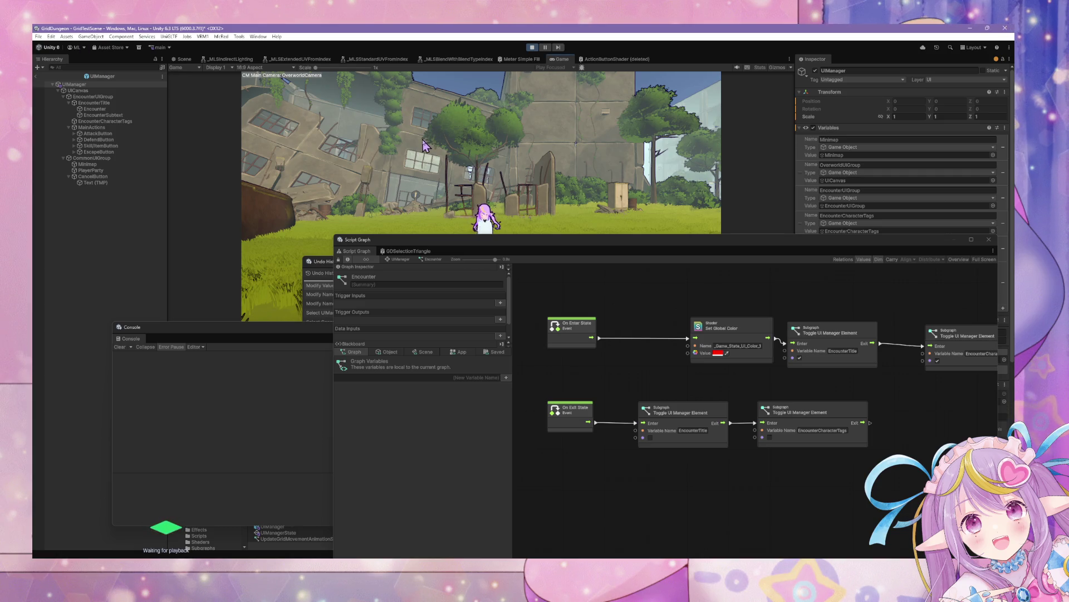
{"action": "key", "text": "a"}
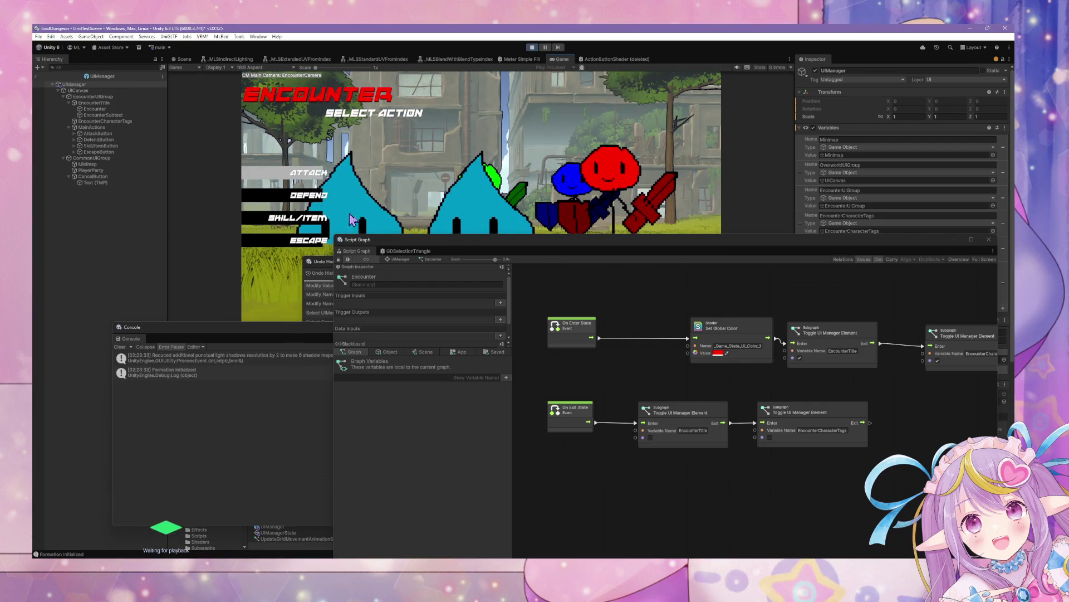
{"action": "mouse_move", "coordinate": [412, 246]}
{"action": "left_mouse_down"}
{"action": "mouse_move", "coordinate": [531, 206]}
{"action": "mouse_move", "coordinate": [312, 326]}
{"action": "left_mouse_up"}
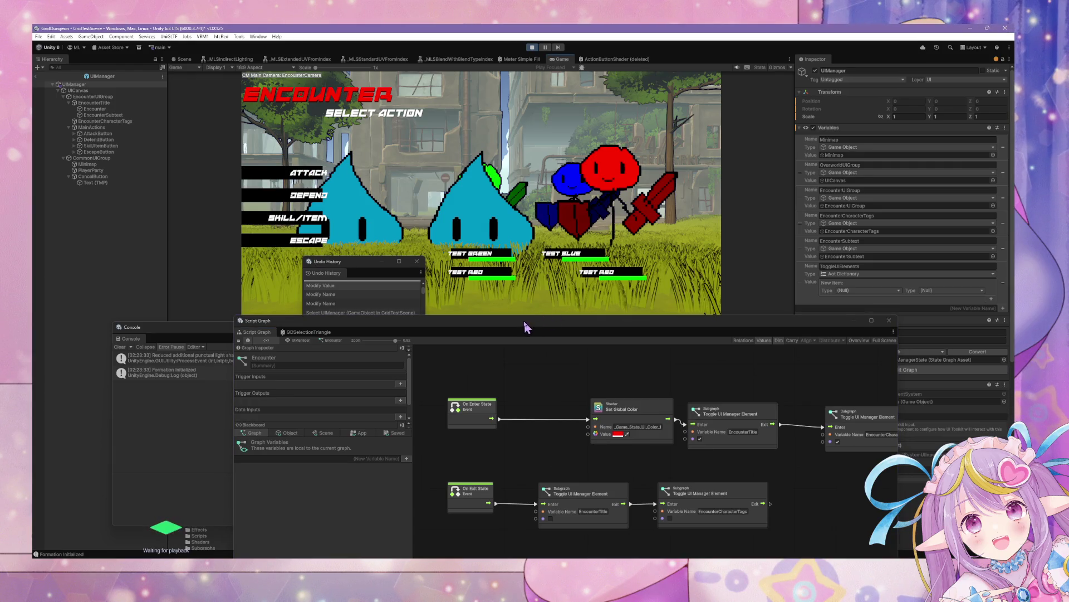
{"action": "mouse_move", "coordinate": [525, 323]}
{"action": "left_mouse_down"}
{"action": "mouse_move", "coordinate": [573, 257]}
{"action": "mouse_move", "coordinate": [673, 280]}
{"action": "mouse_move", "coordinate": [637, 296]}
{"action": "left_mouse_up"}
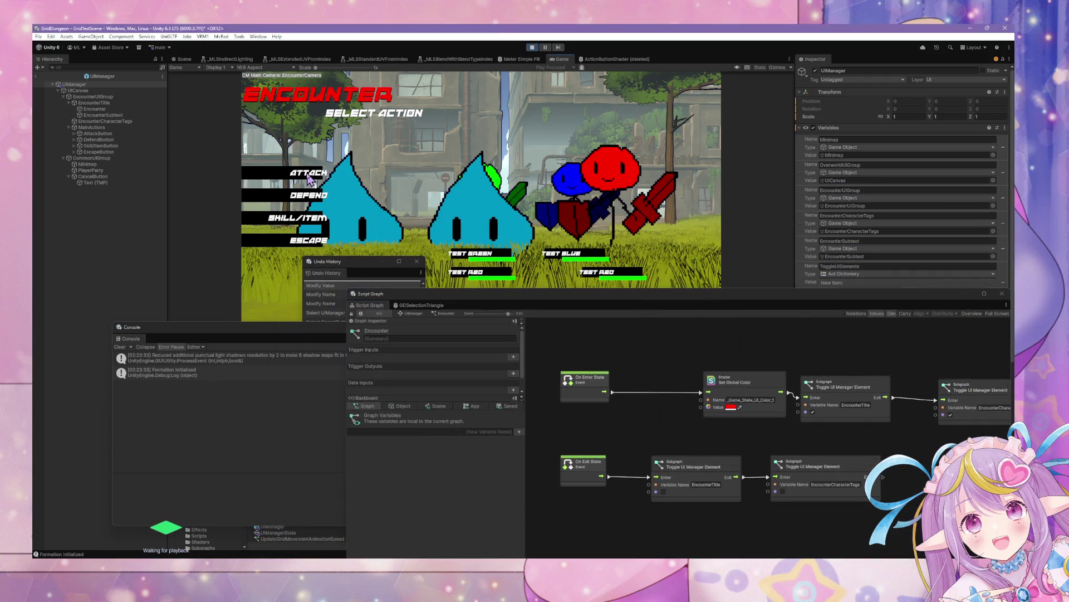
- Select UICanvas, resize the graph editor slightly, and stop Play mode
{"action": "left_click", "coordinate": [106, 91]}
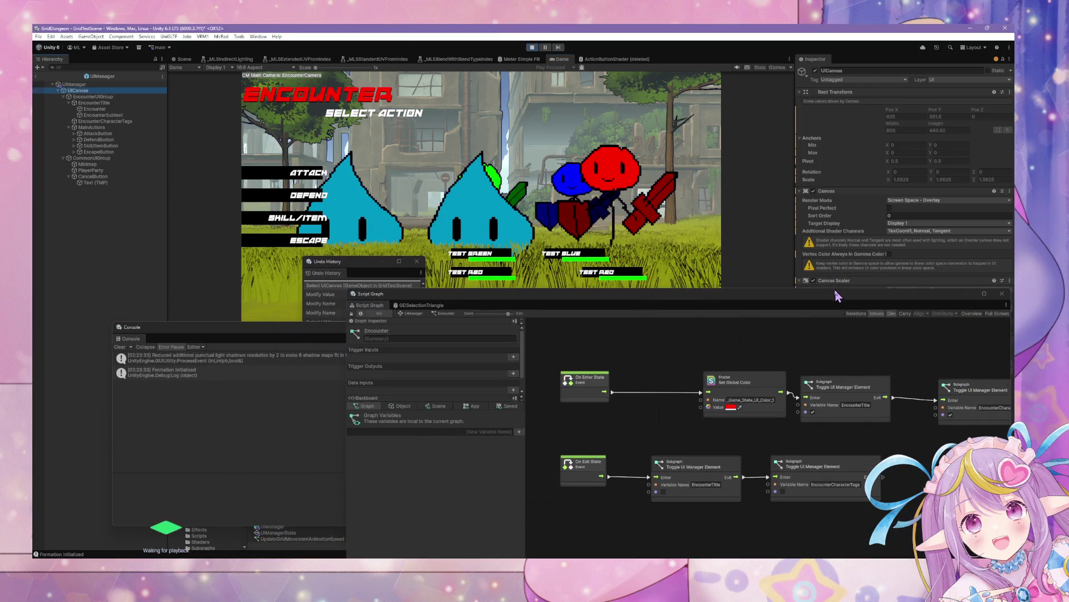
{"action": "left_click_drag", "start_coordinate": [836, 295], "coordinate": [826, 283]}
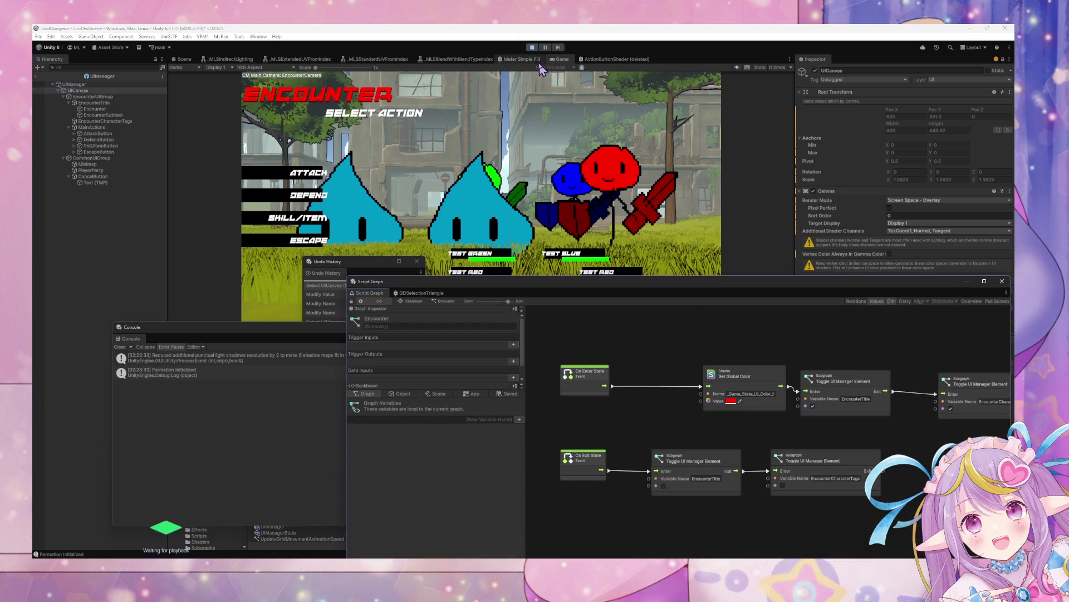
{"action": "left_click", "coordinate": [532, 47]}
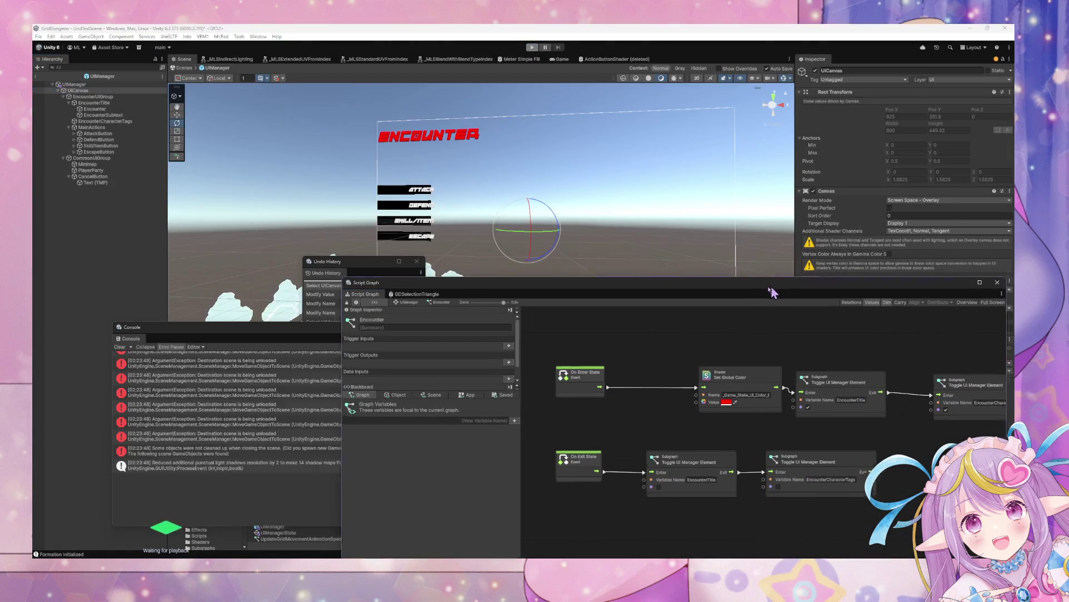
- Add an Input System UI Input Module to UICanvas and start Play mode to test it
{"action": "left_click", "coordinate": [914, 385]}
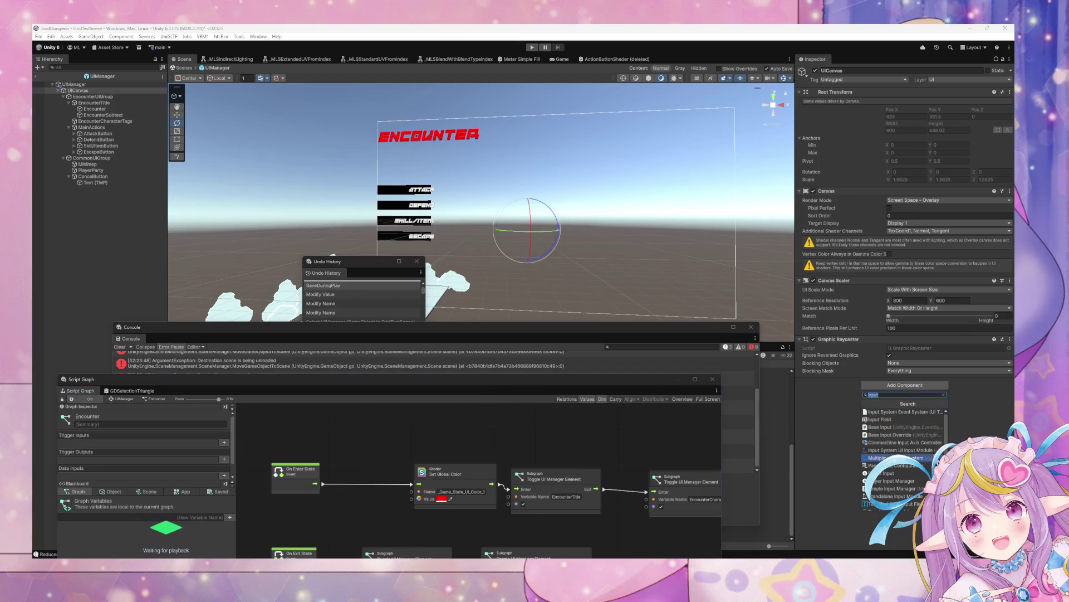
{"action": "scroll", "coordinate": [903, 457], "scroll_direction": "down", "scroll_amount": 2}
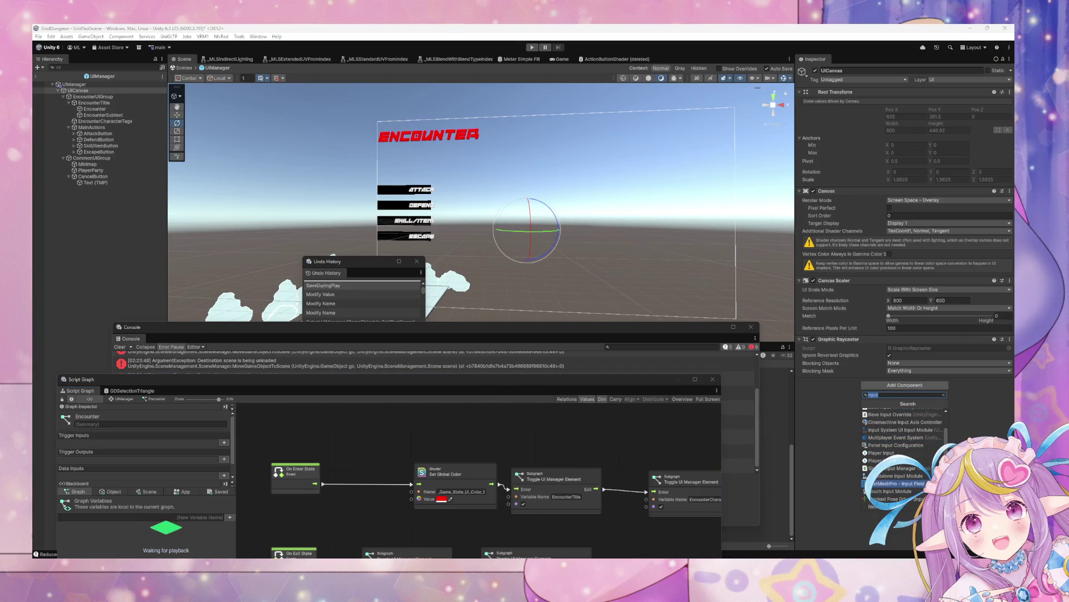
{"action": "left_click", "coordinate": [936, 430]}
{"action": "scroll", "coordinate": [945, 348], "scroll_direction": "down", "scroll_amount": 3}
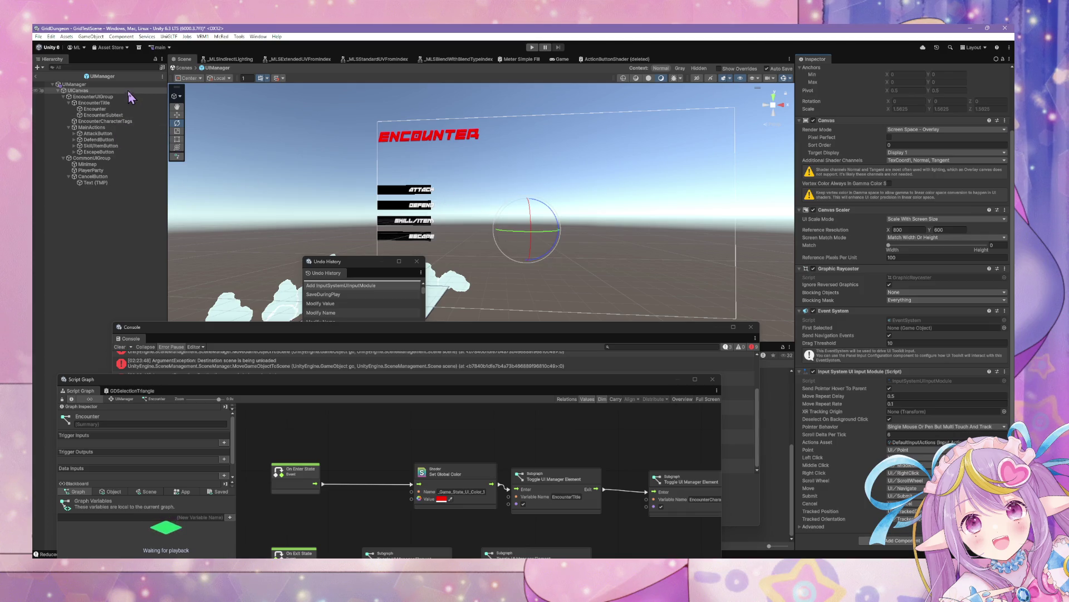
{"action": "left_click", "coordinate": [531, 48]}
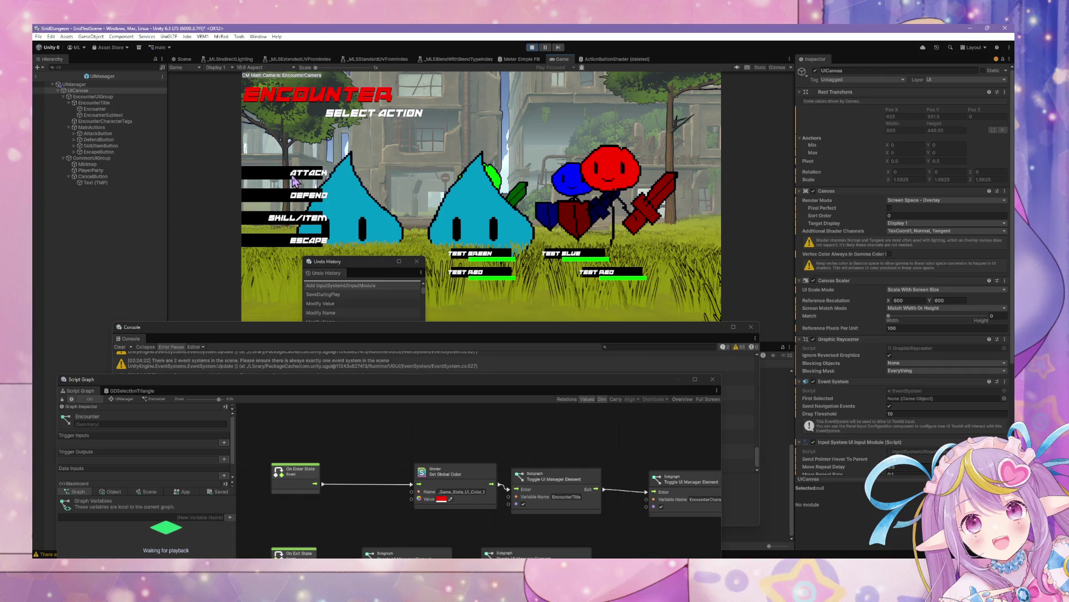
- Clear the Console's duplicate Event System warnings, stop Play mode, and select UIManager
{"action": "left_click", "coordinate": [398, 358]}
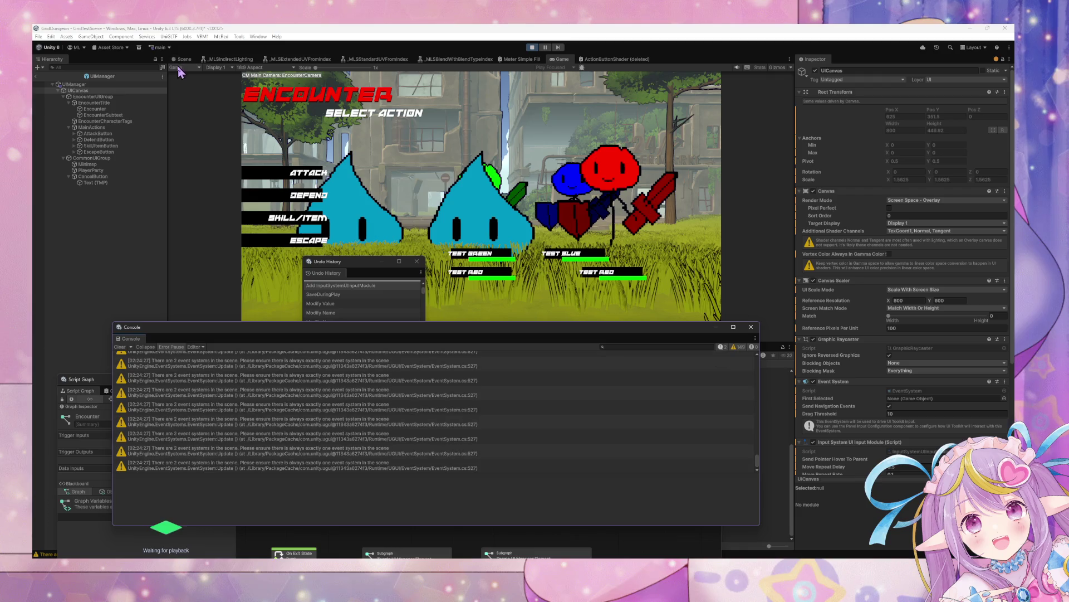
{"action": "left_click", "coordinate": [122, 346]}
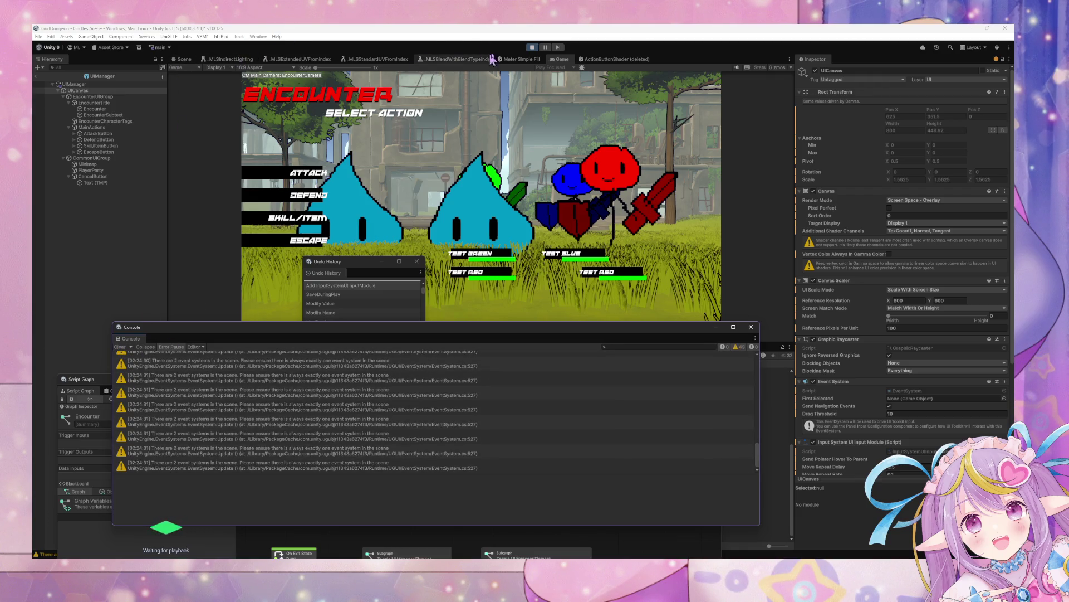
{"action": "left_click", "coordinate": [532, 47]}
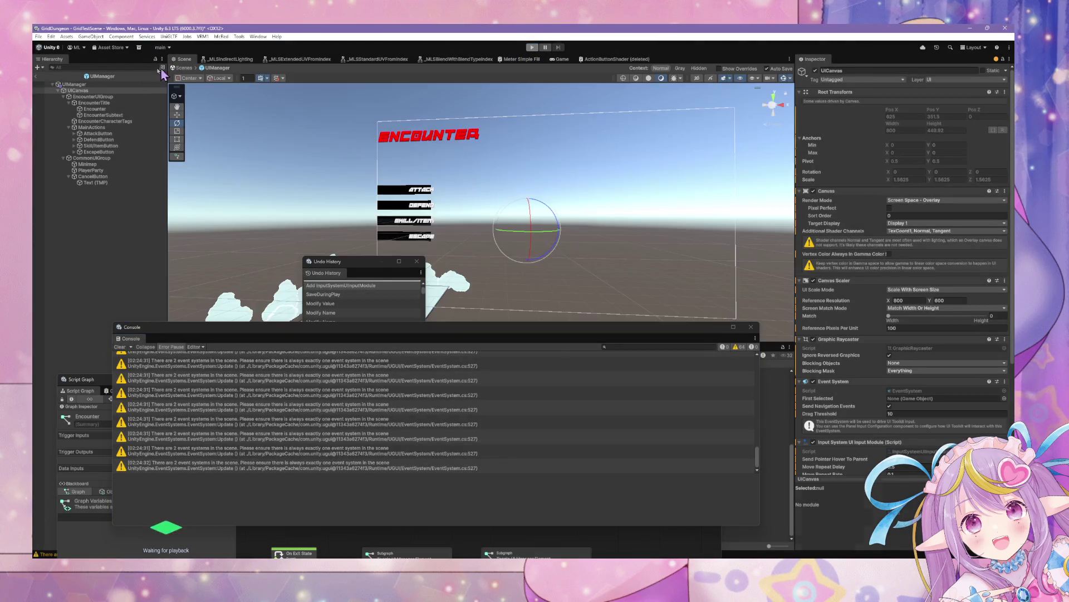
{"action": "left_click", "coordinate": [114, 84]}
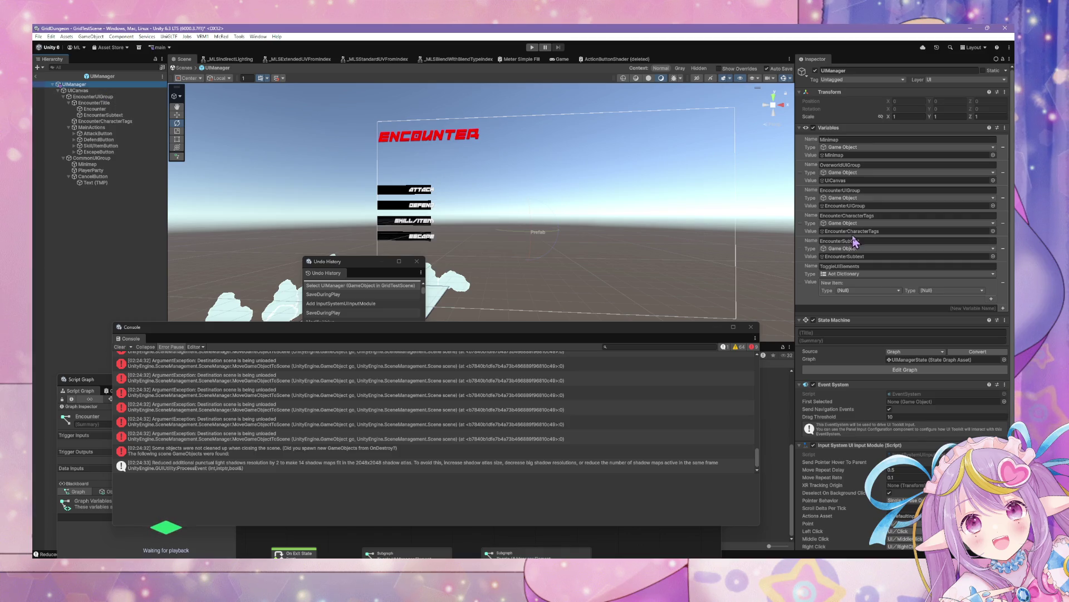
- Remove Input System UI Input Module, then Event System, from UIManager and clear the Console
{"action": "left_click", "coordinate": [1005, 385]}
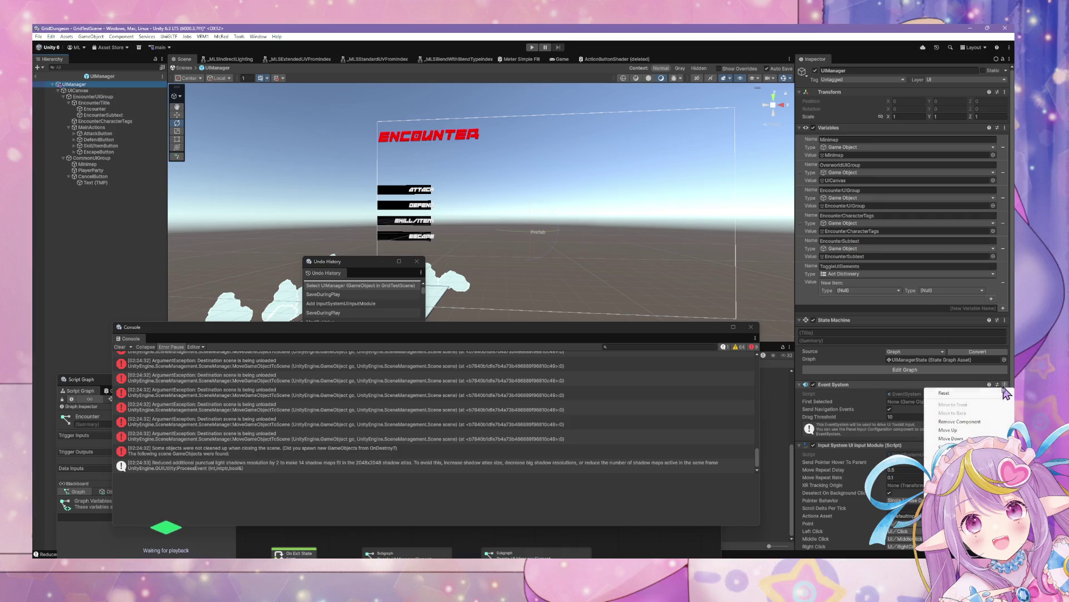
{"action": "left_click", "coordinate": [995, 429]}
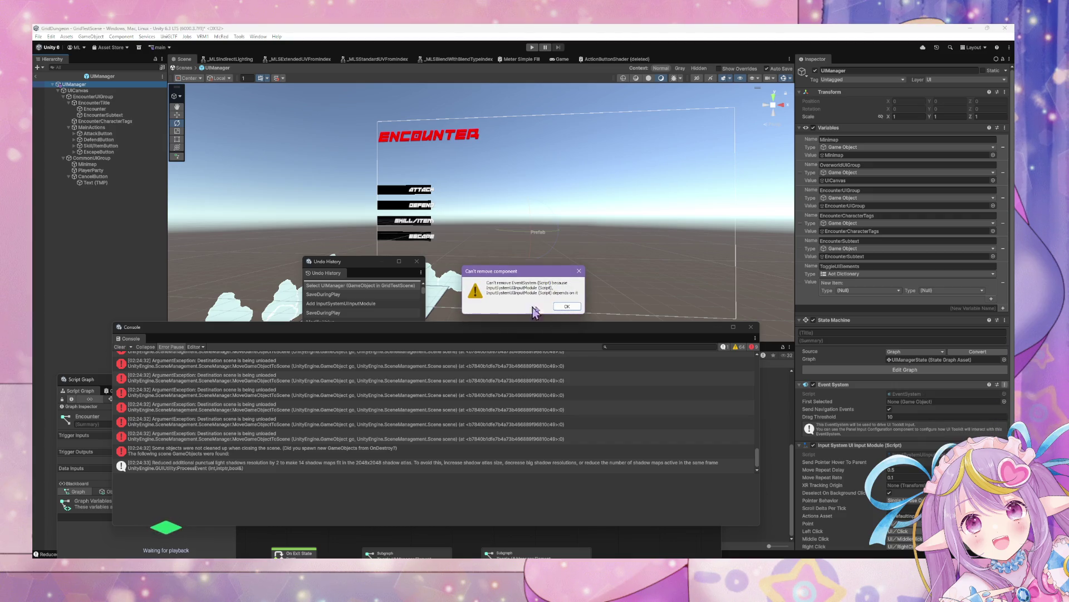
{"action": "left_click", "coordinate": [566, 307]}
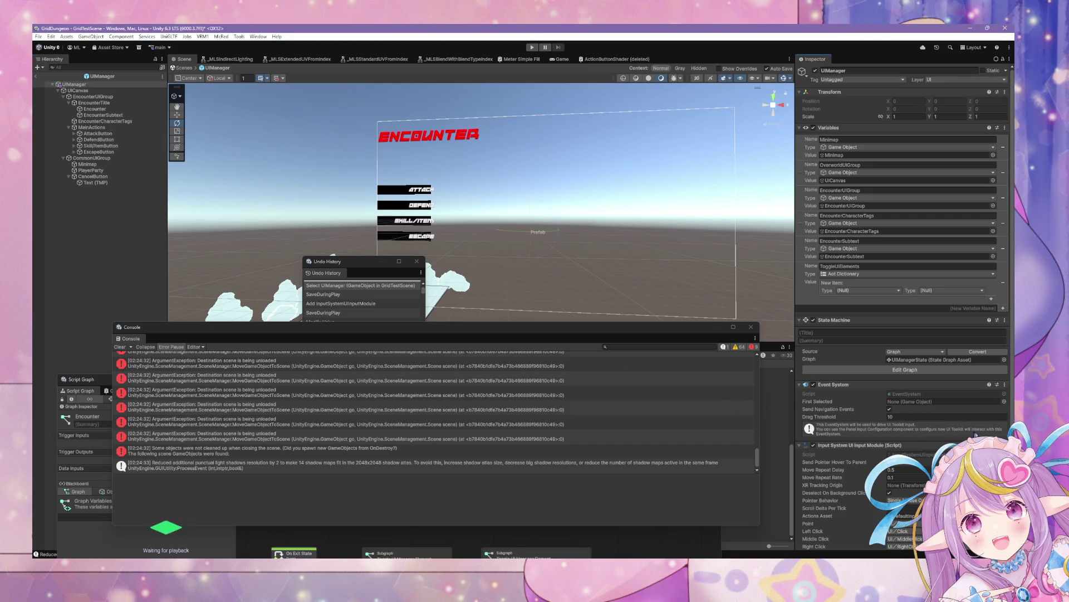
{"action": "left_click", "coordinate": [1005, 384]}
{"action": "left_click", "coordinate": [1007, 400]}
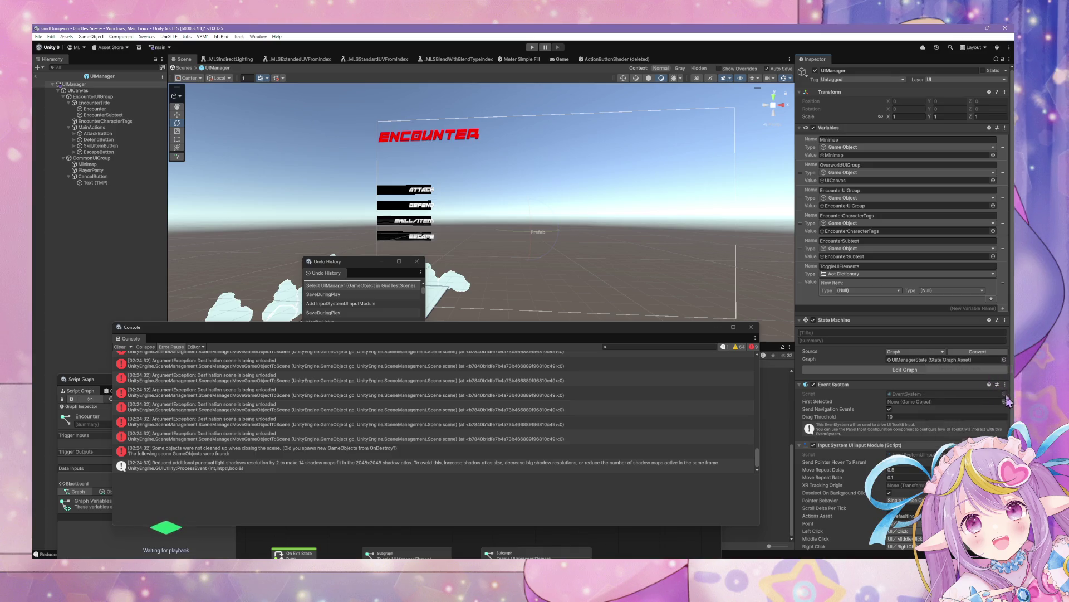
{"action": "left_click", "coordinate": [1005, 384]}
{"action": "left_click", "coordinate": [980, 413]}
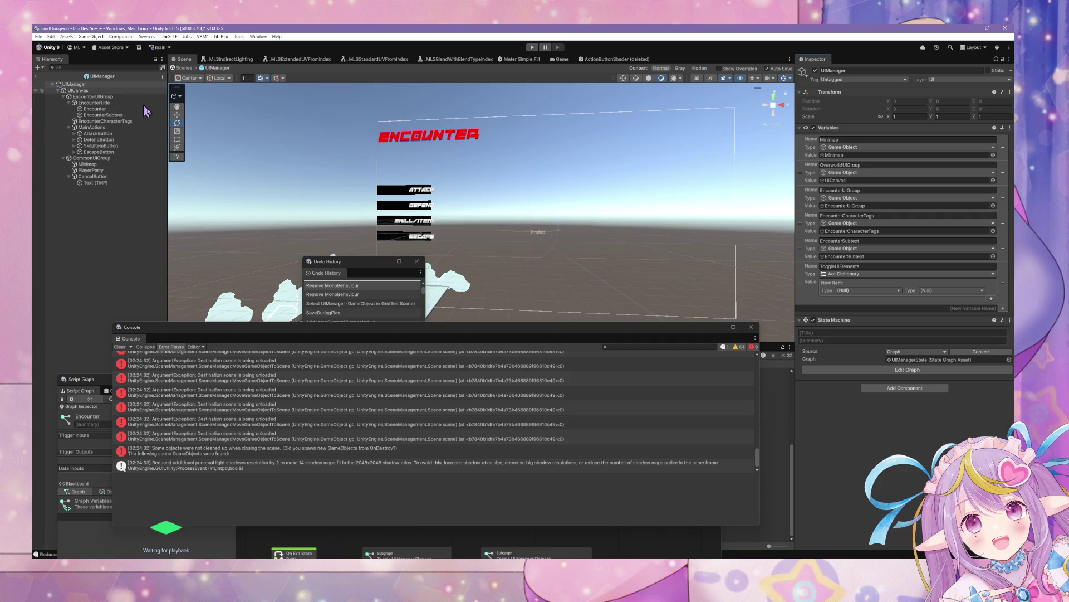
{"action": "left_click", "coordinate": [121, 348]}
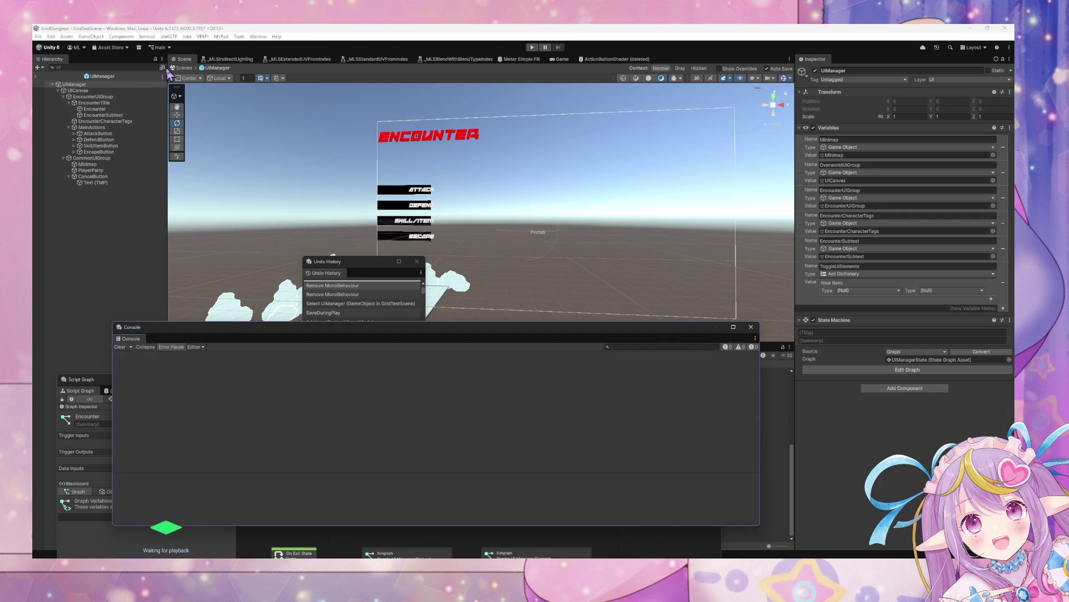
- Exit prefab mode and Revert All overrides on the UIManager instance
{"action": "left_click", "coordinate": [184, 67]}
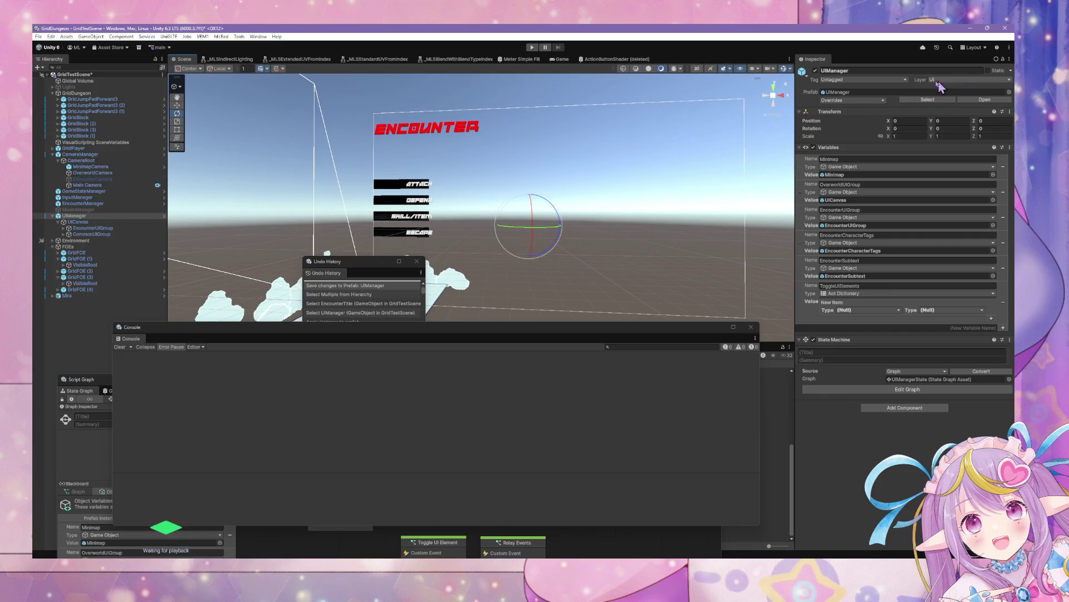
{"action": "left_click", "coordinate": [853, 100]}
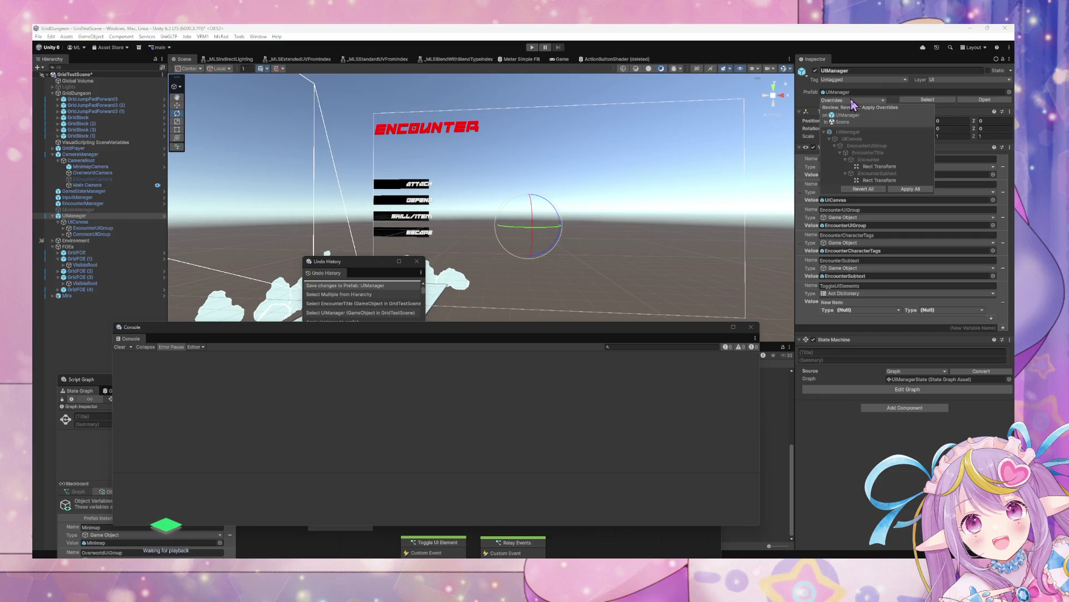
{"action": "left_click", "coordinate": [878, 189]}
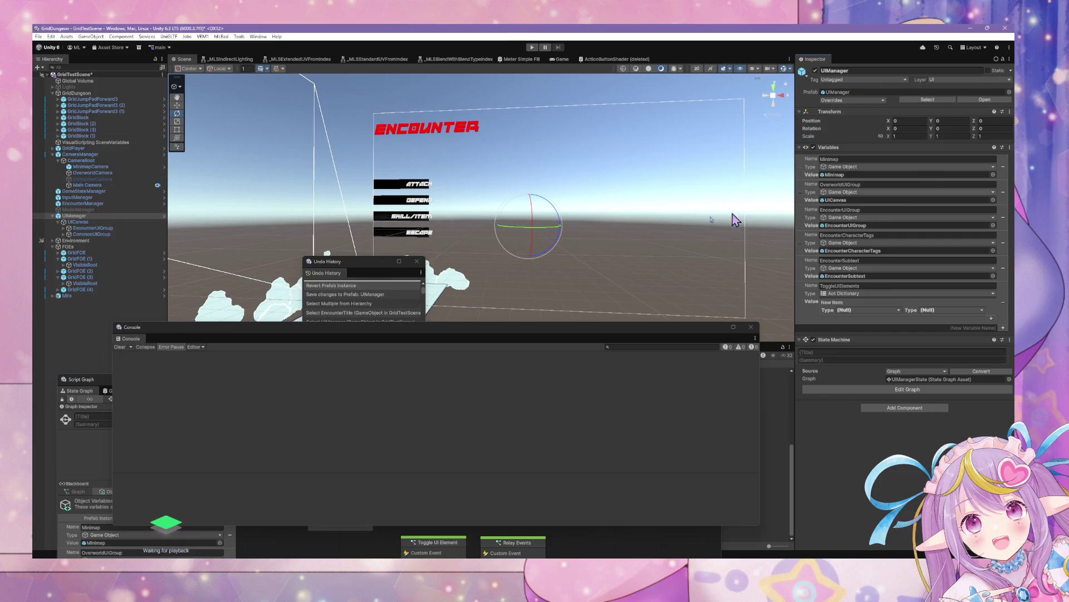
- Expand EncounterUIGroup and CommonUIGroup in the Hierarchy, then start Play mode
{"action": "left_click", "coordinate": [106, 221]}
{"action": "left_click", "coordinate": [103, 216]}
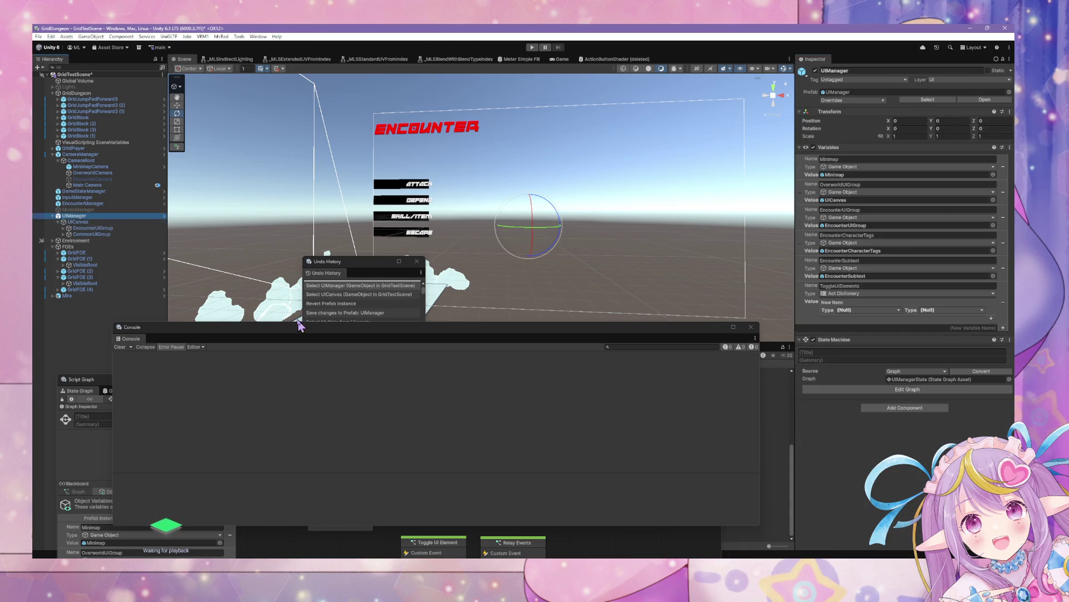
{"action": "left_click", "coordinate": [63, 228]}
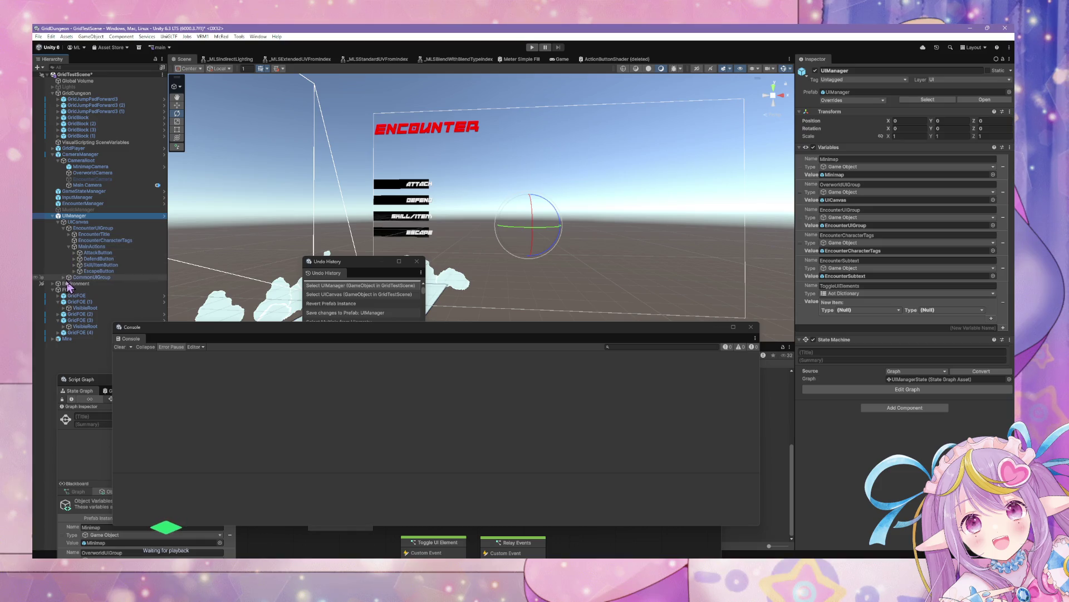
{"action": "left_click", "coordinate": [68, 278]}
{"action": "left_click", "coordinate": [64, 278]}
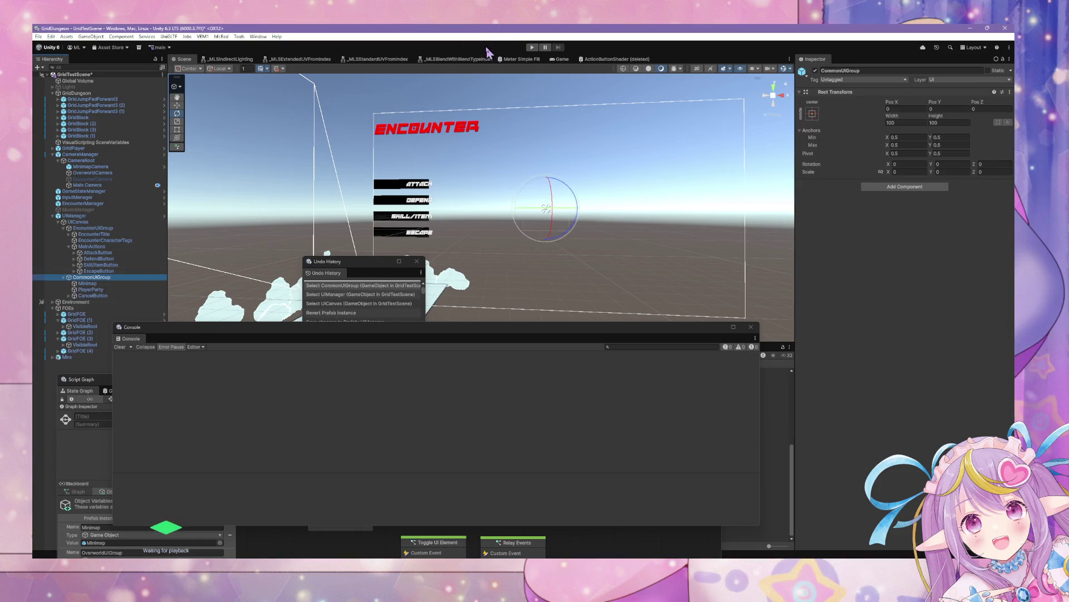
{"action": "left_click", "coordinate": [532, 48]}
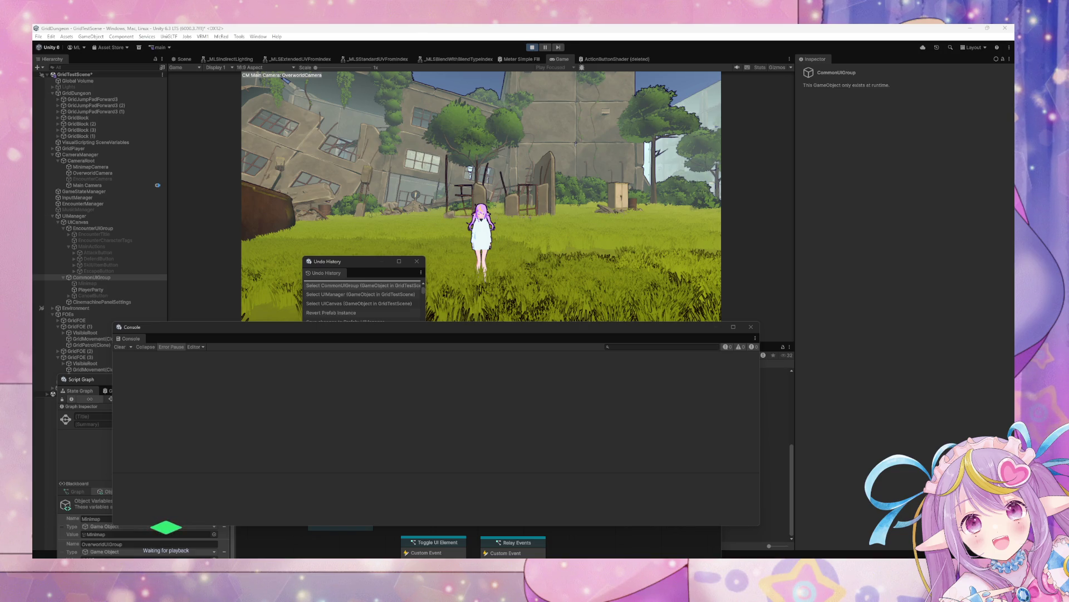
- Inspect AttackButton's On Click event and try an encounter action in the running game
{"action": "left_click", "coordinate": [648, 197]}
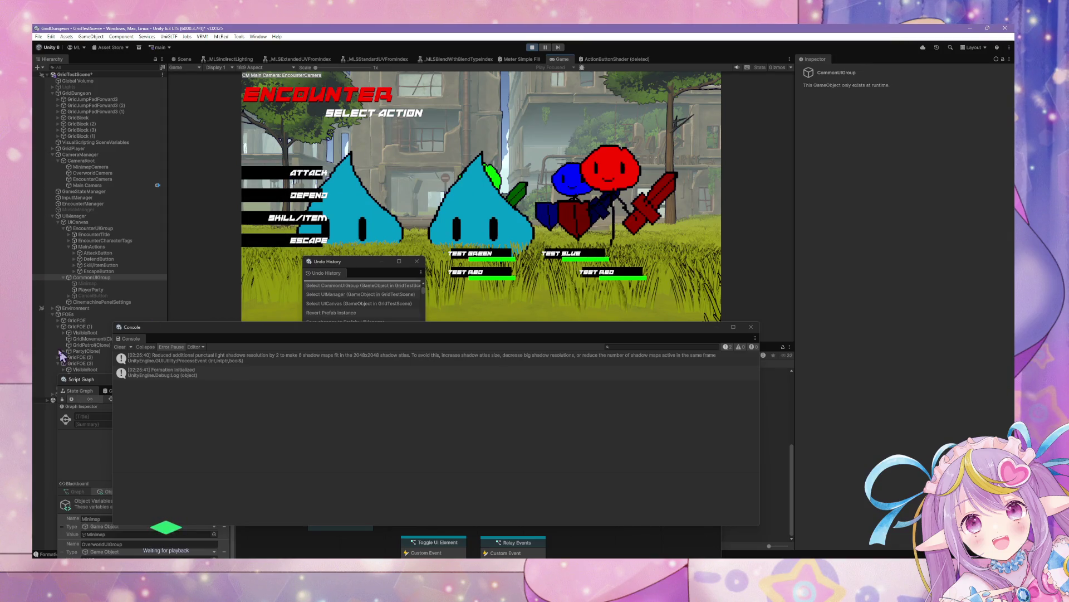
{"action": "left_click", "coordinate": [100, 254]}
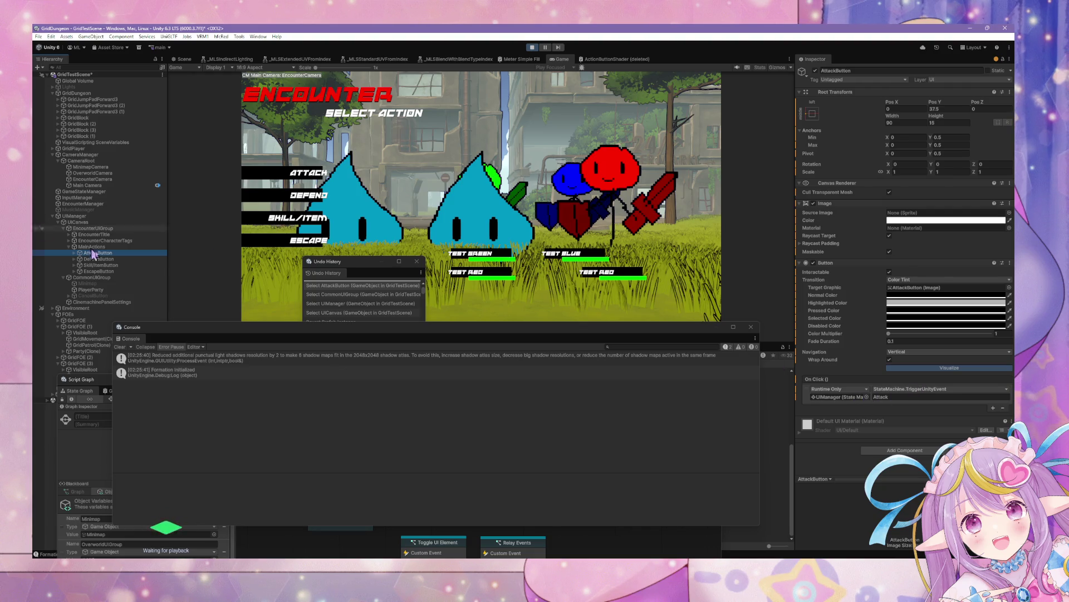
{"action": "left_click", "coordinate": [266, 240]}
- Trace the Defend and Attack click events to UIManager and bring its State Graph forward
{"action": "left_click", "coordinate": [94, 217]}
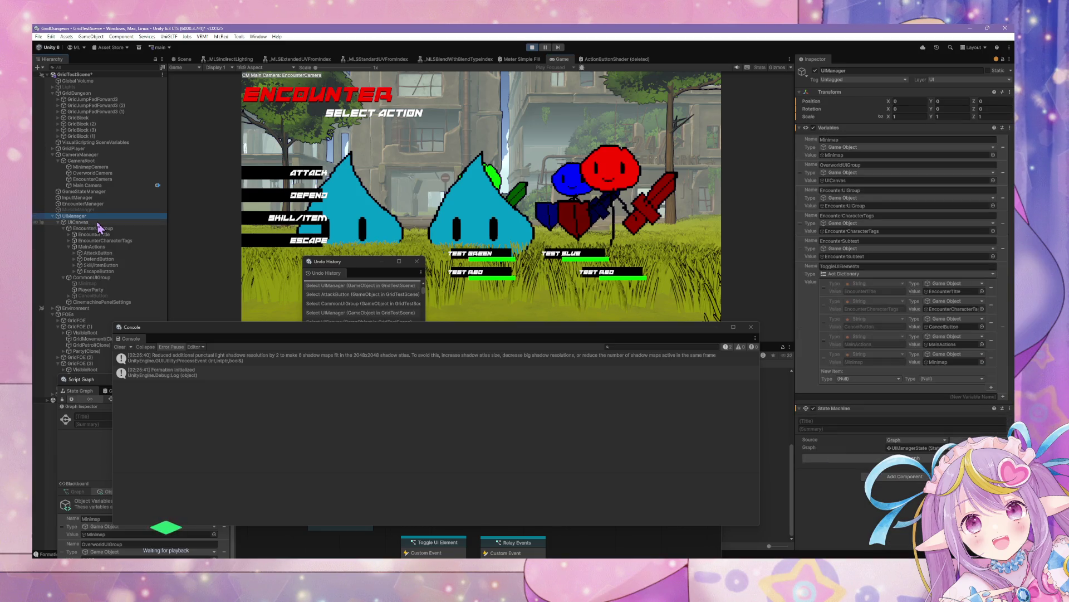
{"action": "left_click", "coordinate": [98, 223]}
{"action": "scroll", "coordinate": [970, 394], "scroll_direction": "down", "scroll_amount": 5}
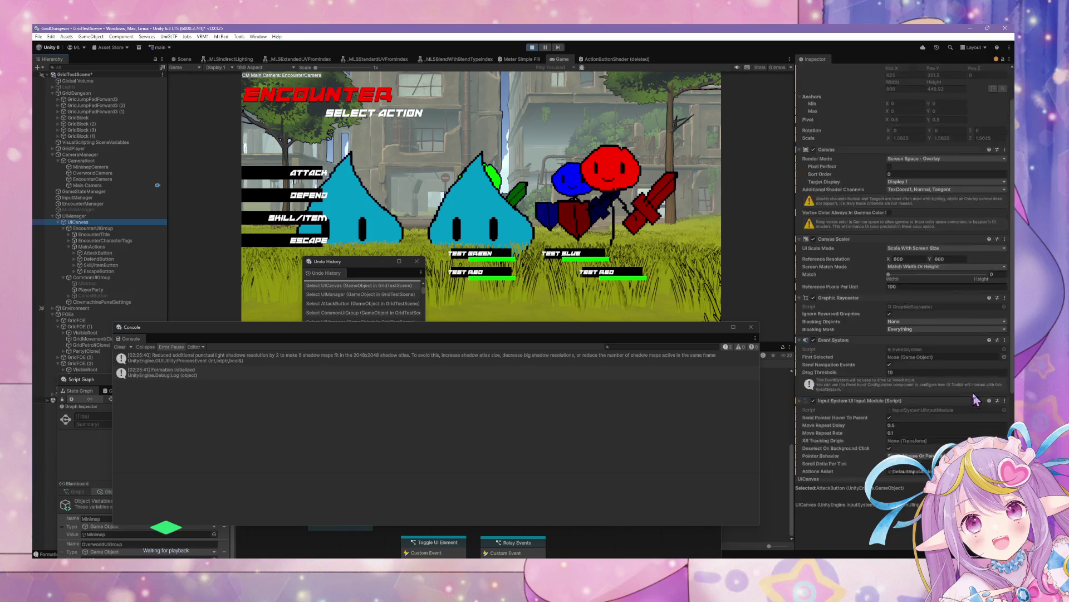
{"action": "left_click", "coordinate": [127, 260]}
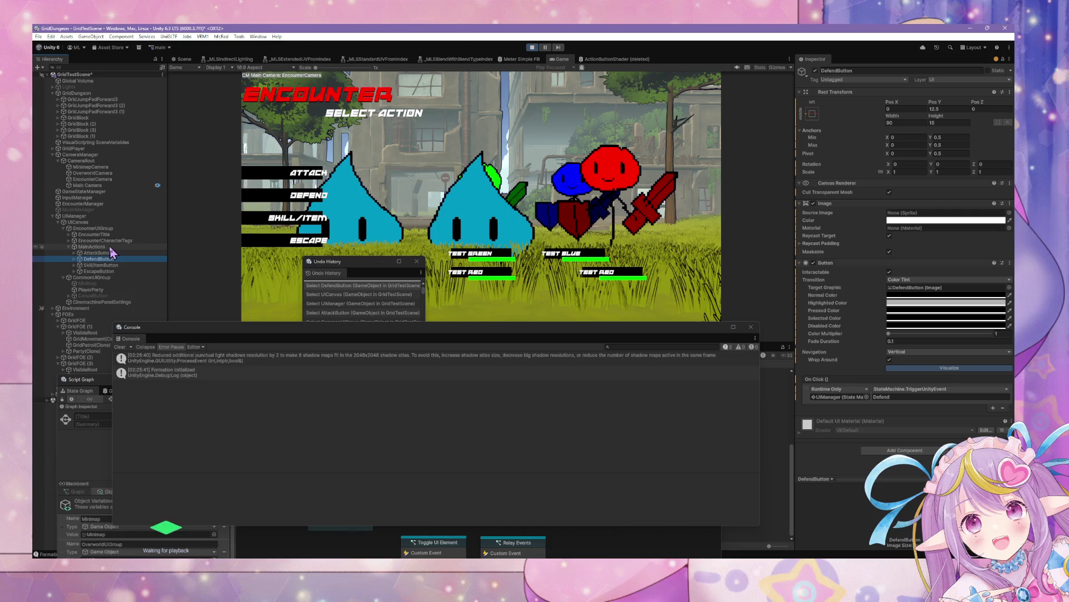
{"action": "left_click", "coordinate": [855, 397]}
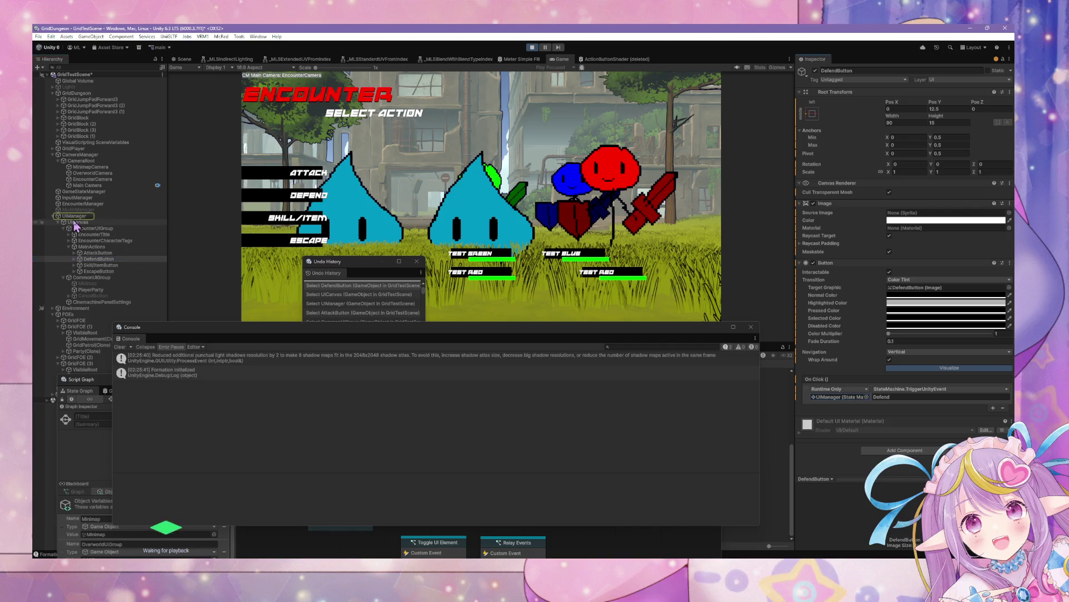
{"action": "left_click", "coordinate": [98, 252]}
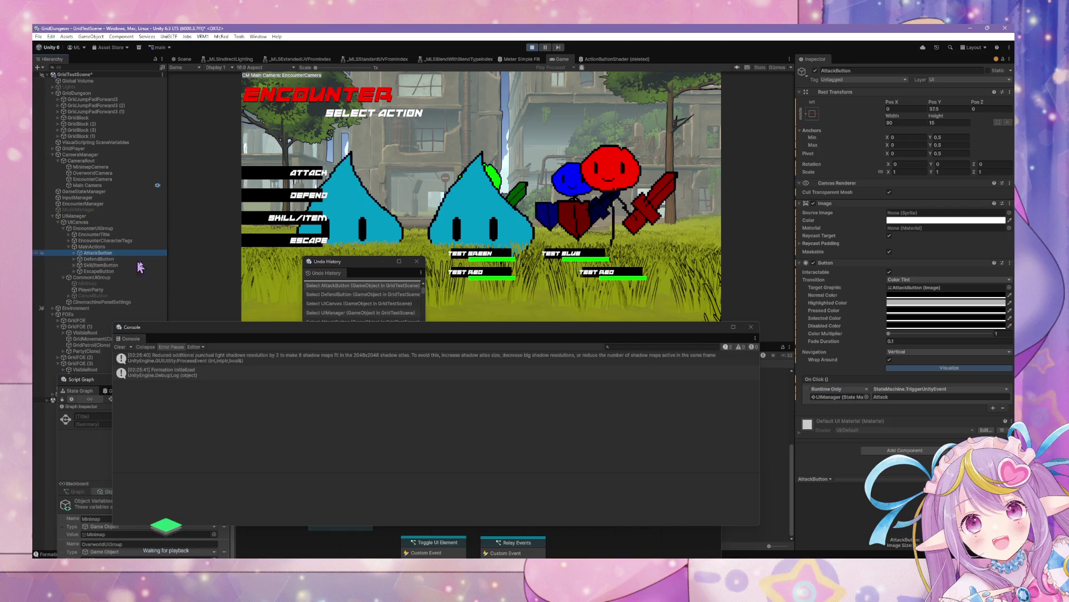
{"action": "left_click", "coordinate": [851, 397]}
{"action": "left_click", "coordinate": [77, 216]}
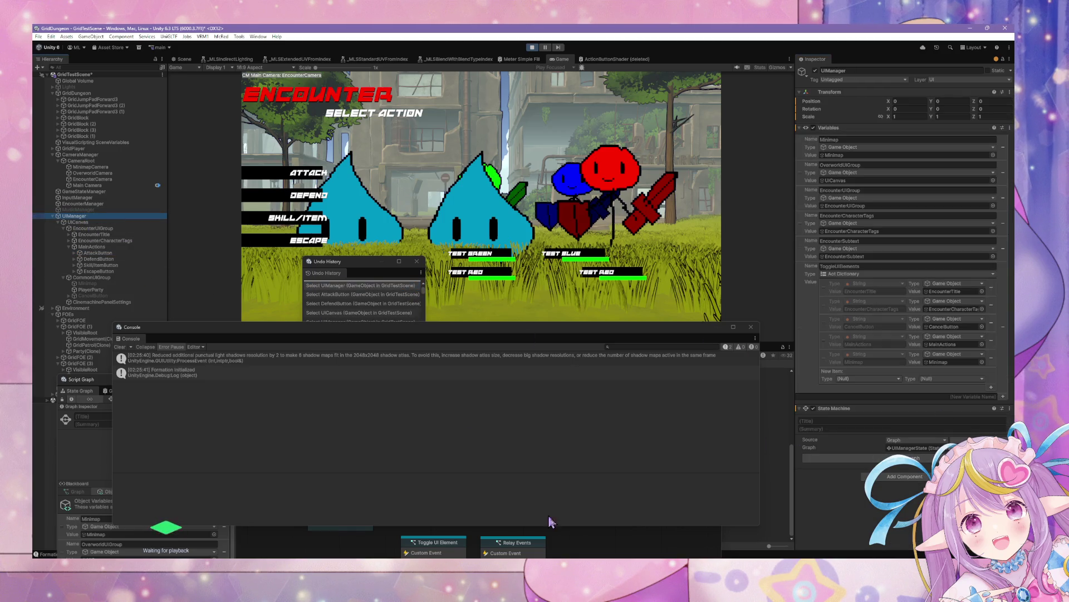
{"action": "left_click", "coordinate": [592, 539]}
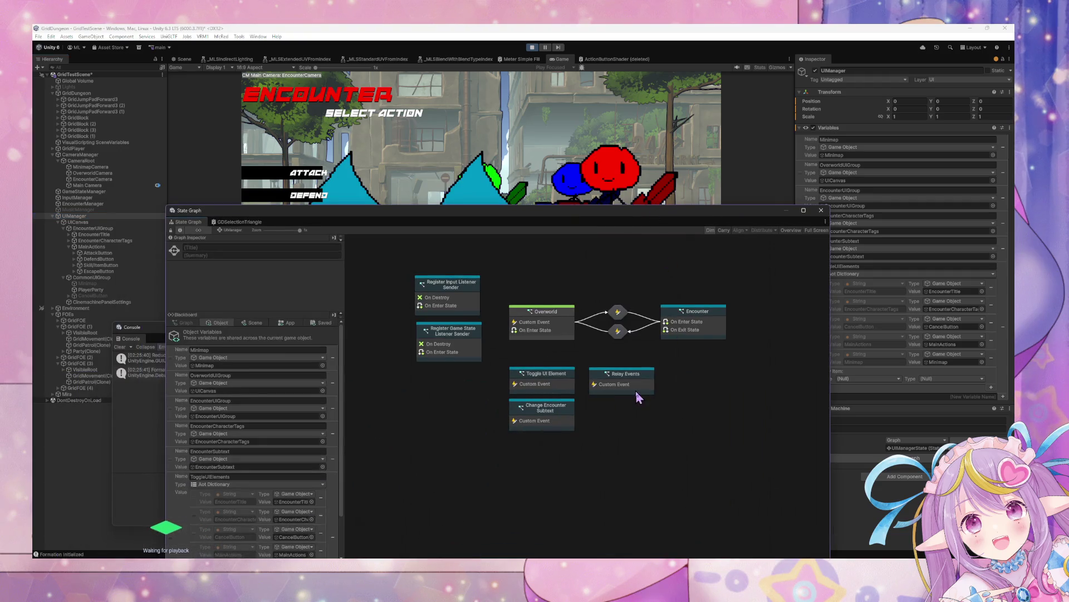
- Open the Relay Events graph and move the Script Graph window down below the Game view
{"action": "double_click", "coordinate": [636, 390]}
{"action": "scroll", "coordinate": [504, 399], "scroll_direction": "down", "scroll_amount": 4}
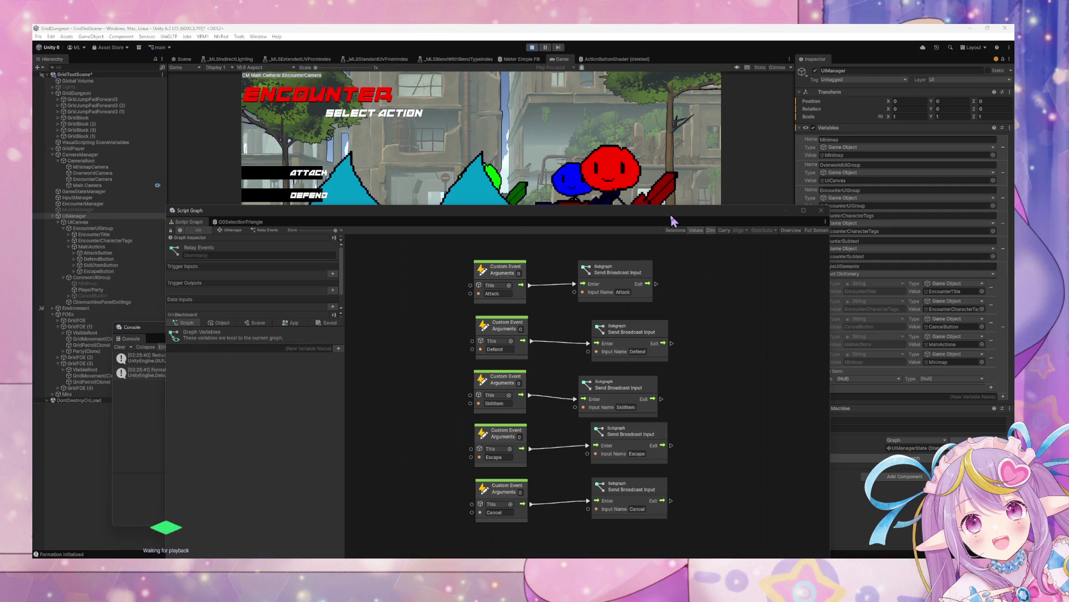
{"action": "mouse_move", "coordinate": [668, 215]}
{"action": "left_mouse_down"}
{"action": "mouse_move", "coordinate": [661, 384]}
{"action": "mouse_move", "coordinate": [631, 421]}
{"action": "left_mouse_up"}
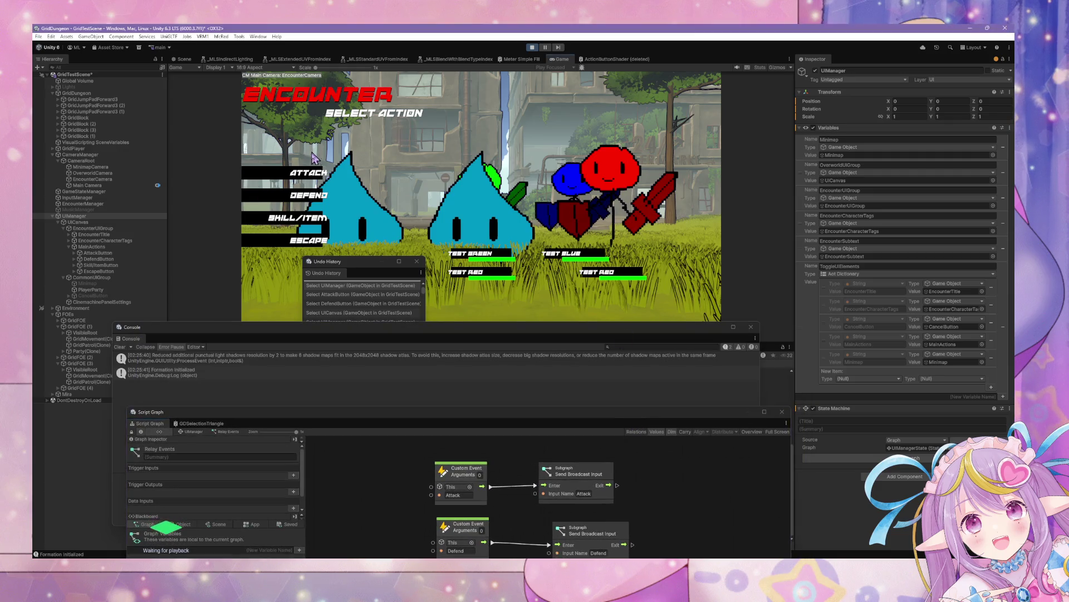
- Close Undo History, press Defend in the running encounter, and select UICanvas
{"action": "left_click", "coordinate": [417, 262]}
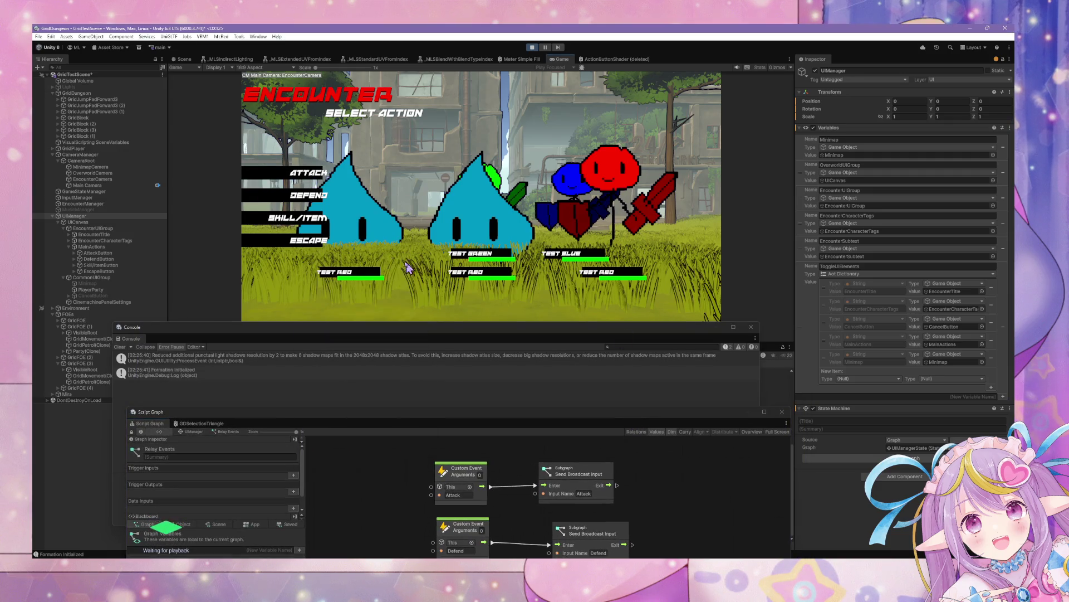
{"action": "left_click", "coordinate": [300, 199]}
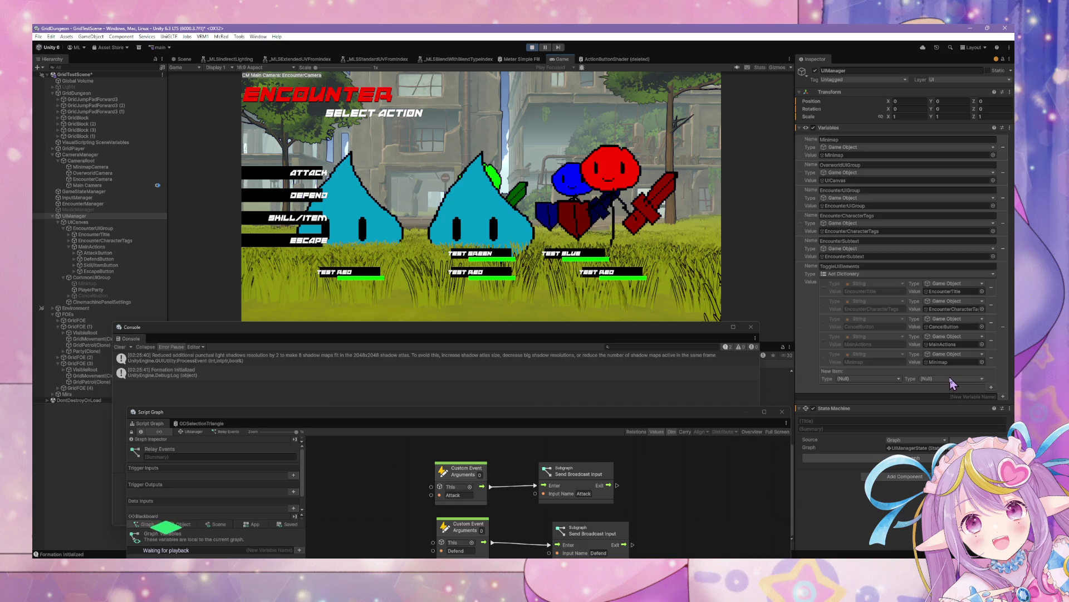
{"action": "left_click", "coordinate": [94, 223]}
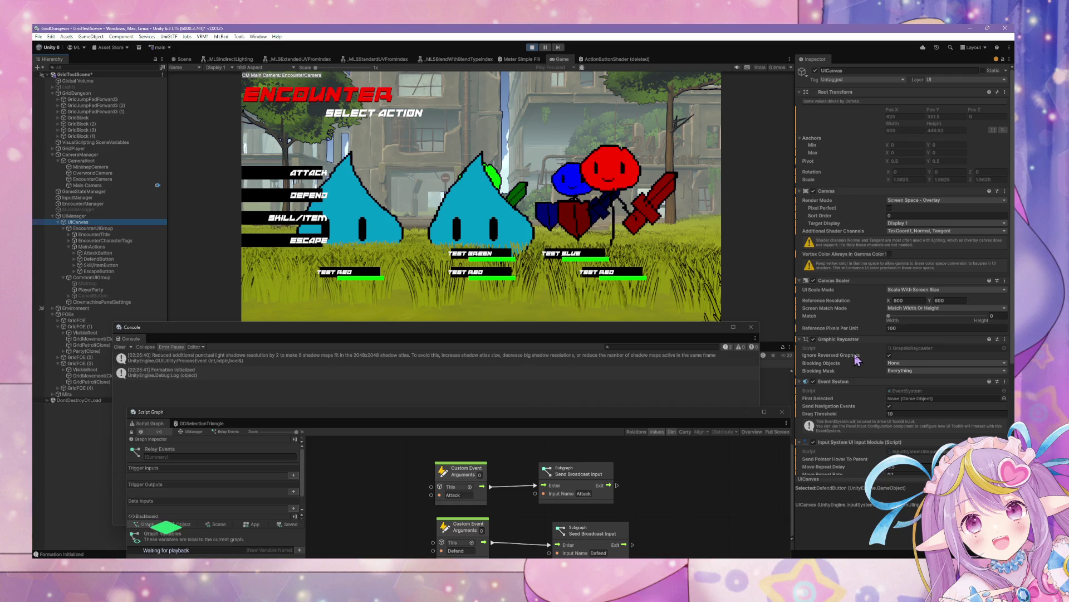
- Stop Play mode and uncheck Normal in UICanvas's Additional Shader Channels
{"action": "scroll", "coordinate": [861, 353], "scroll_direction": "down", "scroll_amount": 3}
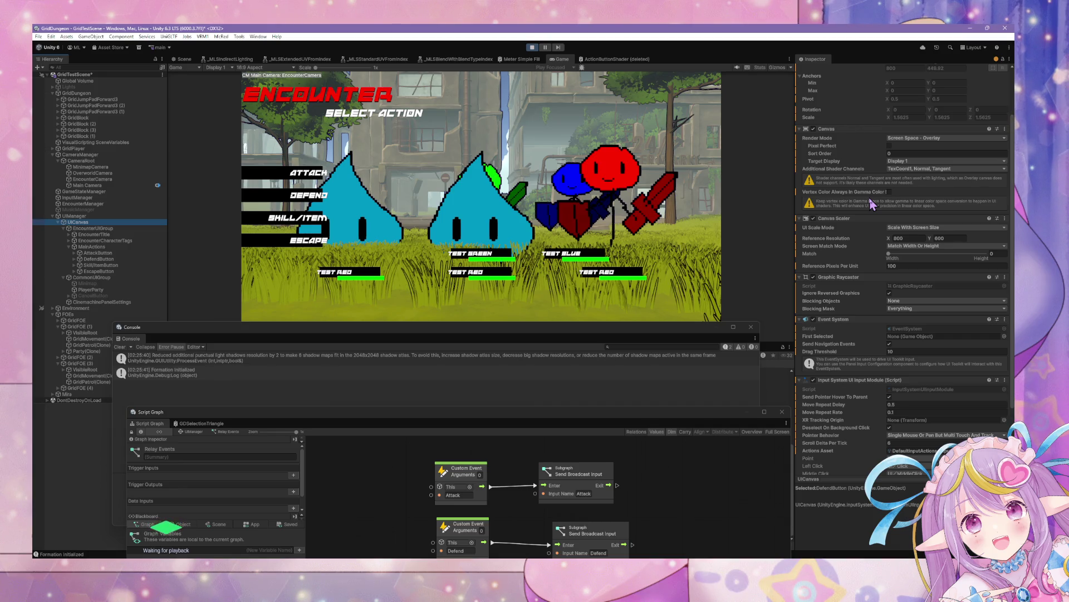
{"action": "left_click", "coordinate": [931, 169]}
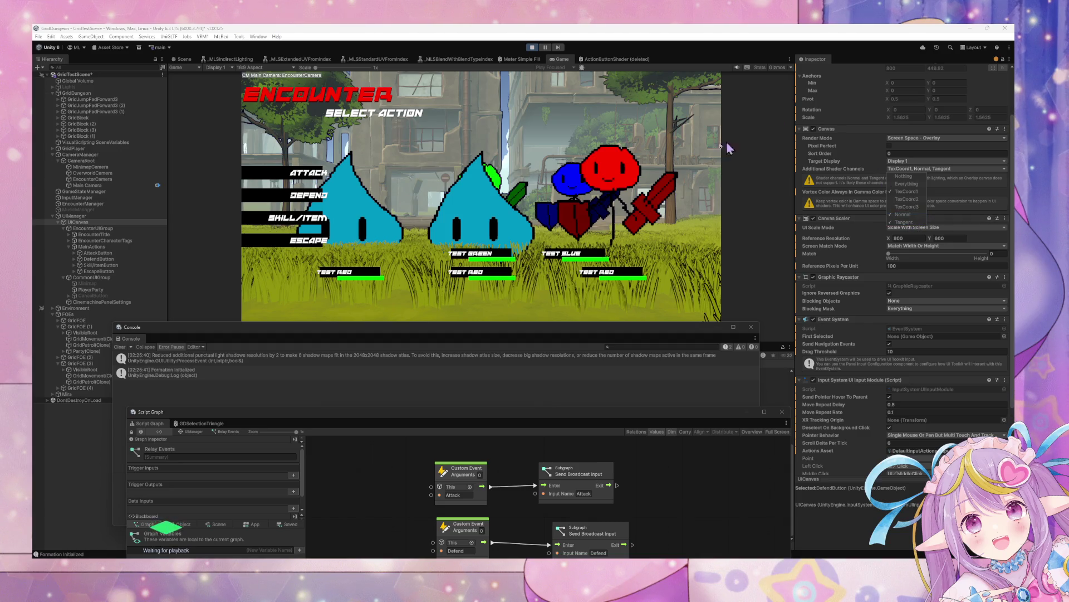
{"action": "left_click", "coordinate": [532, 47]}
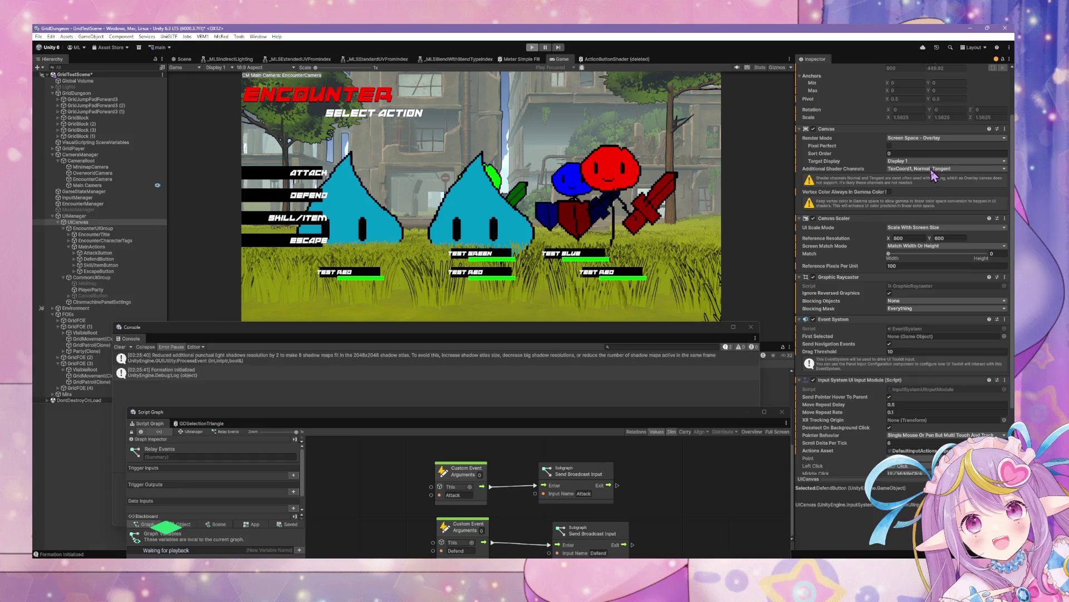
{"action": "left_click", "coordinate": [931, 168]}
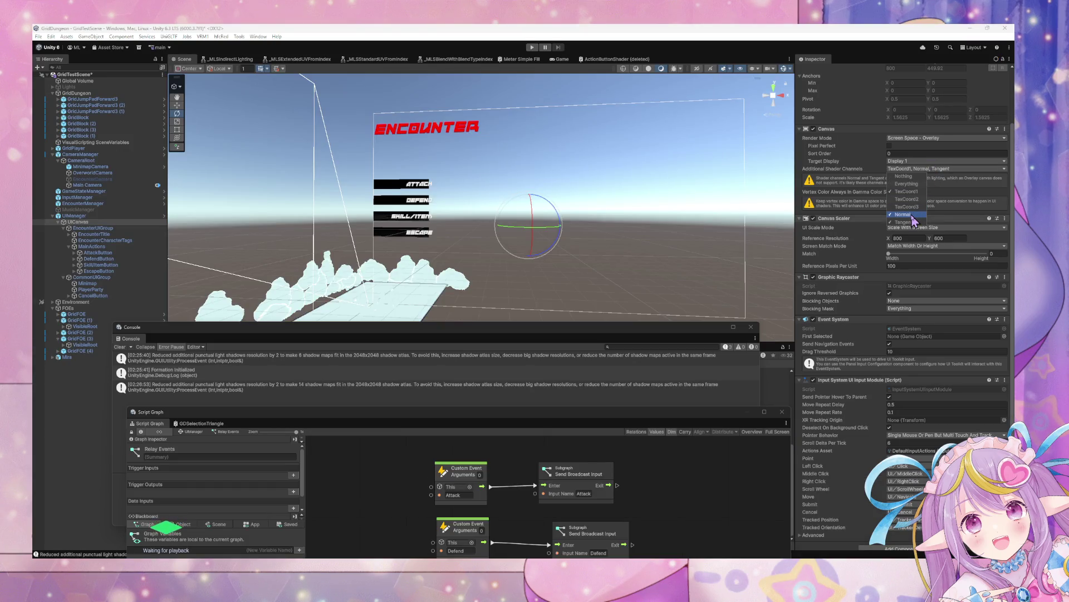
- Uncheck Tangent so UICanvas's Additional Shader Channels are only TexCoord1
{"action": "left_click", "coordinate": [903, 214]}
{"action": "left_click", "coordinate": [904, 221]}
{"action": "left_click", "coordinate": [844, 207]}
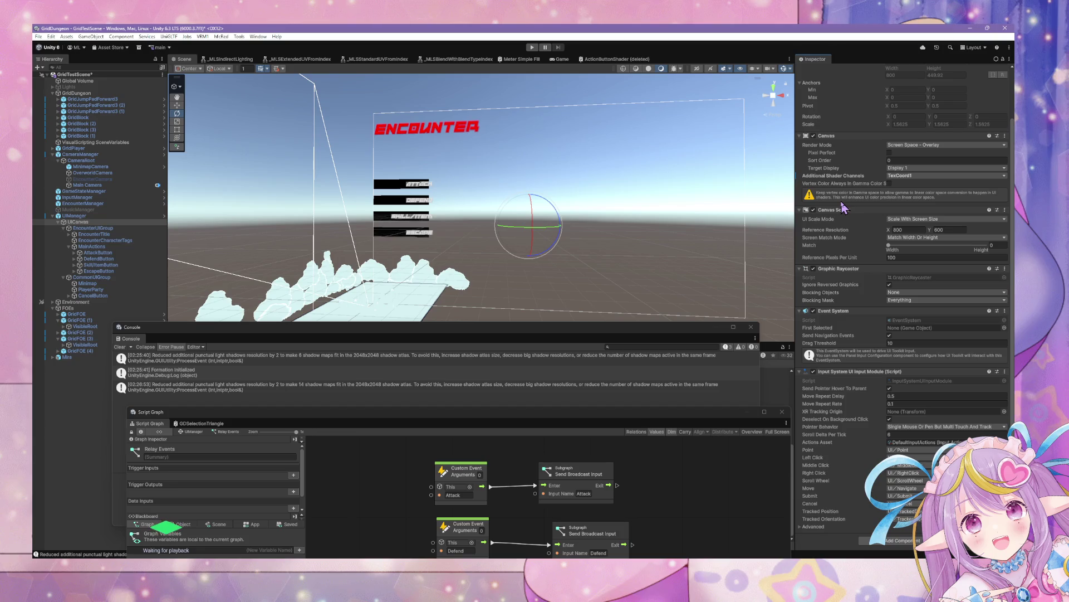
- Enable Vertex Color Always In Gamma Color Space, then review UIManager and AttackButton
{"action": "left_click", "coordinate": [890, 184]}
{"action": "left_click", "coordinate": [889, 199]}
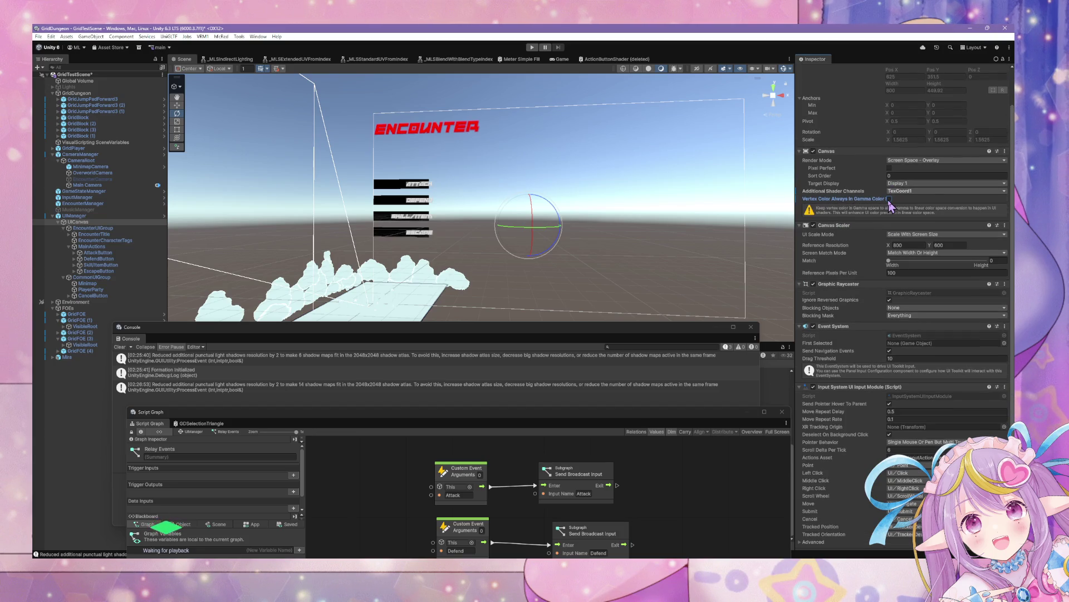
{"action": "left_click", "coordinate": [890, 199]}
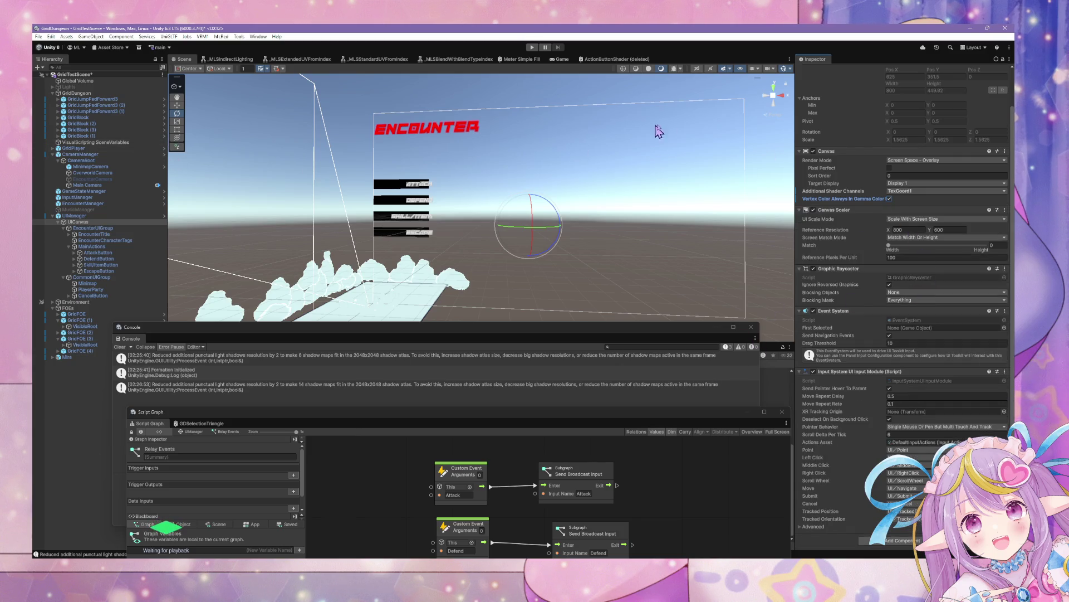
{"action": "left_click", "coordinate": [74, 216]}
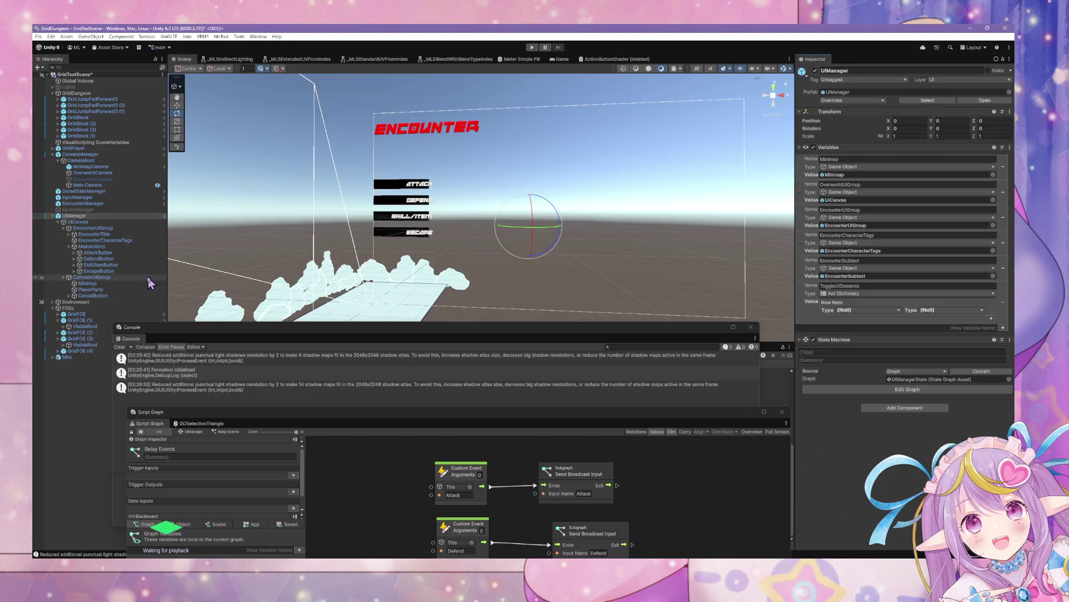
{"action": "left_click", "coordinate": [124, 253]}
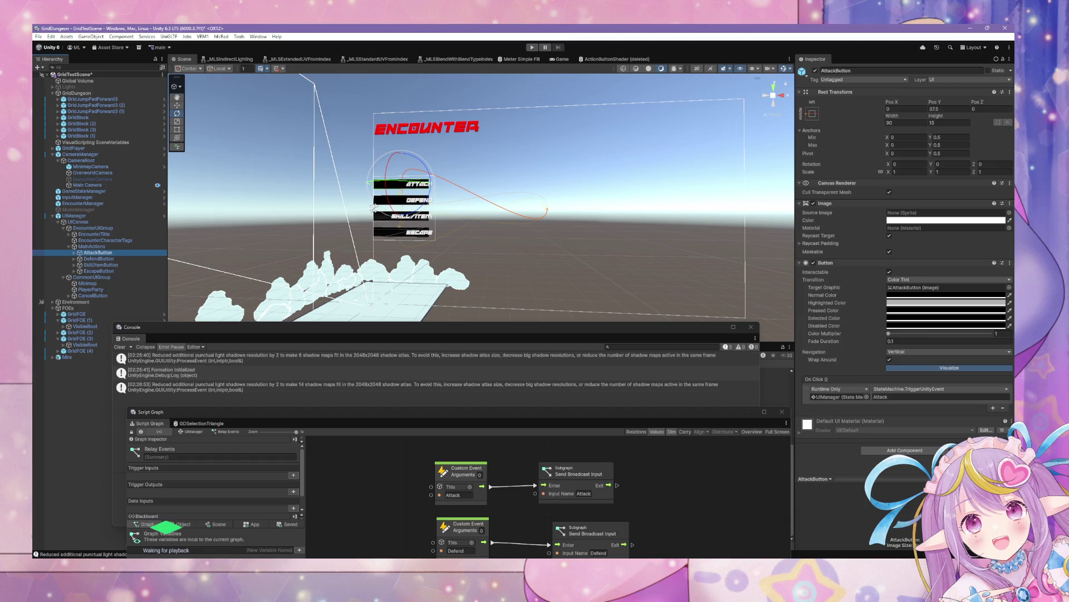
{"action": "right_click", "coordinate": [67, 405]}
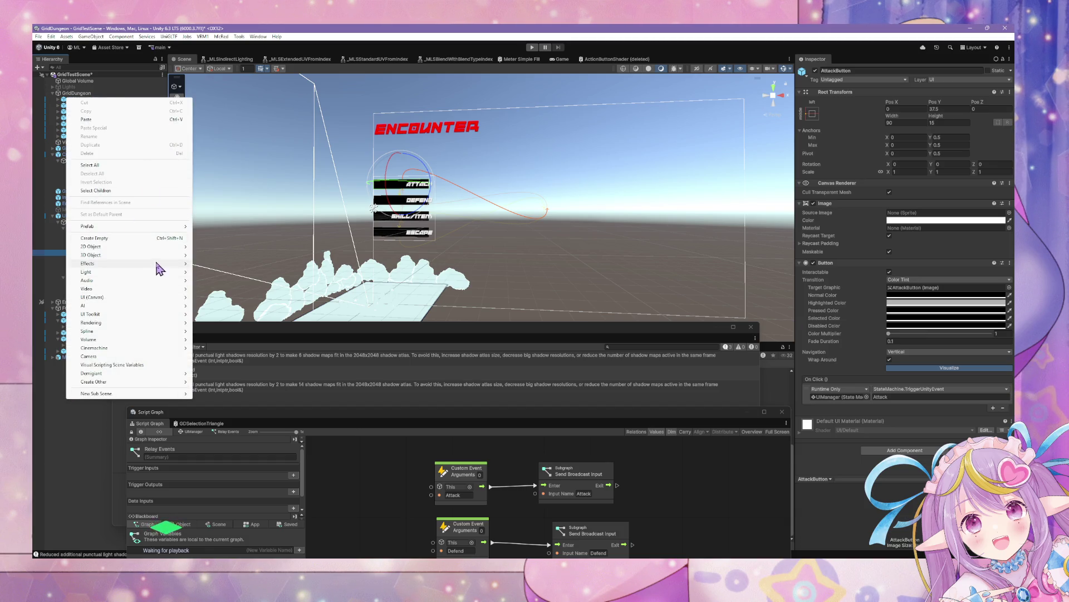
{"action": "mouse_move", "coordinate": [159, 297]}
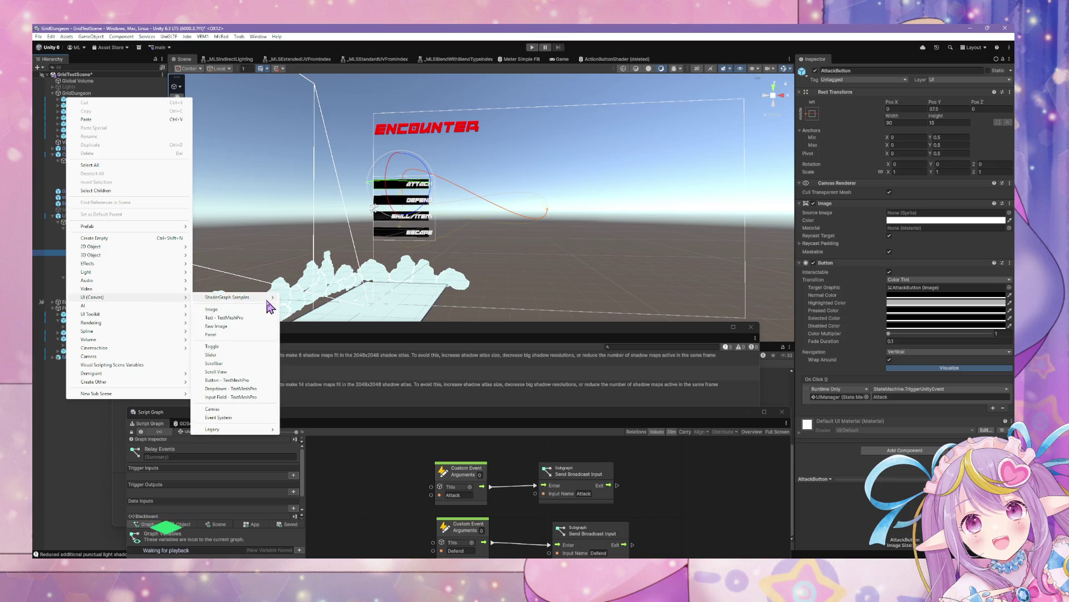
{"action": "left_click", "coordinate": [301, 297]}
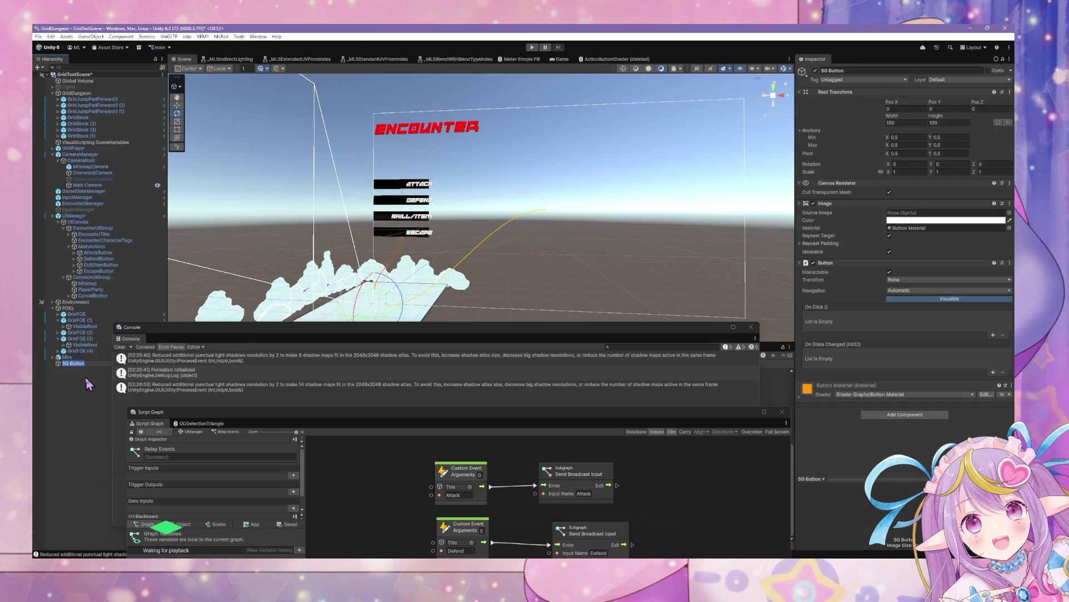
{"action": "left_click", "coordinate": [89, 366]}
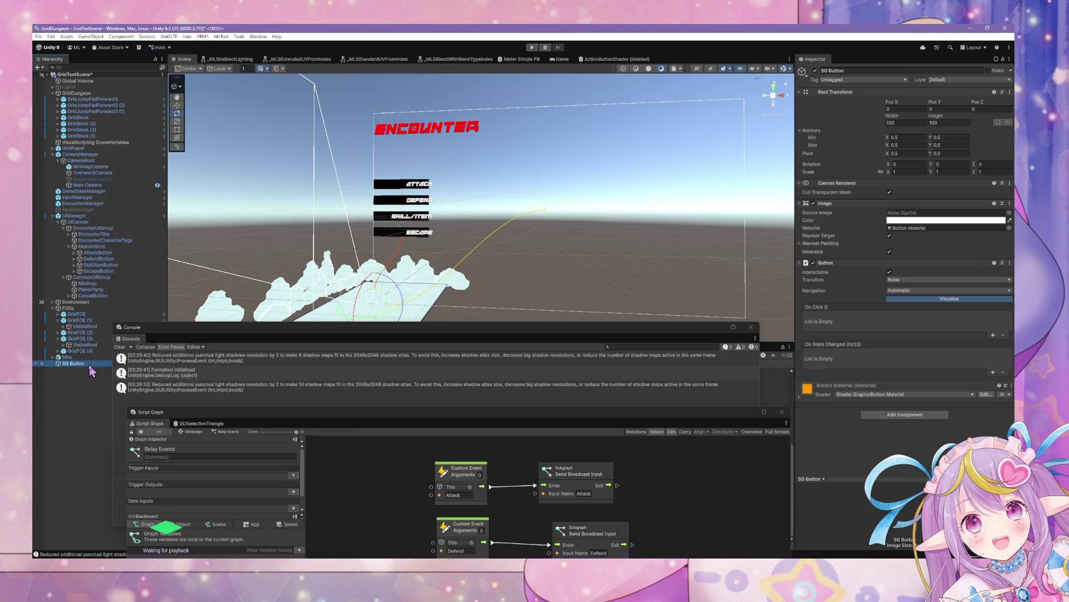
{"action": "mouse_move", "coordinate": [566, 243]}
{"action": "left_mouse_down"}
{"action": "mouse_move", "coordinate": [497, 258]}
{"action": "mouse_move", "coordinate": [512, 207]}
{"action": "mouse_move", "coordinate": [540, 239]}
{"action": "left_mouse_up"}
{"action": "scroll", "coordinate": [512, 207], "scroll_direction": "down", "scroll_amount": 10}
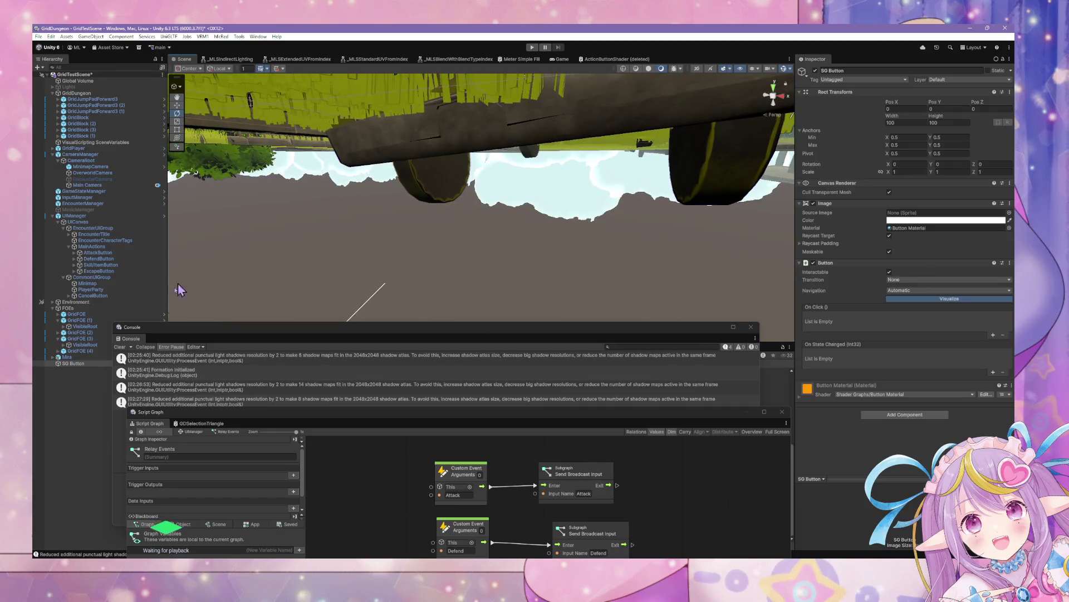
{"action": "left_click_drag", "start_coordinate": [84, 357], "coordinate": [96, 367]}
{"action": "right_click", "coordinate": [78, 376]}
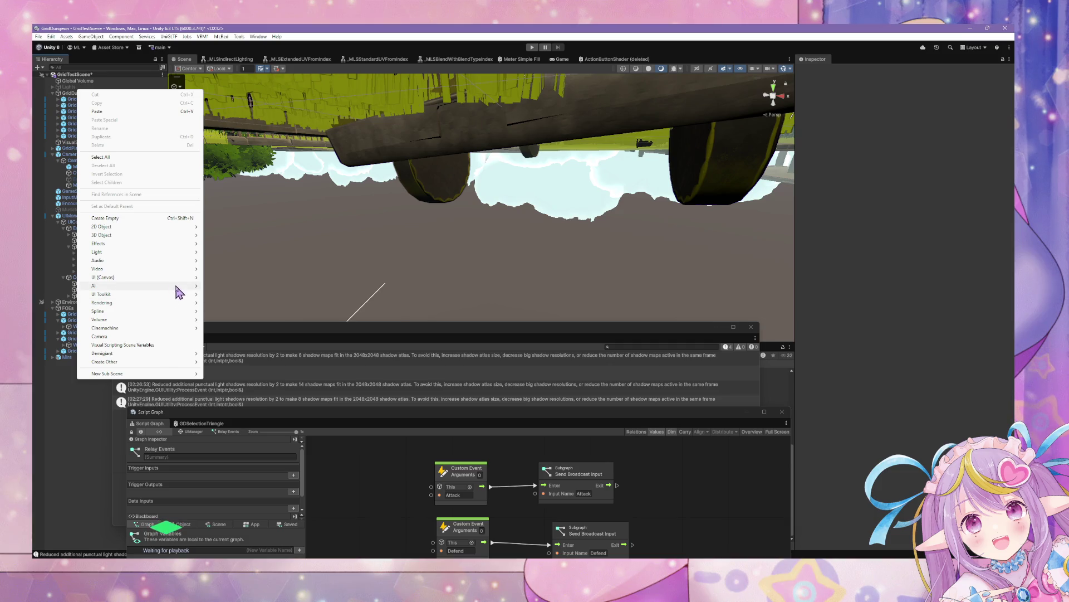
{"action": "mouse_move", "coordinate": [179, 277]}
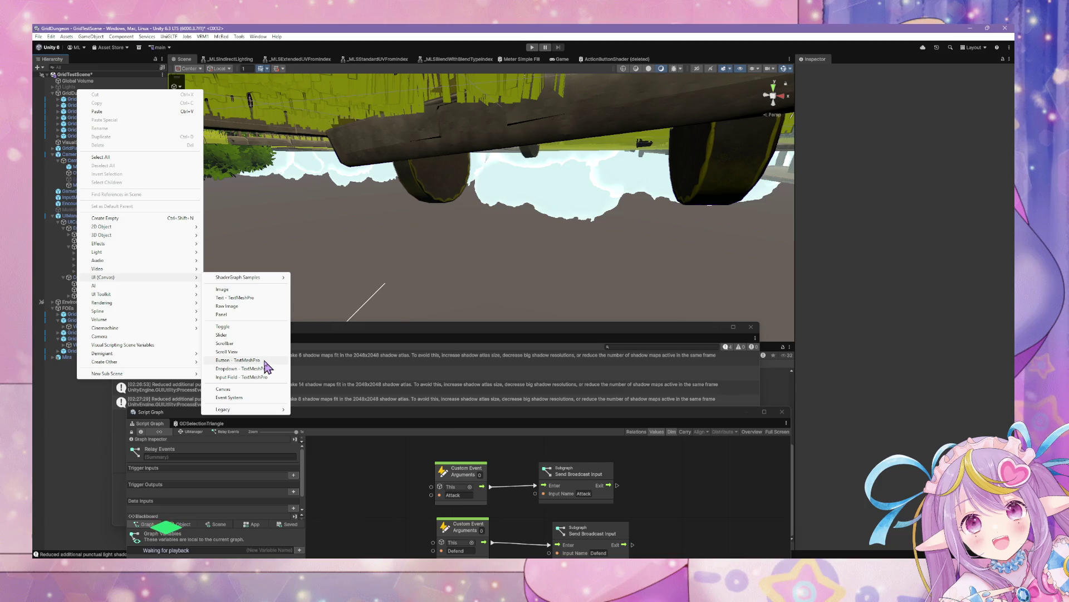
{"action": "left_click", "coordinate": [266, 361]}
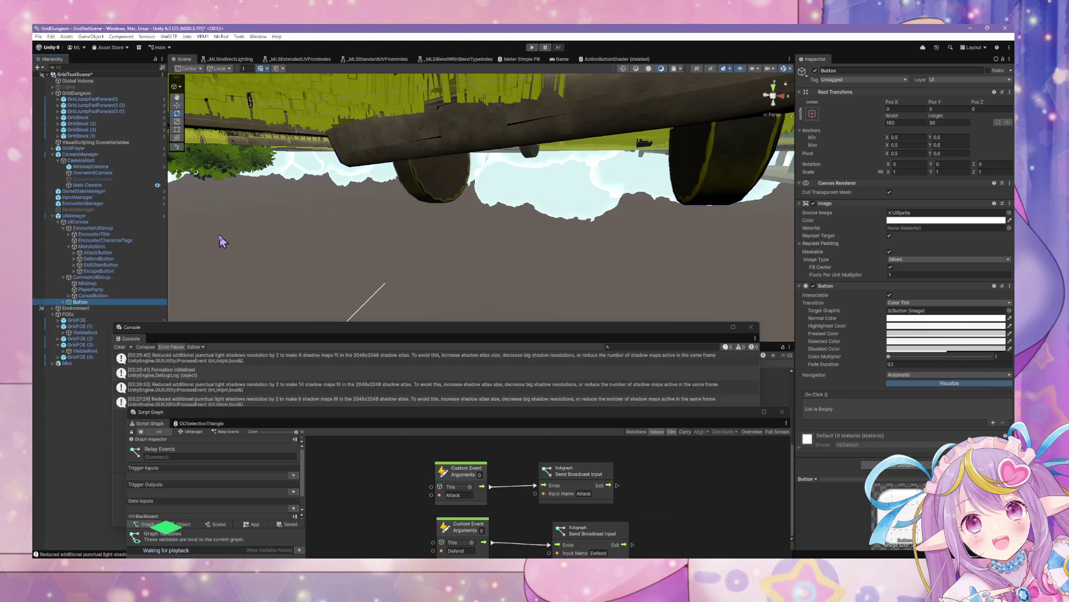
{"action": "key", "text": "Delete"}
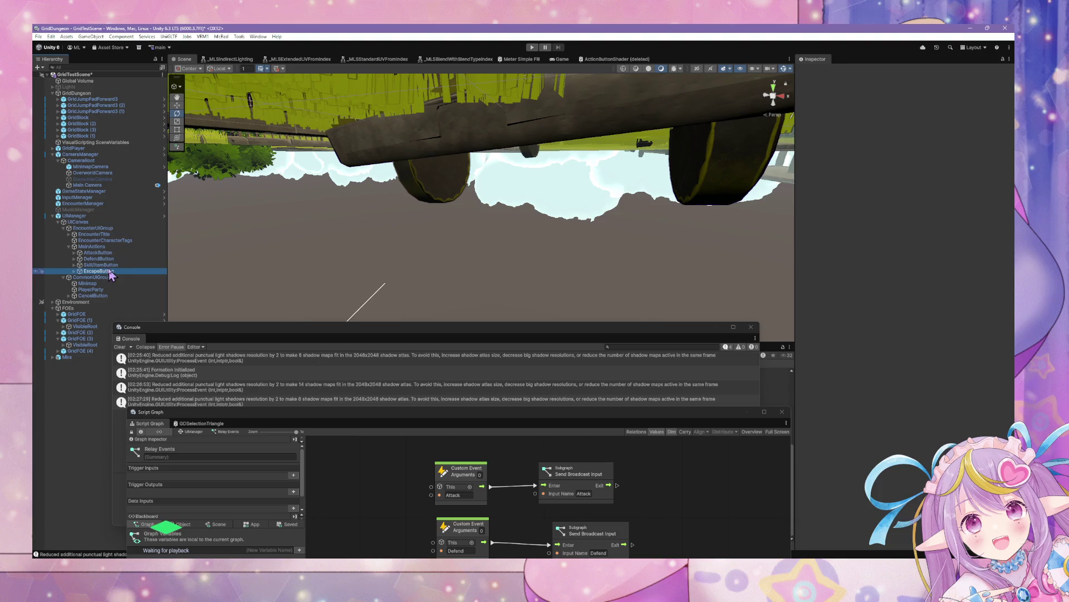
{"action": "left_click", "coordinate": [108, 252]}
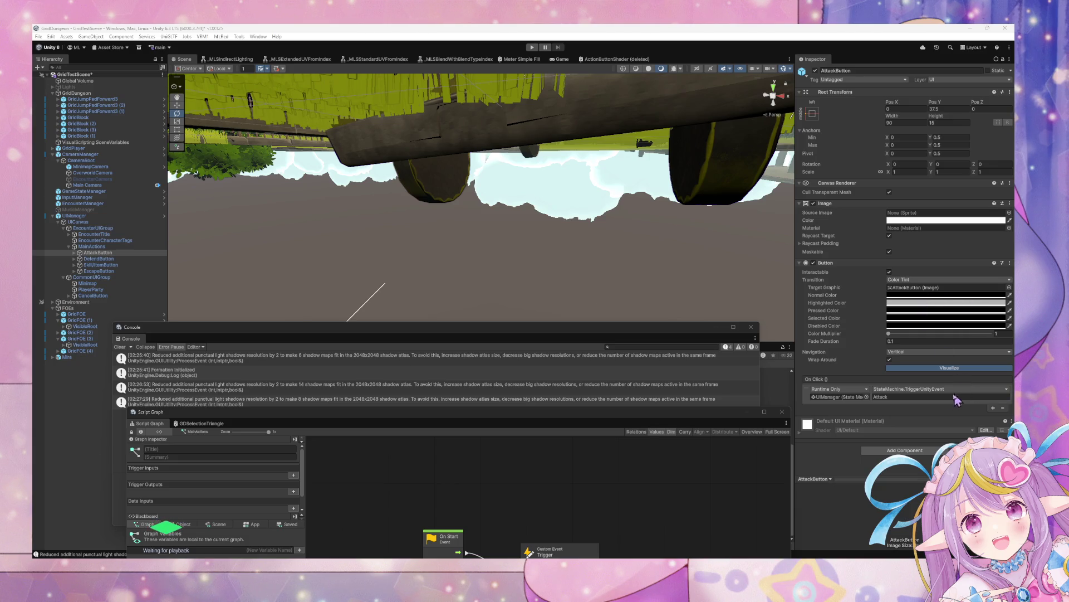
{"action": "left_click", "coordinate": [131, 258]}
- Open UIManager's Relay Events graph and add a UnityEvent node named Attack
{"action": "left_click", "coordinate": [104, 216]}
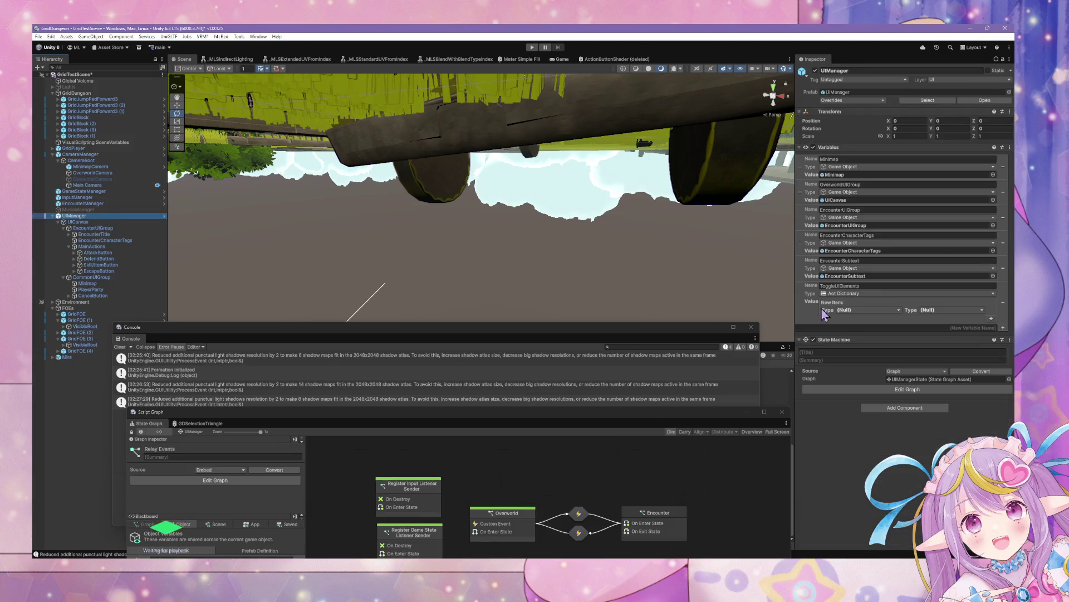
{"action": "left_click_drag", "start_coordinate": [505, 416], "coordinate": [550, 153]}
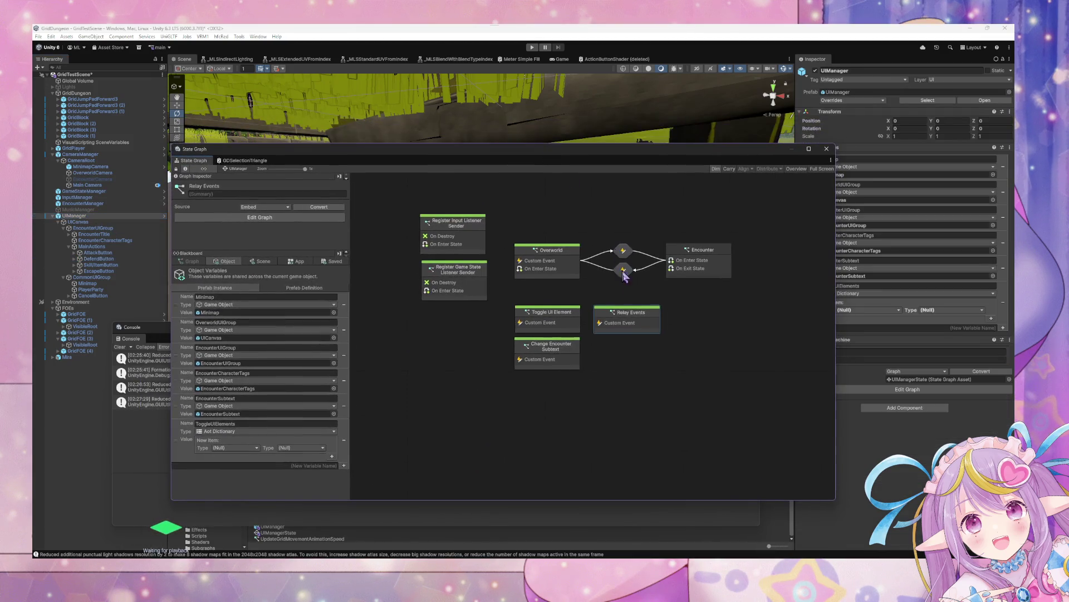
{"action": "double_click", "coordinate": [634, 312]}
{"action": "right_click", "coordinate": [573, 243]}
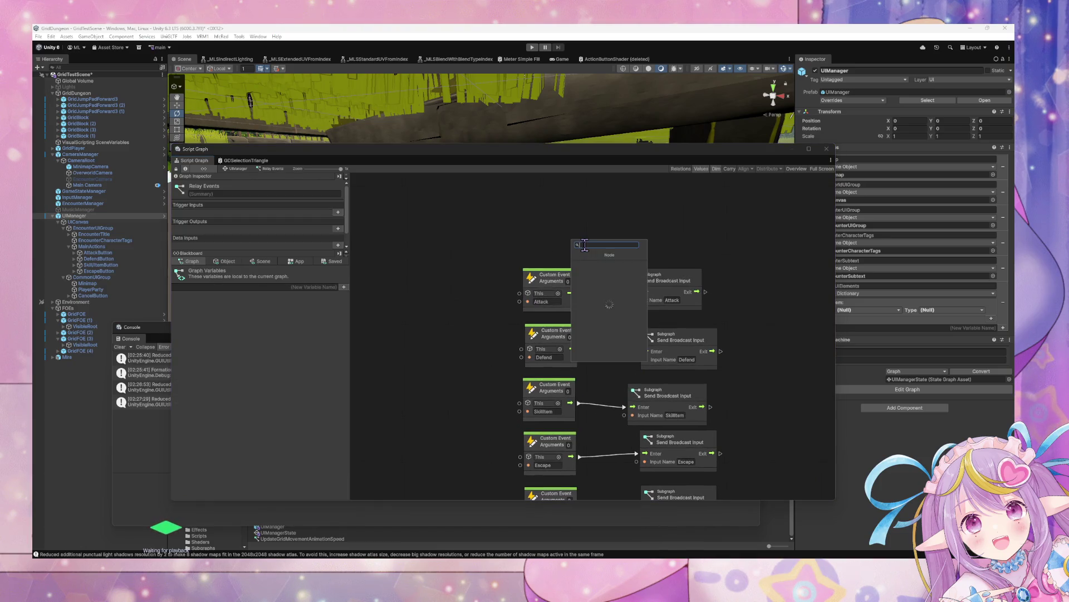
{"action": "type", "text": "ur"}
{"action": "key", "text": "Return"}
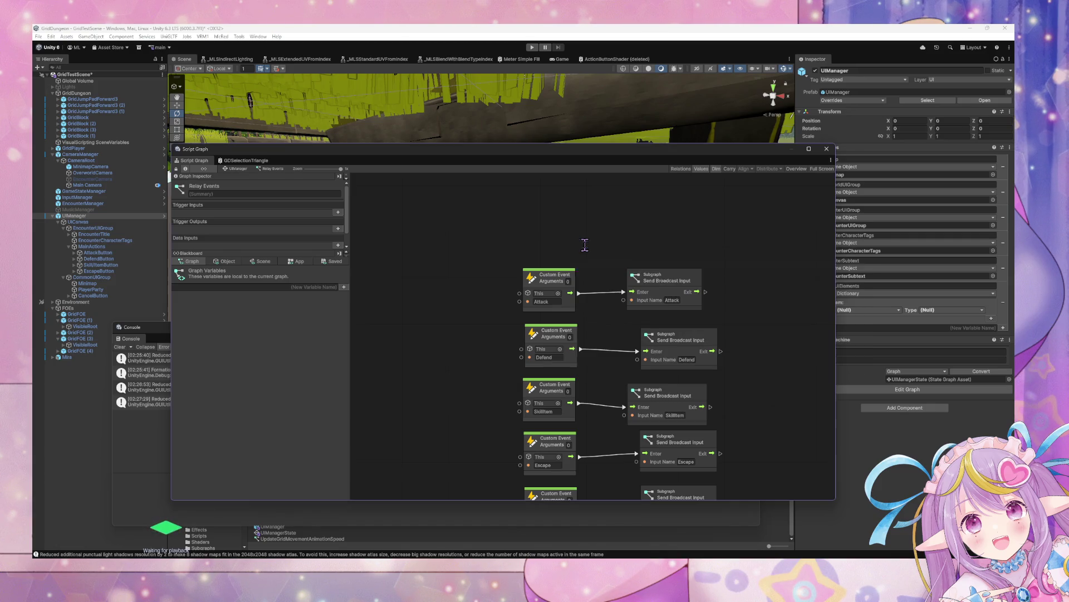
{"action": "left_click", "coordinate": [596, 262]}
{"action": "type", "text": "Attack"}
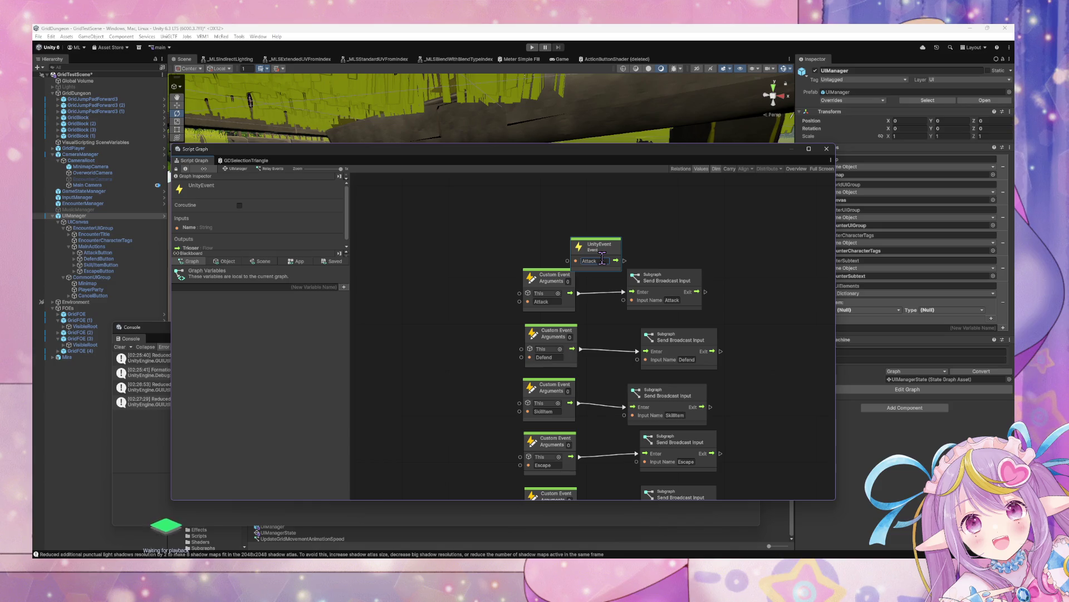
- Wire the Attack UnityEvent to its Send Broadcast Input and delete the old Attack Custom Event
{"action": "mouse_move", "coordinate": [615, 260]}
{"action": "left_mouse_down"}
{"action": "mouse_move", "coordinate": [632, 292]}
{"action": "mouse_move", "coordinate": [565, 247]}
{"action": "left_mouse_up"}
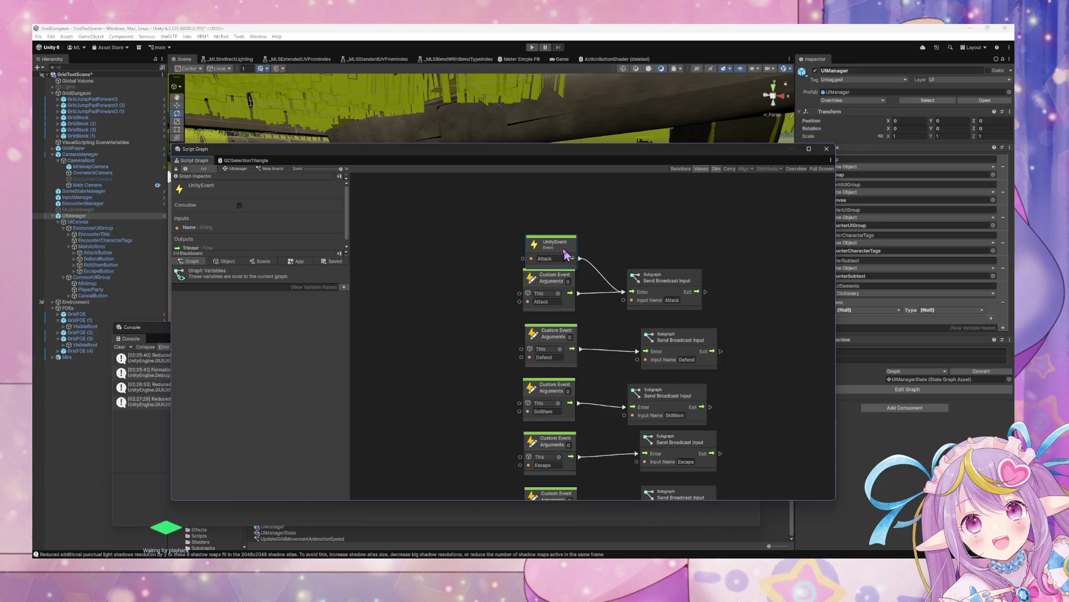
{"action": "left_click", "coordinate": [564, 294]}
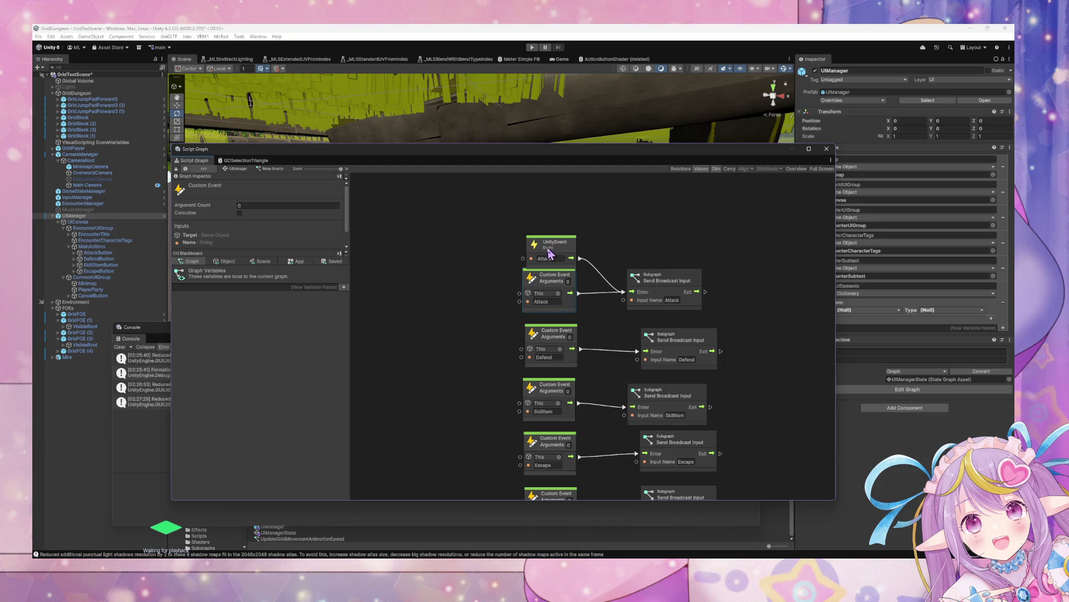
{"action": "key", "text": "Delete"}
{"action": "left_click_drag", "start_coordinate": [555, 245], "coordinate": [544, 272]}
- Duplicate it as a Defend UnityEvent replacing the Defend Custom Event, then copy one for SkillItem
{"action": "key", "text": "ctrl+d"}
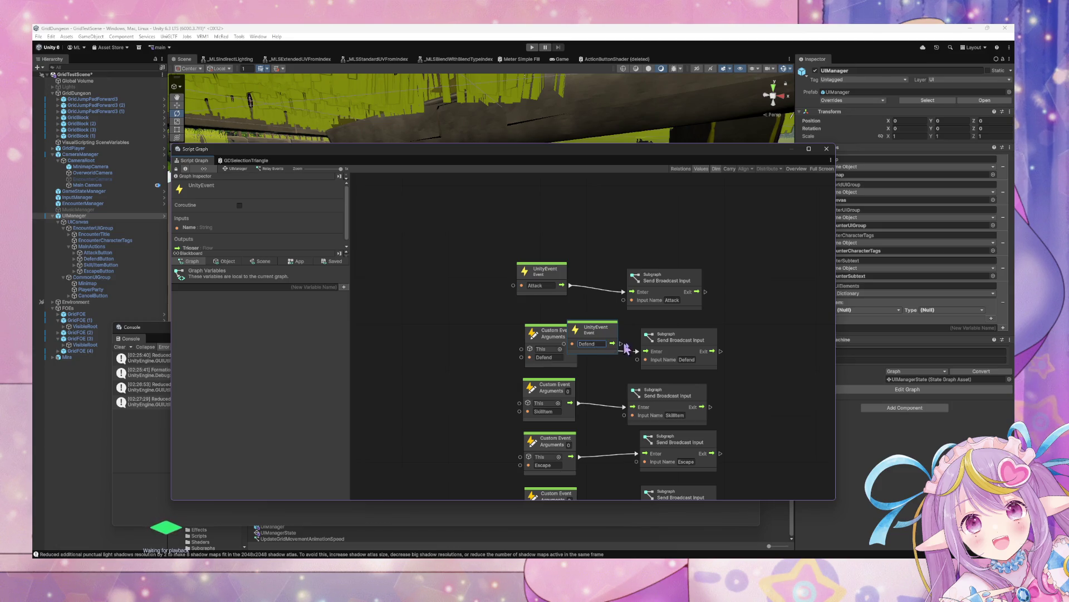
{"action": "left_click_drag", "start_coordinate": [615, 344], "coordinate": [637, 351]}
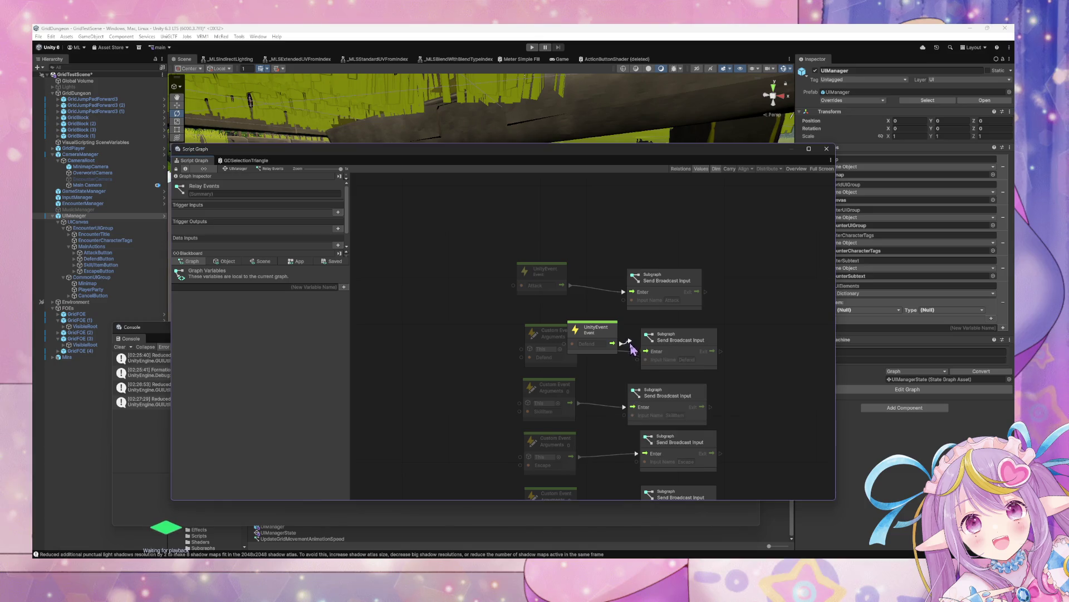
{"action": "left_click", "coordinate": [552, 337]}
{"action": "key", "text": "Delete"}
{"action": "left_click_drag", "start_coordinate": [594, 333], "coordinate": [549, 337]}
{"action": "key", "text": "ctrl+d"}
{"action": "left_click", "coordinate": [600, 343]}
{"action": "type", "text": "SkillName"}
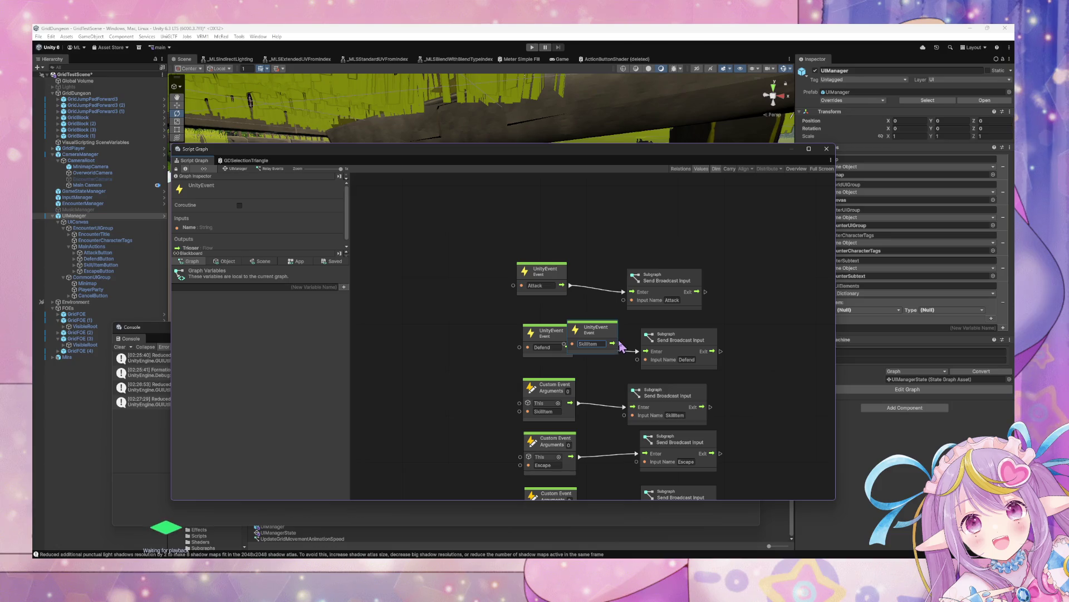
- Wire the SkillItem UnityEvent to its broadcast node and delete the SkillItem Custom Event
{"action": "left_click_drag", "start_coordinate": [613, 343], "coordinate": [625, 407]}
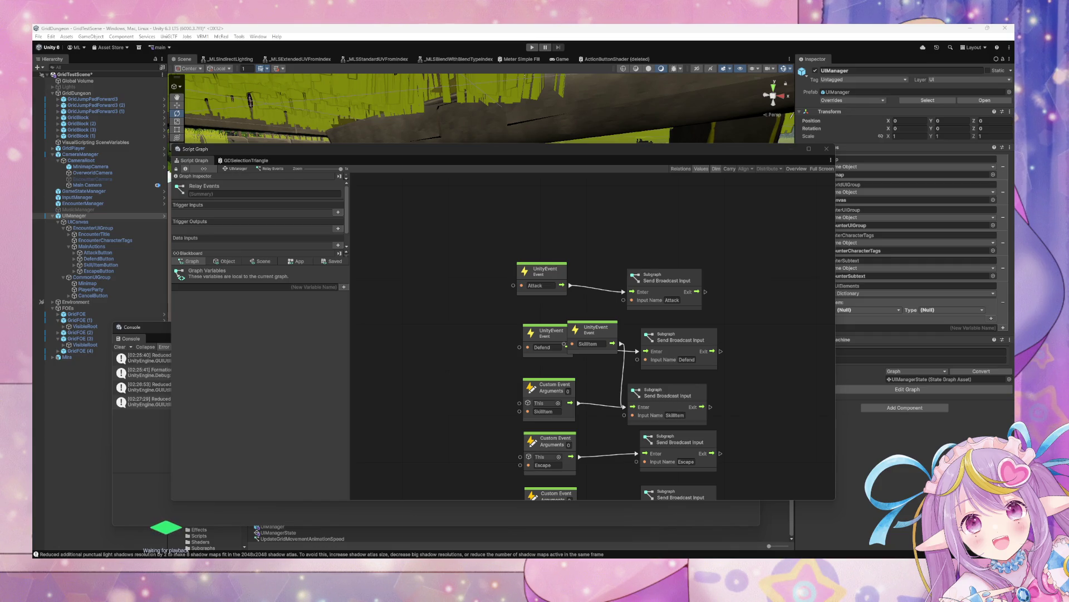
{"action": "mouse_move", "coordinate": [608, 331]}
{"action": "left_mouse_down"}
{"action": "mouse_move", "coordinate": [537, 364]}
{"action": "mouse_move", "coordinate": [566, 411]}
{"action": "left_mouse_up"}
{"action": "left_click", "coordinate": [564, 393]}
{"action": "key", "text": "Delete"}
- Duplicate a UnityEvent for Escape, wire it to the Escape broadcast, and remove its Custom Event
{"action": "key", "text": "ctrl+d"}
{"action": "left_click", "coordinate": [590, 343]}
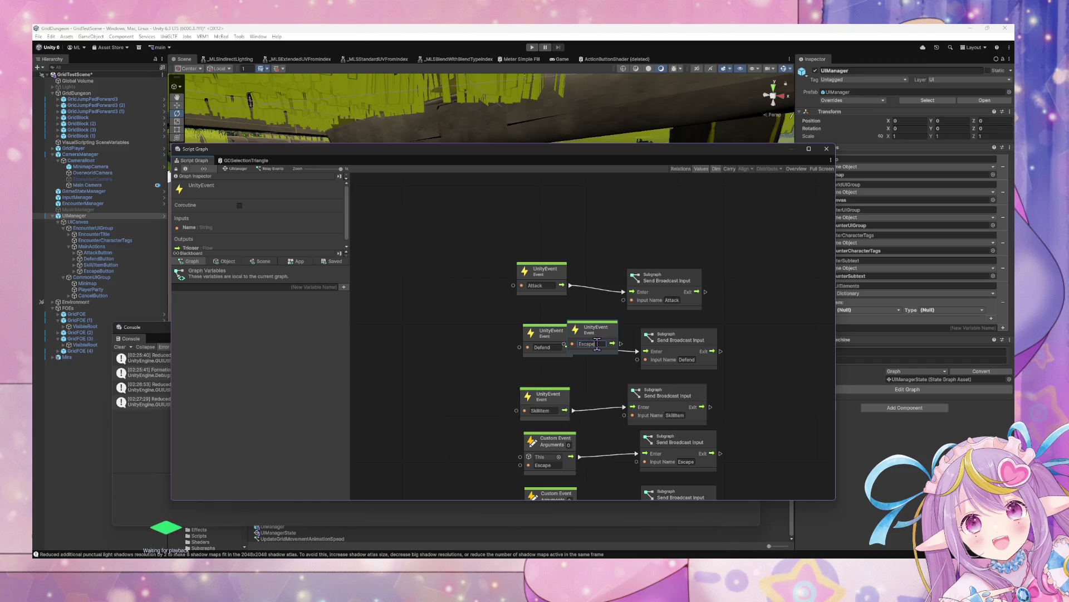
{"action": "mouse_move", "coordinate": [606, 334]}
{"action": "left_mouse_down"}
{"action": "mouse_move", "coordinate": [475, 444]}
{"action": "mouse_move", "coordinate": [635, 456]}
{"action": "left_mouse_up"}
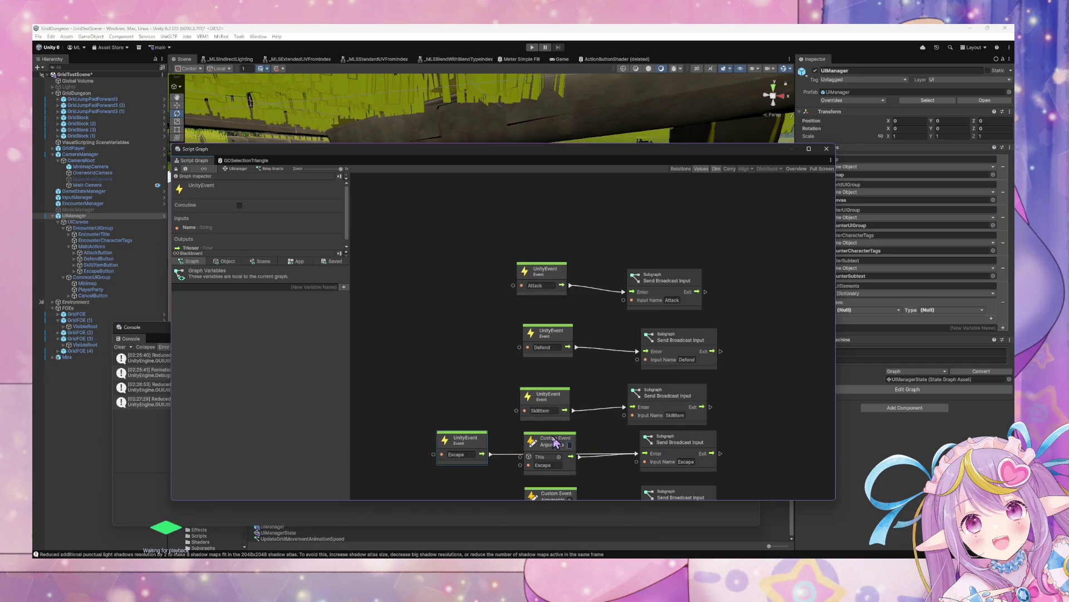
{"action": "left_click", "coordinate": [529, 443]}
{"action": "key", "text": "Delete"}
{"action": "left_click_drag", "start_coordinate": [470, 445], "coordinate": [551, 446]}
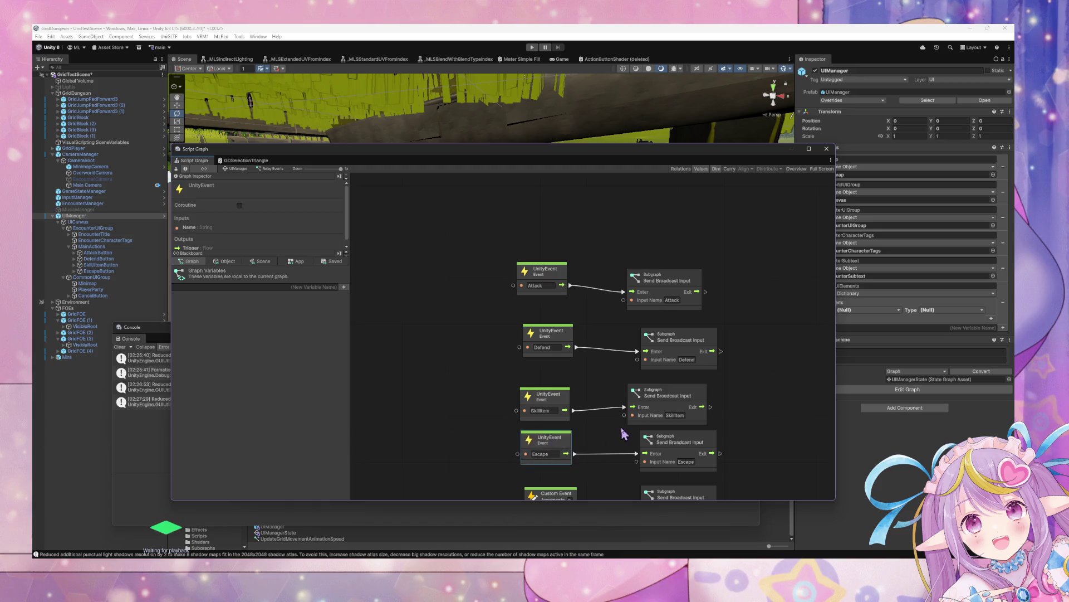
{"action": "scroll", "coordinate": [619, 304], "scroll_direction": "down", "scroll_amount": 3}
- Add a Cancel UnityEvent in place of the Cancel Custom Event, then enter play mode
{"action": "key", "text": "ctrl+d"}
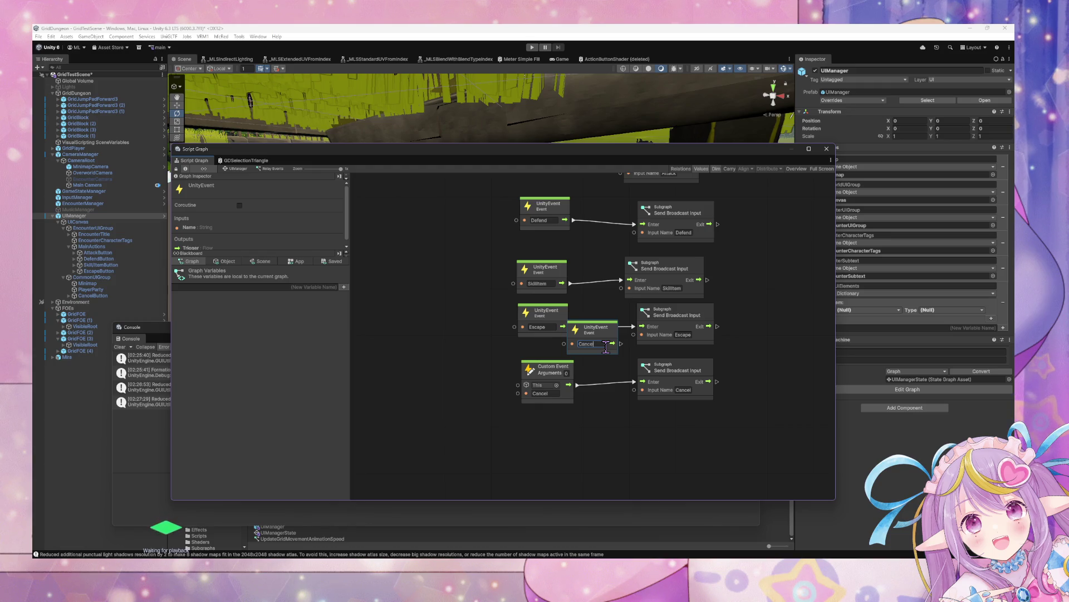
{"action": "mouse_move", "coordinate": [593, 336]}
{"action": "left_mouse_down"}
{"action": "mouse_move", "coordinate": [534, 412]}
{"action": "mouse_move", "coordinate": [634, 382]}
{"action": "left_mouse_up"}
{"action": "left_click", "coordinate": [560, 378]}
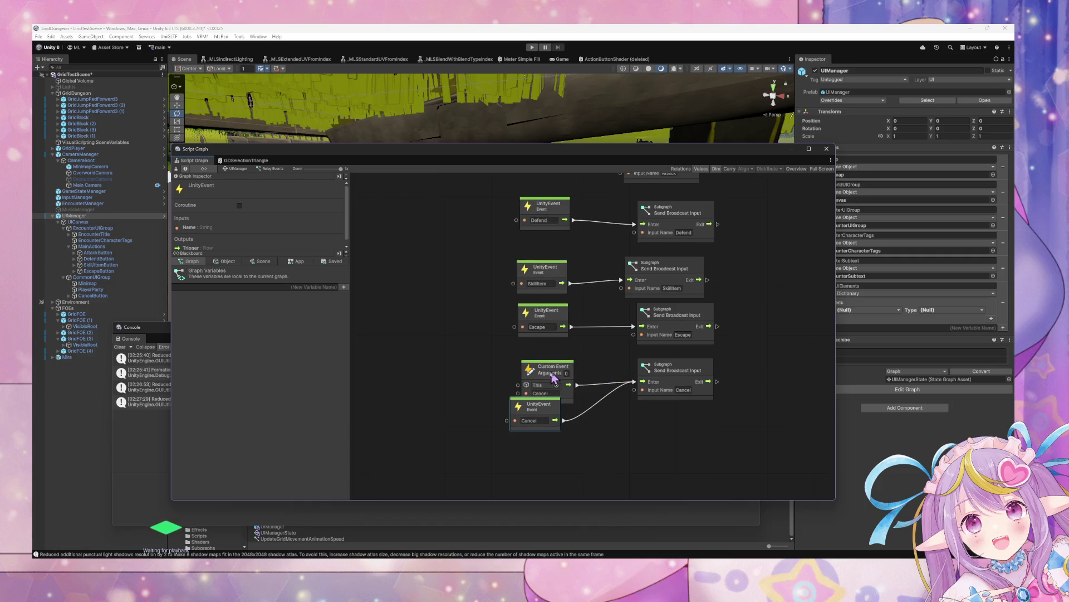
{"action": "key", "text": "Delete"}
{"action": "left_click_drag", "start_coordinate": [536, 412], "coordinate": [548, 388]}
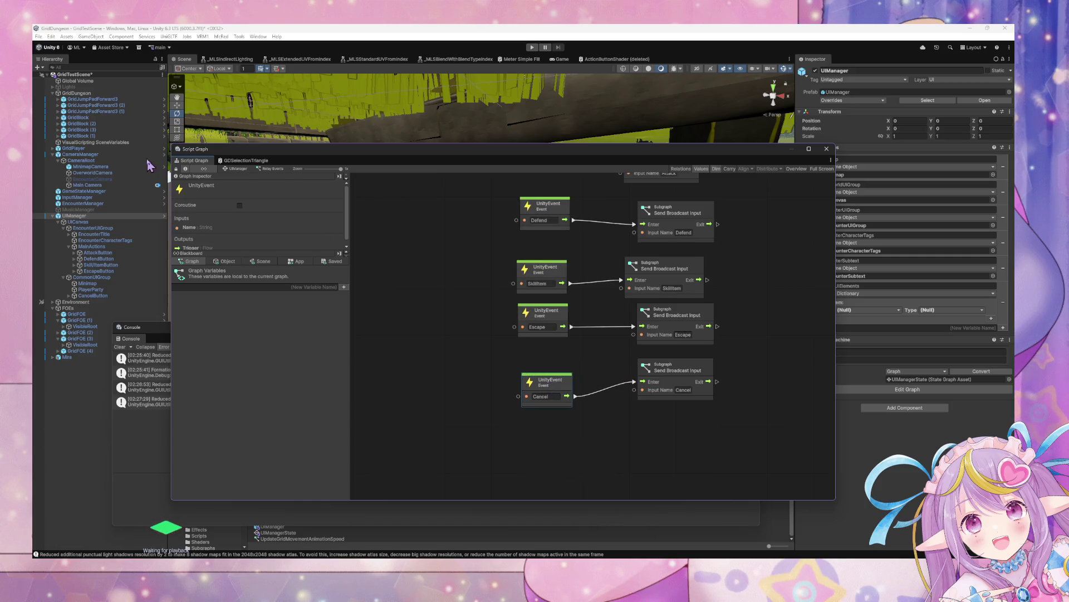
{"action": "left_click", "coordinate": [531, 47]}
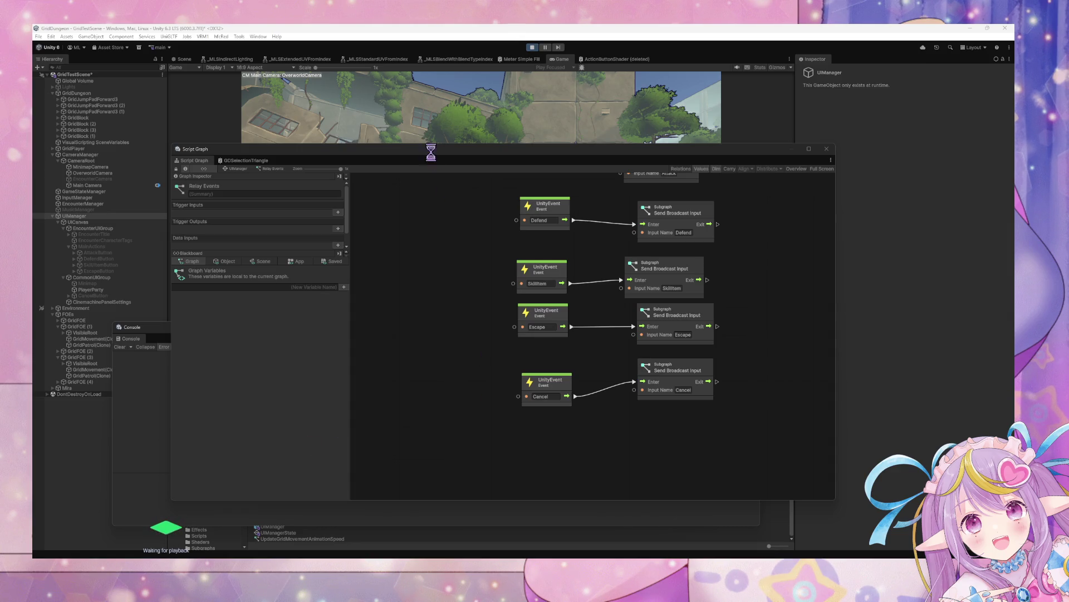
- Move the graph window aside and attack Test Red from the encounter menu using the keyboard
{"action": "mouse_move", "coordinate": [430, 148]}
{"action": "left_mouse_down"}
{"action": "mouse_move", "coordinate": [718, 226]}
{"action": "mouse_move", "coordinate": [797, 265]}
{"action": "left_mouse_up"}
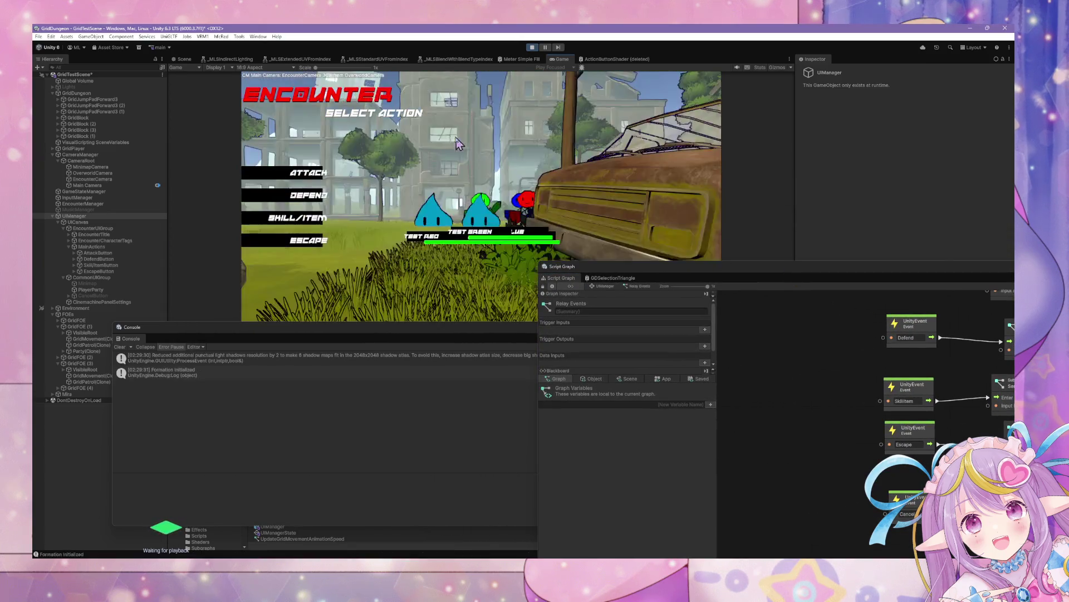
{"action": "key", "text": "Return"}
{"action": "key", "text": "Escape"}
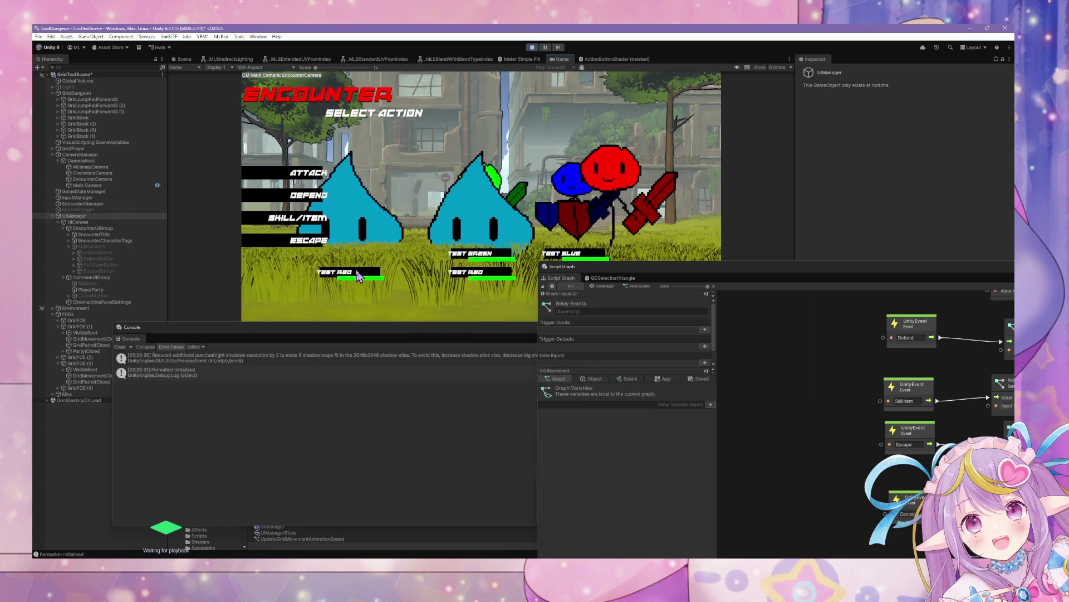
{"action": "key", "text": "Return"}
{"action": "key", "text": "Return"}
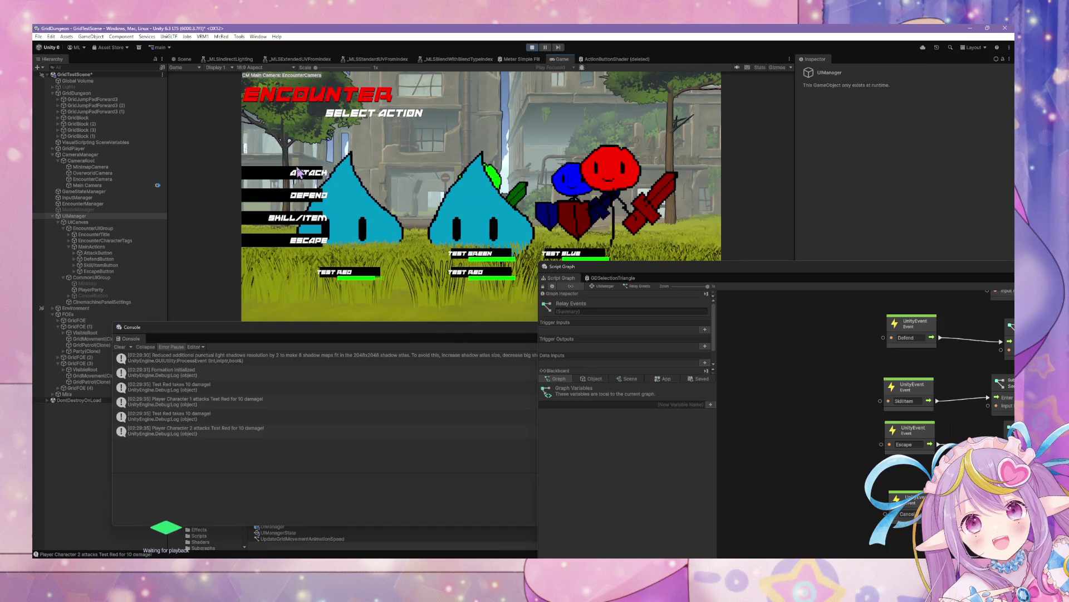
{"action": "key", "text": "Return"}
{"action": "key", "text": "Return"}
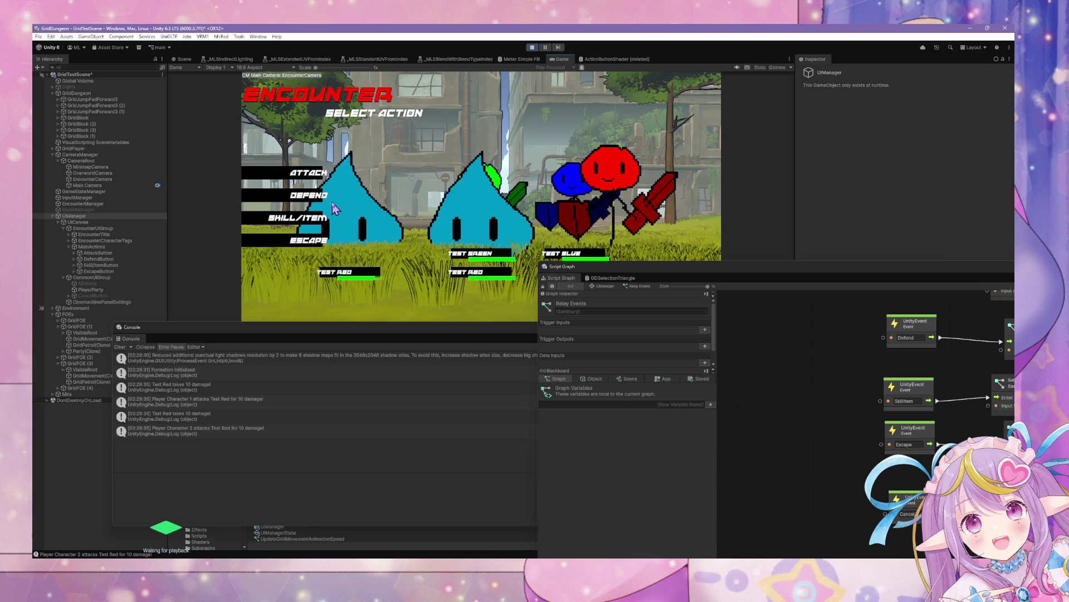
{"action": "key", "text": "Return"}
{"action": "key", "text": "Return"}
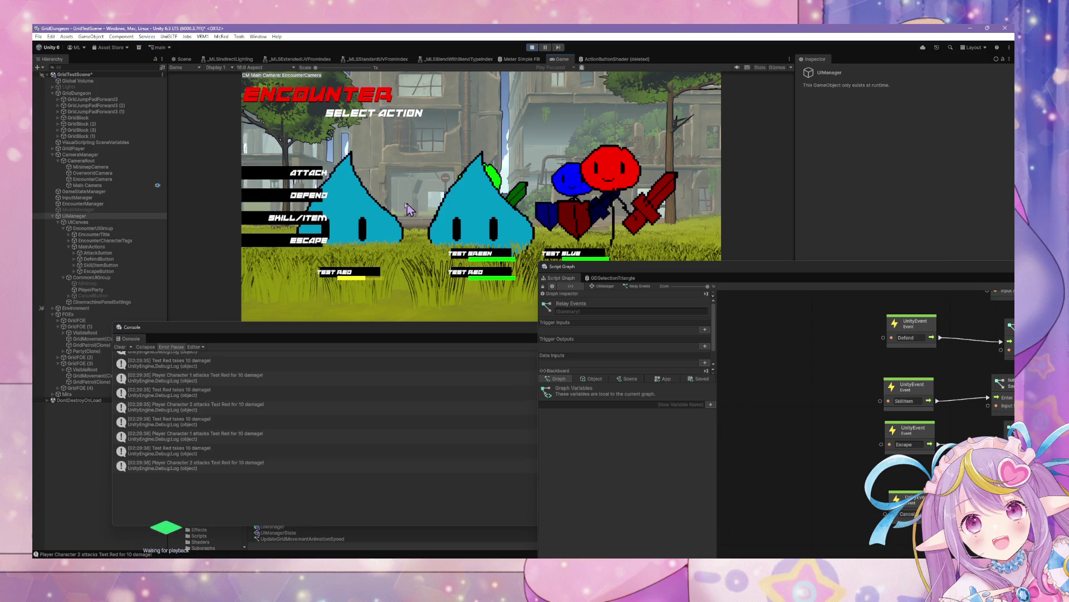
{"action": "key", "text": "Return"}
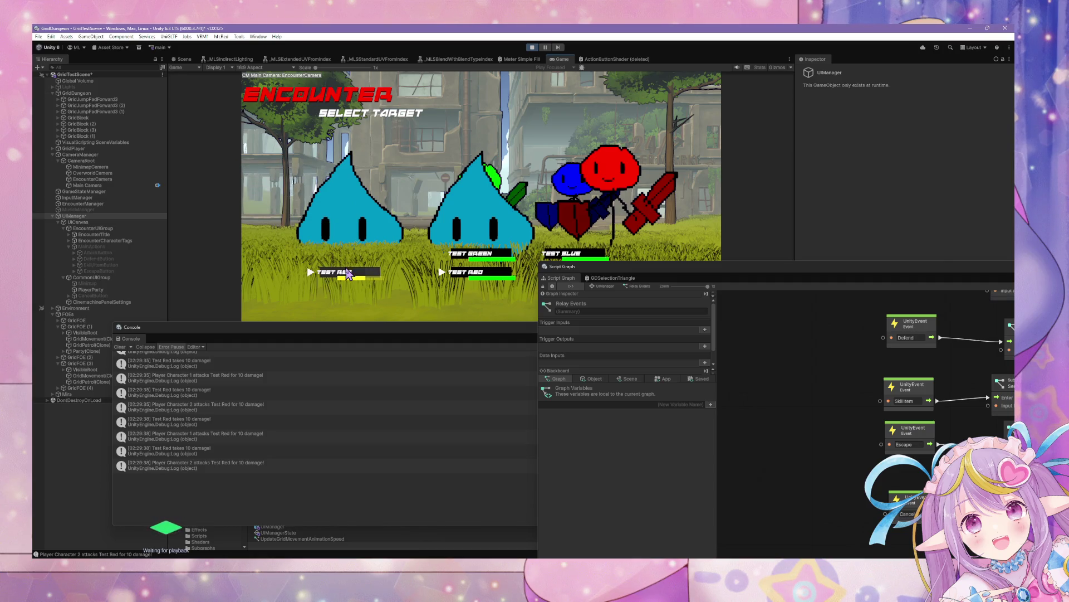
- Keep choosing Attack on Test Red until it dies, then move the graph window back
{"action": "left_click", "coordinate": [349, 262]}
{"action": "left_click", "coordinate": [326, 215]}
{"action": "left_click", "coordinate": [343, 273]}
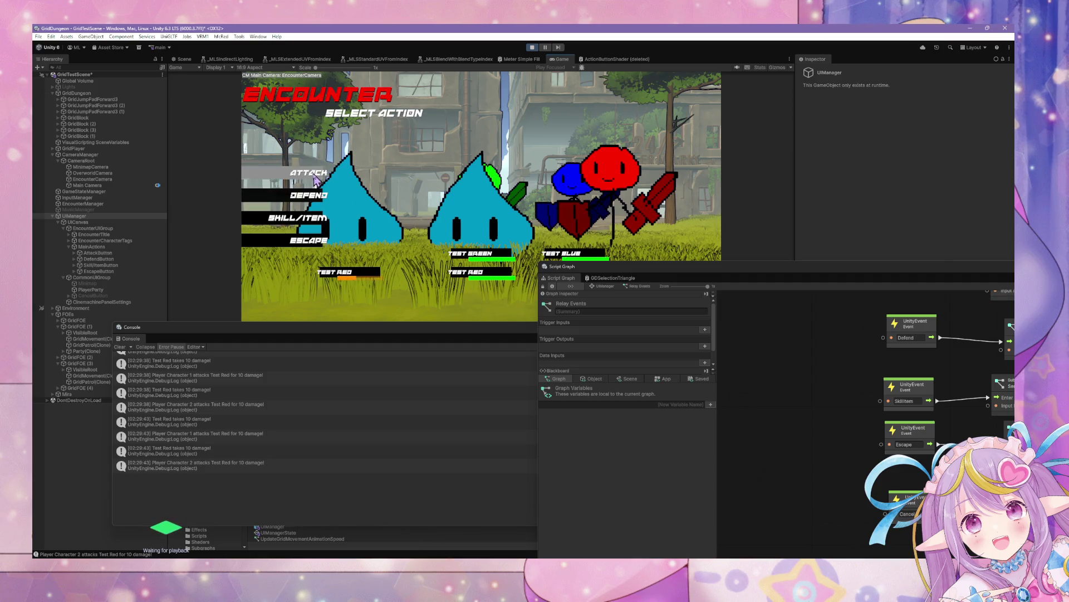
{"action": "left_click", "coordinate": [309, 172]}
{"action": "left_click", "coordinate": [334, 272]}
{"action": "left_click", "coordinate": [311, 174]}
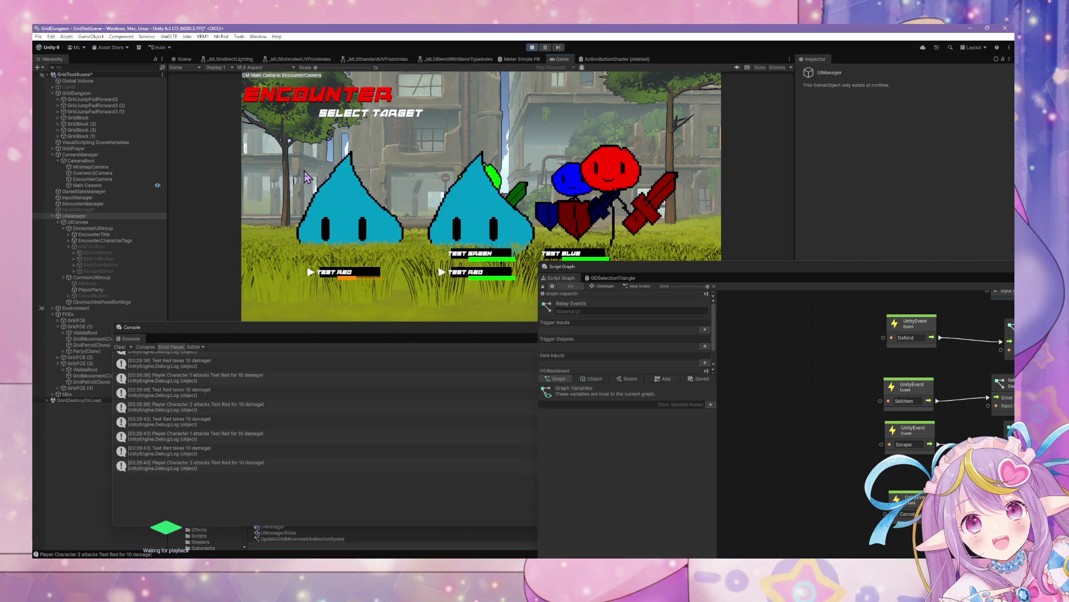
{"action": "left_click", "coordinate": [342, 273]}
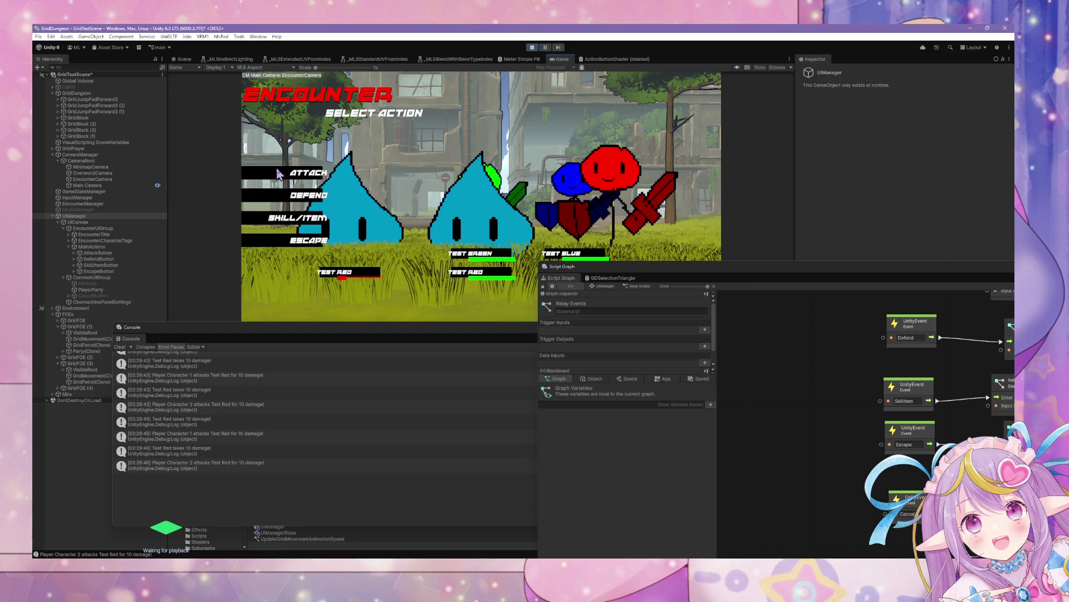
{"action": "left_click", "coordinate": [310, 172]}
{"action": "left_click", "coordinate": [340, 272]}
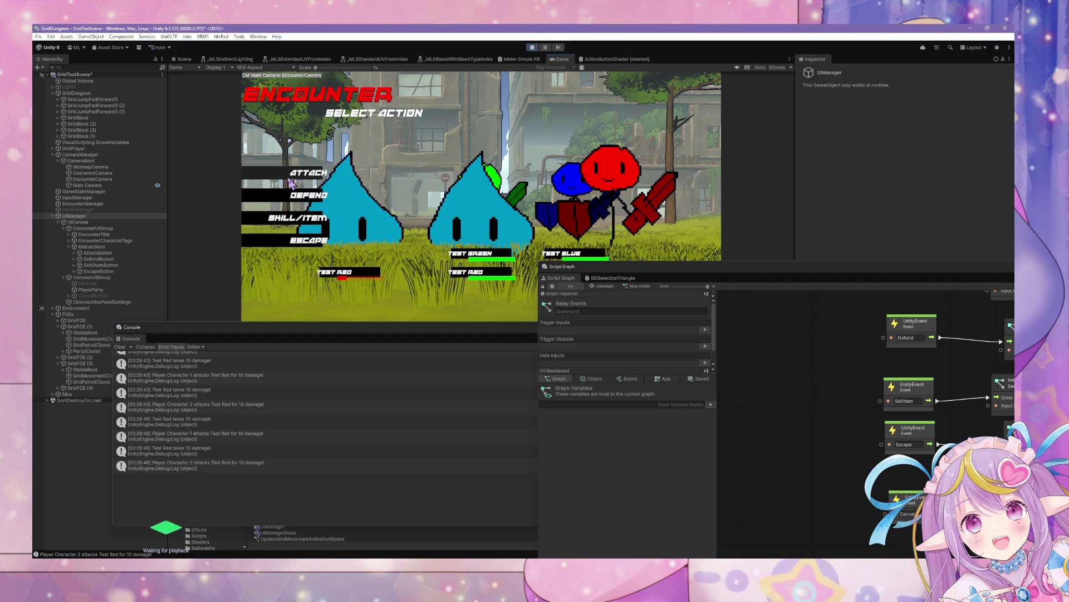
{"action": "left_click", "coordinate": [309, 173]}
{"action": "left_click", "coordinate": [341, 272]}
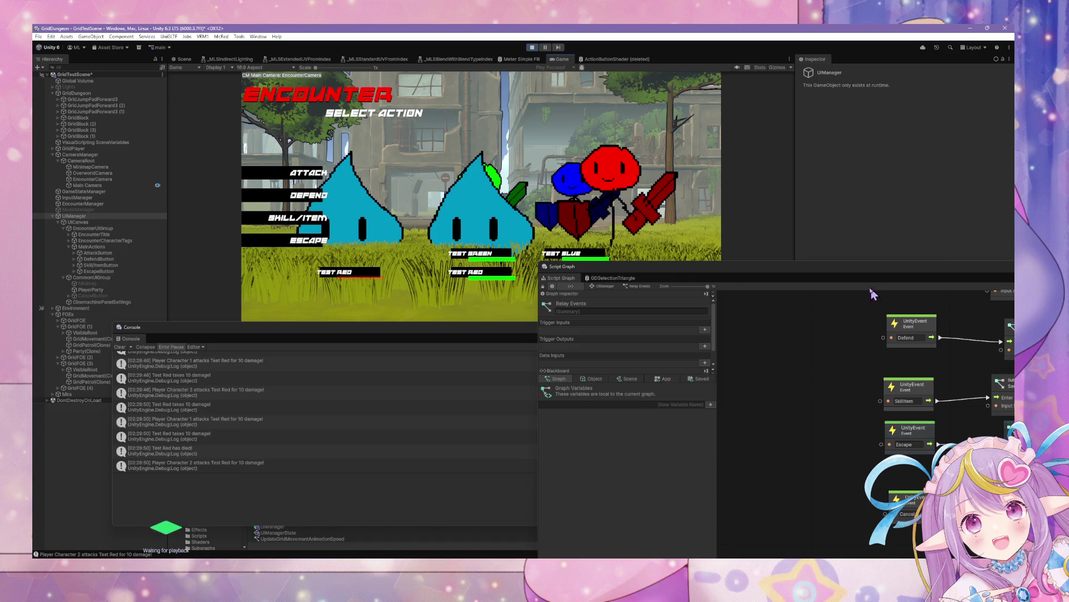
{"action": "left_click_drag", "start_coordinate": [828, 269], "coordinate": [637, 229]}
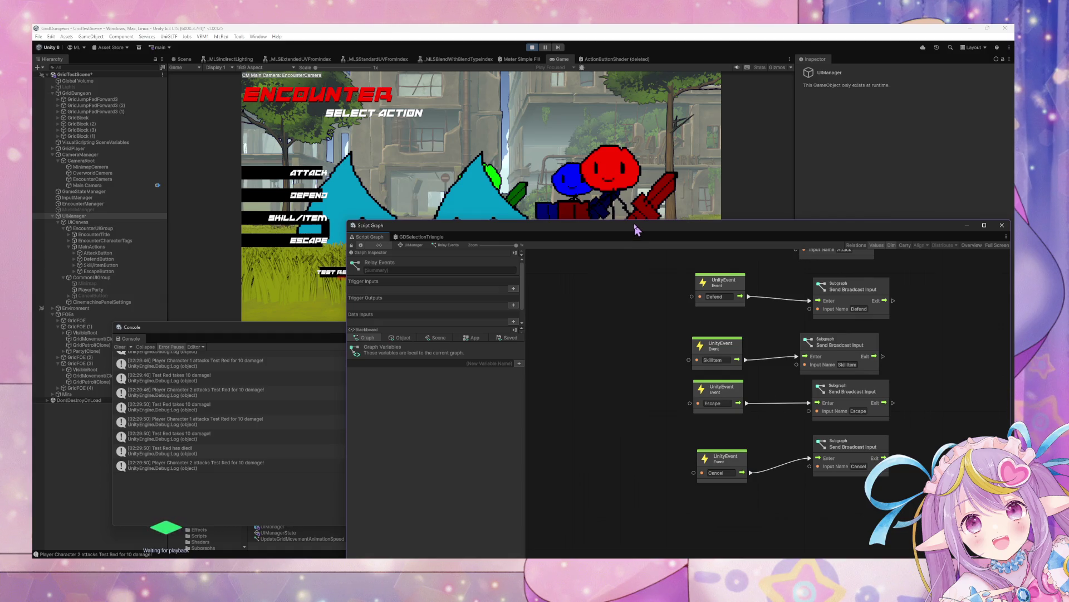
- Start attacking Test Red in the running encounter, dealing 10 damage per hit
{"action": "left_click", "coordinate": [330, 264]}
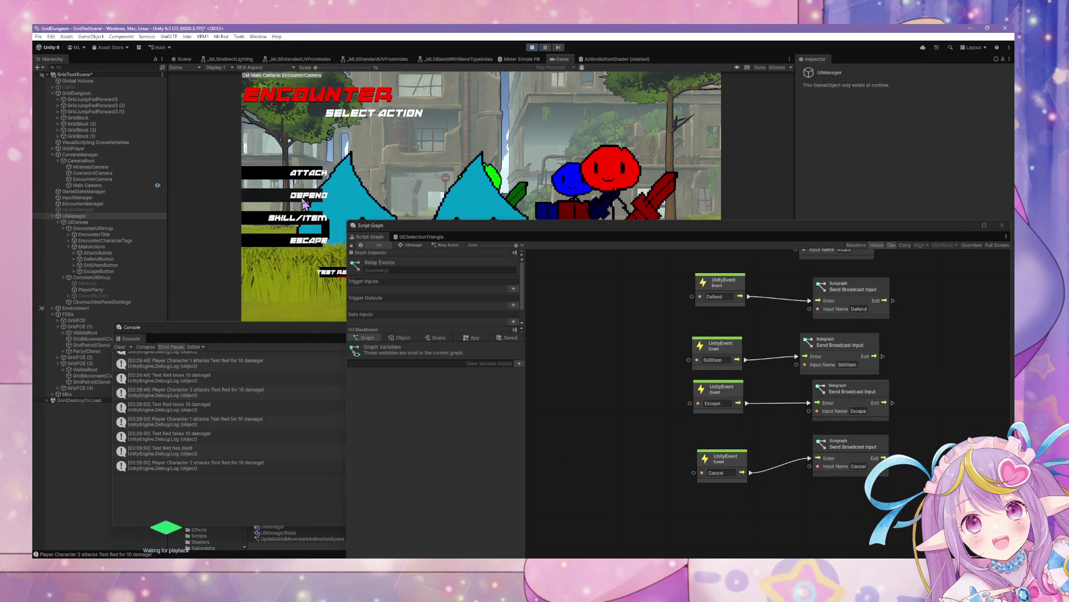
{"action": "left_click", "coordinate": [305, 177]}
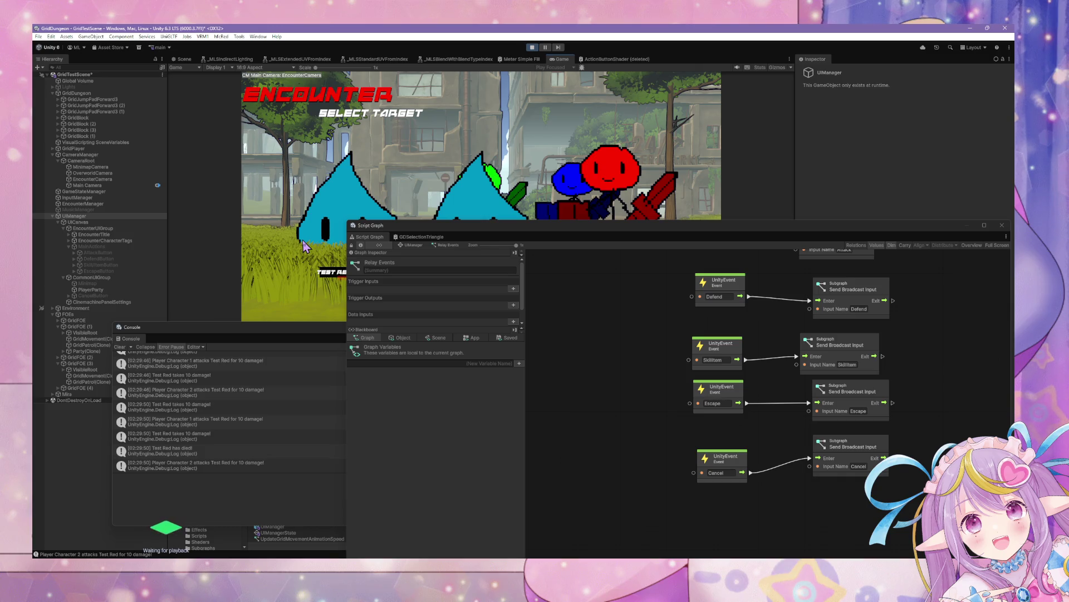
{"action": "left_click", "coordinate": [510, 285]}
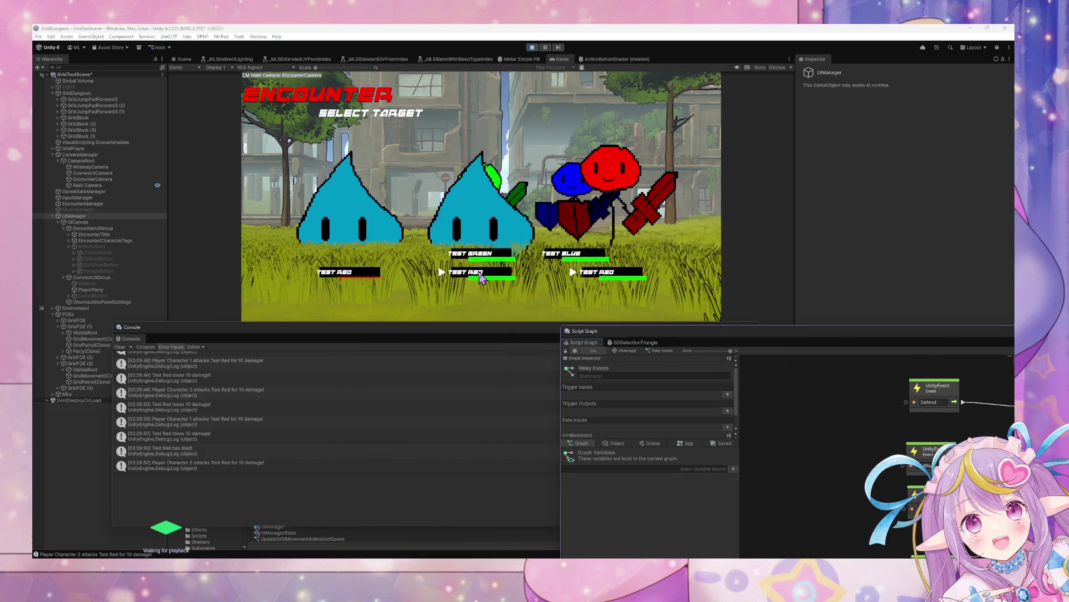
{"action": "left_click", "coordinate": [284, 175]}
{"action": "key", "text": "Escape"}
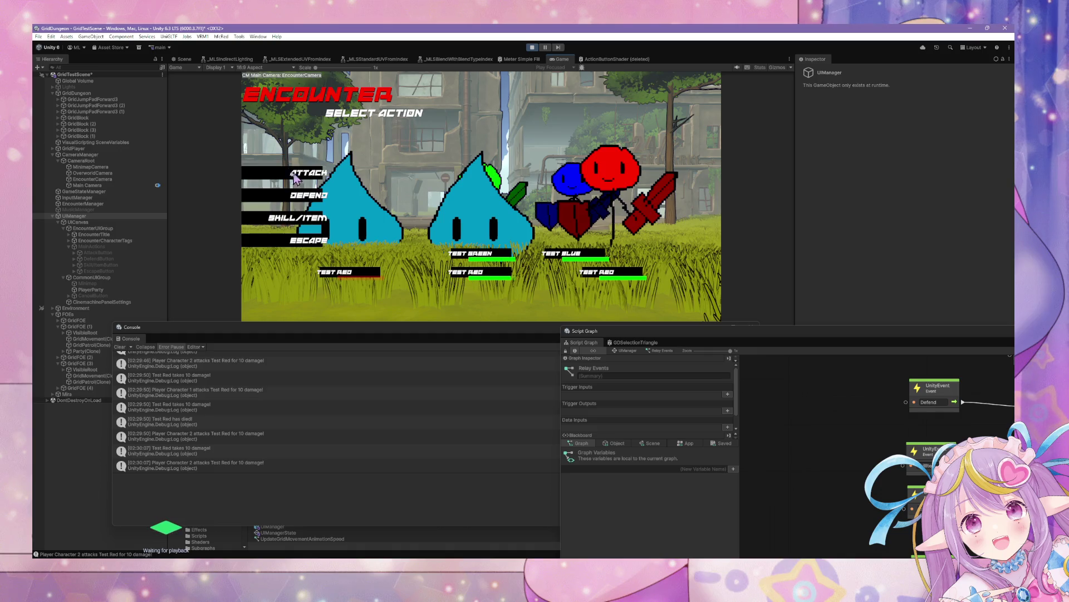
{"action": "left_click", "coordinate": [282, 177]}
{"action": "key", "text": "Escape"}
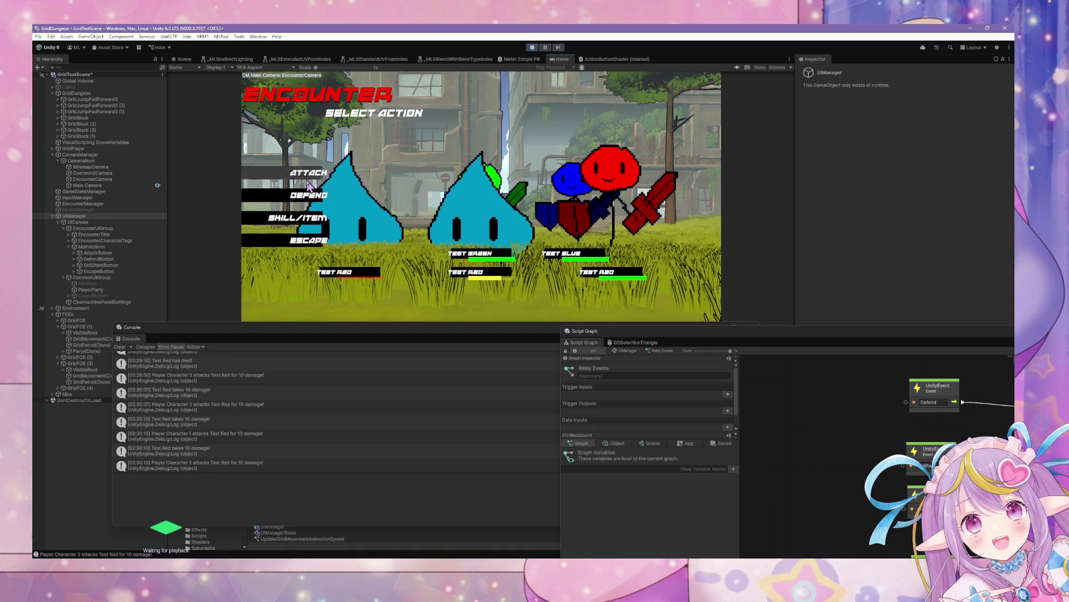
{"action": "left_click", "coordinate": [284, 177]}
{"action": "left_click", "coordinate": [494, 279]}
- Continue attacking the middle Test Red with repeated Attack choices
{"action": "left_click", "coordinate": [342, 184]}
{"action": "key", "text": "Escape"}
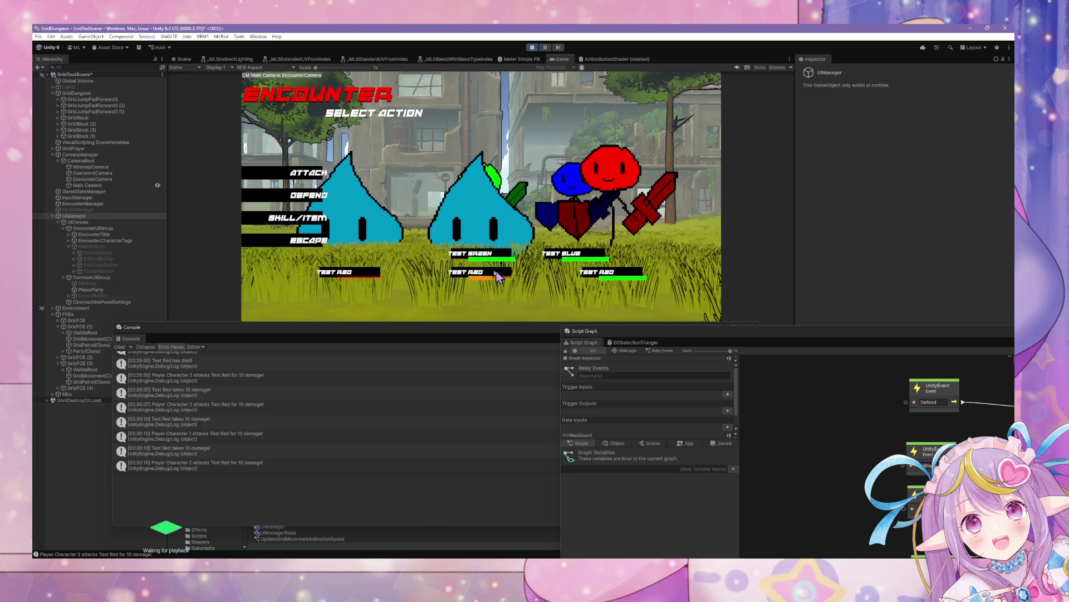
{"action": "left_click", "coordinate": [304, 180]}
{"action": "key", "text": "Escape"}
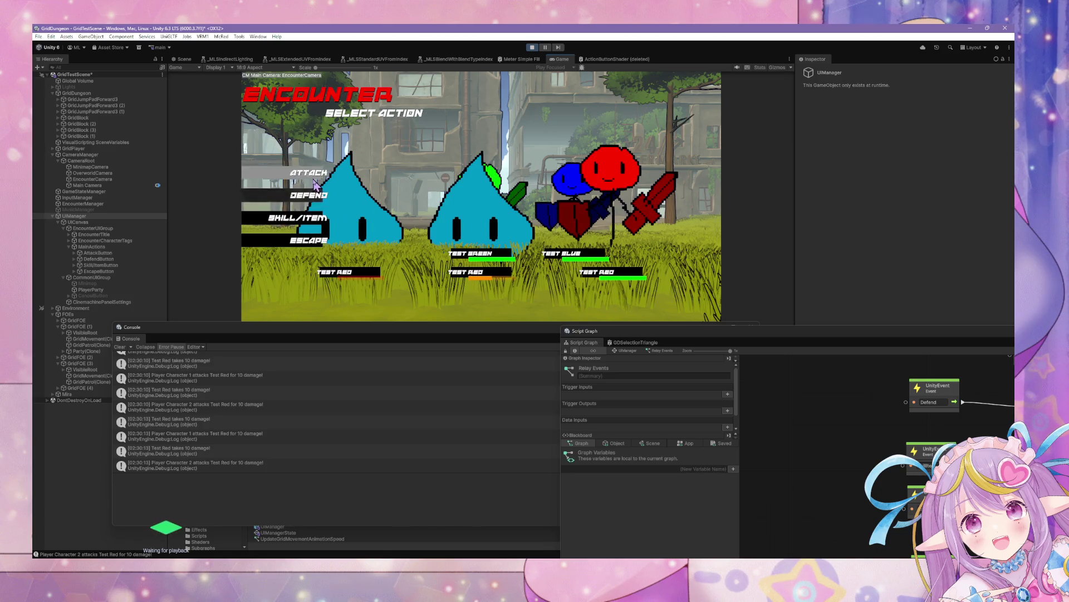
{"action": "left_click", "coordinate": [301, 174]}
{"action": "left_click", "coordinate": [461, 261]}
{"action": "left_click", "coordinate": [290, 175]}
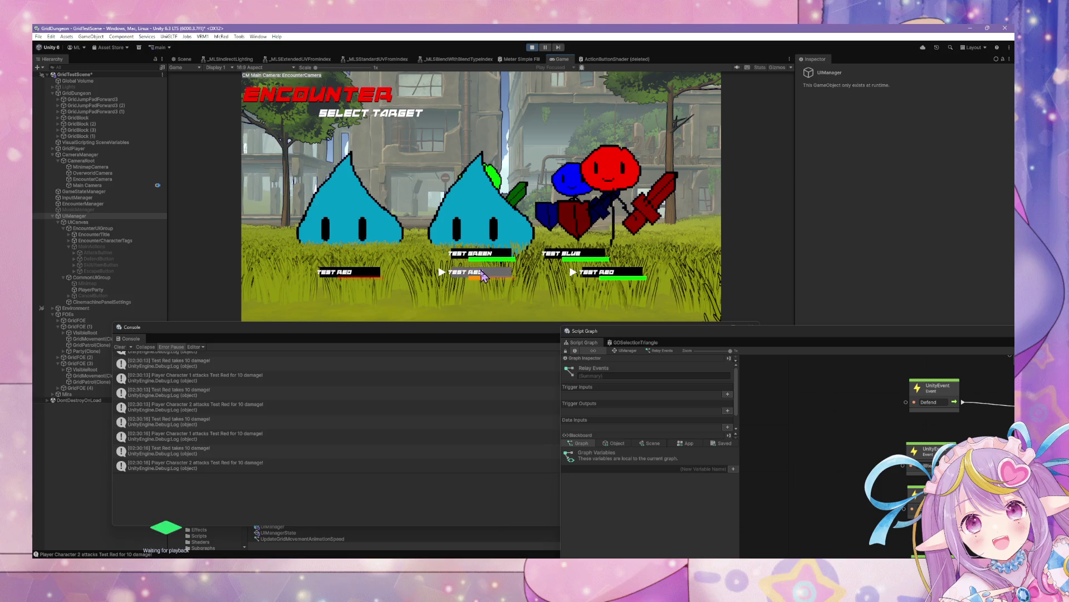
{"action": "key", "text": "Escape"}
{"action": "left_click", "coordinate": [291, 177]}
{"action": "left_click", "coordinate": [471, 262]}
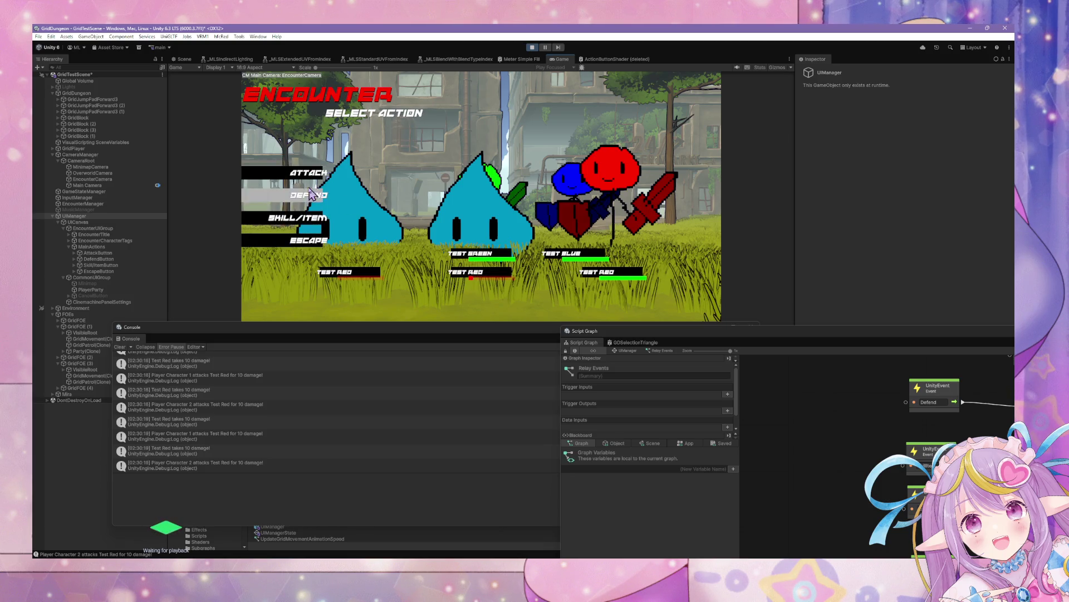
{"action": "left_click", "coordinate": [301, 174]}
- Finish off Test Red, then attack the right-hand Test Red
{"action": "left_click", "coordinate": [316, 171]}
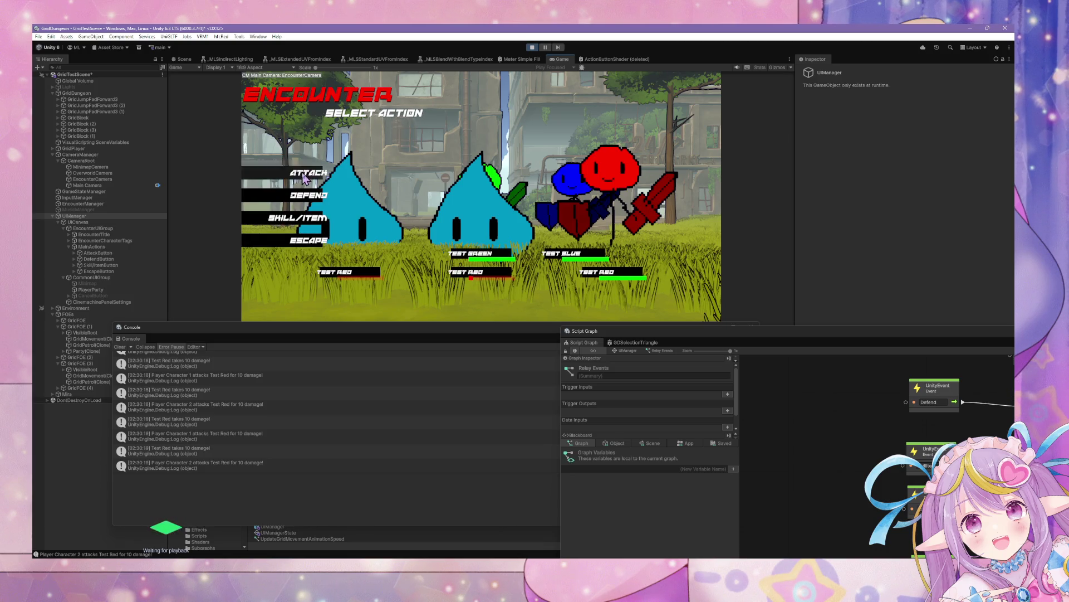
{"action": "left_click", "coordinate": [313, 174]}
{"action": "left_click", "coordinate": [312, 174]}
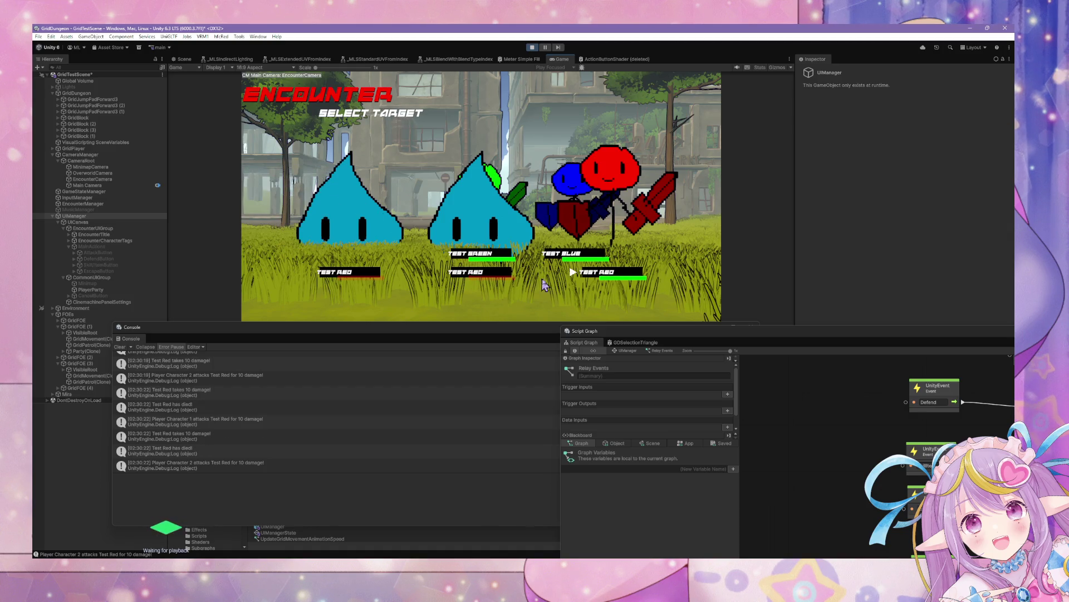
{"action": "left_click", "coordinate": [312, 174]}
{"action": "left_click", "coordinate": [312, 174]}
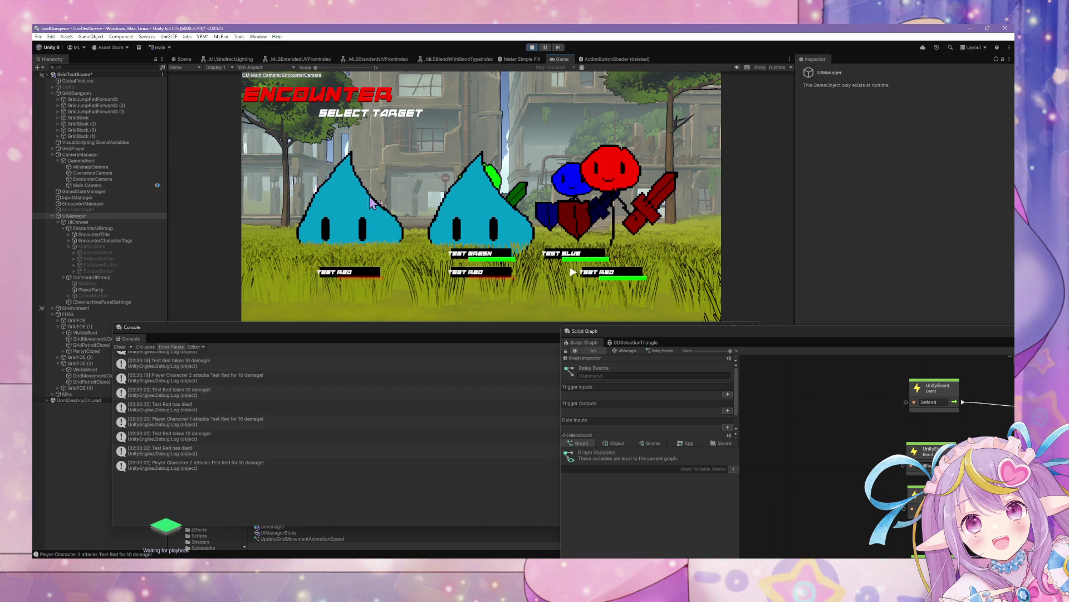
{"action": "left_click", "coordinate": [608, 272]}
{"action": "left_click", "coordinate": [284, 177]}
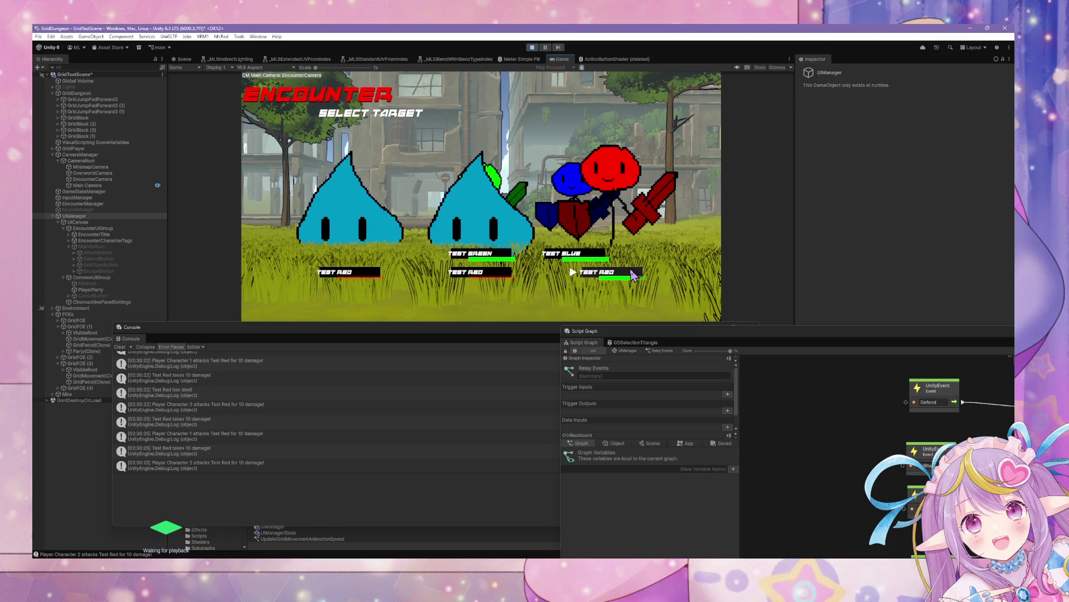
{"action": "left_click", "coordinate": [664, 279]}
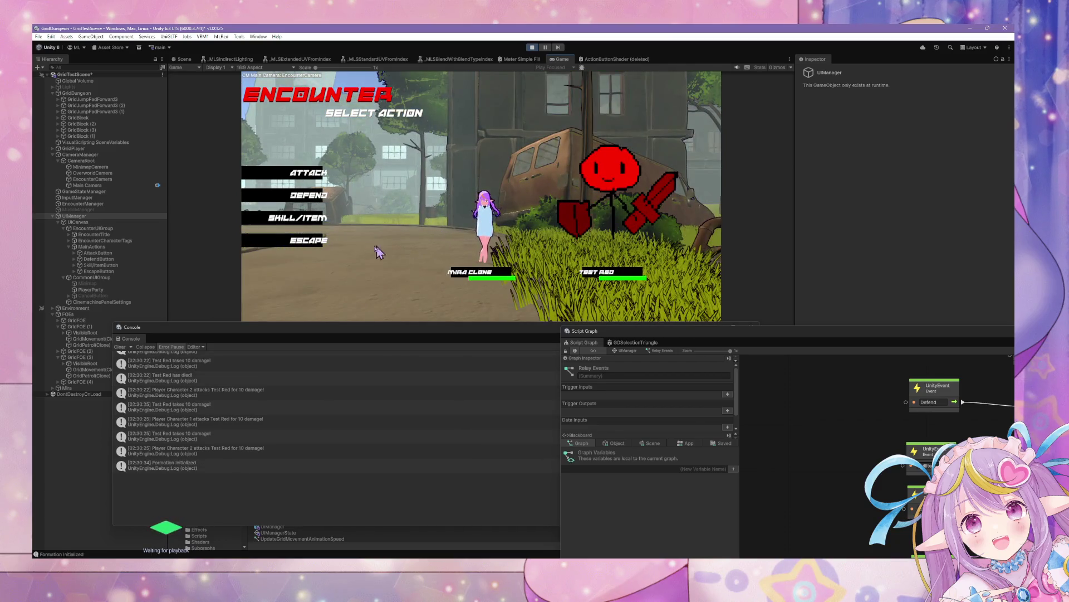
- Escape encounters back to the overworld, trying Defend and Attack in another encounter first
{"action": "left_click", "coordinate": [304, 240]}
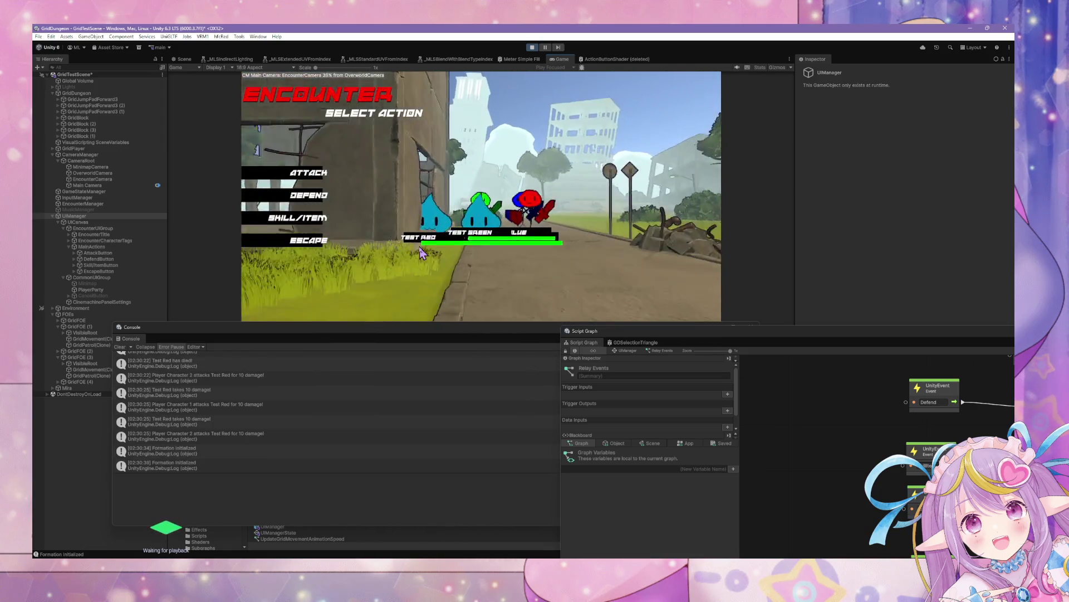
{"action": "left_click", "coordinate": [292, 246]}
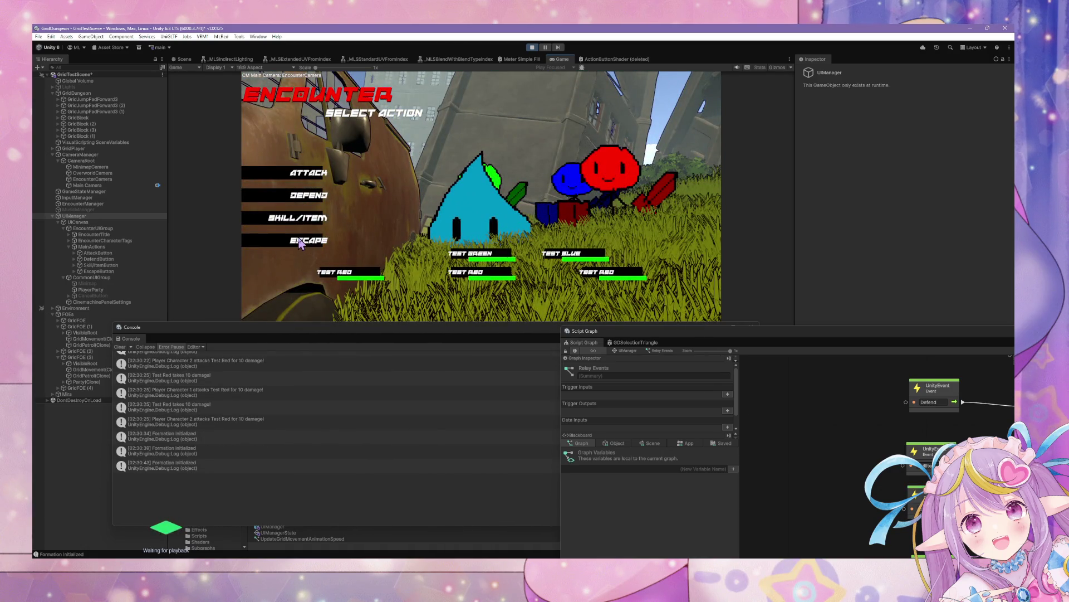
{"action": "left_click", "coordinate": [311, 242]}
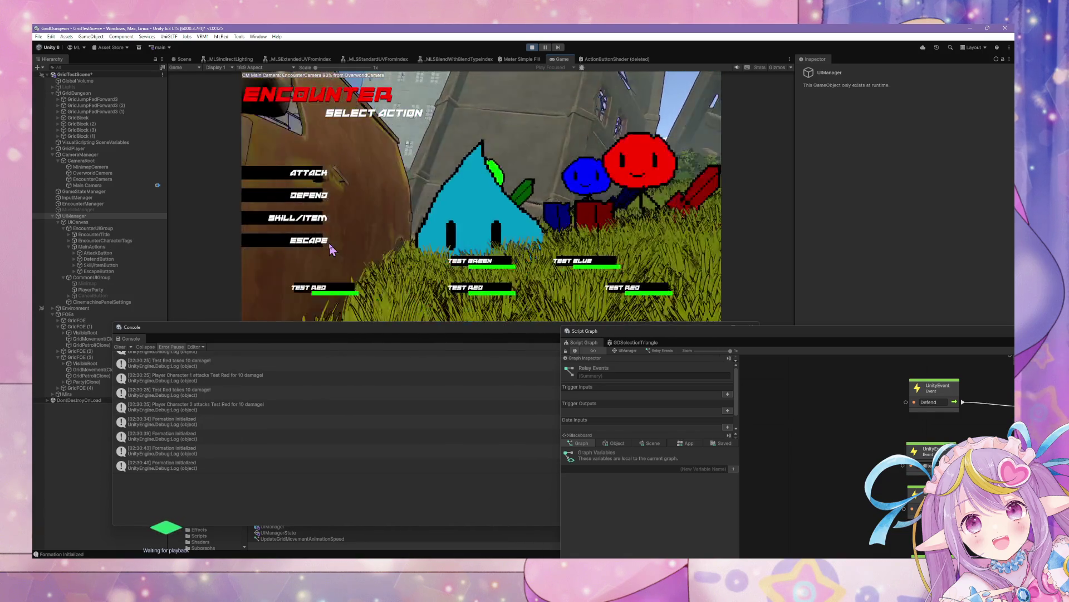
{"action": "left_click", "coordinate": [309, 201]}
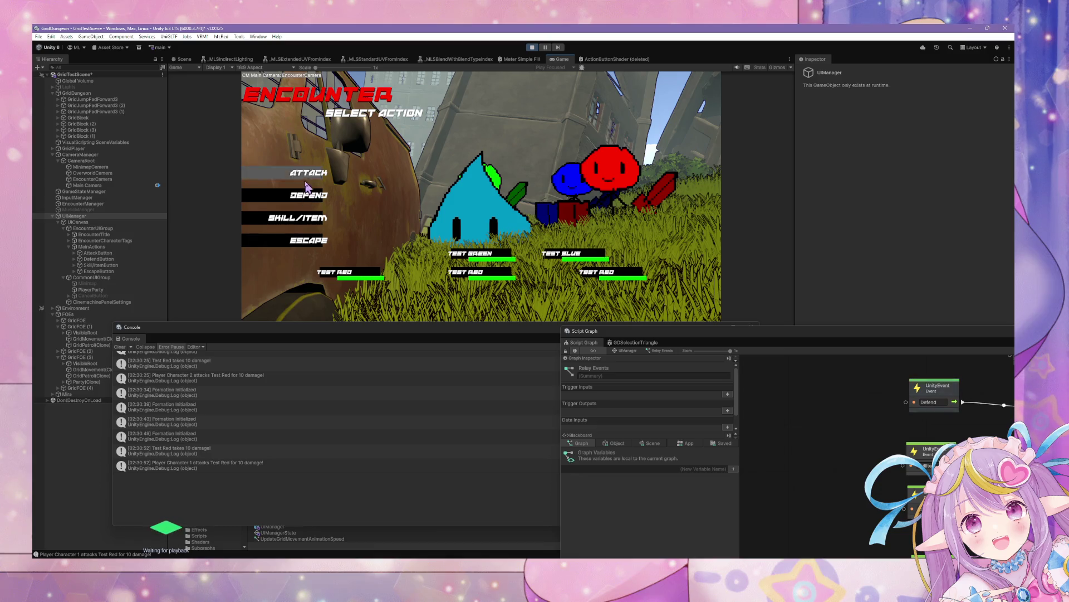
{"action": "left_click", "coordinate": [306, 185]}
{"action": "left_click", "coordinate": [361, 262]}
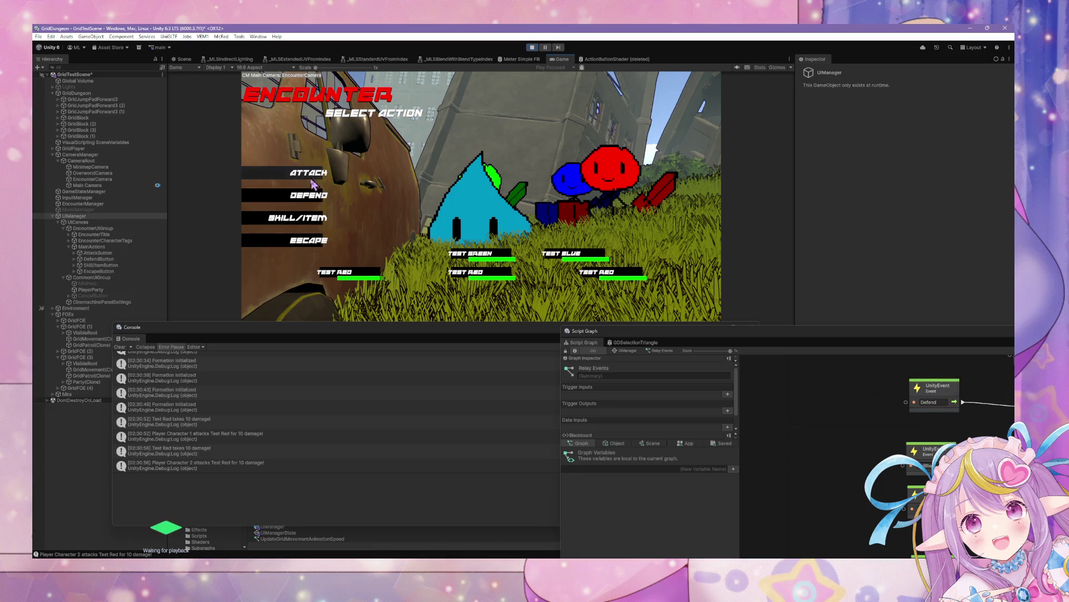
{"action": "left_click", "coordinate": [275, 171]}
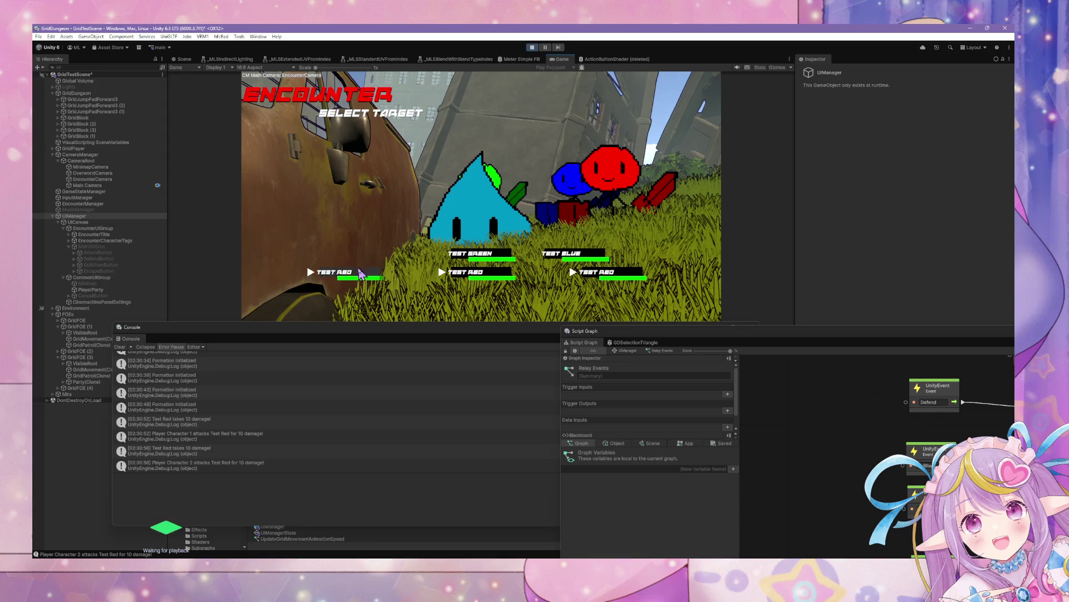
{"action": "key", "text": "Escape"}
{"action": "left_click", "coordinate": [299, 245]}
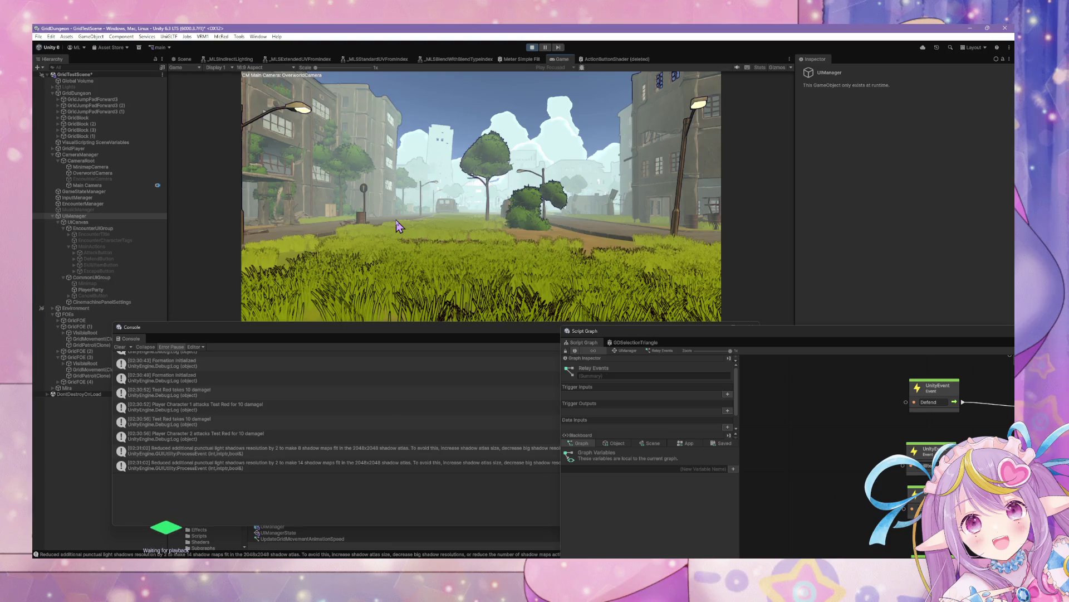
- Step the player forward, select Minimap to show its Disabled/Enable state graph, and stop play mode
{"action": "key", "text": "w"}
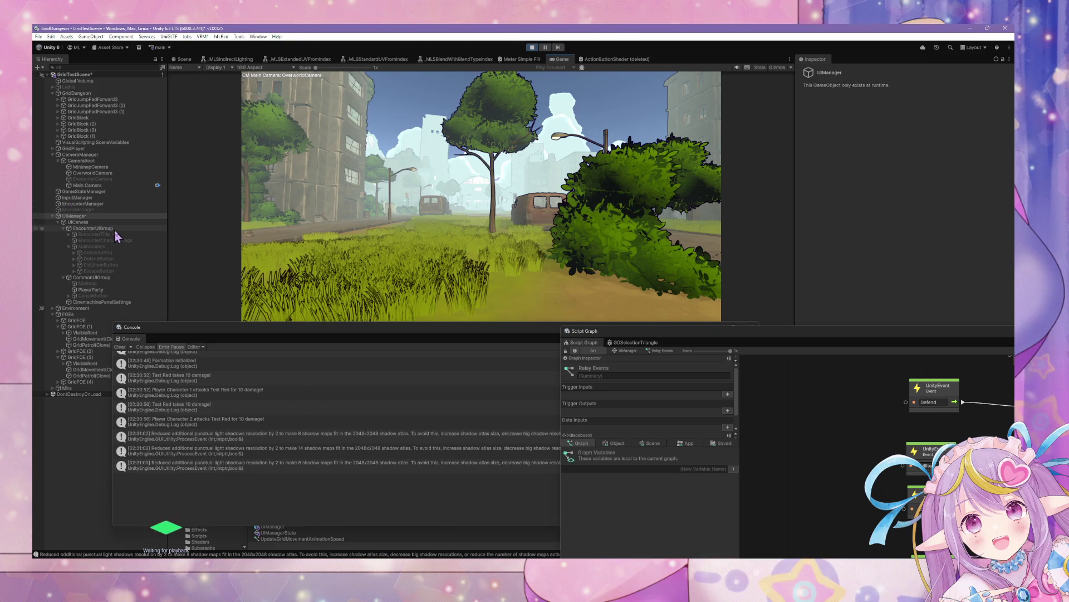
{"action": "left_click", "coordinate": [99, 283]}
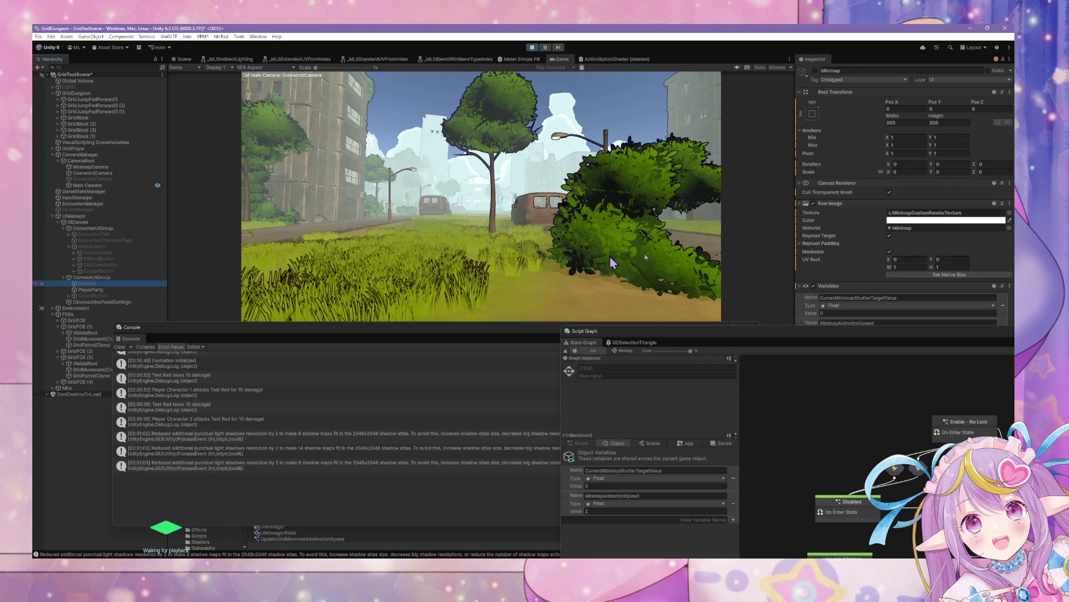
{"action": "mouse_move", "coordinate": [891, 341]}
{"action": "left_mouse_down"}
{"action": "mouse_move", "coordinate": [351, 362]}
{"action": "mouse_move", "coordinate": [398, 351]}
{"action": "left_mouse_up"}
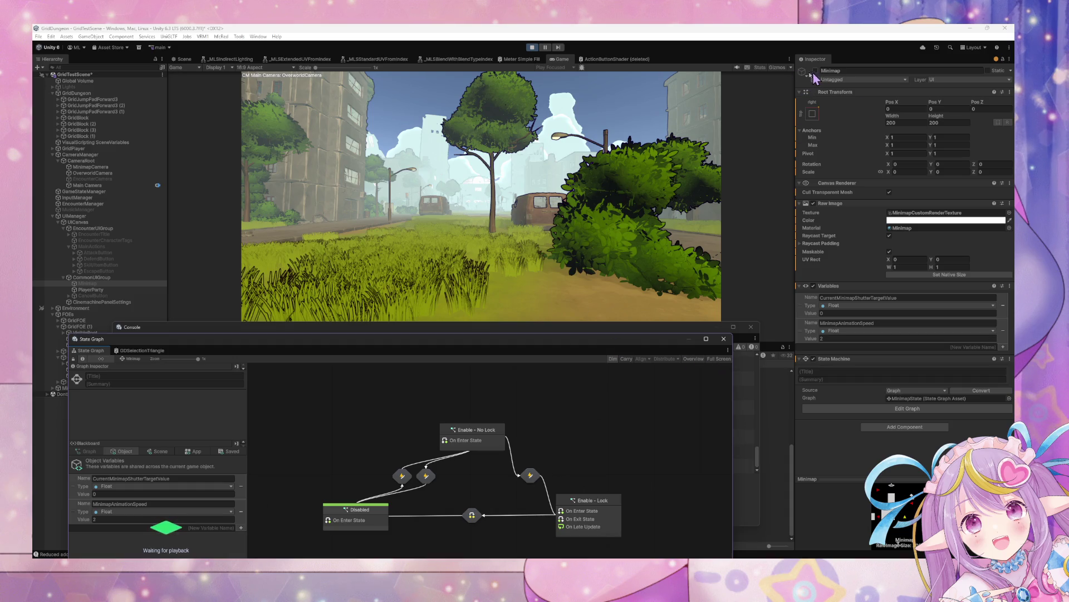
{"action": "left_click", "coordinate": [532, 47]}
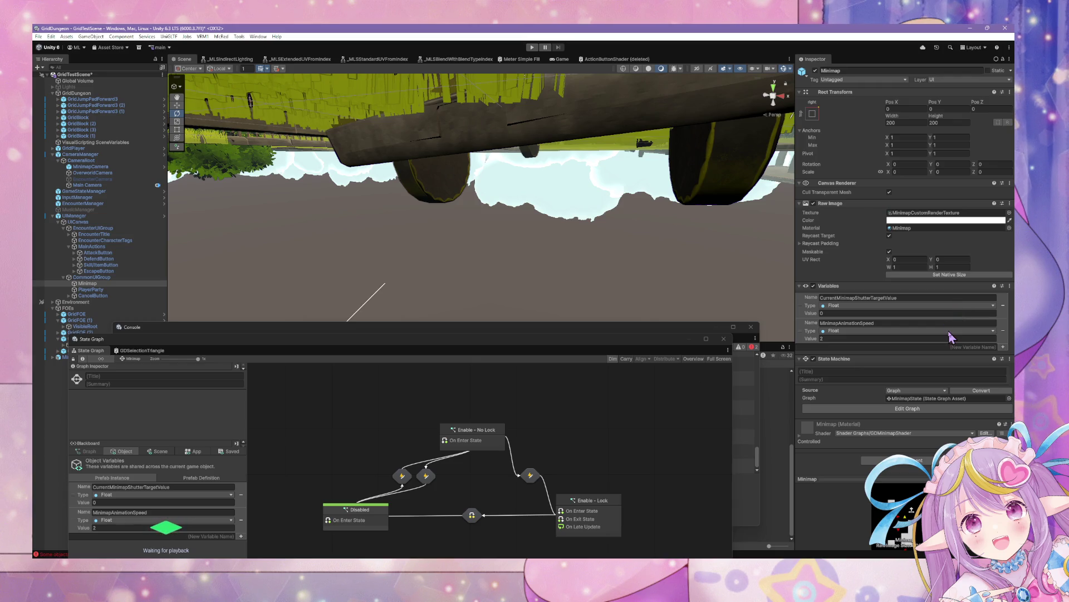
- Select InputManager and inspect its Broadcast Input script graph, returning to the state graph
{"action": "left_click", "coordinate": [92, 216]}
{"action": "left_click", "coordinate": [95, 198]}
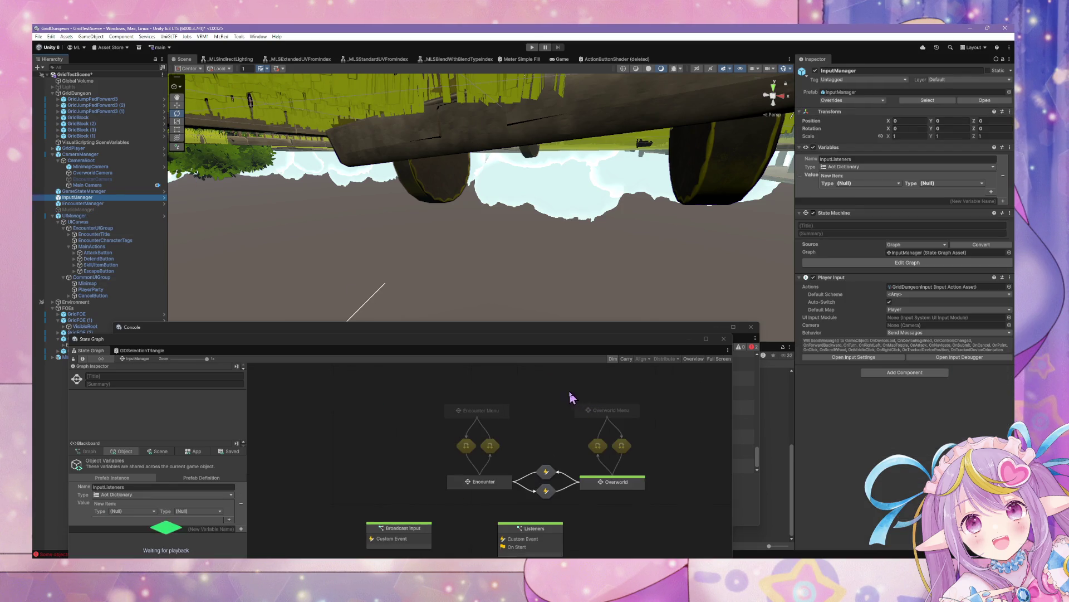
{"action": "left_click_drag", "start_coordinate": [631, 531], "coordinate": [659, 424]}
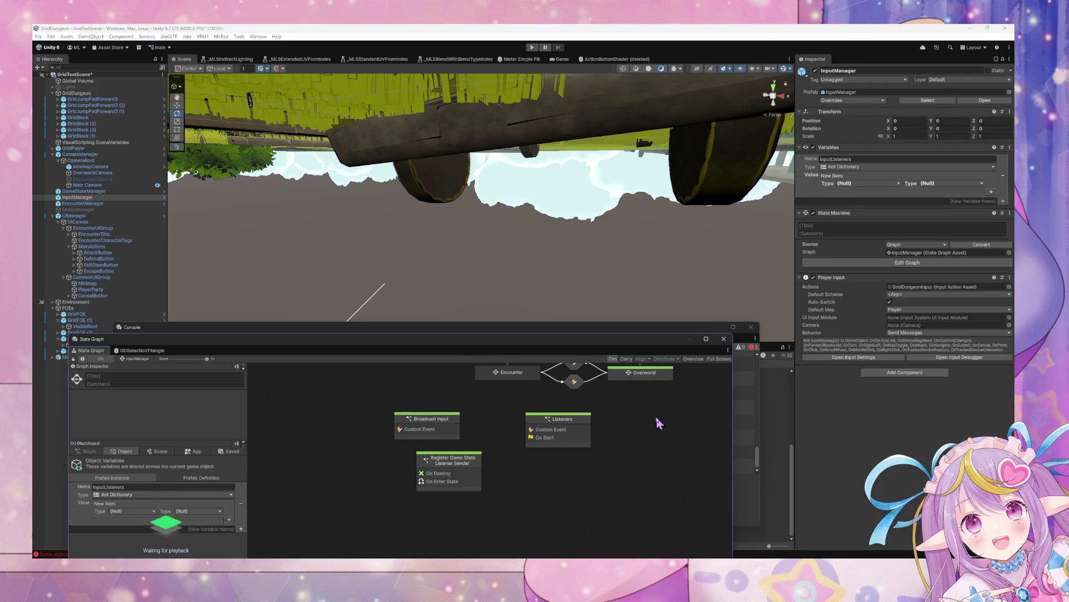
{"action": "double_click", "coordinate": [443, 425]}
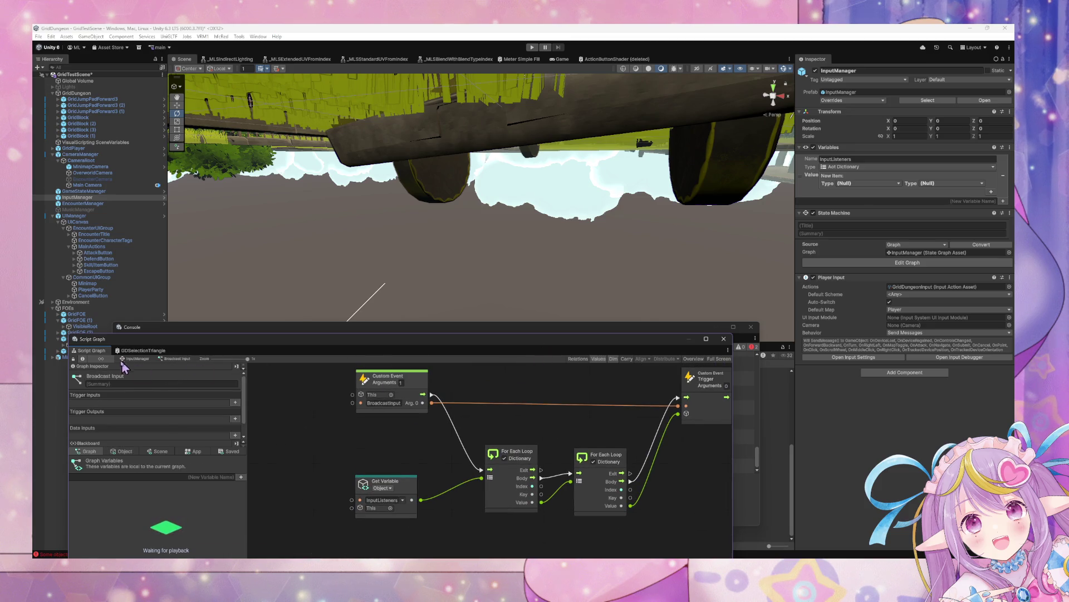
{"action": "left_click", "coordinate": [143, 351]}
{"action": "left_click", "coordinate": [90, 350]}
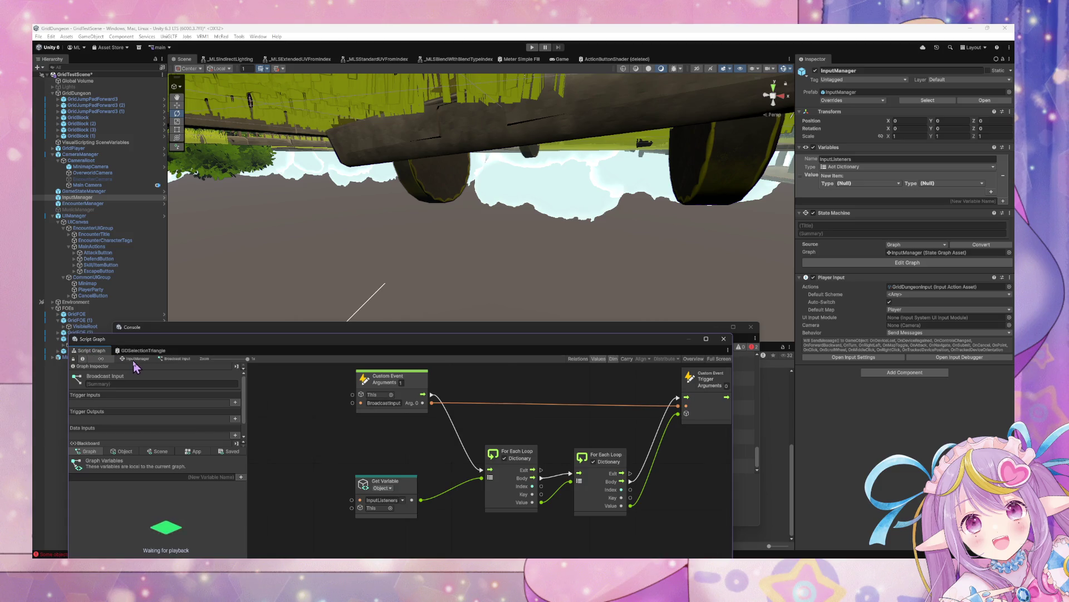
{"action": "left_click", "coordinate": [136, 359]}
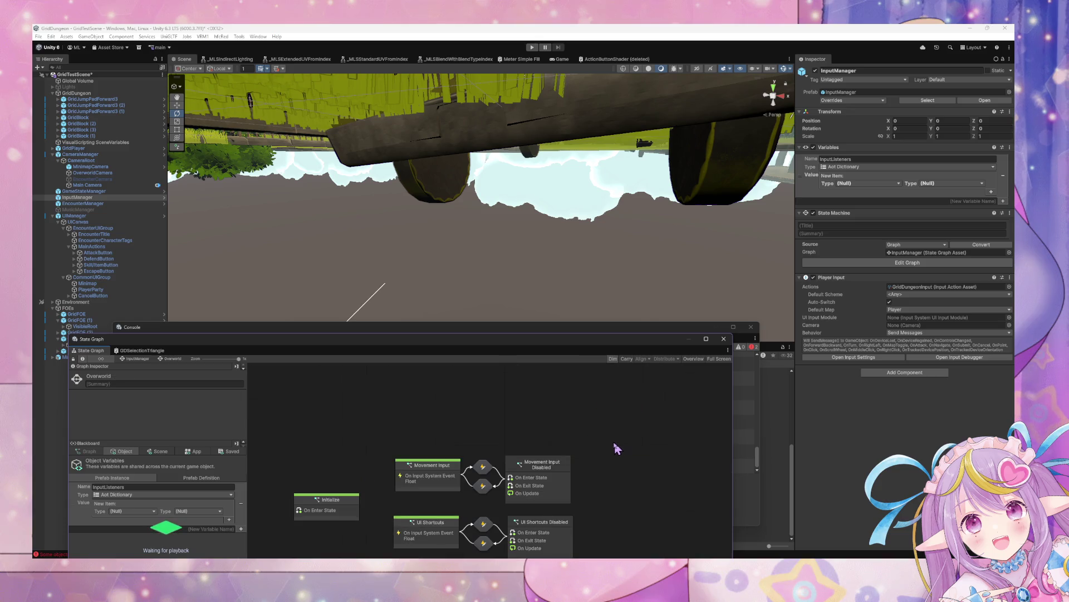
- Look through the Overworld UI Shortcuts graph, then frame UIManager's state graph
{"action": "double_click", "coordinate": [591, 449]}
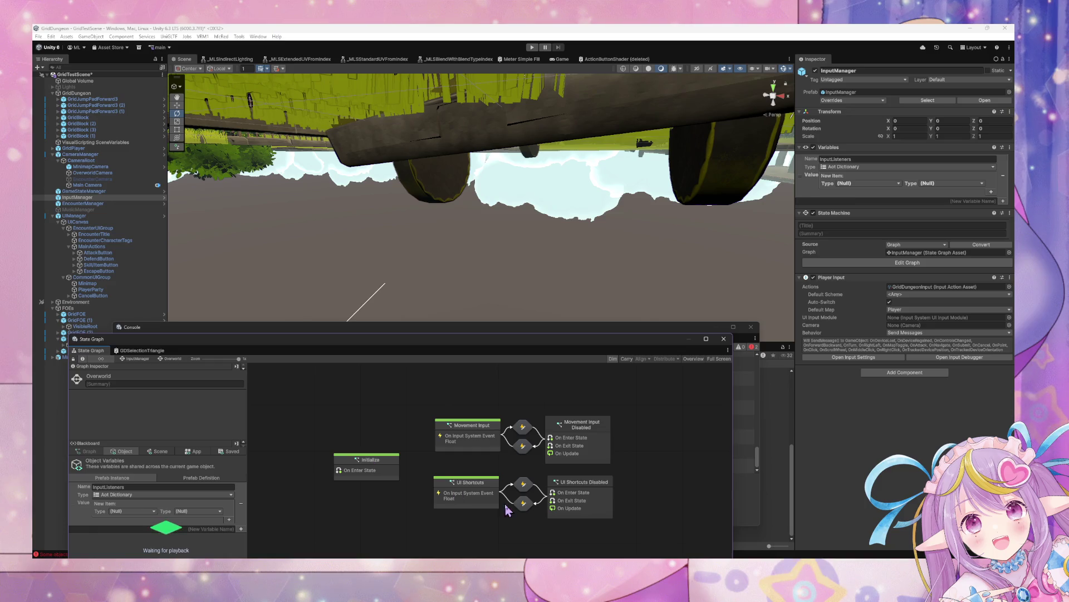
{"action": "double_click", "coordinate": [482, 500]}
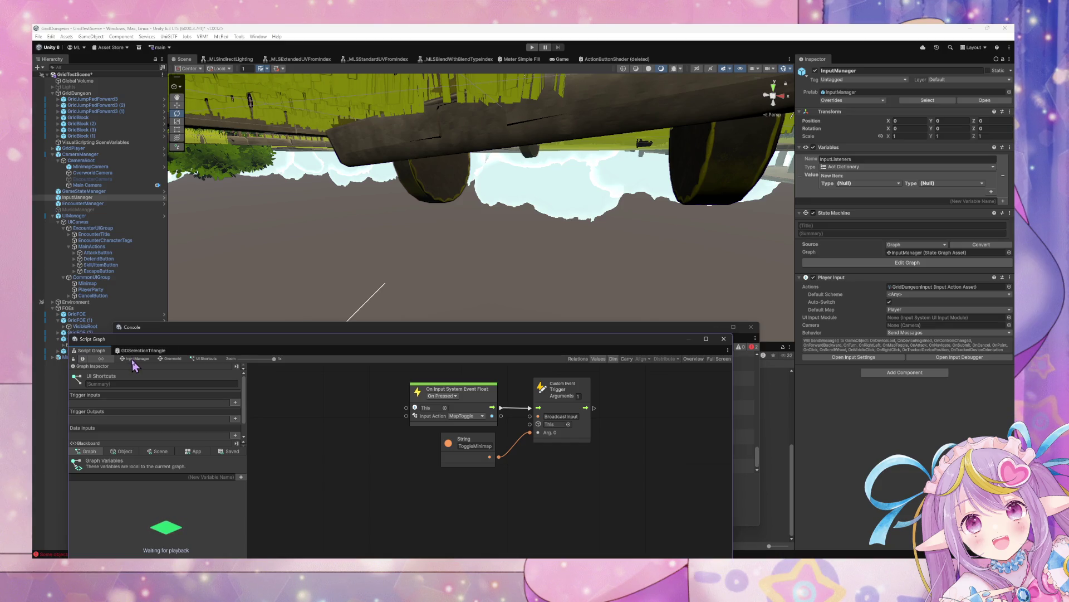
{"action": "left_click", "coordinate": [103, 198]}
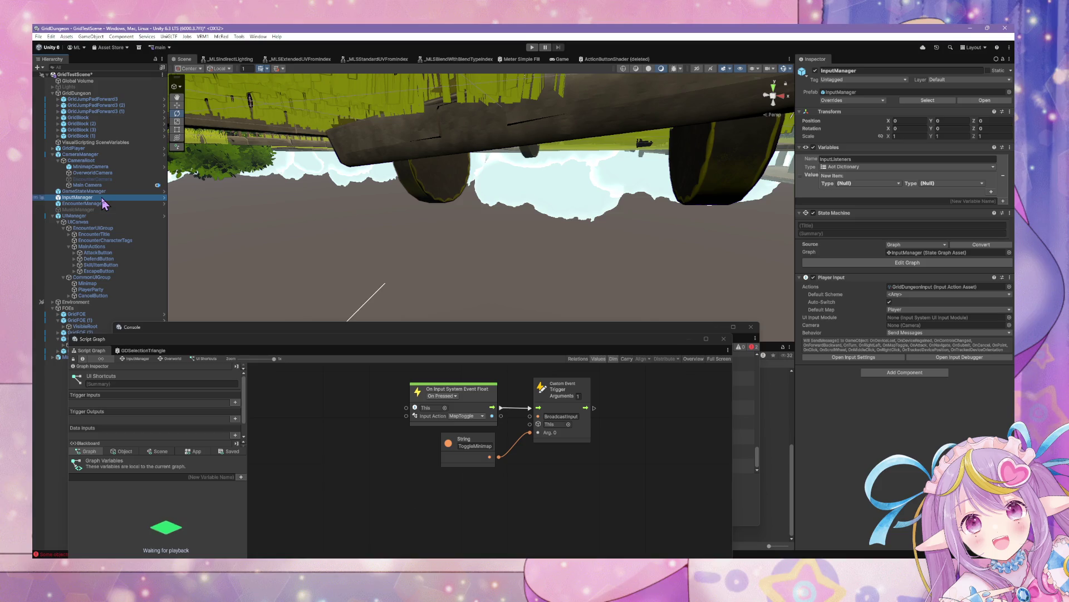
{"action": "left_click", "coordinate": [94, 215]}
{"action": "left_click_drag", "start_coordinate": [411, 457], "coordinate": [452, 425]}
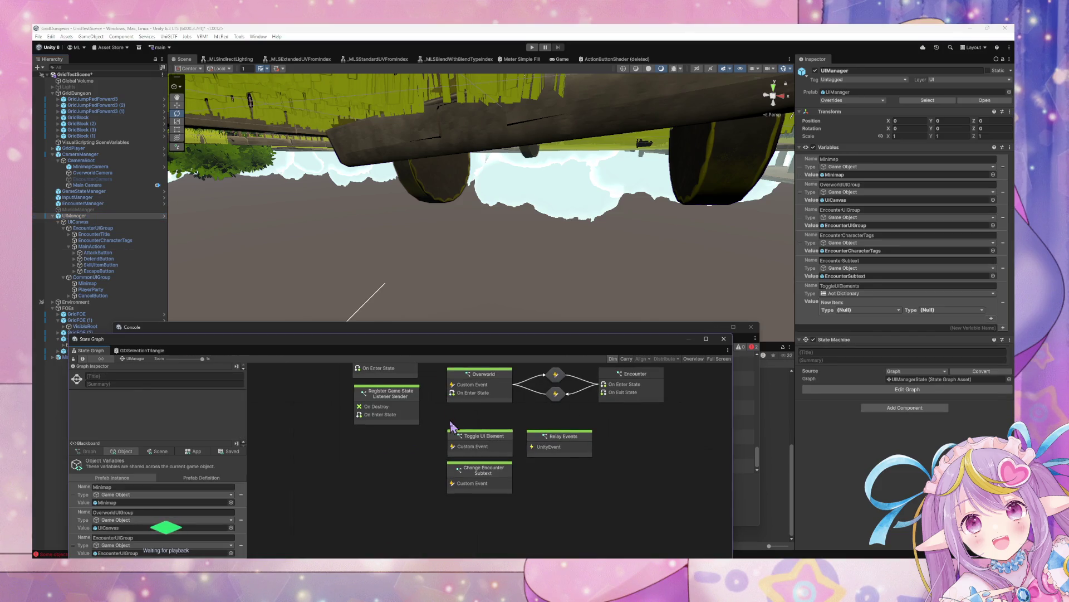
- Delete the ToggleMainActions and ToggleCancelButton event nodes from the Toggle UI Element graph
{"action": "double_click", "coordinate": [484, 452]}
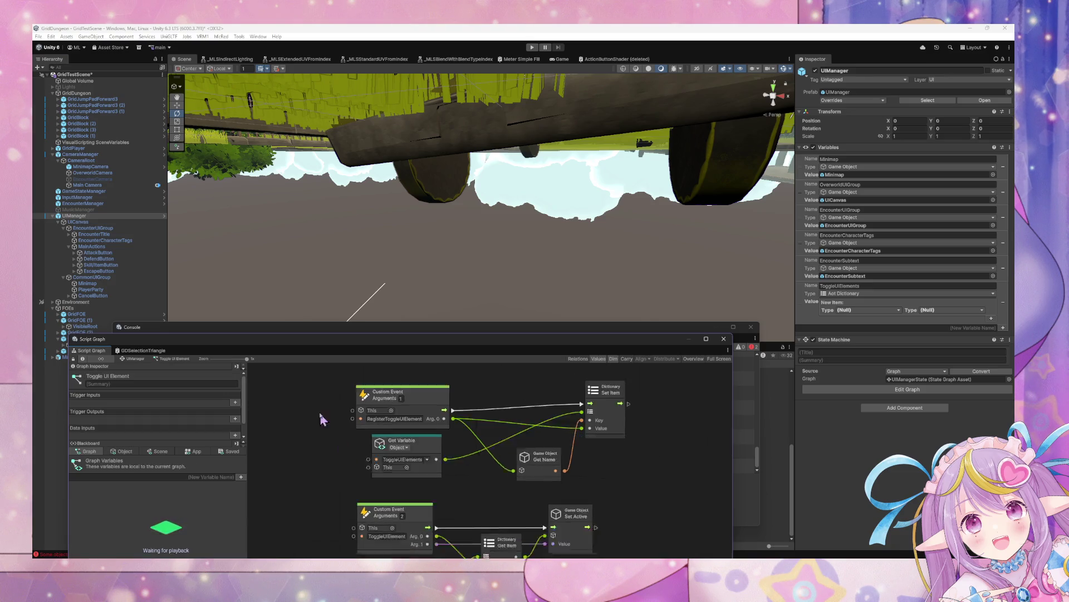
{"action": "scroll", "coordinate": [345, 401], "scroll_direction": "down", "scroll_amount": 3}
{"action": "scroll", "coordinate": [405, 406], "scroll_direction": "down", "scroll_amount": 4}
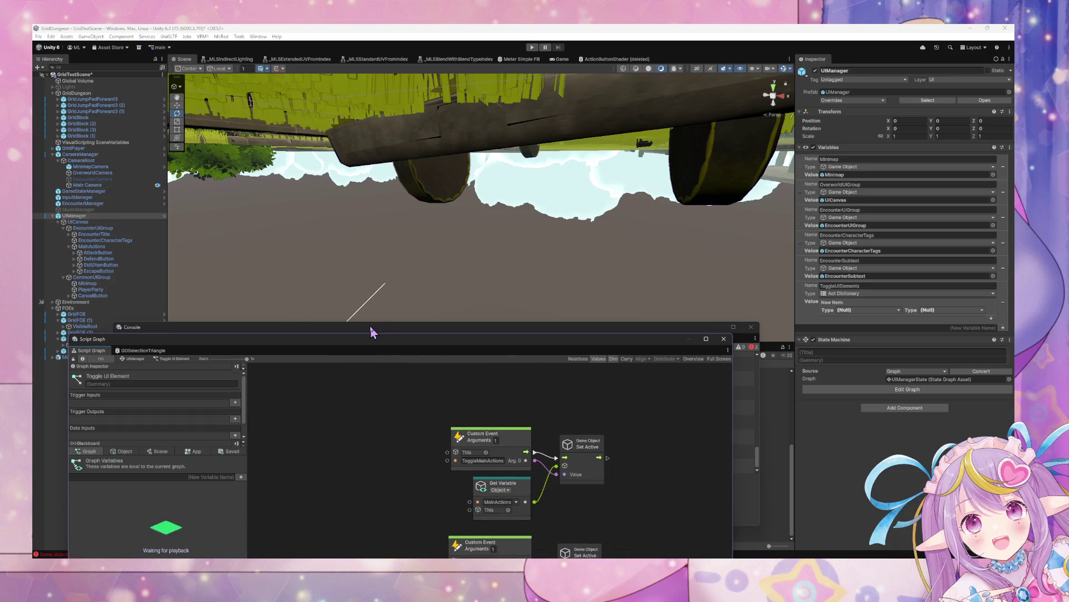
{"action": "scroll", "coordinate": [405, 407], "scroll_direction": "up", "scroll_amount": 1}
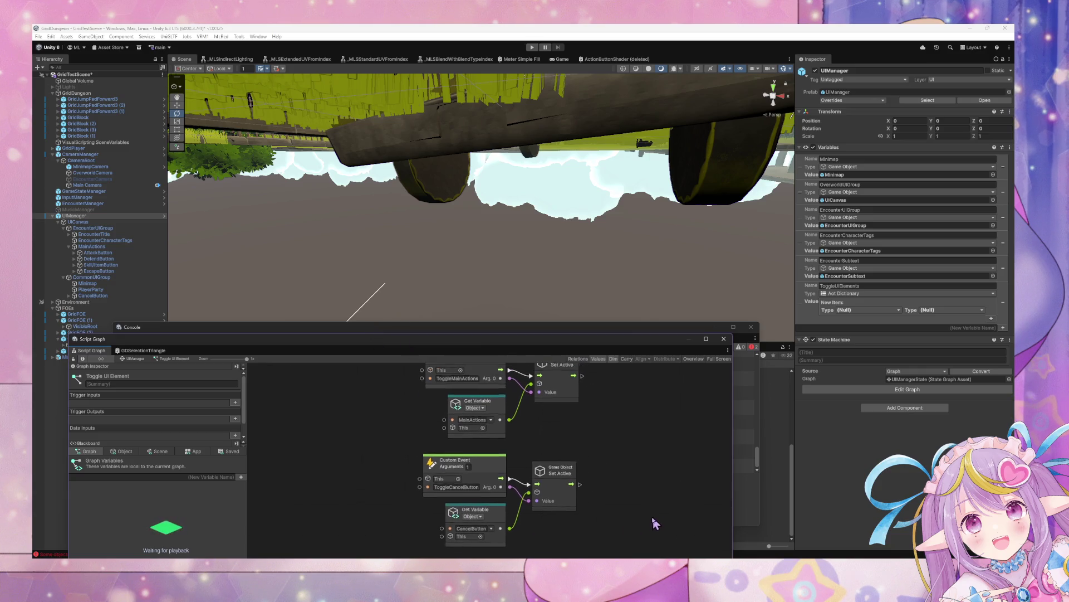
{"action": "left_click_drag", "start_coordinate": [645, 535], "coordinate": [351, 379]}
{"action": "key", "text": "Delete"}
{"action": "scroll", "coordinate": [390, 423], "scroll_direction": "up", "scroll_amount": 4}
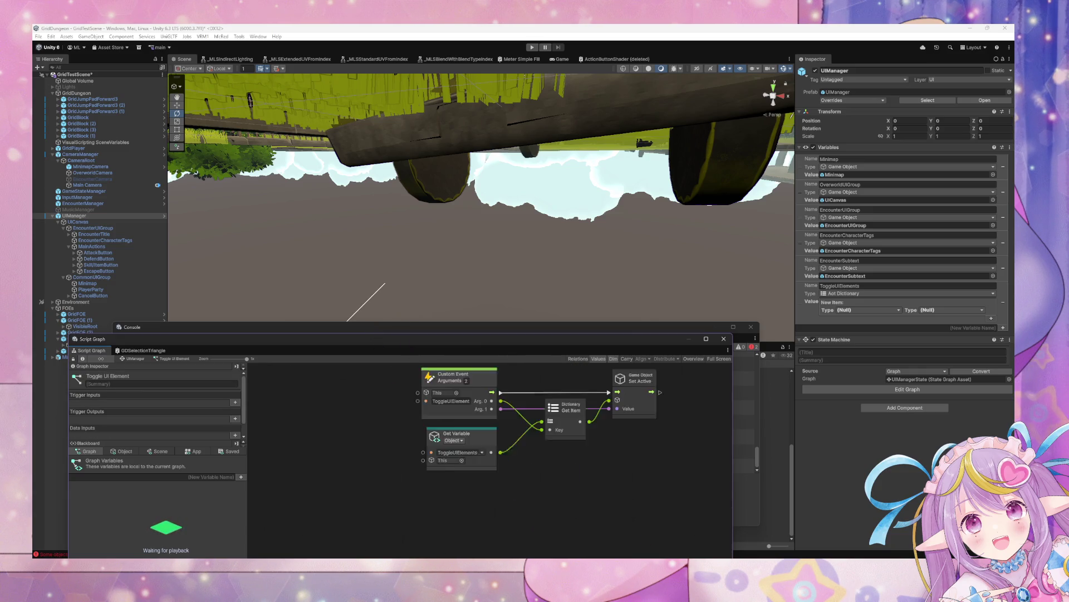
{"action": "scroll", "coordinate": [426, 471], "scroll_direction": "down", "scroll_amount": 1}
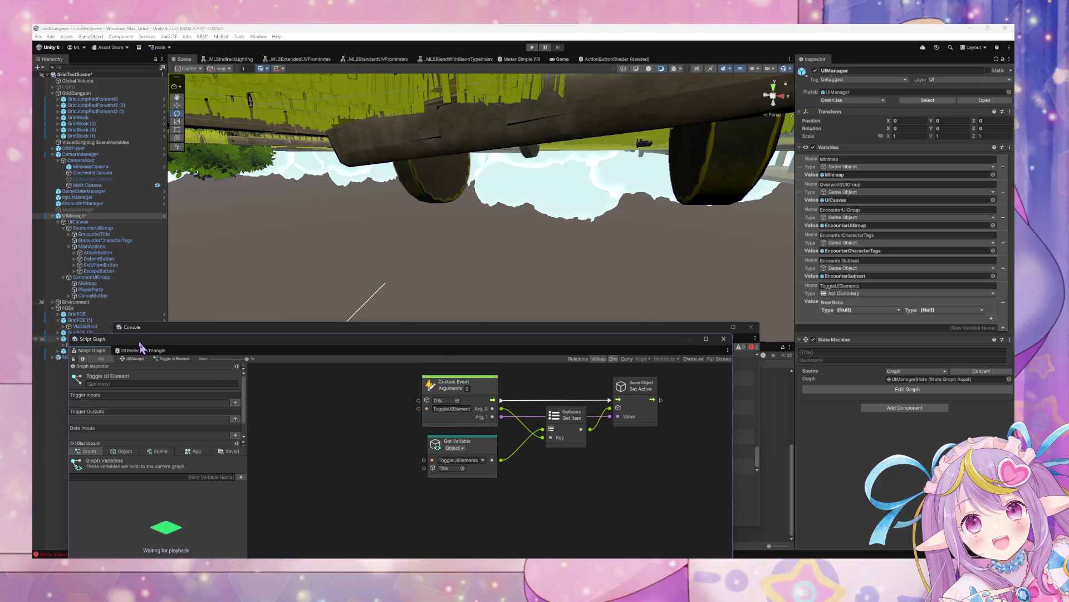
- Review UIManager's Overworld graph and the Minimap's Disabled state graph
{"action": "left_click", "coordinate": [135, 359]}
{"action": "scroll", "coordinate": [392, 435], "scroll_direction": "up", "scroll_amount": 2}
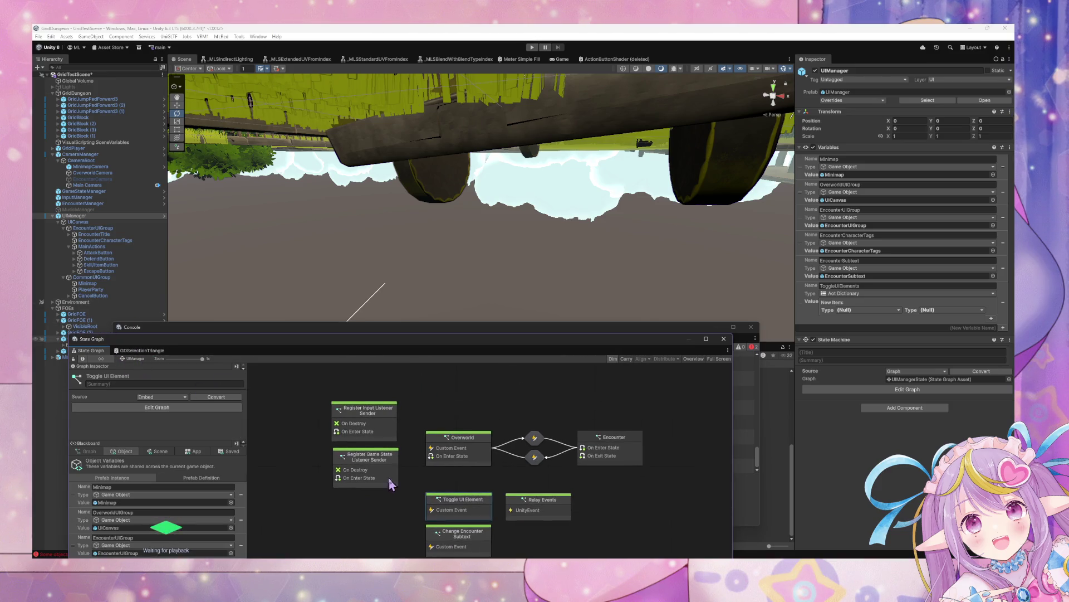
{"action": "double_click", "coordinate": [473, 443]}
{"action": "scroll", "coordinate": [504, 445], "scroll_direction": "down", "scroll_amount": 2}
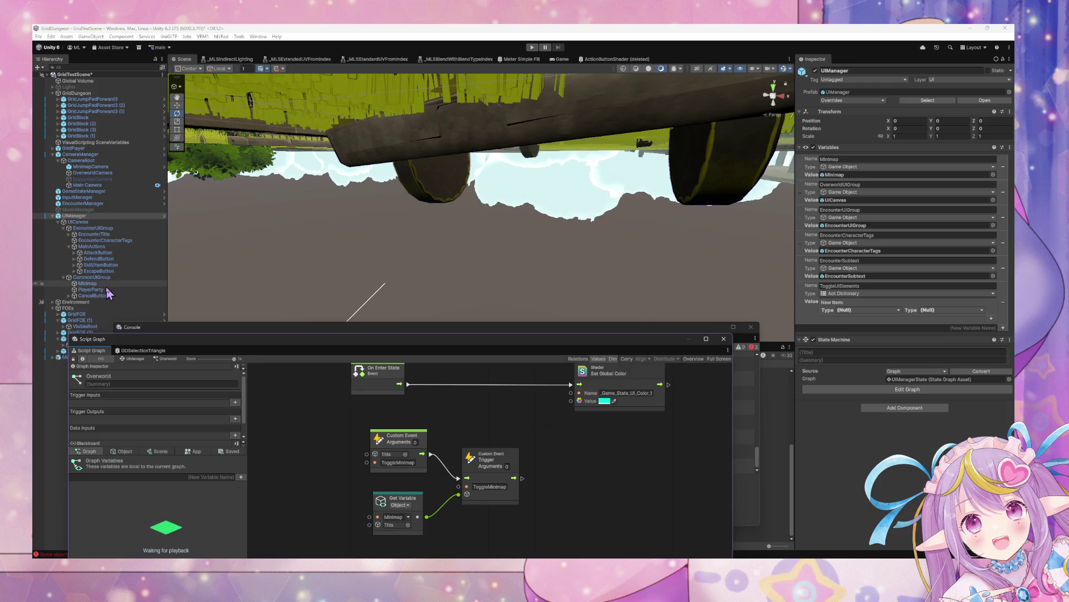
{"action": "left_click", "coordinate": [88, 283]}
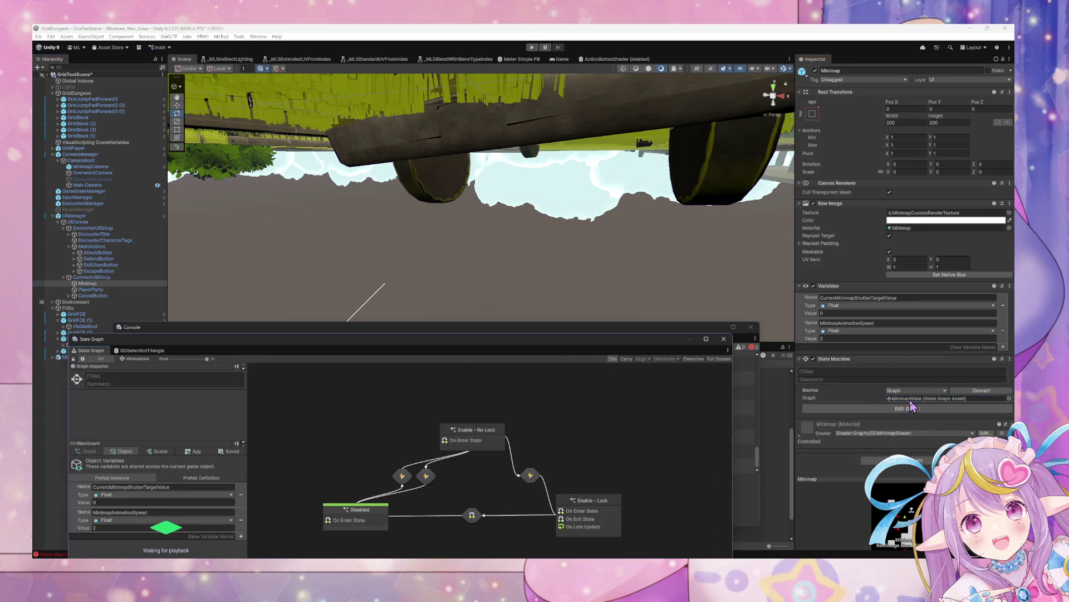
{"action": "double_click", "coordinate": [379, 521]}
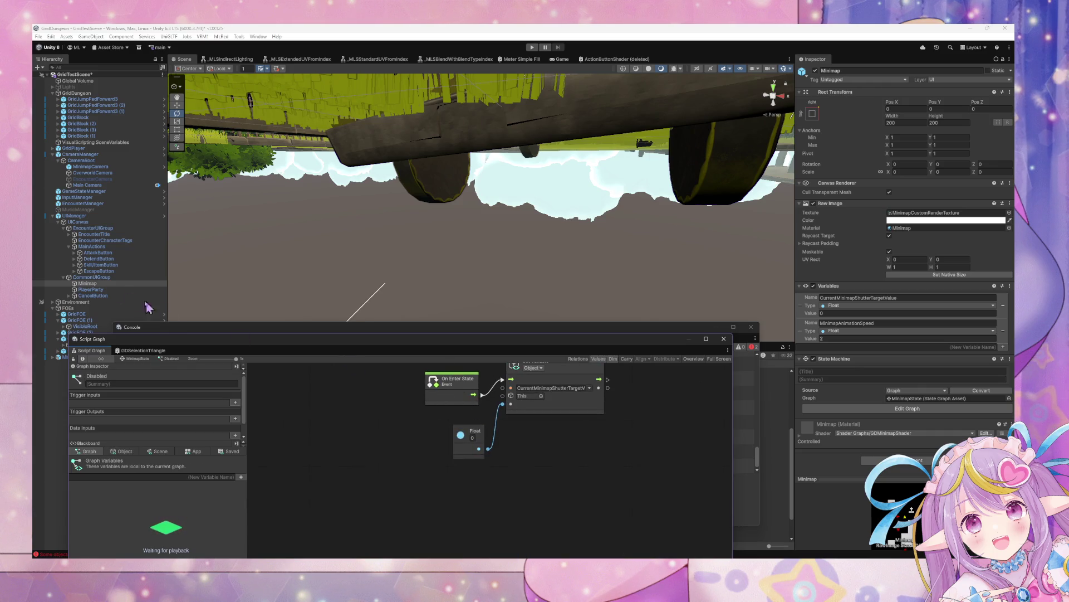
- Browse the PlayerParty, CommonUIGroup and UIManager objects, ending on InputManager's state graph
{"action": "left_click", "coordinate": [110, 295]}
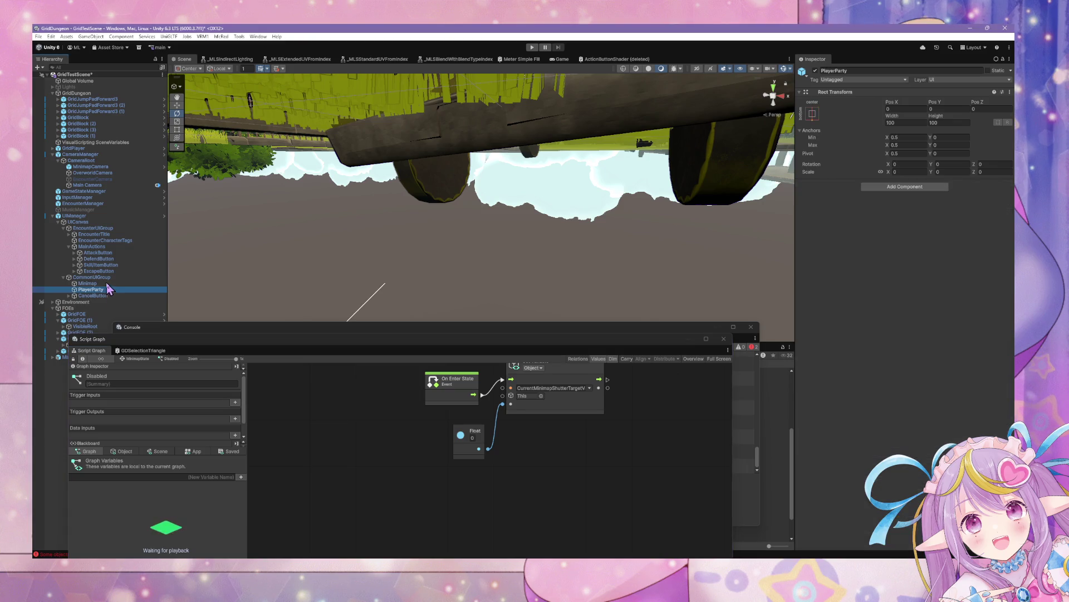
{"action": "left_click", "coordinate": [110, 284]}
{"action": "left_click", "coordinate": [109, 278]}
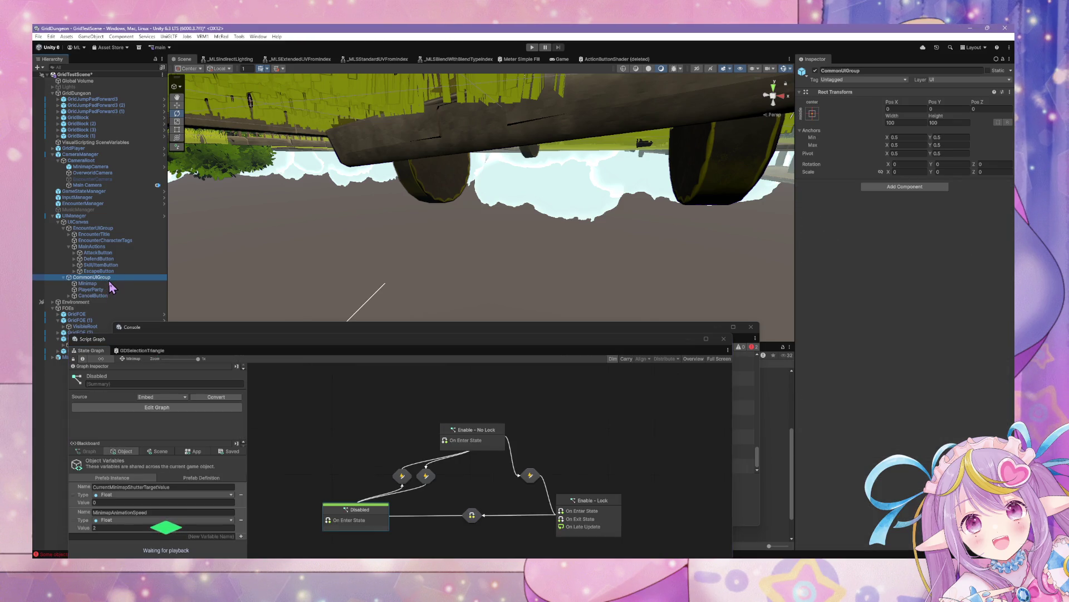
{"action": "left_click", "coordinate": [110, 283]}
{"action": "left_click", "coordinate": [110, 289]}
{"action": "left_click", "coordinate": [84, 217]}
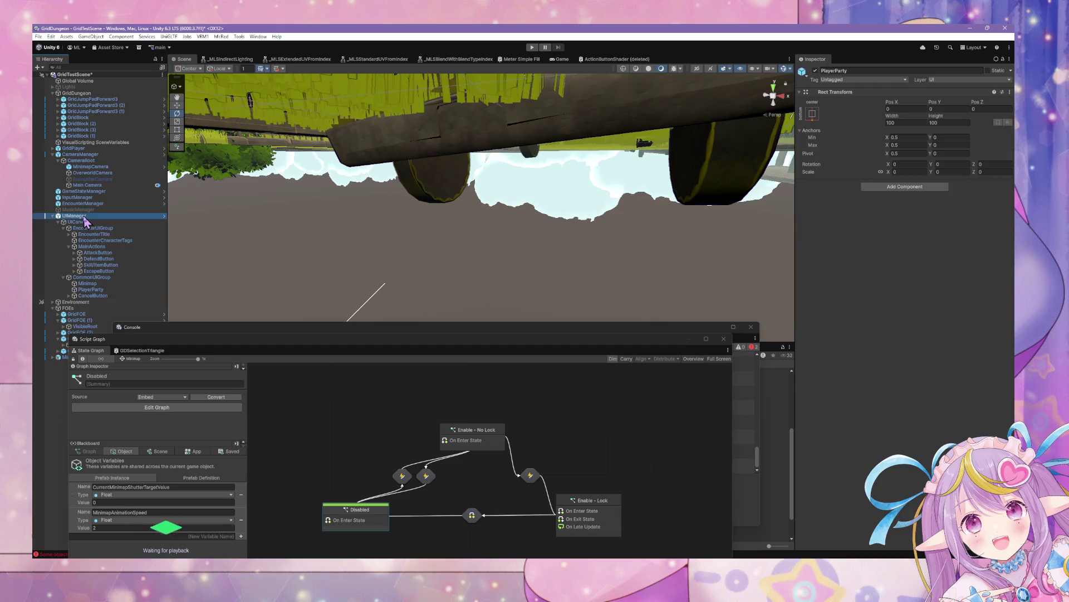
{"action": "left_click", "coordinate": [456, 478]}
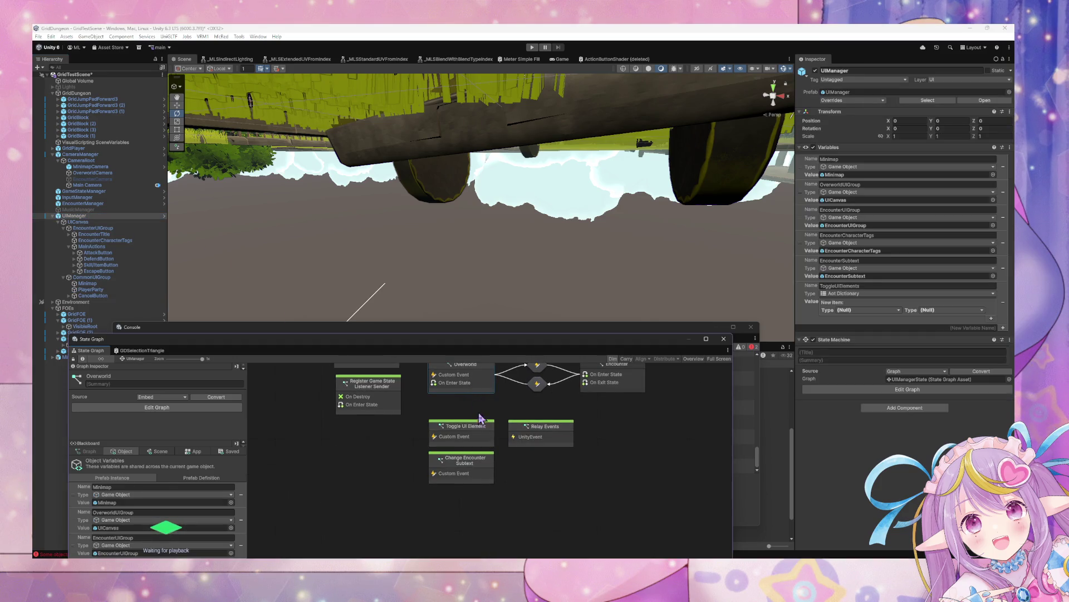
{"action": "scroll", "coordinate": [453, 485], "scroll_direction": "up", "scroll_amount": 2}
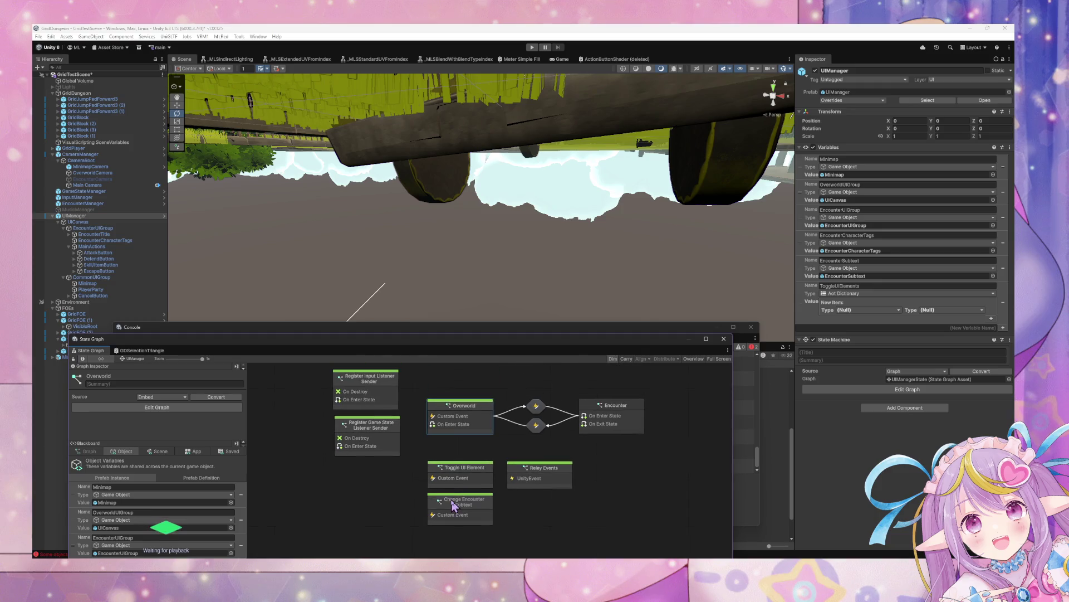
{"action": "left_click", "coordinate": [100, 198]}
{"action": "left_click_drag", "start_coordinate": [485, 517], "coordinate": [484, 477]}
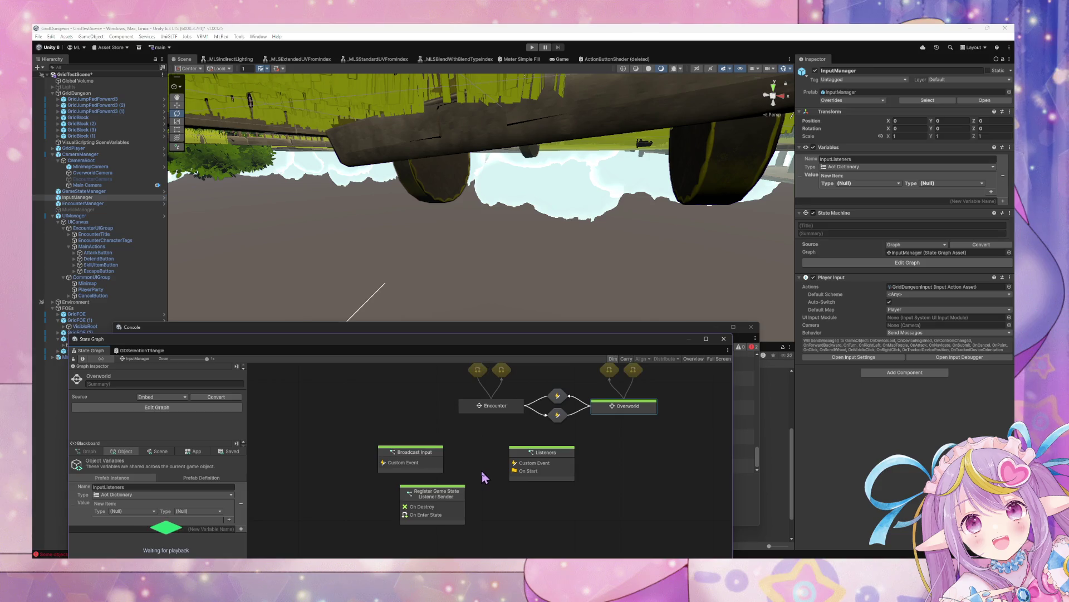
- Check that the UI Shortcuts graph broadcasts ToggleMinimap on MapToggle, then enter play mode
{"action": "double_click", "coordinate": [400, 472]}
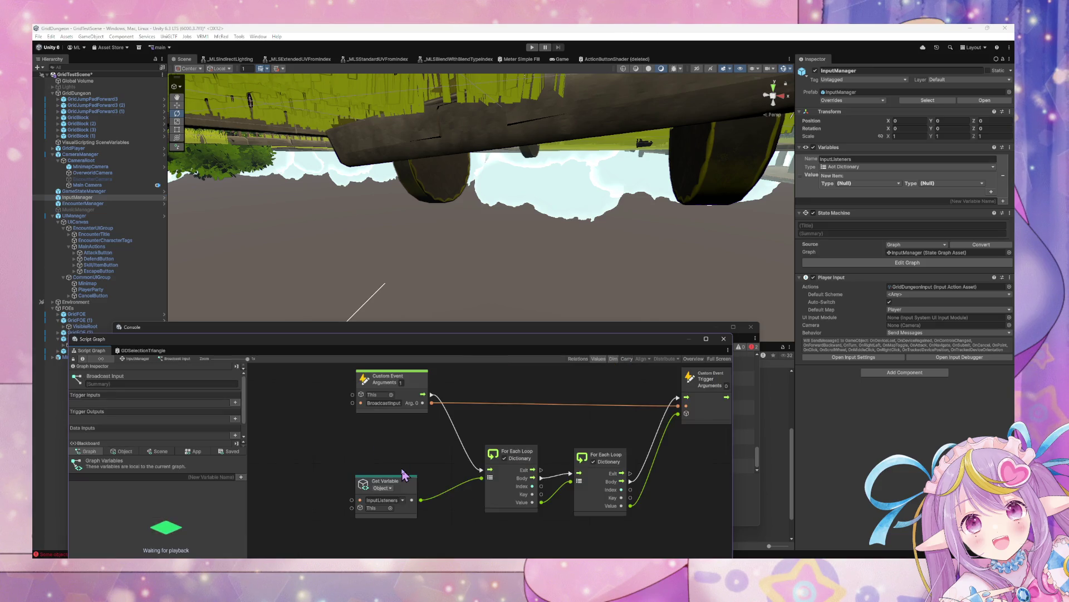
{"action": "left_click", "coordinate": [136, 358]}
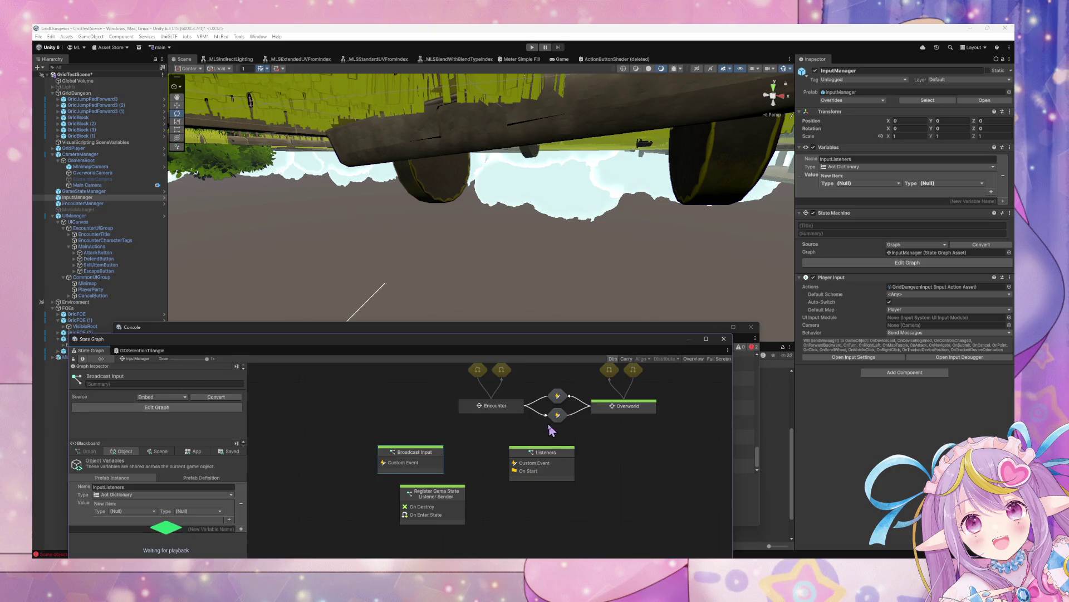
{"action": "double_click", "coordinate": [599, 407]}
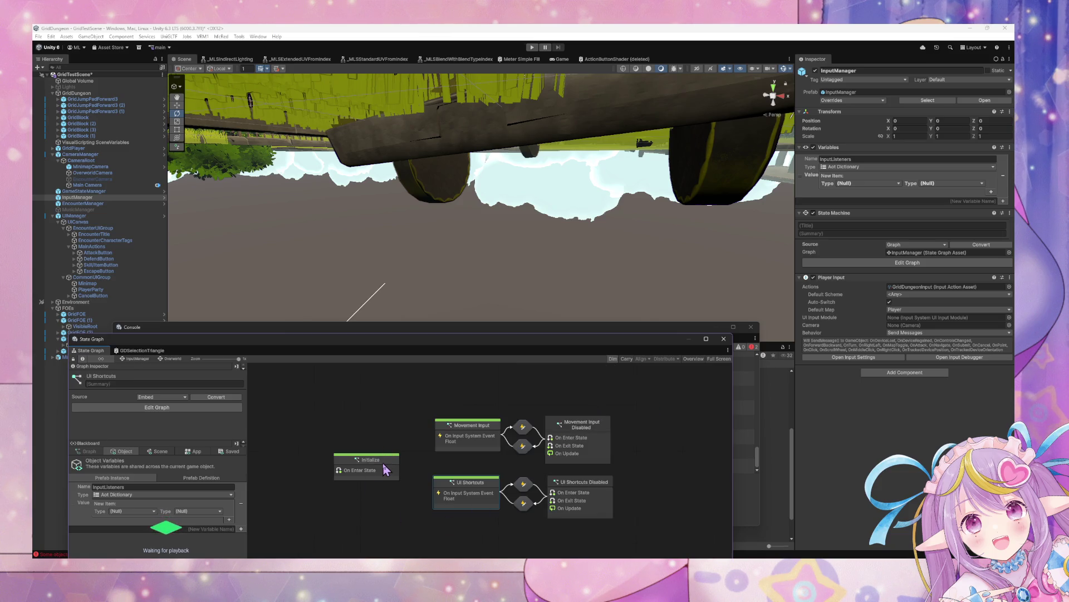
{"action": "double_click", "coordinate": [466, 486]}
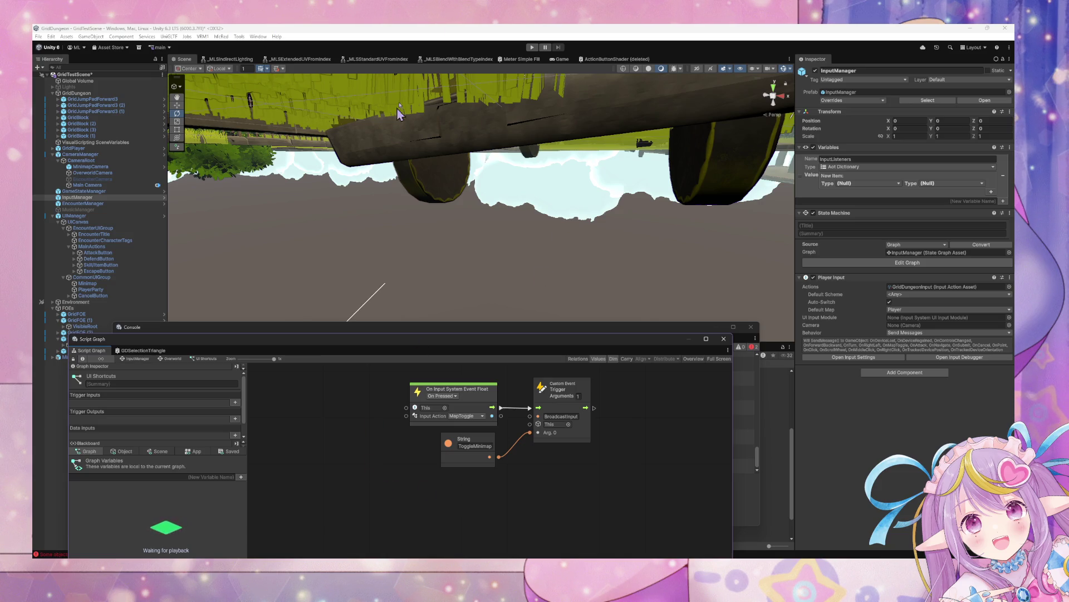
{"action": "left_click", "coordinate": [532, 47]}
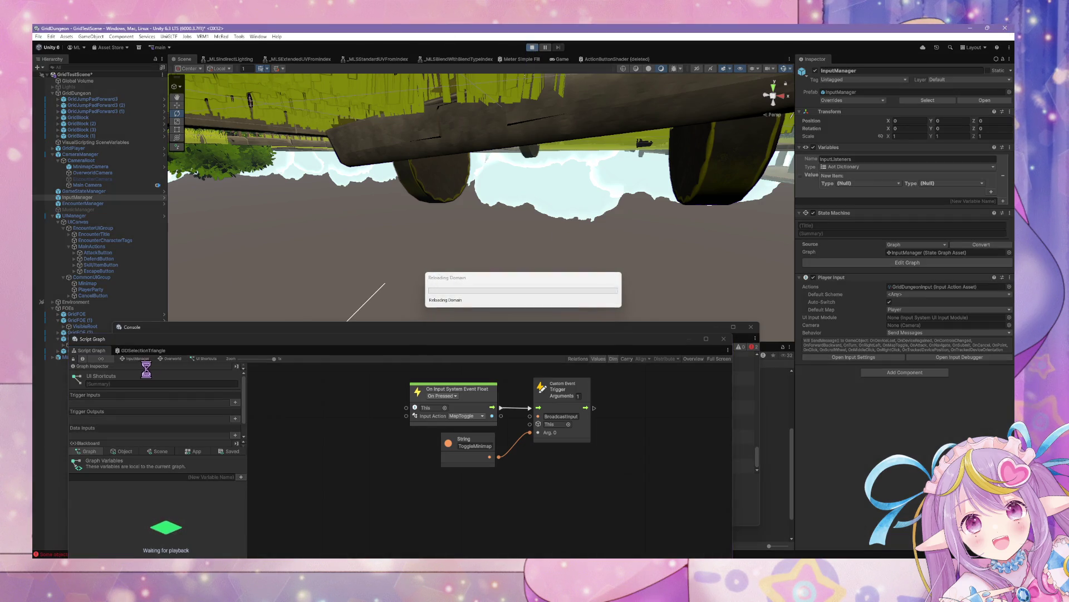
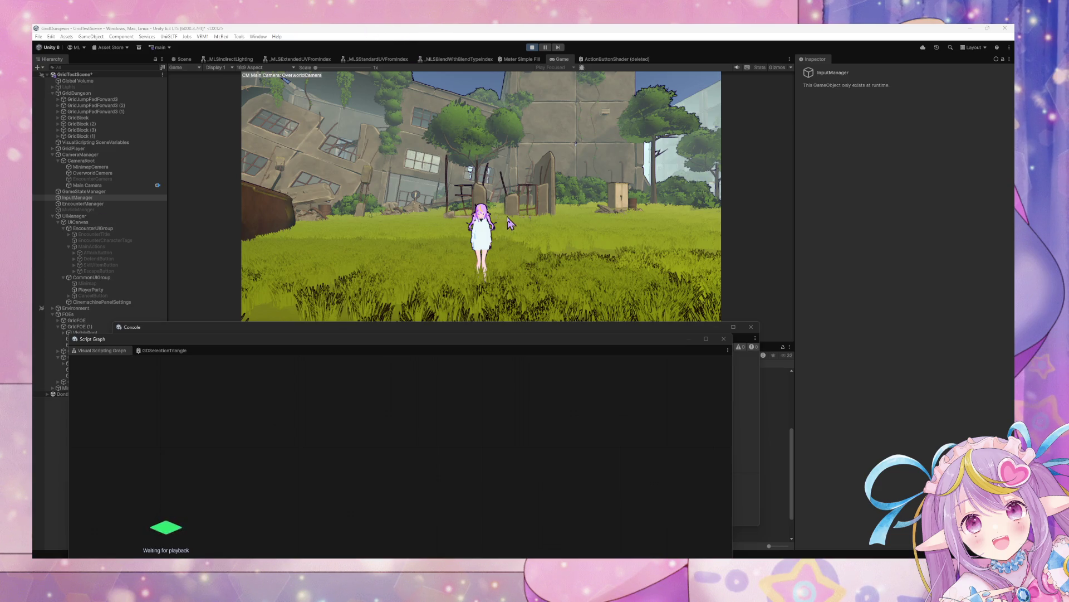
- Open EncounterManager's Overworld state script graph after glancing at Minimap's Disabled state
{"action": "left_click", "coordinate": [136, 283]}
{"action": "double_click", "coordinate": [362, 526]}
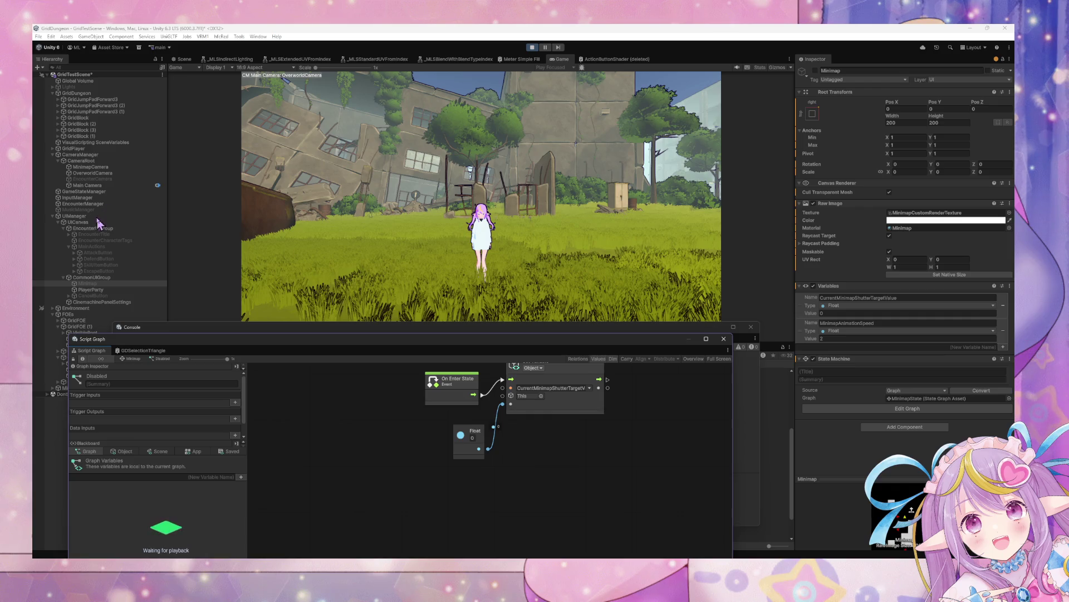
{"action": "left_click", "coordinate": [75, 204]}
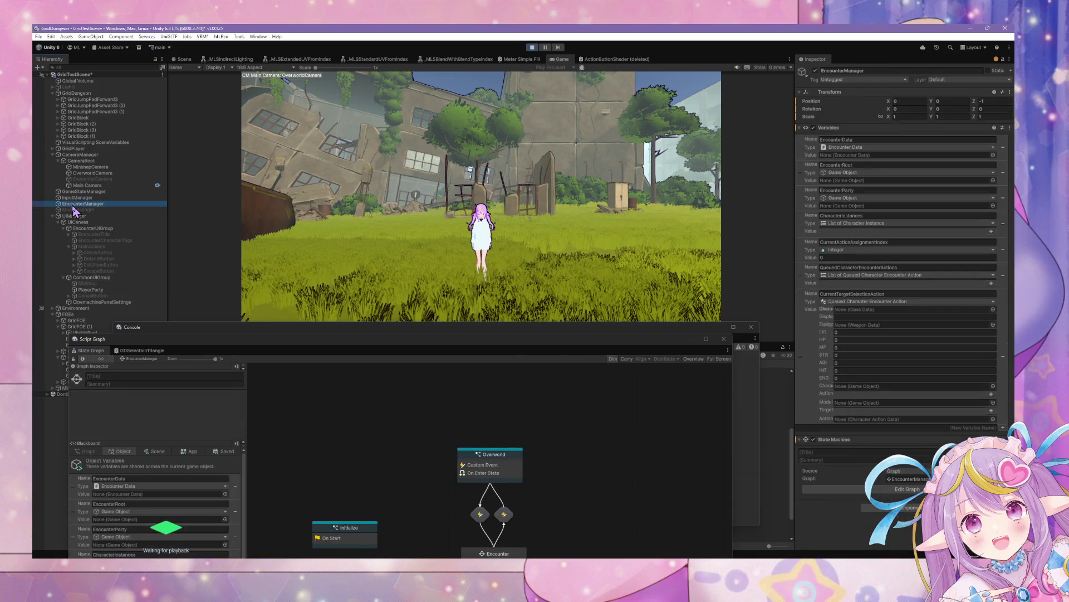
{"action": "left_click_drag", "start_coordinate": [548, 515], "coordinate": [613, 428]}
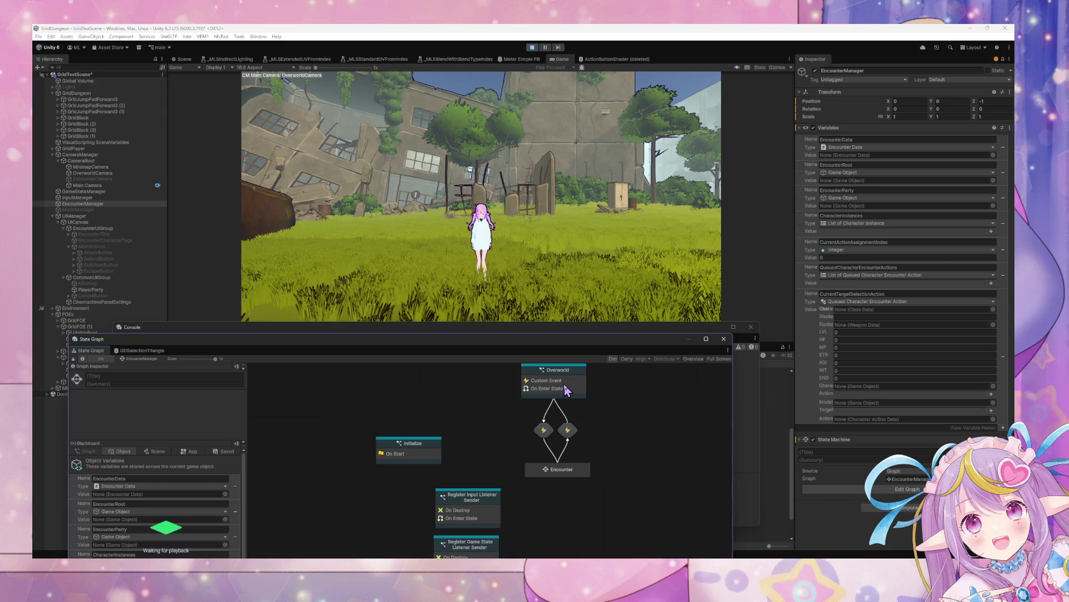
{"action": "mouse_move", "coordinate": [567, 389]}
{"action": "left_mouse_down"}
{"action": "mouse_move", "coordinate": [633, 429]}
{"action": "mouse_move", "coordinate": [517, 428]}
{"action": "left_mouse_up"}
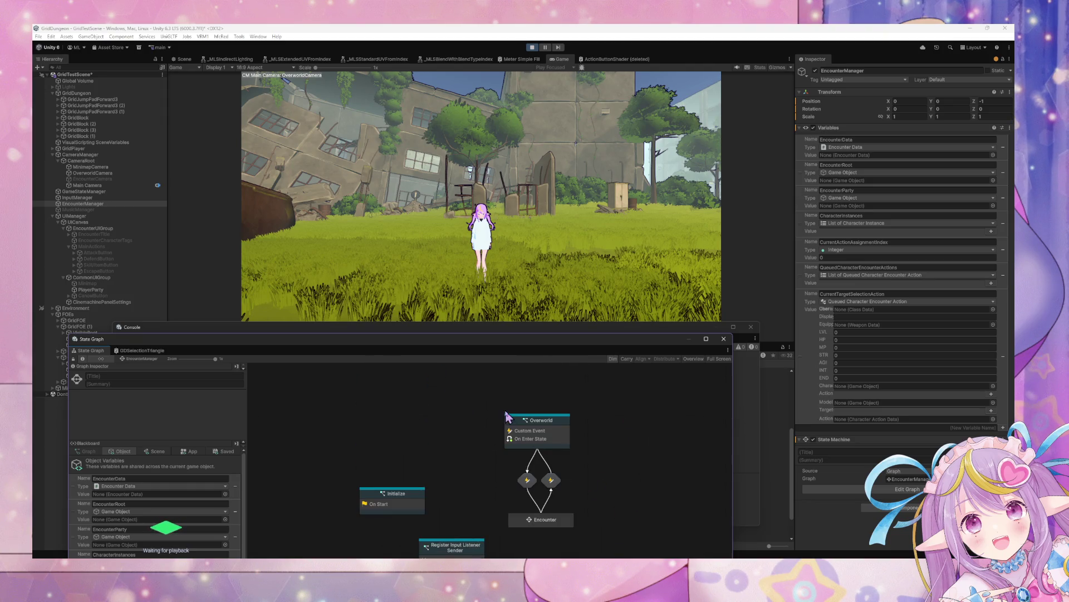
{"action": "left_click", "coordinate": [517, 427]}
{"action": "double_click", "coordinate": [517, 428]}
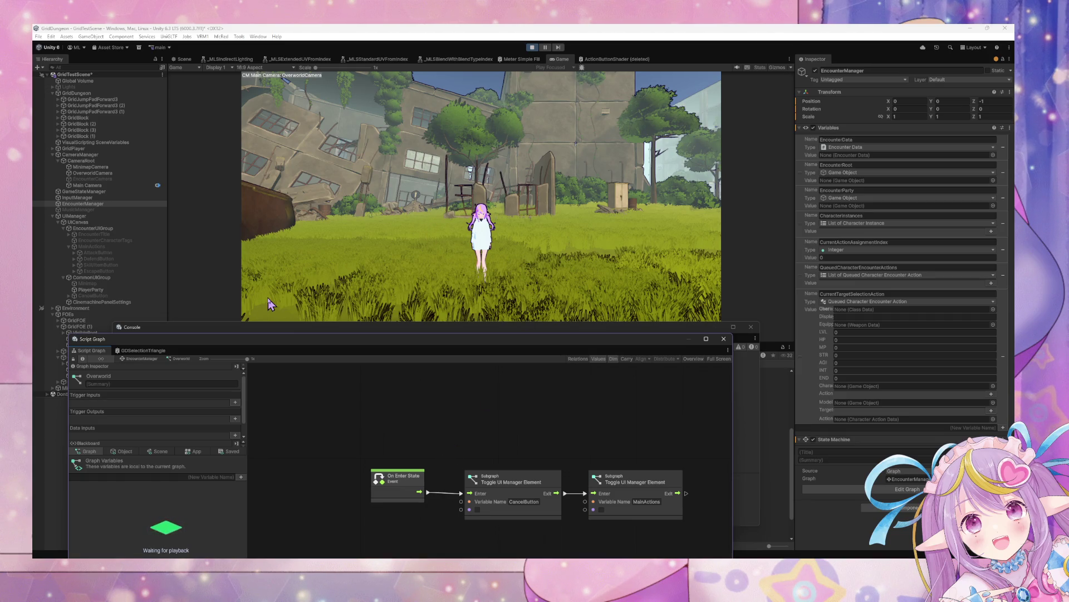
- In the music player, add the playing song to Liked Songs, then minimize it
{"action": "key", "text": "alt+Tab"}
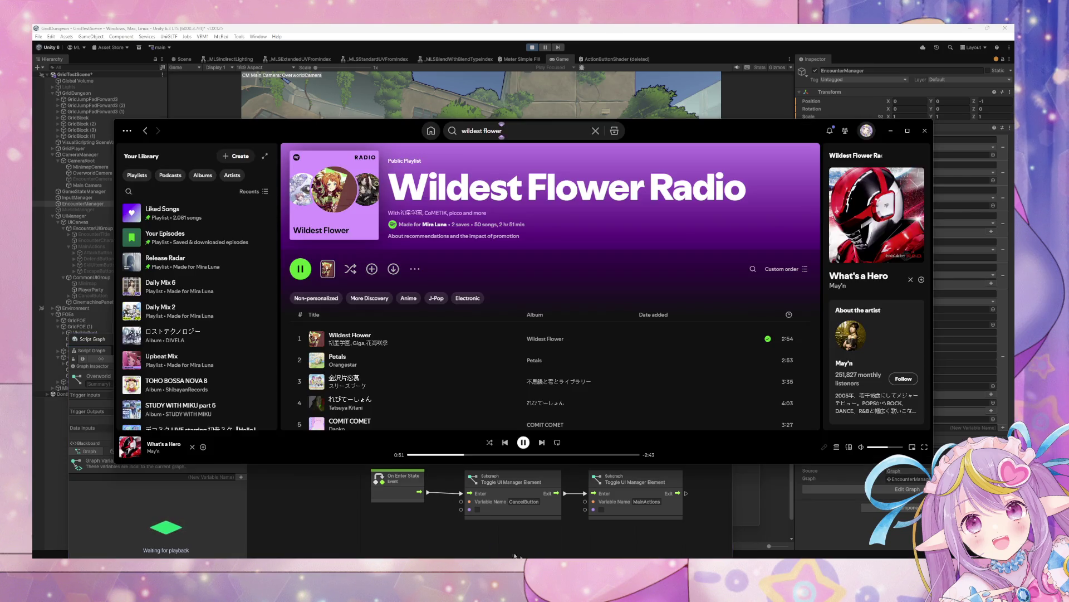
{"action": "left_click", "coordinate": [203, 447]}
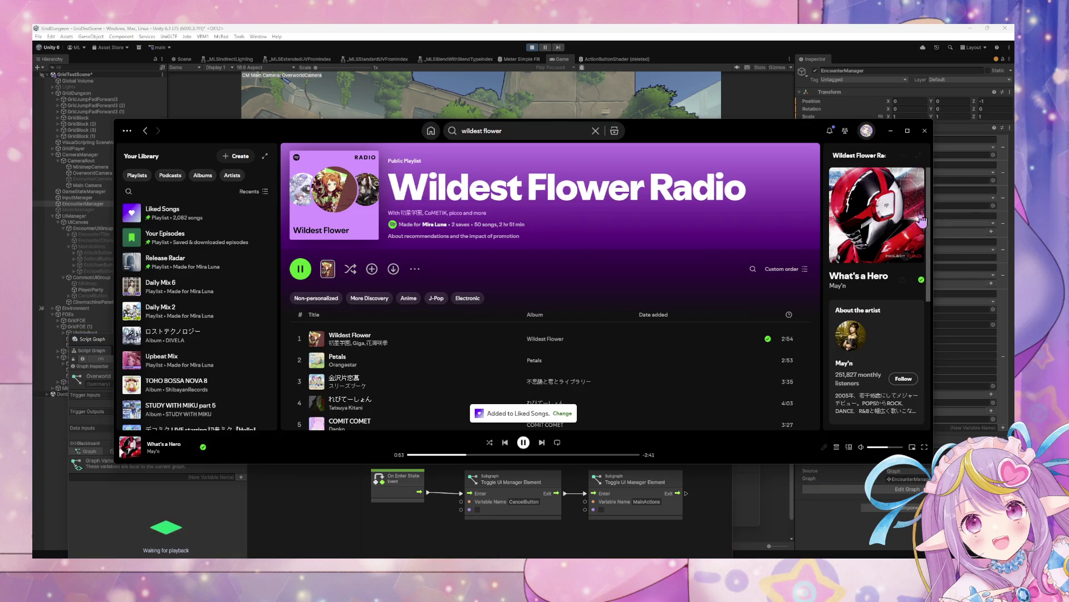
{"action": "left_click", "coordinate": [890, 131]}
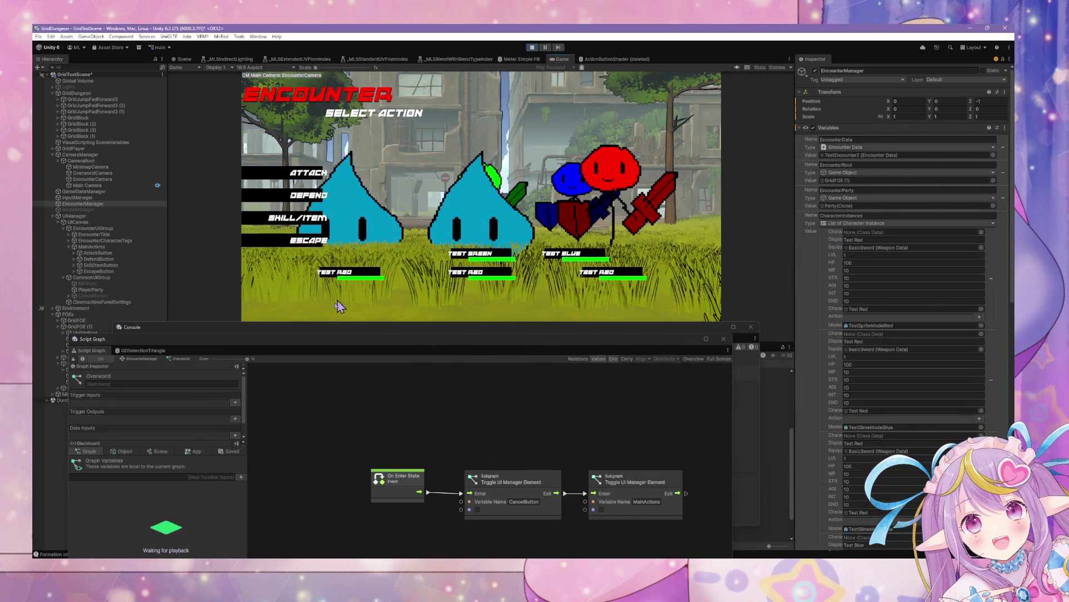
- Choose ATTACK in the running game to reach target selection
{"action": "left_click", "coordinate": [105, 283]}
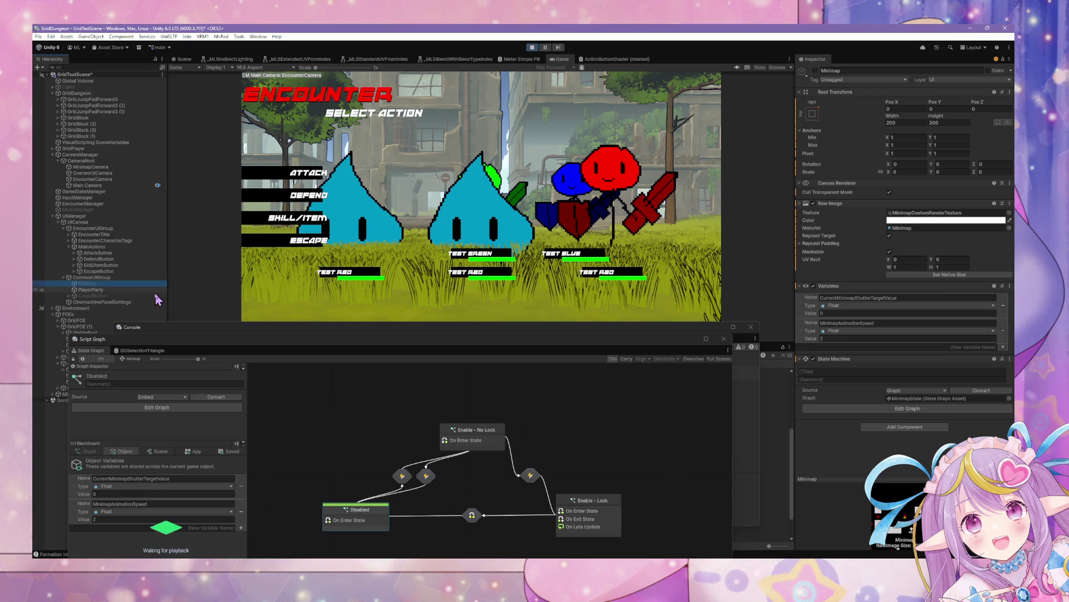
{"action": "left_click", "coordinate": [311, 182]}
{"action": "left_click", "coordinate": [311, 181]}
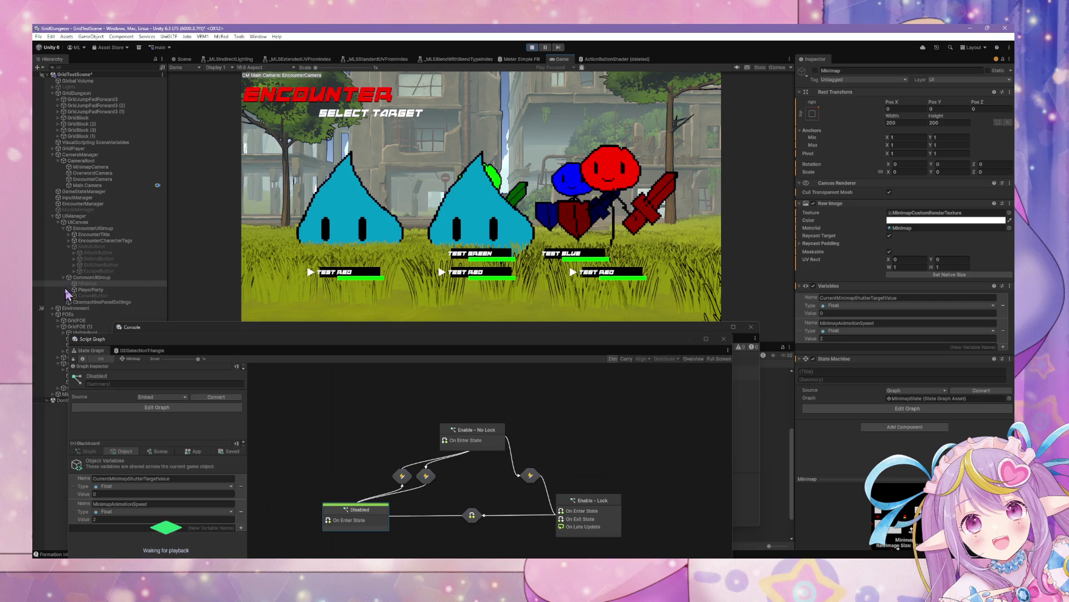
- Select CancelButton, open its On Click object picker, and stop play mode
{"action": "left_click", "coordinate": [83, 295]}
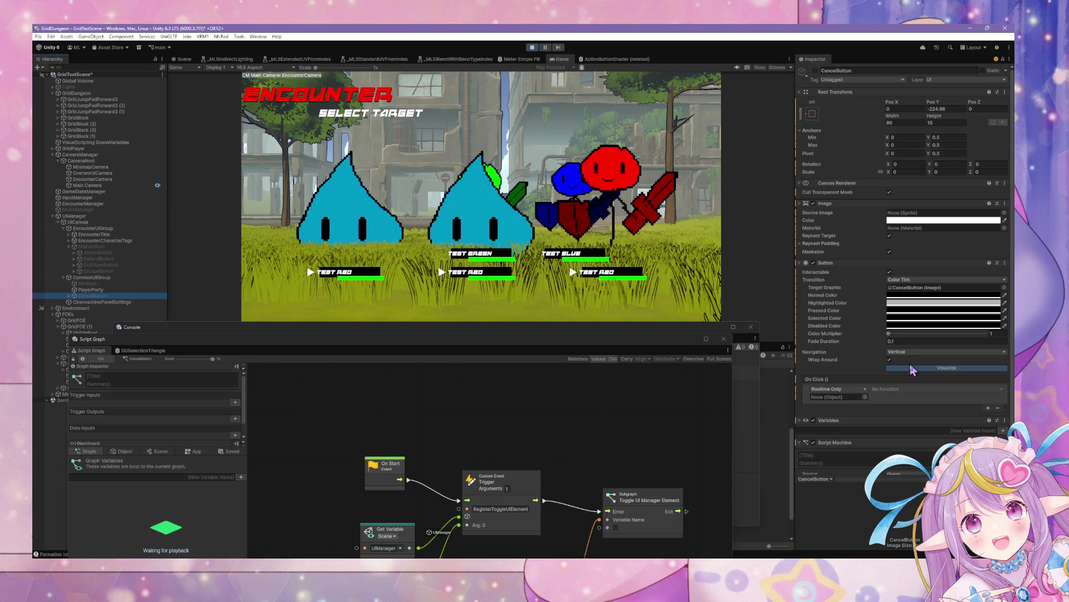
{"action": "left_click", "coordinate": [865, 397]}
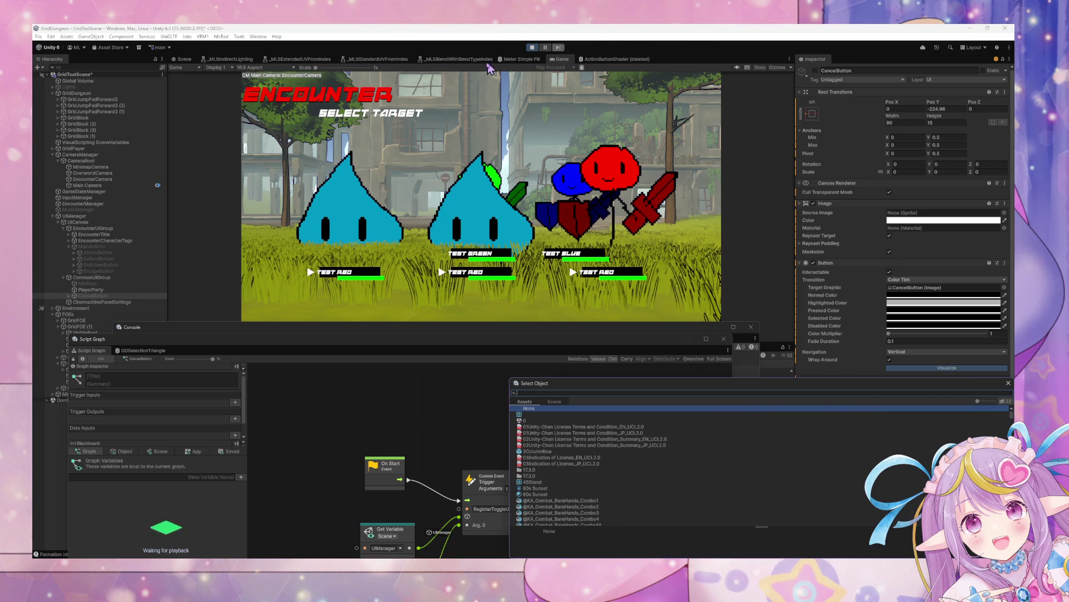
{"action": "left_click", "coordinate": [532, 48]}
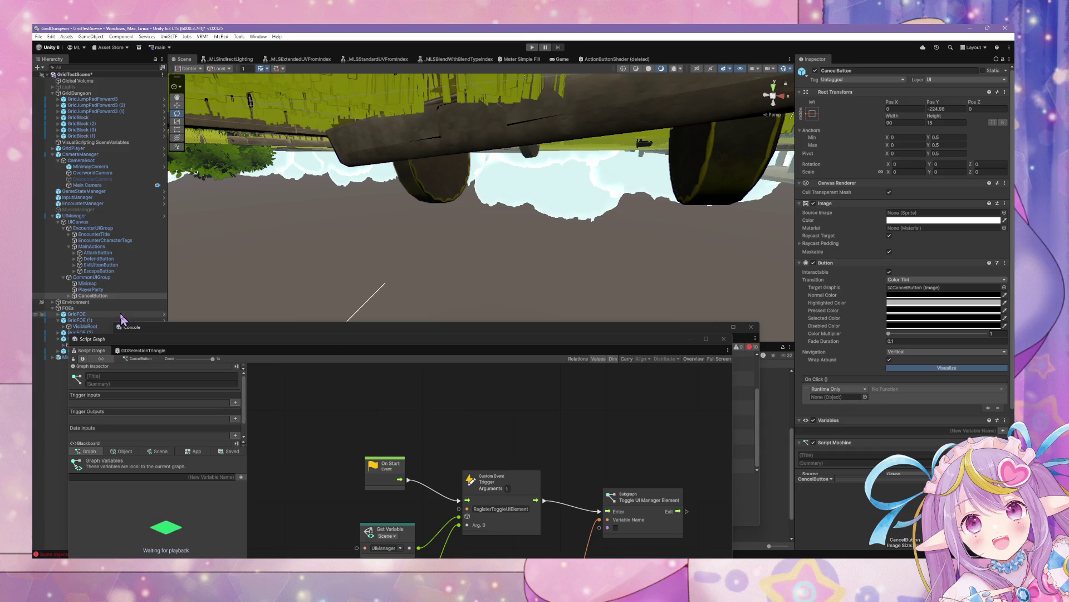
- Make CancelButton's On Click call UIManager's StateMachine.TriggerUnityEvent with 'Cancel', then move the graph window aside
{"action": "mouse_move", "coordinate": [88, 222]}
{"action": "left_mouse_down"}
{"action": "mouse_move", "coordinate": [802, 417]}
{"action": "mouse_move", "coordinate": [852, 400]}
{"action": "left_mouse_up"}
{"action": "left_click", "coordinate": [887, 390]}
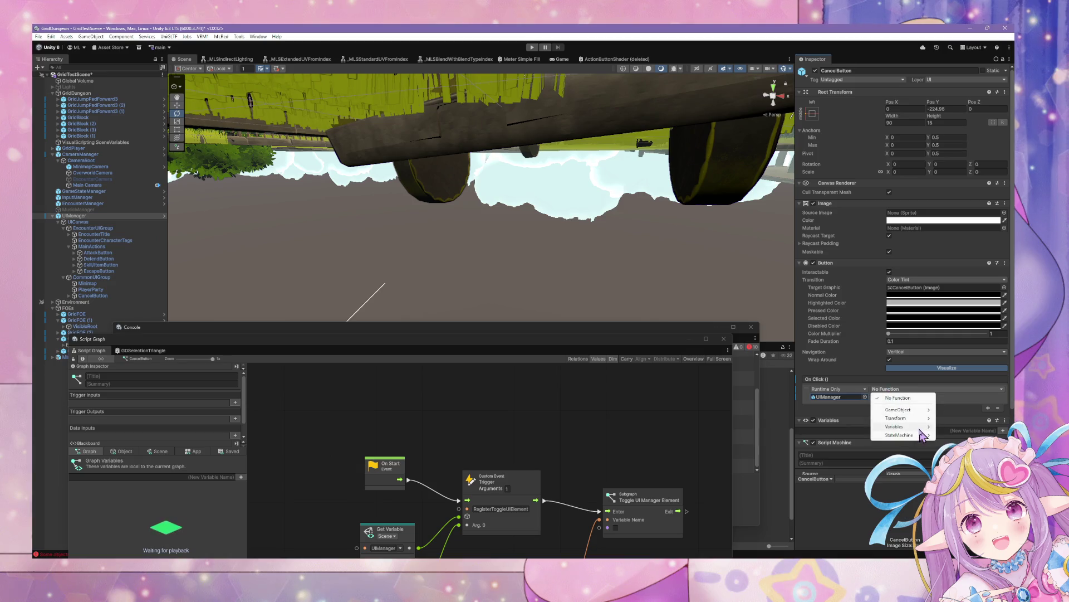
{"action": "mouse_move", "coordinate": [897, 435]}
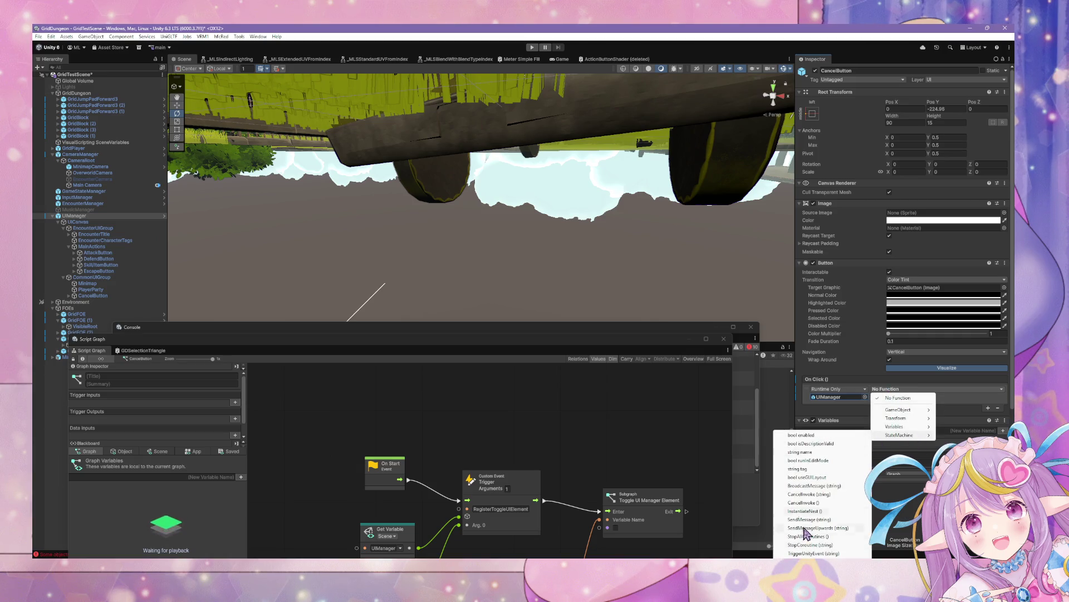
{"action": "left_click", "coordinate": [830, 553]}
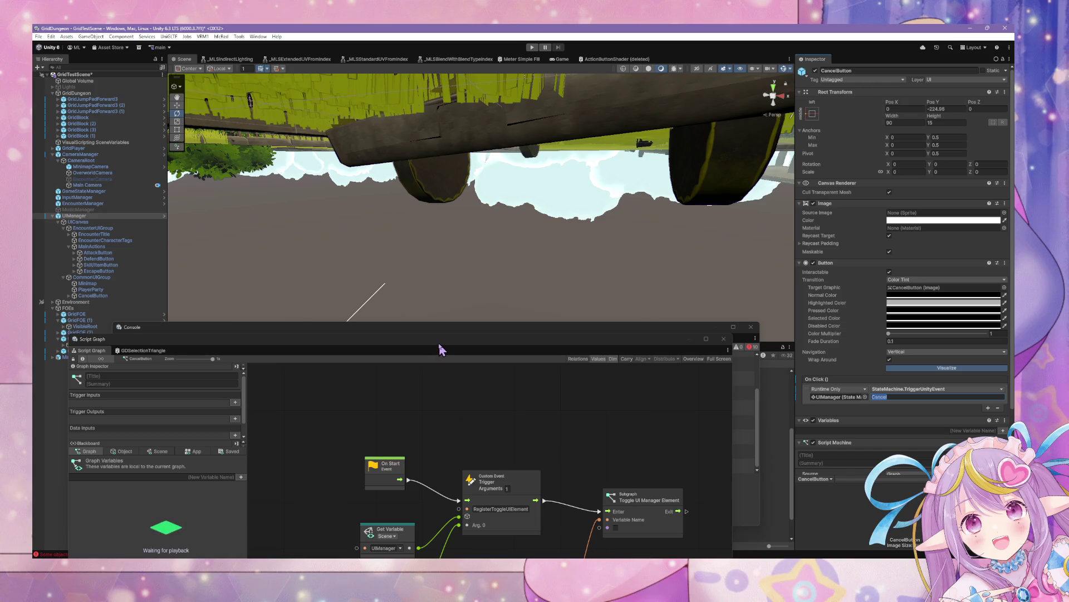
{"action": "mouse_move", "coordinate": [440, 349]}
{"action": "left_mouse_down"}
{"action": "mouse_move", "coordinate": [475, 160]}
{"action": "mouse_move", "coordinate": [604, 294]}
{"action": "left_mouse_up"}
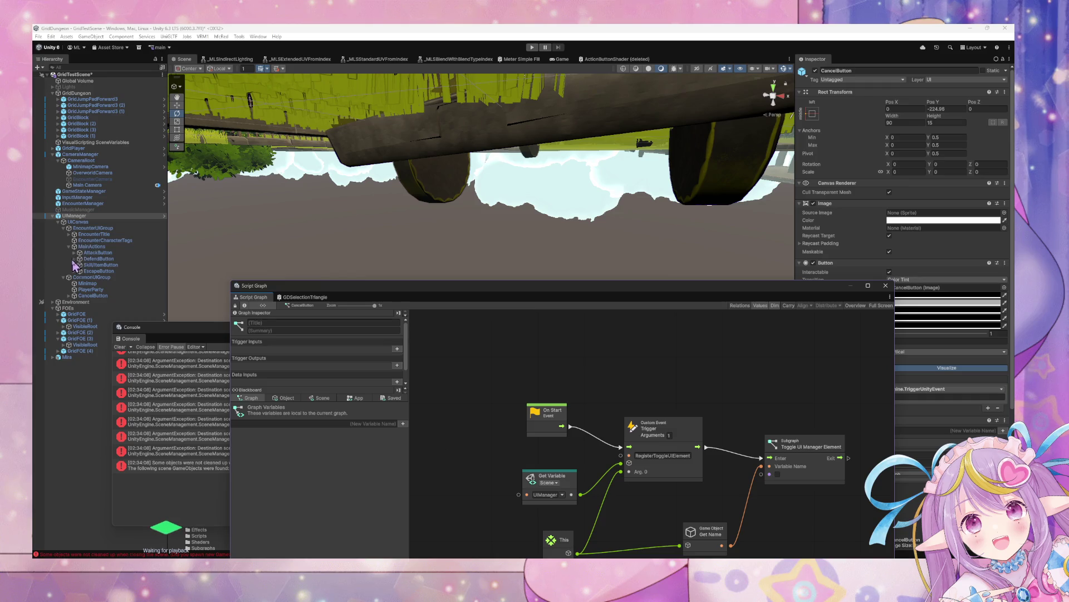
- Clear the Console errors, select EncounterManager, and move its State Graph window back above the Console
{"action": "left_click", "coordinate": [98, 283]}
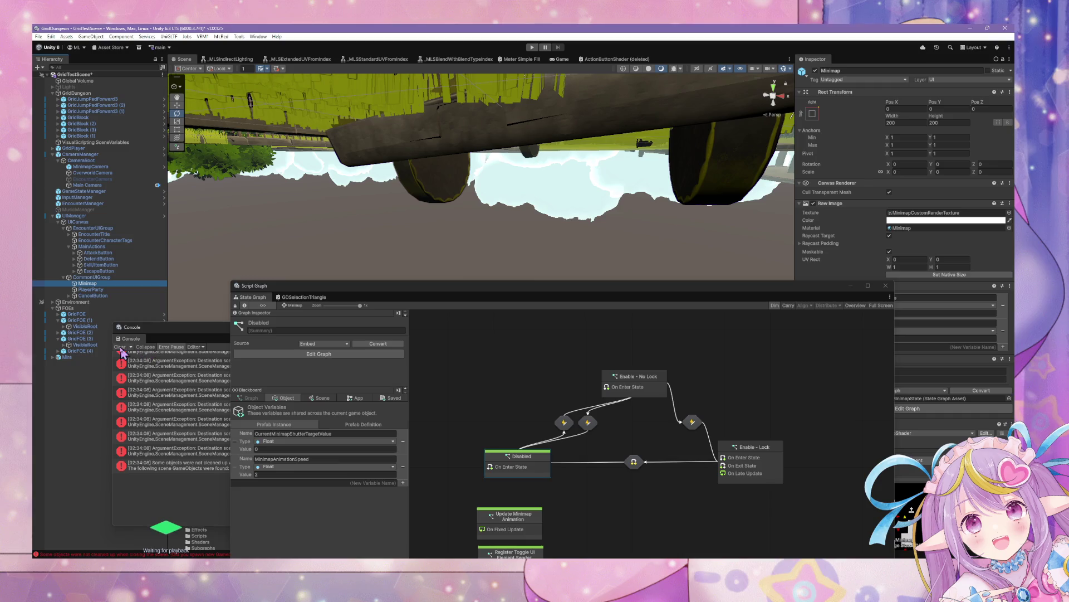
{"action": "left_click", "coordinate": [120, 346]}
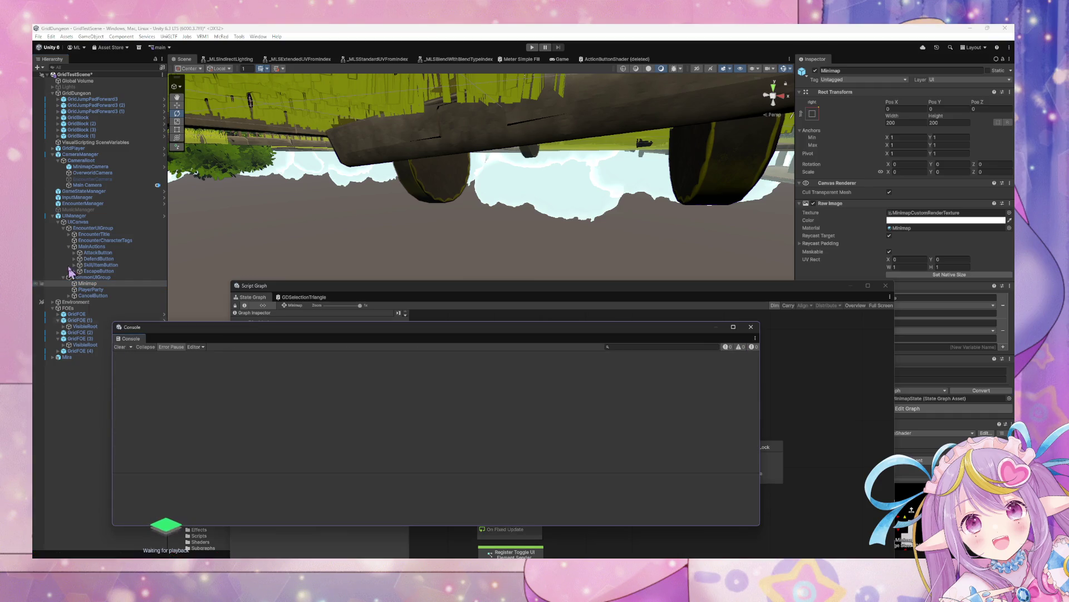
{"action": "left_click", "coordinate": [98, 204]}
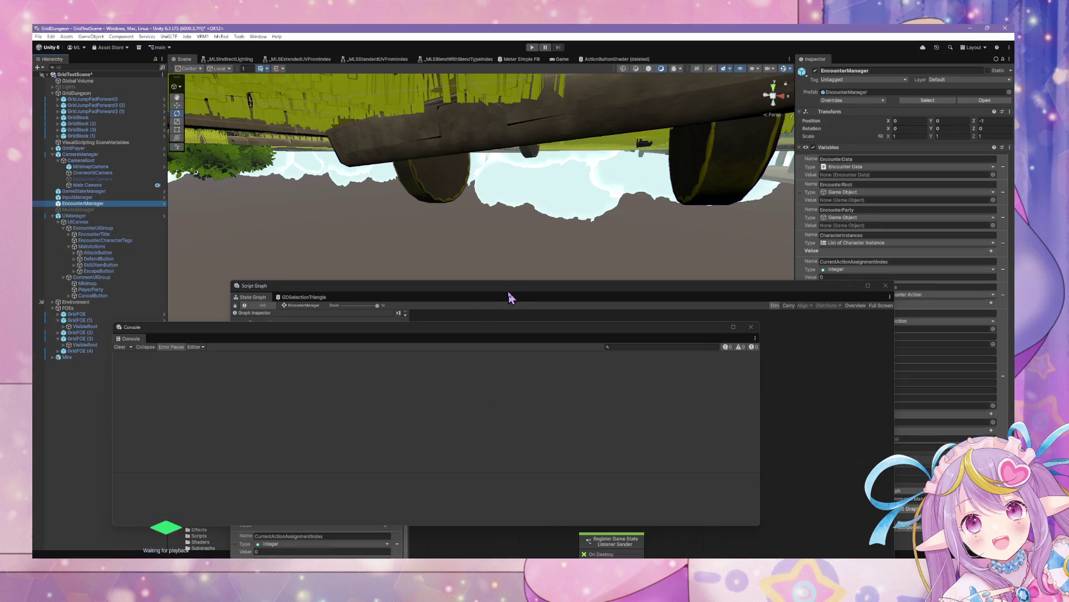
{"action": "left_click_drag", "start_coordinate": [509, 292], "coordinate": [393, 176]}
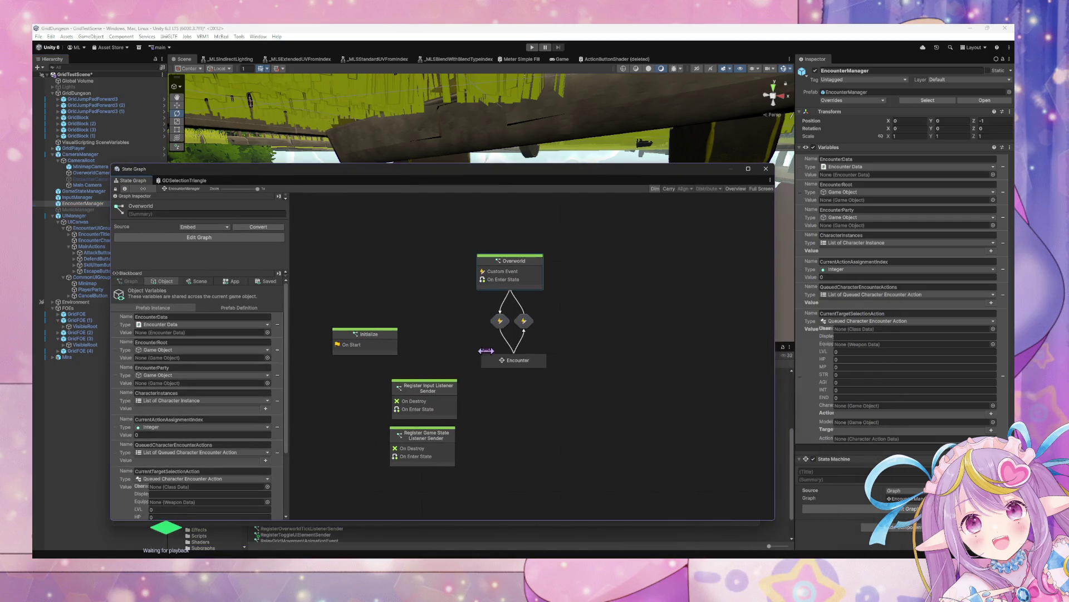
- Drill into Encounter > Assign Character Actions > Target Selection and frame its EnableCancelButton trigger
{"action": "double_click", "coordinate": [516, 362]}
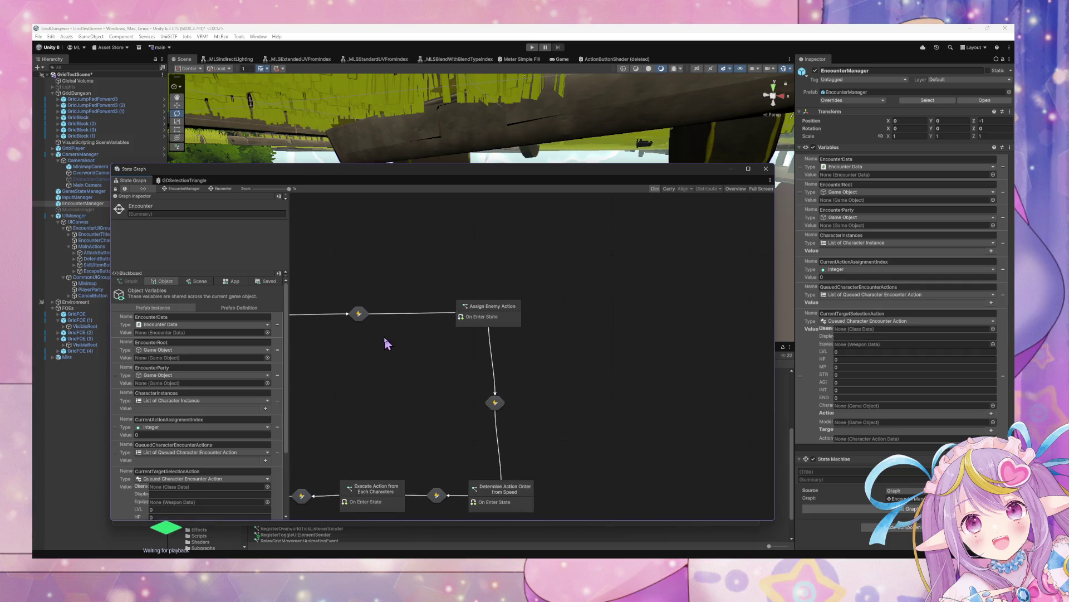
{"action": "double_click", "coordinate": [440, 278]}
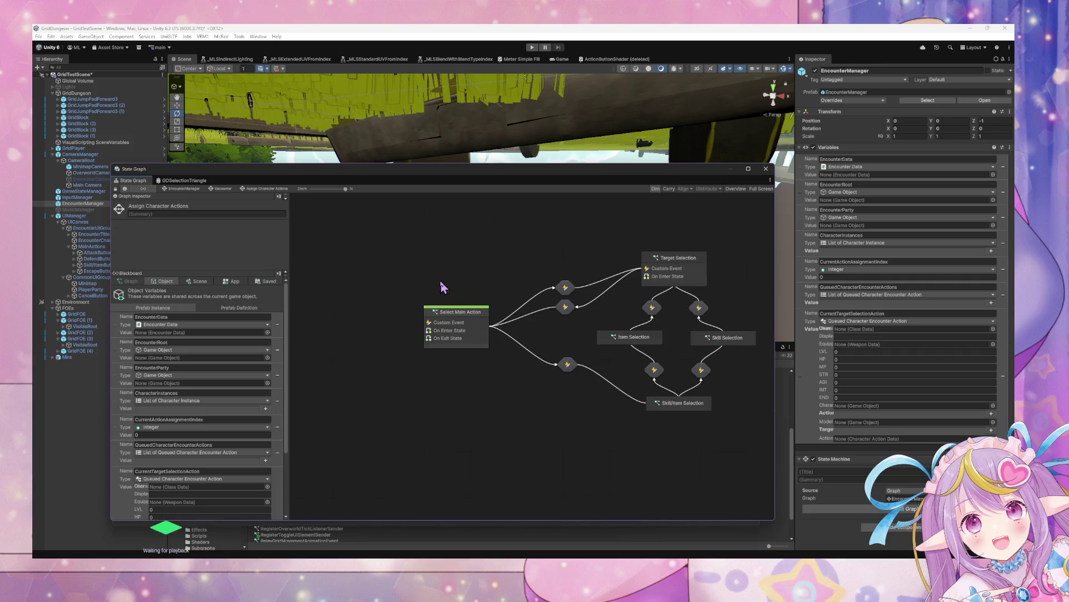
{"action": "left_click", "coordinate": [576, 301]}
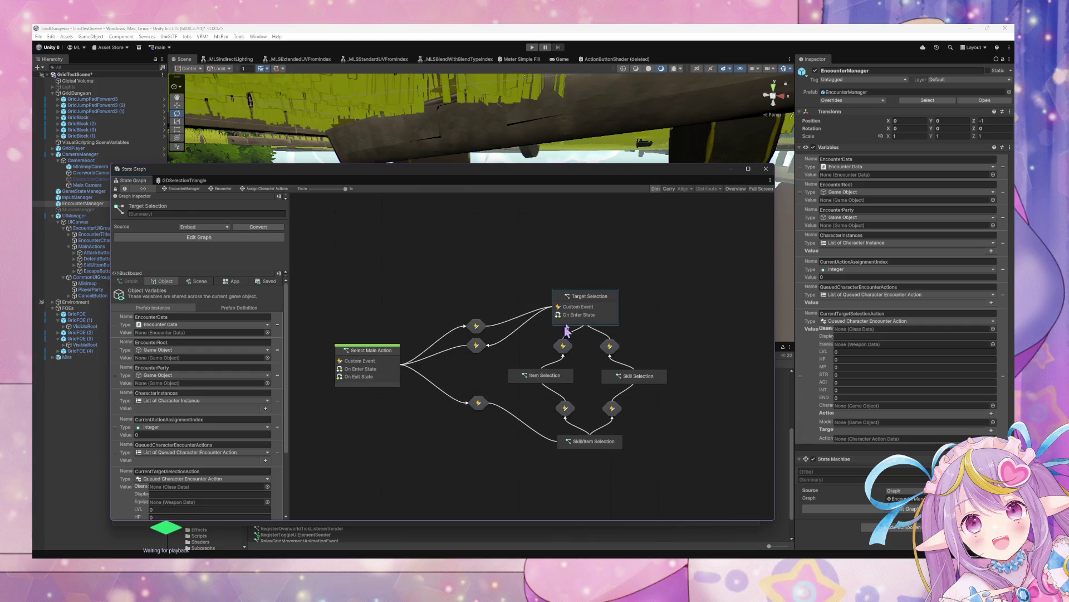
{"action": "double_click", "coordinate": [591, 314]}
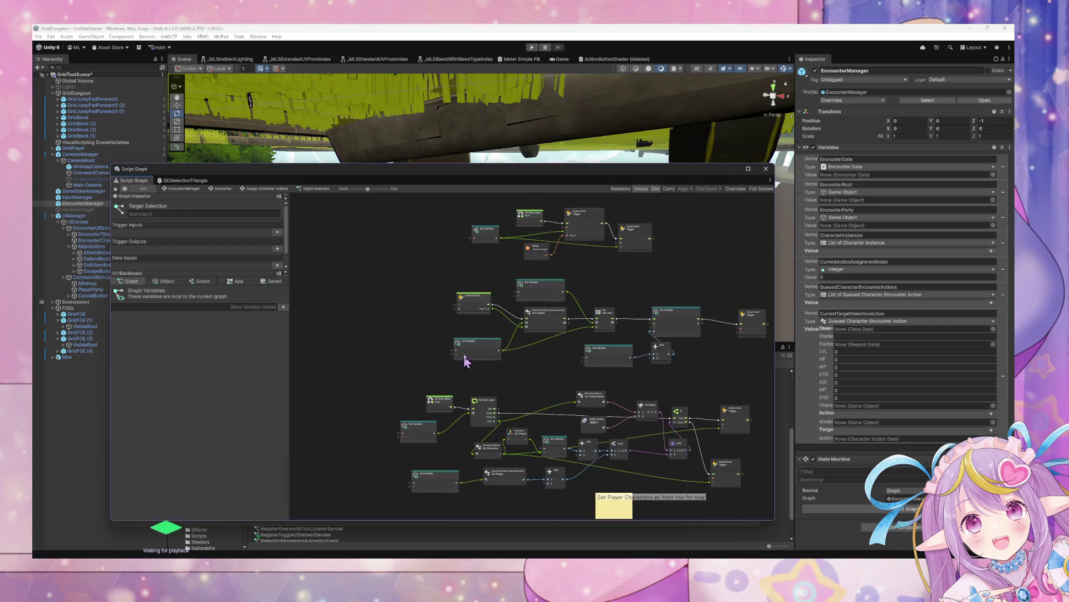
{"action": "scroll", "coordinate": [387, 260], "scroll_direction": "up", "scroll_amount": 3}
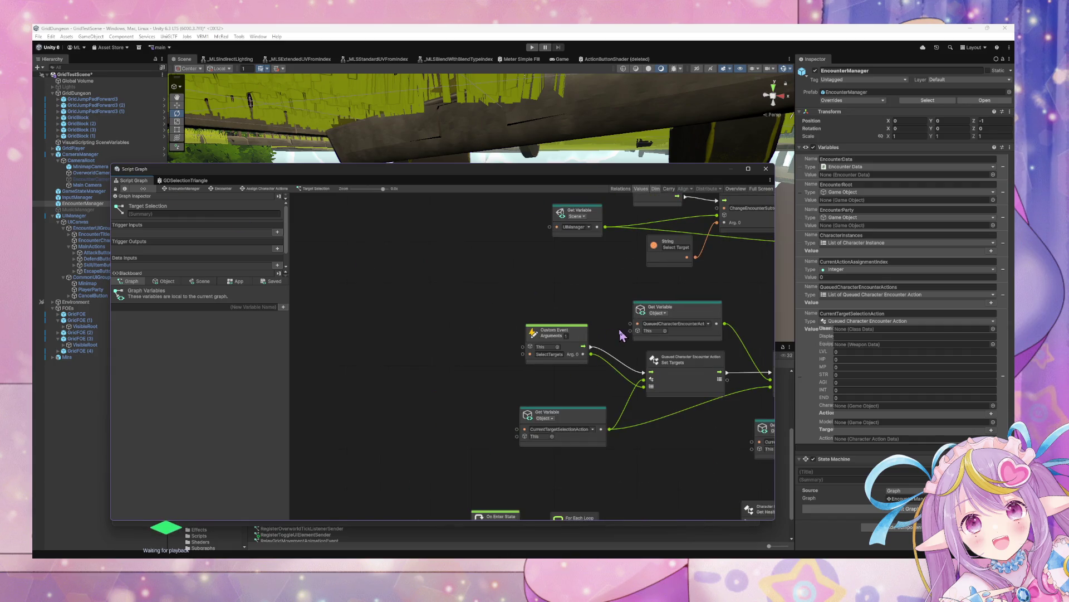
{"action": "left_click_drag", "start_coordinate": [622, 335], "coordinate": [464, 374]}
{"action": "scroll", "coordinate": [465, 376], "scroll_direction": "up", "scroll_amount": 1}
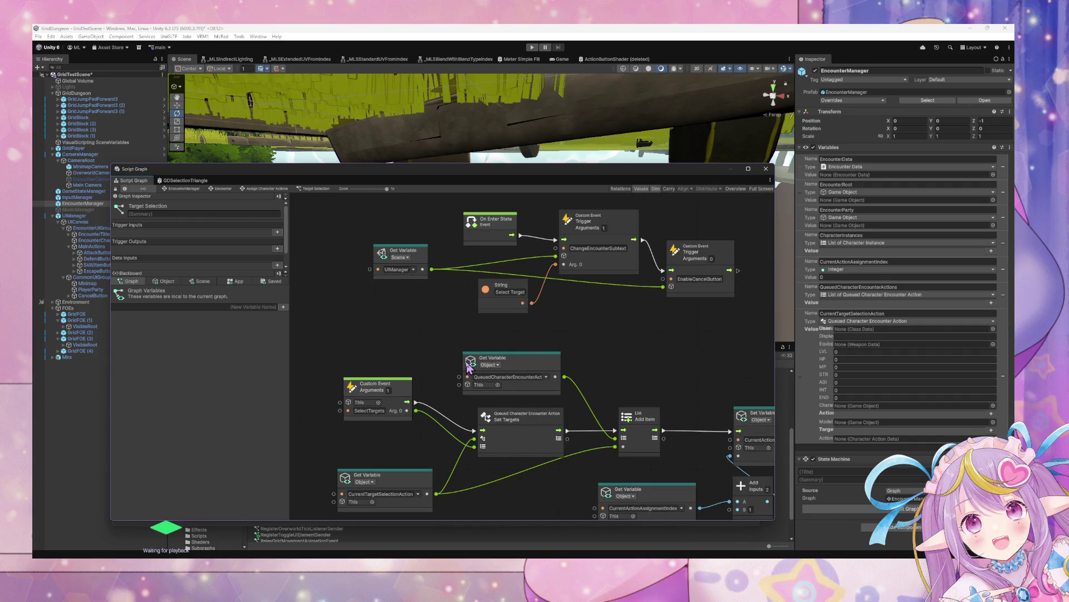
{"action": "left_click_drag", "start_coordinate": [628, 266], "coordinate": [515, 312]}
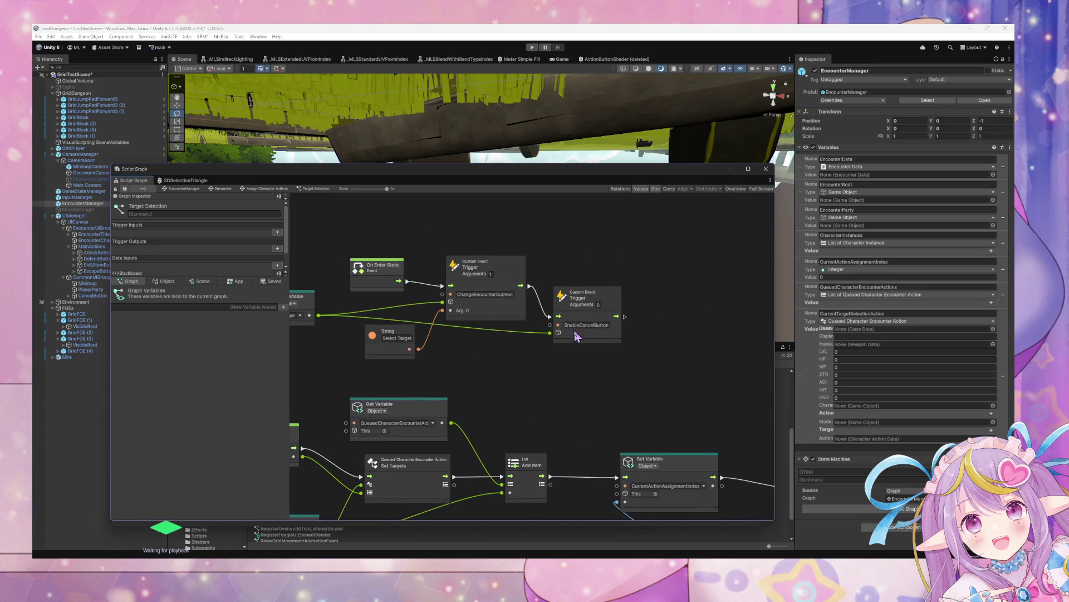
{"action": "right_click", "coordinate": [547, 369]}
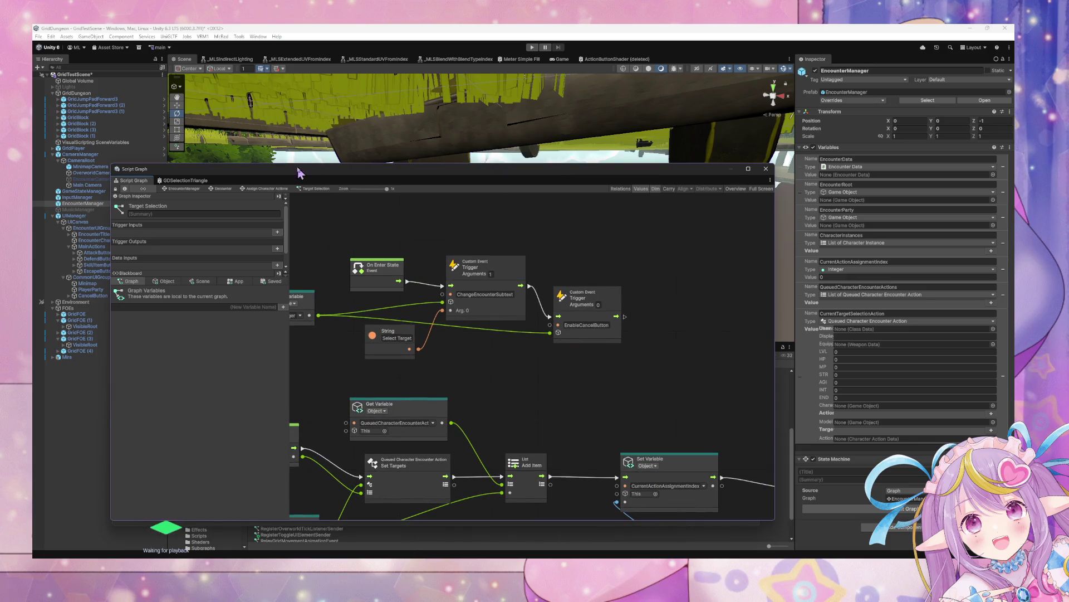
{"action": "left_click_drag", "start_coordinate": [303, 171], "coordinate": [705, 134]}
{"action": "left_click_drag", "start_coordinate": [760, 327], "coordinate": [760, 310]}
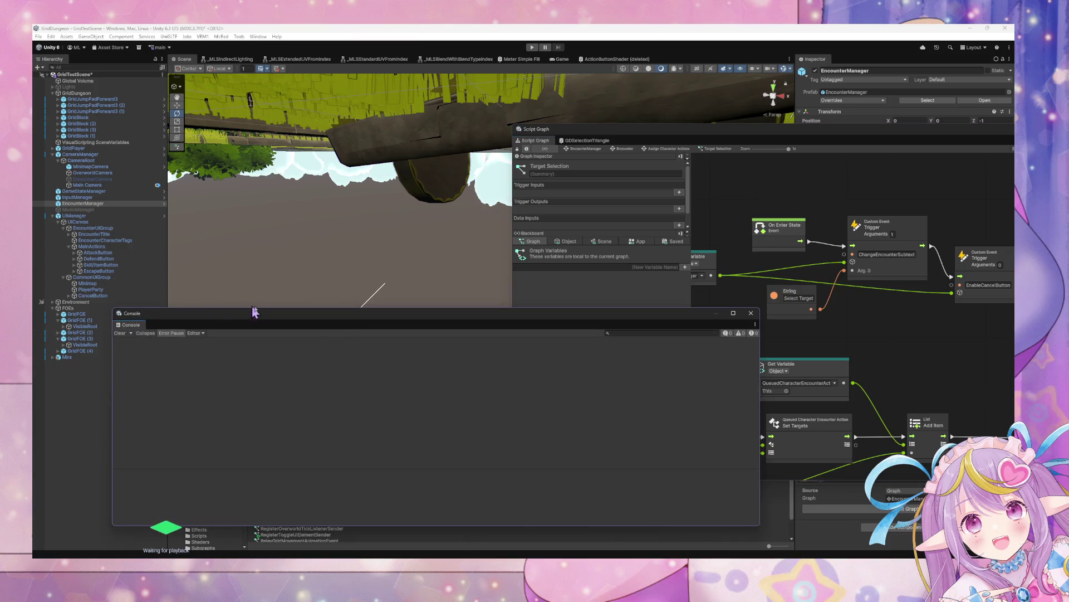
- Add a Toggle UI Manager Element subgraph node and wire the trigger's output into its Enter port
{"action": "left_click", "coordinate": [751, 313]}
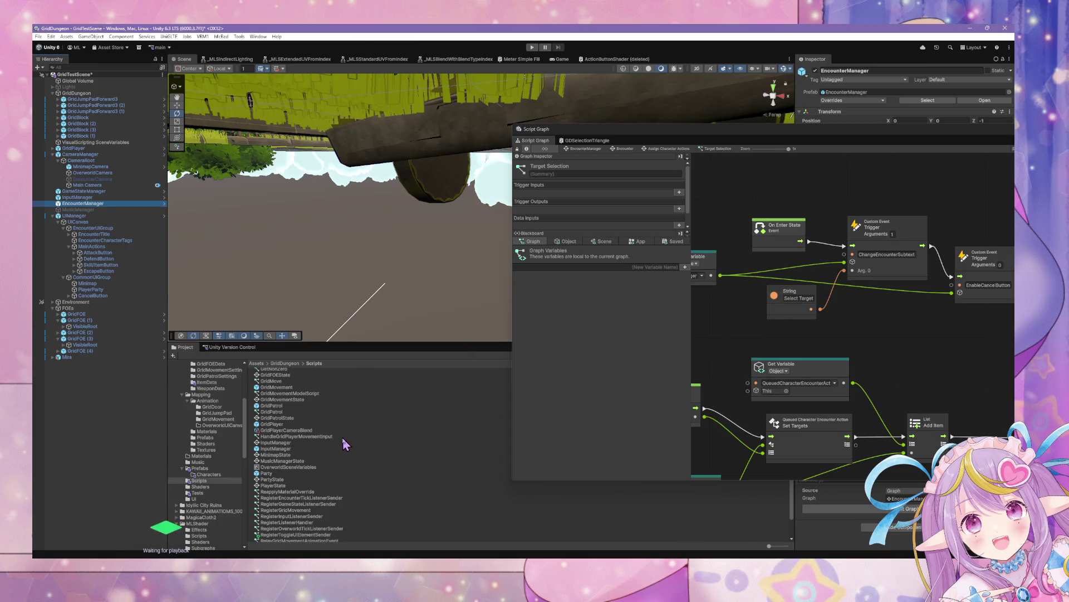
{"action": "scroll", "coordinate": [345, 443], "scroll_direction": "down", "scroll_amount": 2}
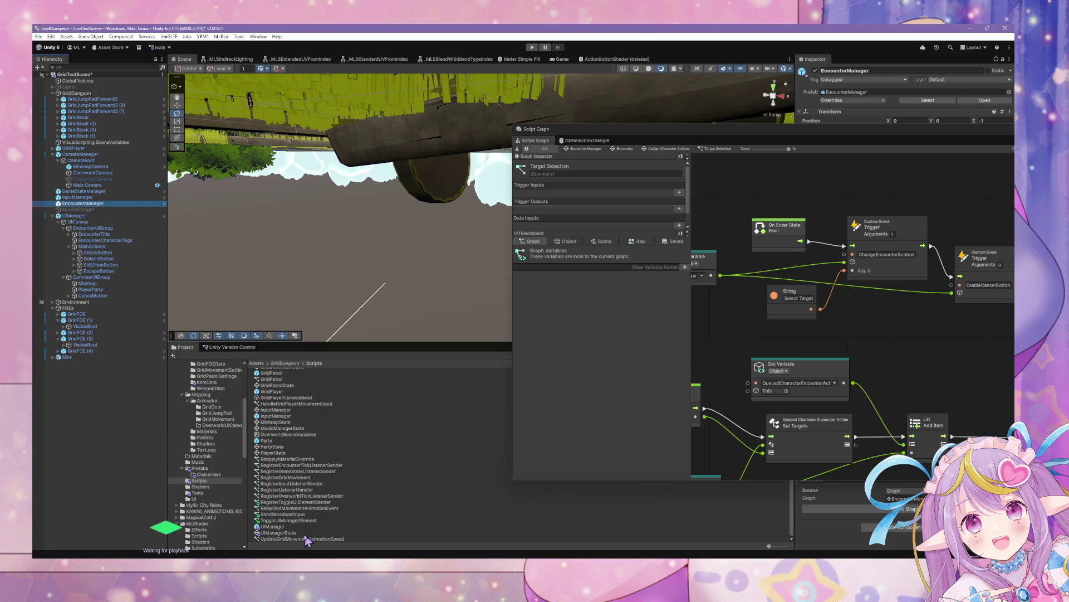
{"action": "left_click_drag", "start_coordinate": [288, 520], "coordinate": [969, 329]}
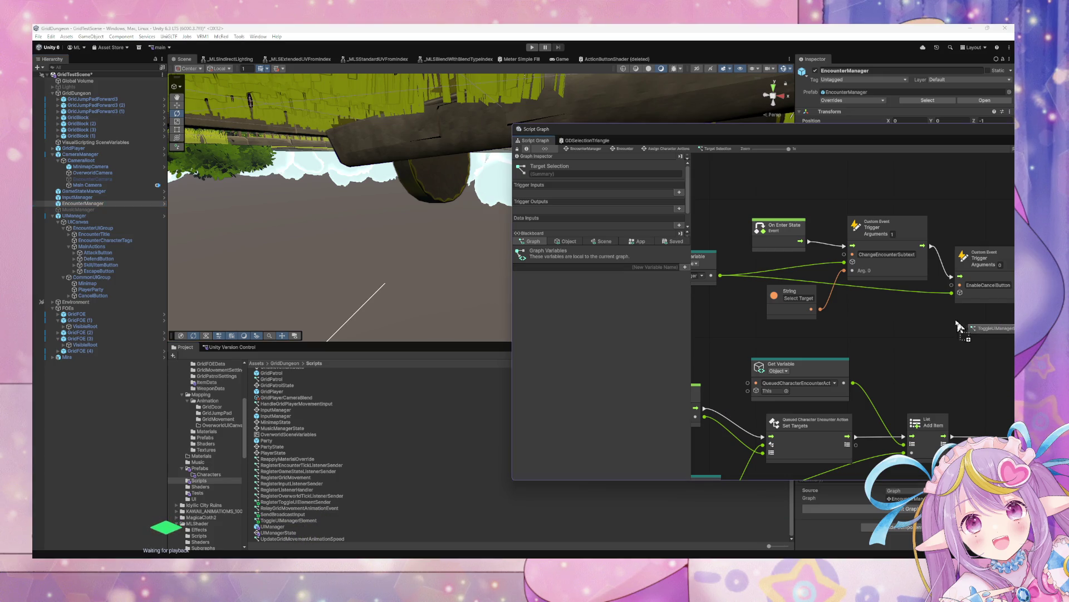
{"action": "left_click_drag", "start_coordinate": [855, 141], "coordinate": [452, 153]}
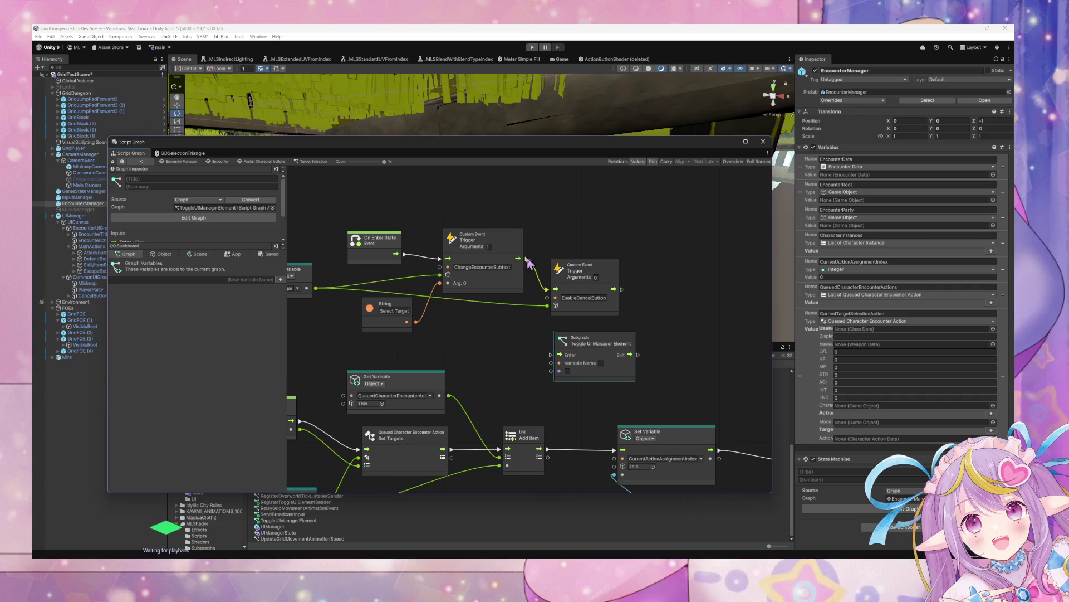
{"action": "mouse_move", "coordinate": [527, 259]}
{"action": "left_mouse_down"}
{"action": "mouse_move", "coordinate": [556, 362]}
{"action": "mouse_move", "coordinate": [590, 295]}
{"action": "left_mouse_up"}
{"action": "left_click", "coordinate": [584, 278]}
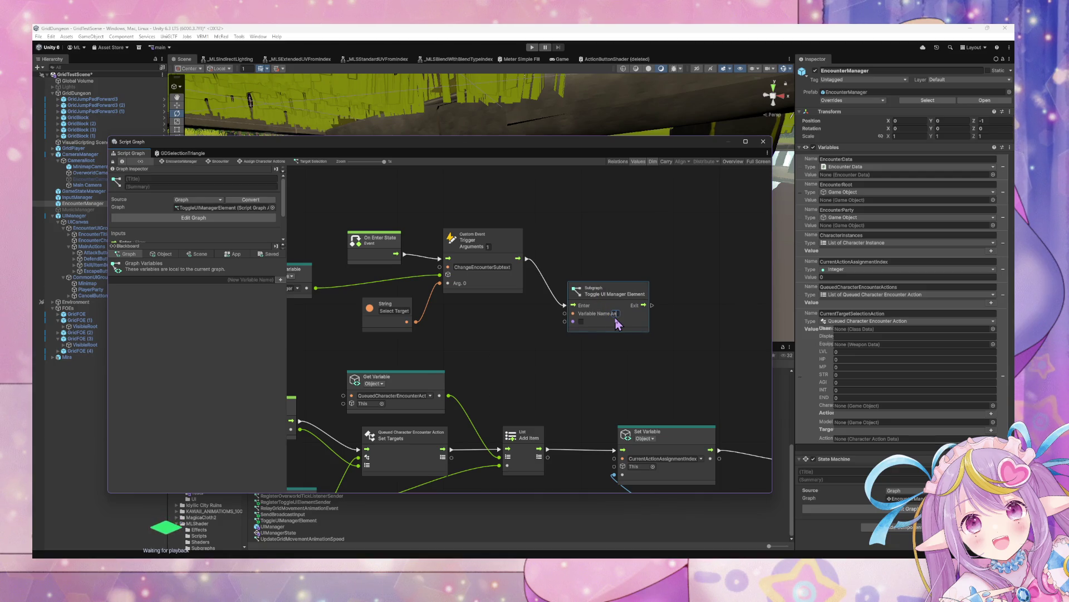
- Set the subgraph's Variable Name to CancelButton and move it beside the Custom Event
{"action": "type", "text": "ncelButton"}
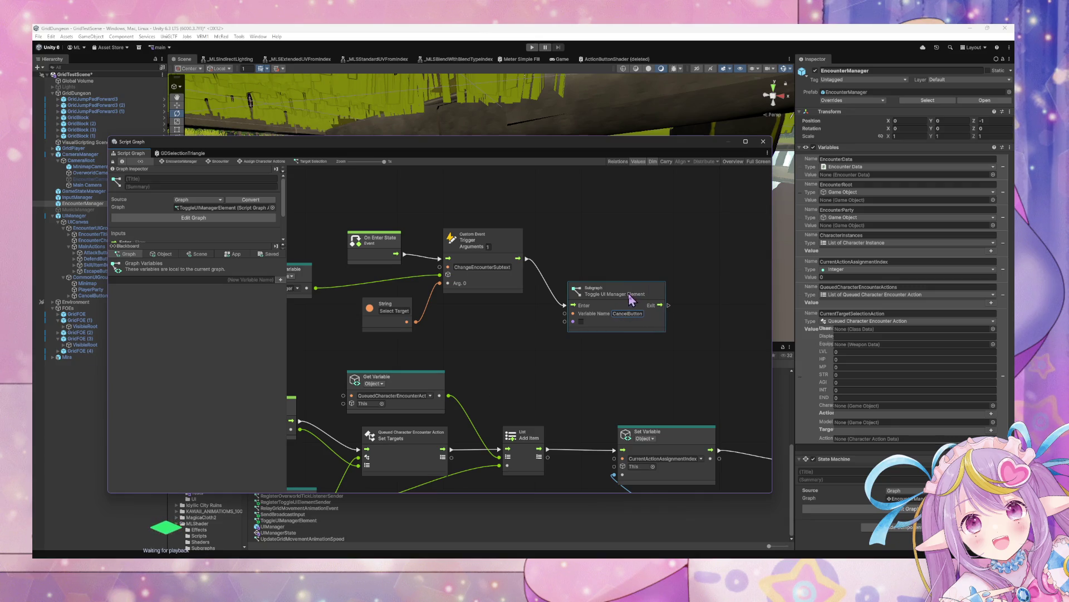
{"action": "left_click_drag", "start_coordinate": [612, 295], "coordinate": [622, 244]}
{"action": "left_click_drag", "start_coordinate": [464, 306], "coordinate": [532, 345]}
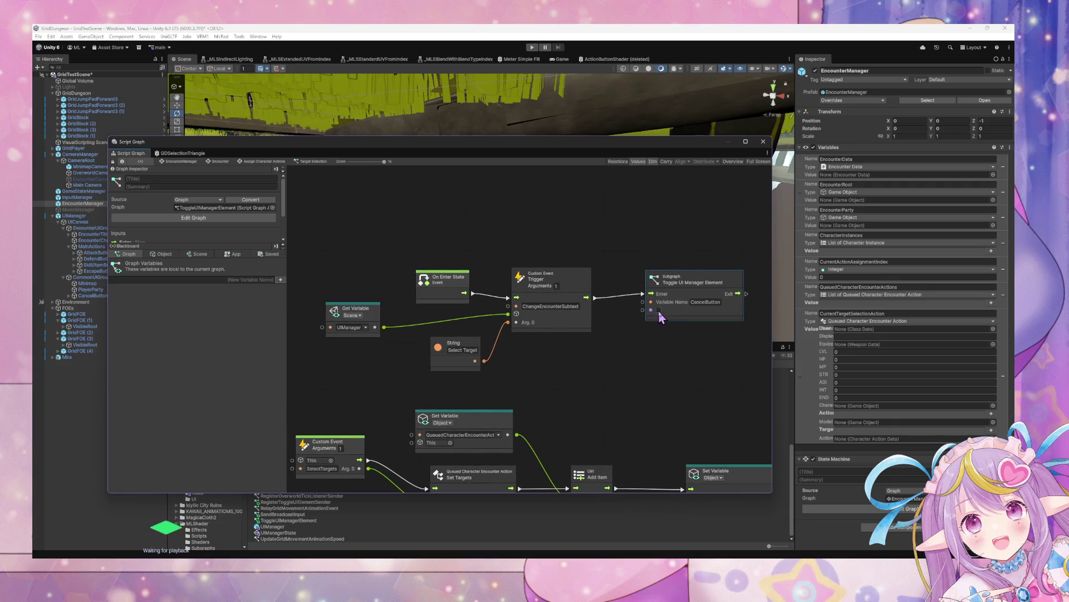
- Duplicate and discard an On Enter State node, then search the canvas for 'seit'
{"action": "left_click", "coordinate": [427, 280]}
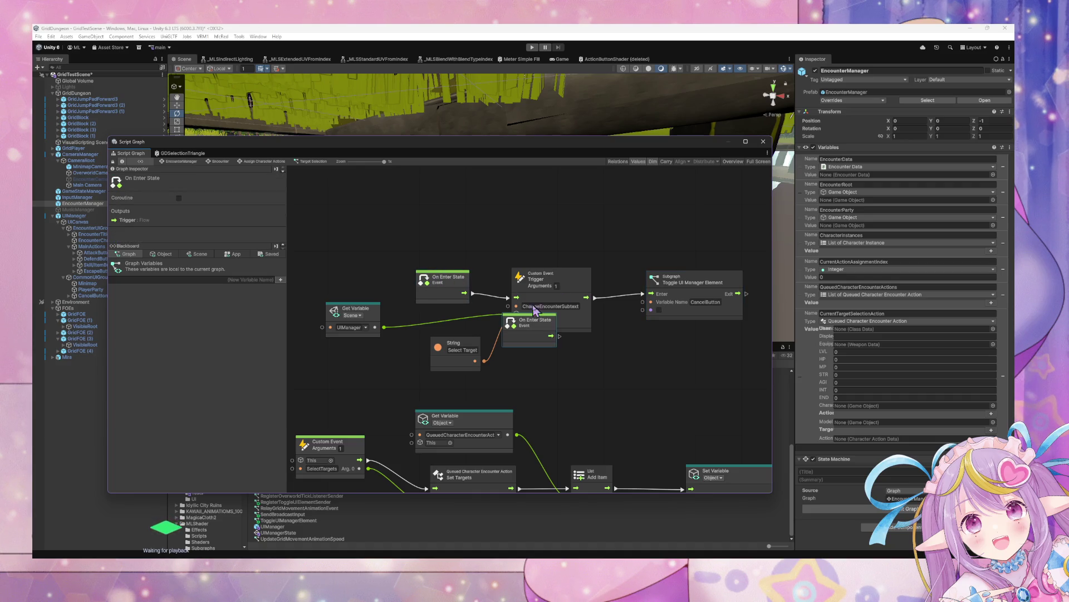
{"action": "key", "text": "ctrl+d"}
{"action": "left_click_drag", "start_coordinate": [487, 255], "coordinate": [446, 213]}
{"action": "key", "text": "Delete"}
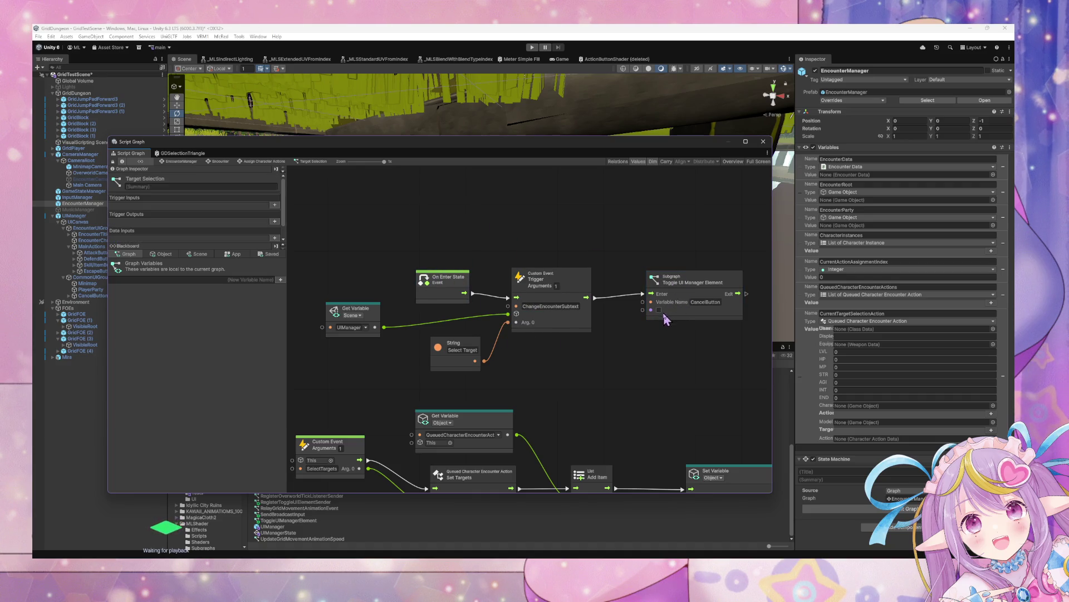
{"action": "right_click", "coordinate": [509, 248]}
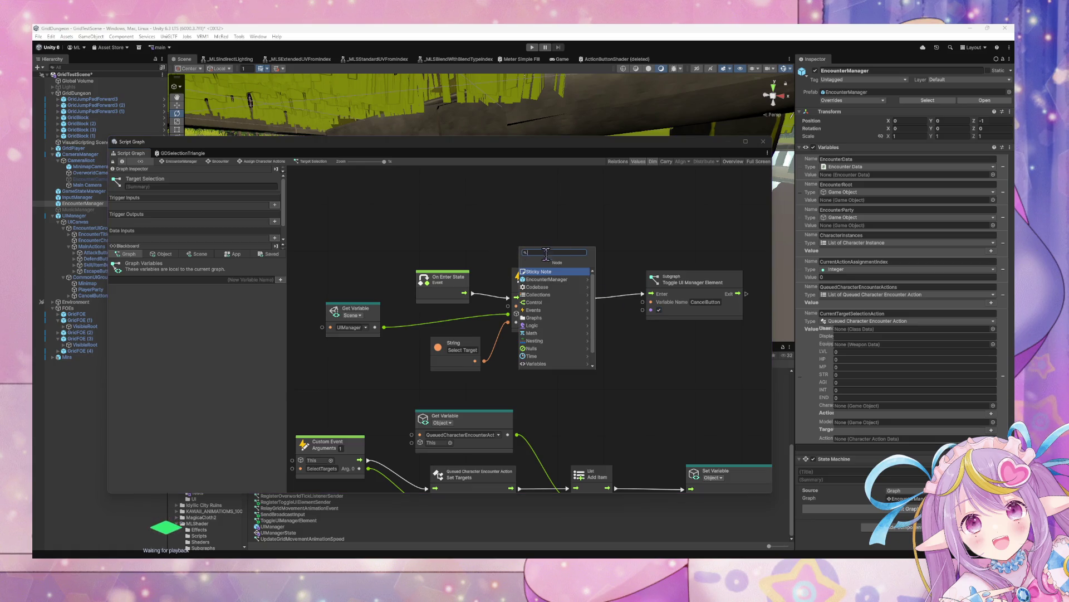
{"action": "type", "text": "s"}
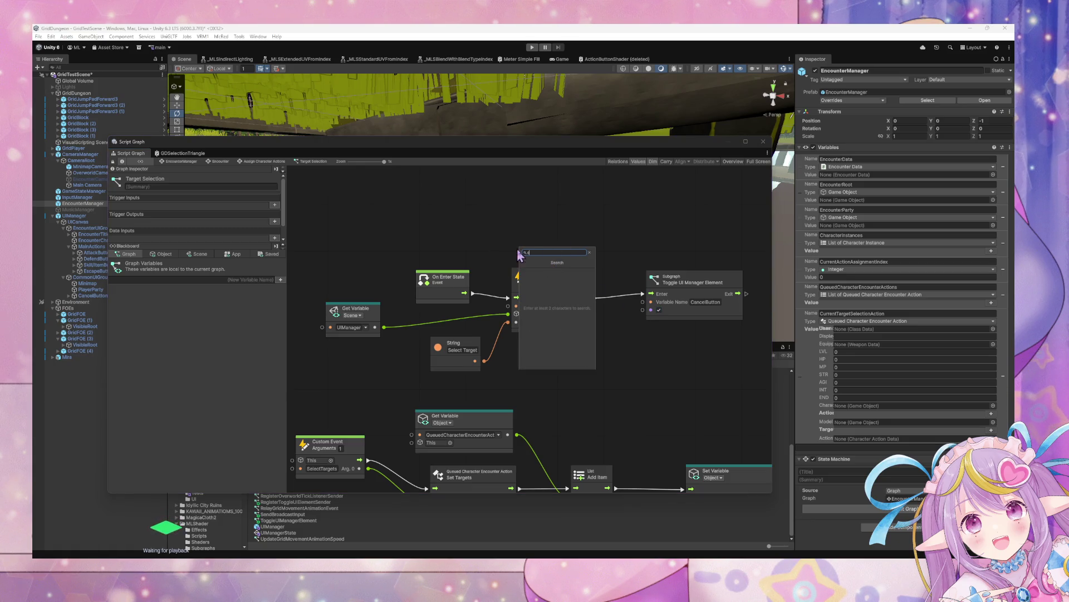
{"action": "type", "text": "e"}
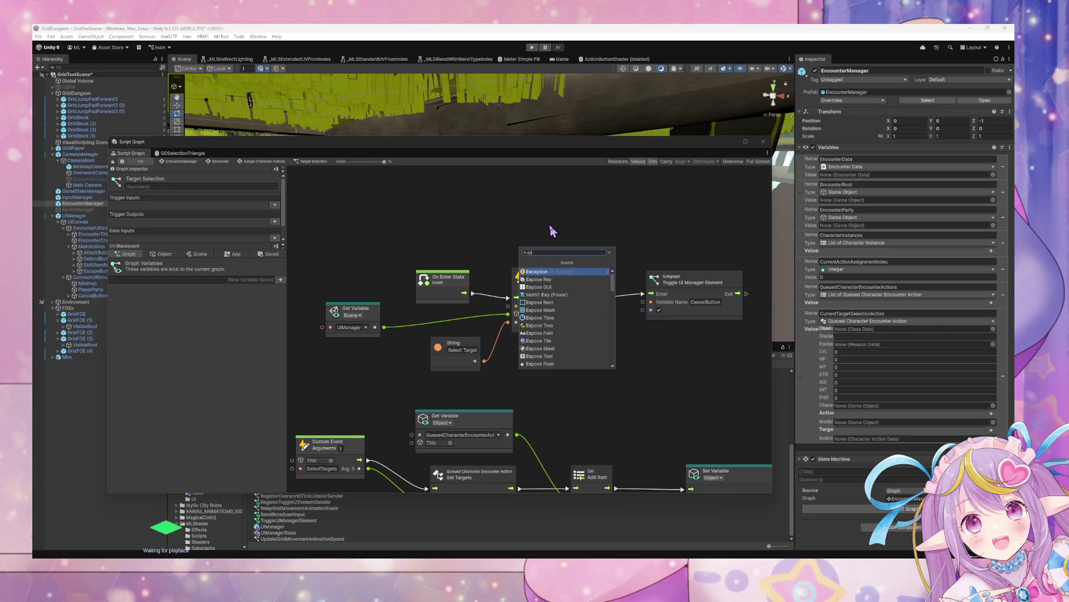
{"action": "type", "text": "it"}
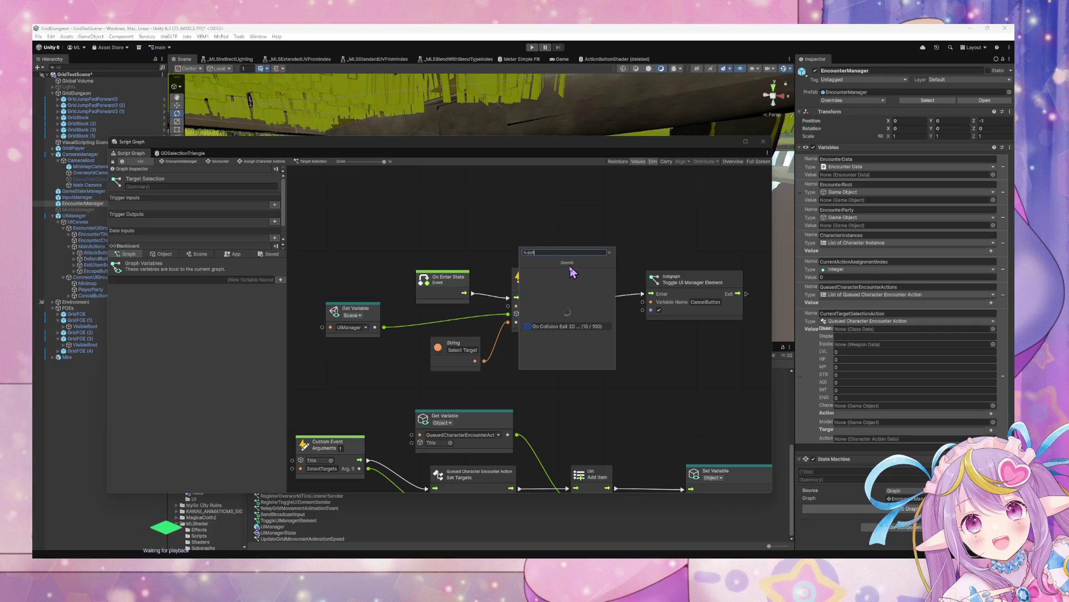
- Add an On Exit State event wired to a duplicated CancelButton Toggle UI Manager Element node
{"action": "left_click", "coordinate": [551, 282]}
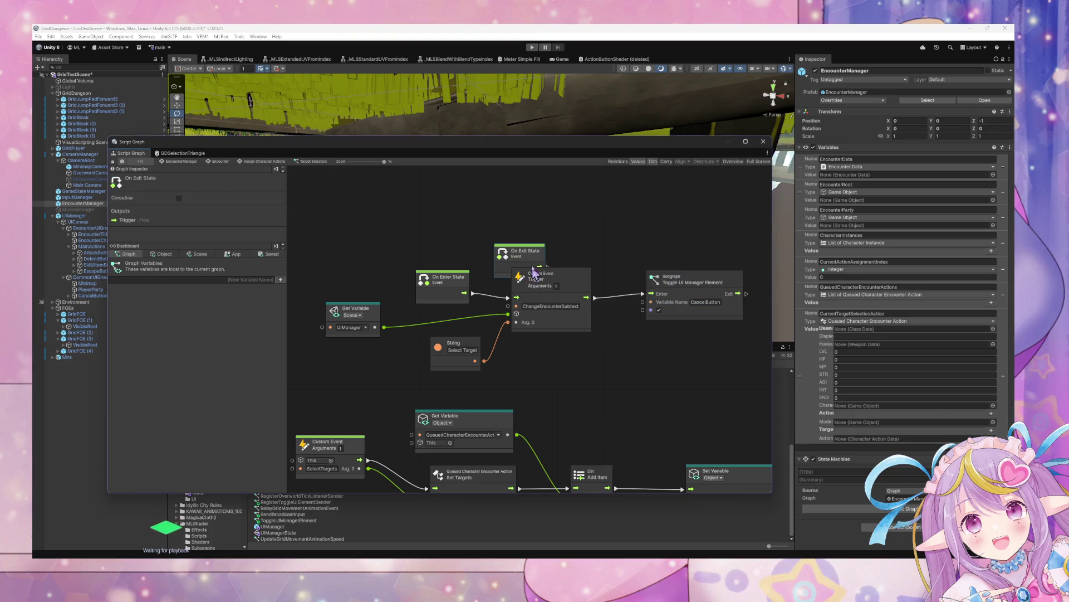
{"action": "left_click_drag", "start_coordinate": [523, 260], "coordinate": [450, 221]}
{"action": "left_click", "coordinate": [695, 282]}
{"action": "key", "text": "ctrl+d"}
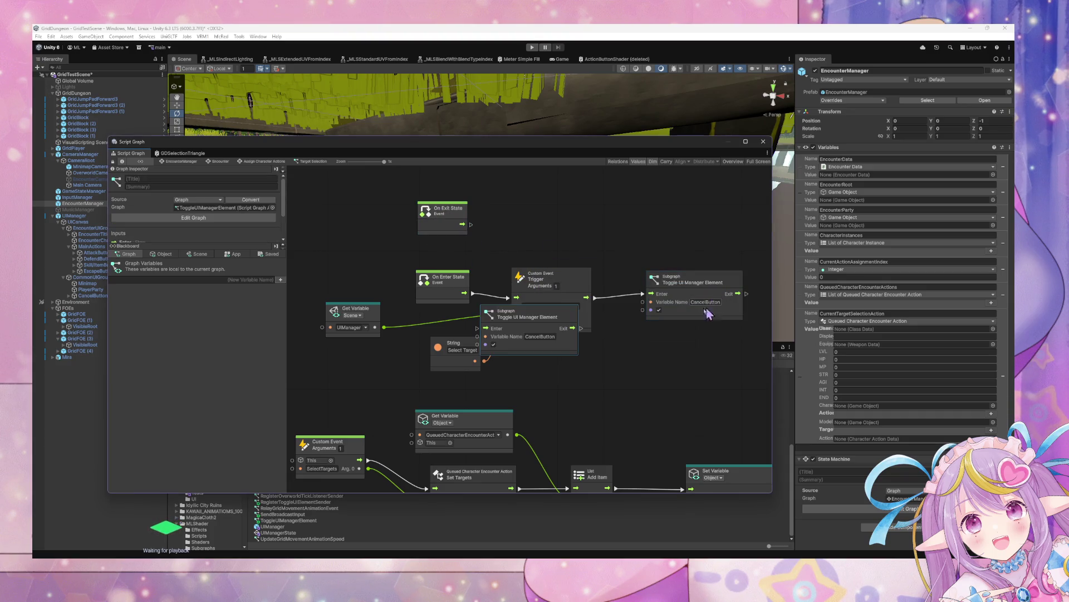
{"action": "left_click_drag", "start_coordinate": [553, 328], "coordinate": [582, 219]}
{"action": "mouse_move", "coordinate": [470, 225]}
{"action": "left_mouse_down"}
{"action": "mouse_move", "coordinate": [498, 230]}
{"action": "mouse_move", "coordinate": [454, 233]}
{"action": "mouse_move", "coordinate": [443, 219]}
{"action": "mouse_move", "coordinate": [452, 230]}
{"action": "left_mouse_up"}
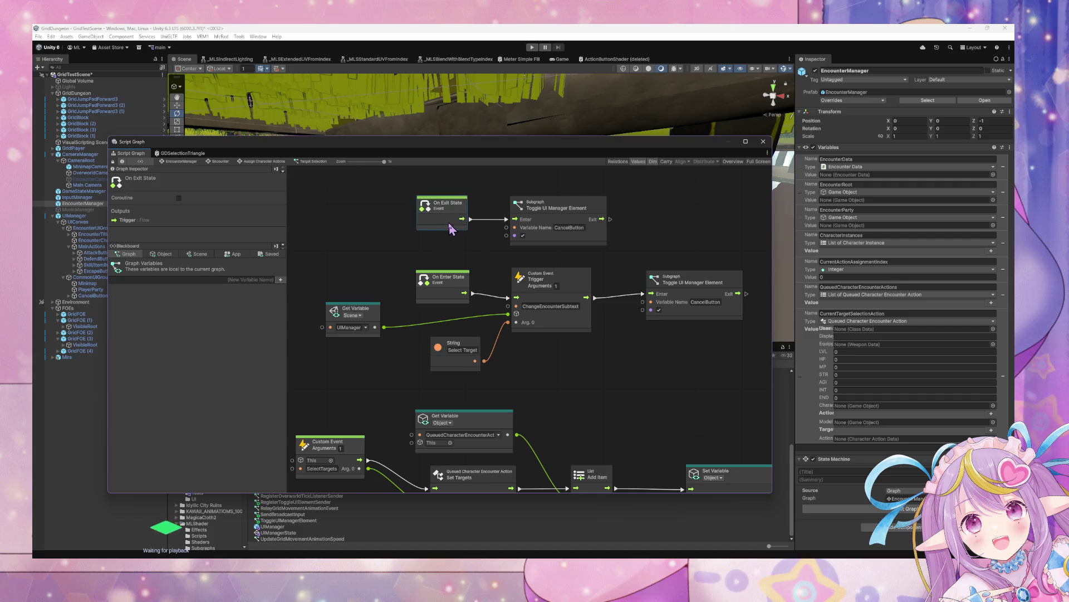
{"action": "left_click", "coordinate": [524, 246]}
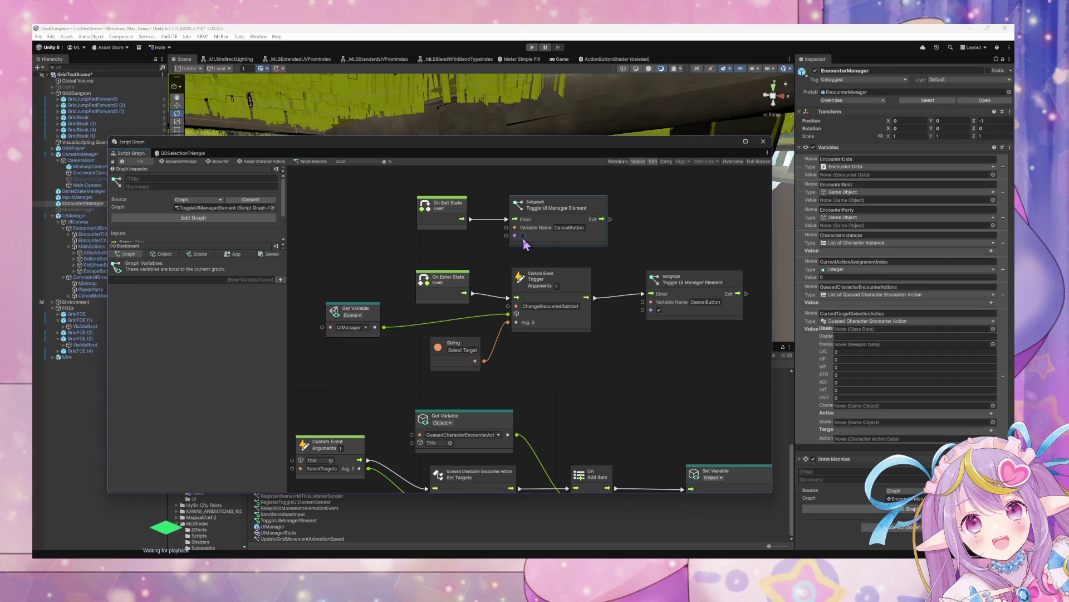
{"action": "left_click", "coordinate": [488, 263]}
- Go back to the parent graph and open the Encounter state's Encounter Start script
{"action": "scroll", "coordinate": [471, 445], "scroll_direction": "down", "scroll_amount": 5}
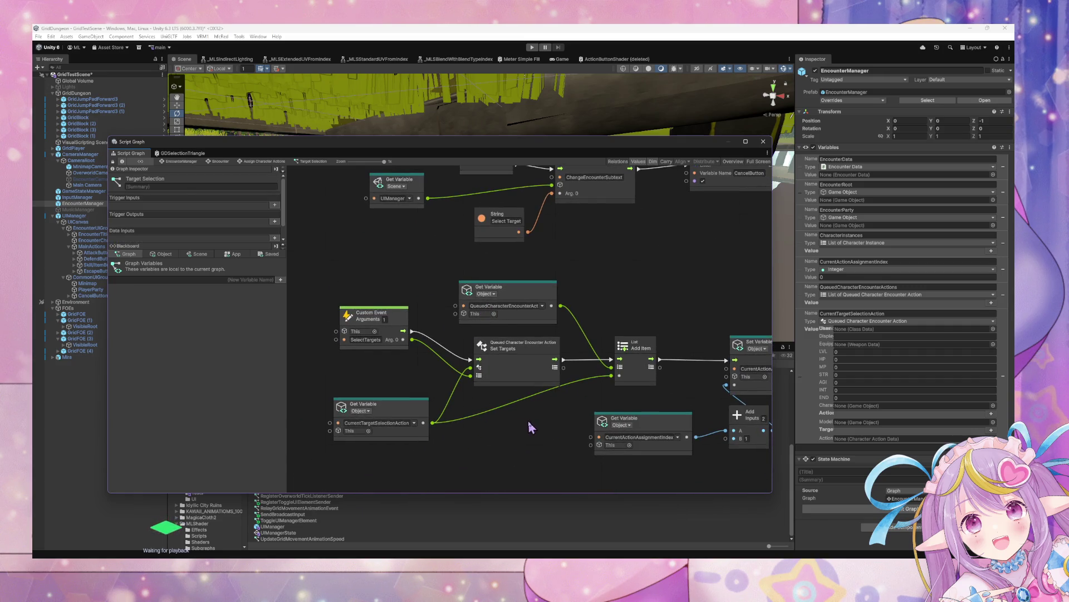
{"action": "scroll", "coordinate": [543, 419], "scroll_direction": "down", "scroll_amount": 10}
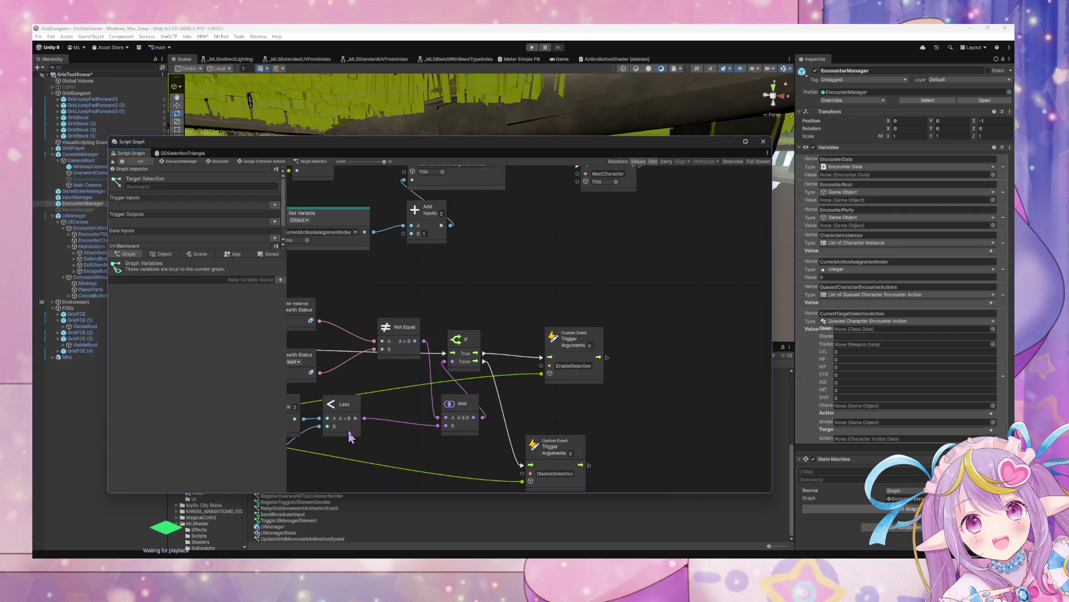
{"action": "scroll", "coordinate": [490, 312], "scroll_direction": "up", "scroll_amount": 5}
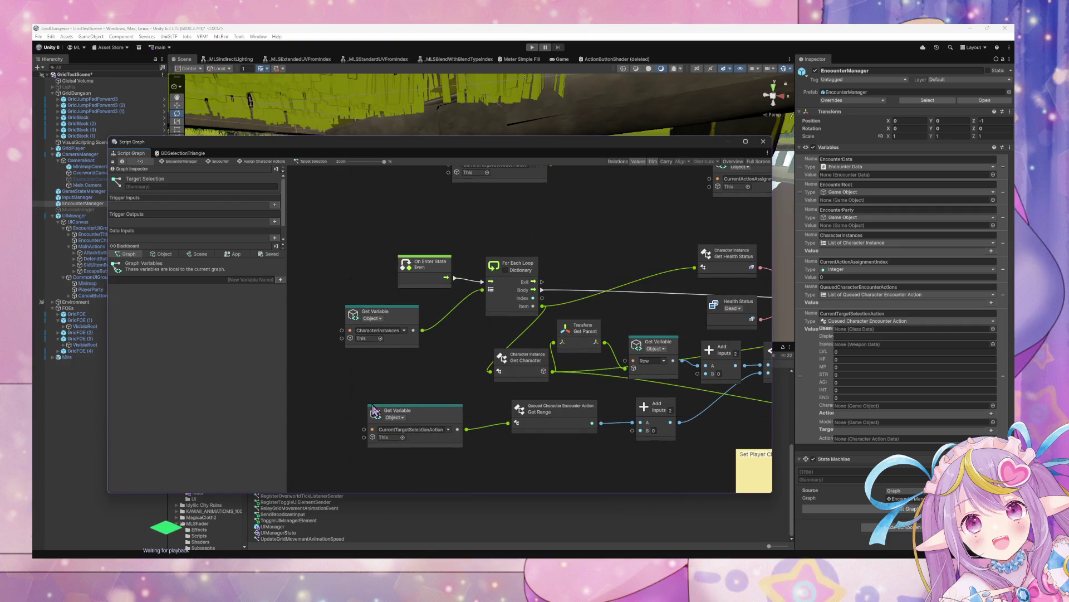
{"action": "left_click", "coordinate": [187, 162]}
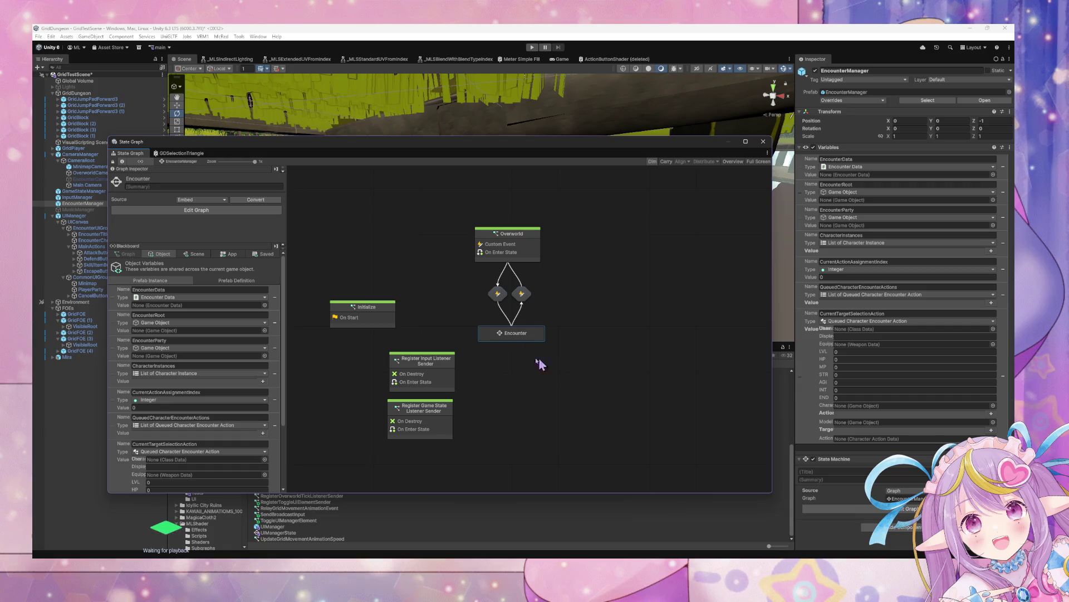
{"action": "double_click", "coordinate": [510, 334]}
{"action": "left_click_drag", "start_coordinate": [401, 322], "coordinate": [658, 326]}
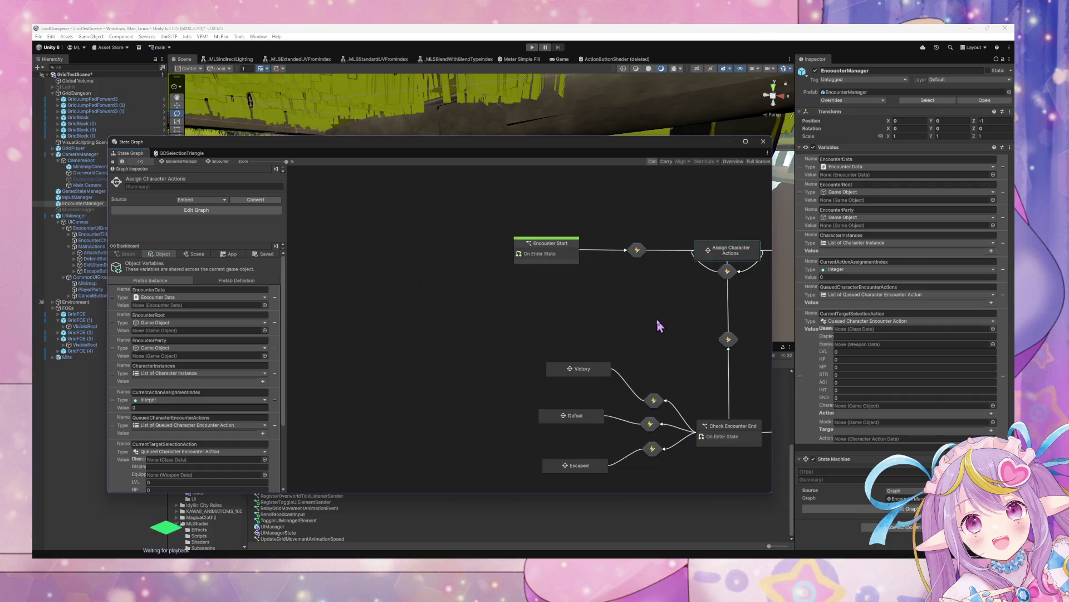
{"action": "double_click", "coordinate": [554, 255]}
- Pan across Encounter Start's For Each Loop, List Add, Set Variable and Ready nodes, then select UIManager
{"action": "scroll", "coordinate": [473, 256], "scroll_direction": "up", "scroll_amount": 3}
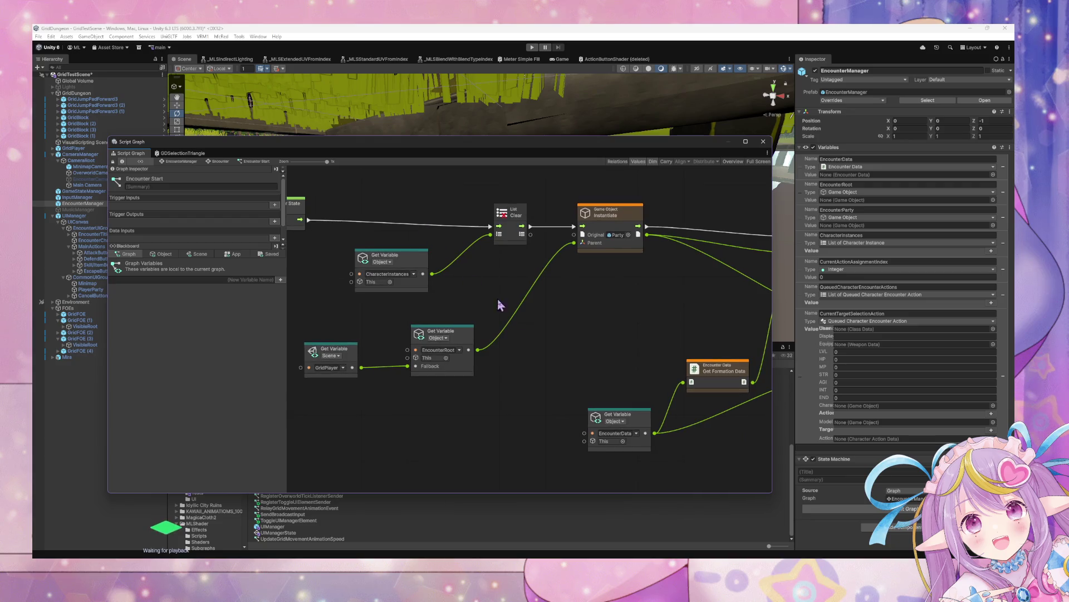
{"action": "left_click_drag", "start_coordinate": [451, 310], "coordinate": [526, 306]}
{"action": "left_click_drag", "start_coordinate": [645, 281], "coordinate": [511, 336]}
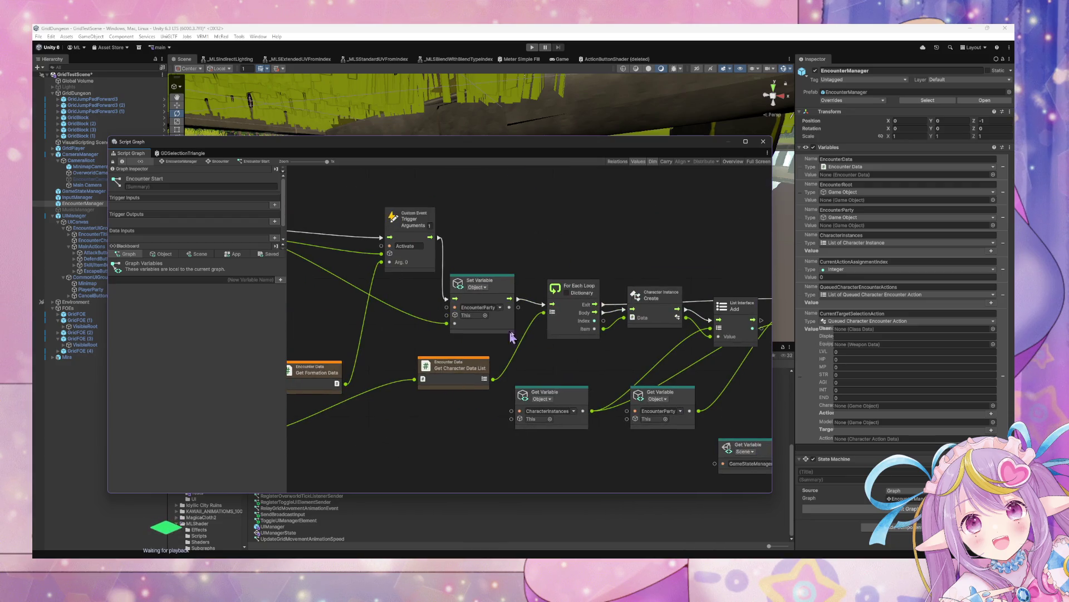
{"action": "left_click_drag", "start_coordinate": [591, 361], "coordinate": [445, 319]}
{"action": "left_click_drag", "start_coordinate": [606, 379], "coordinate": [404, 357]}
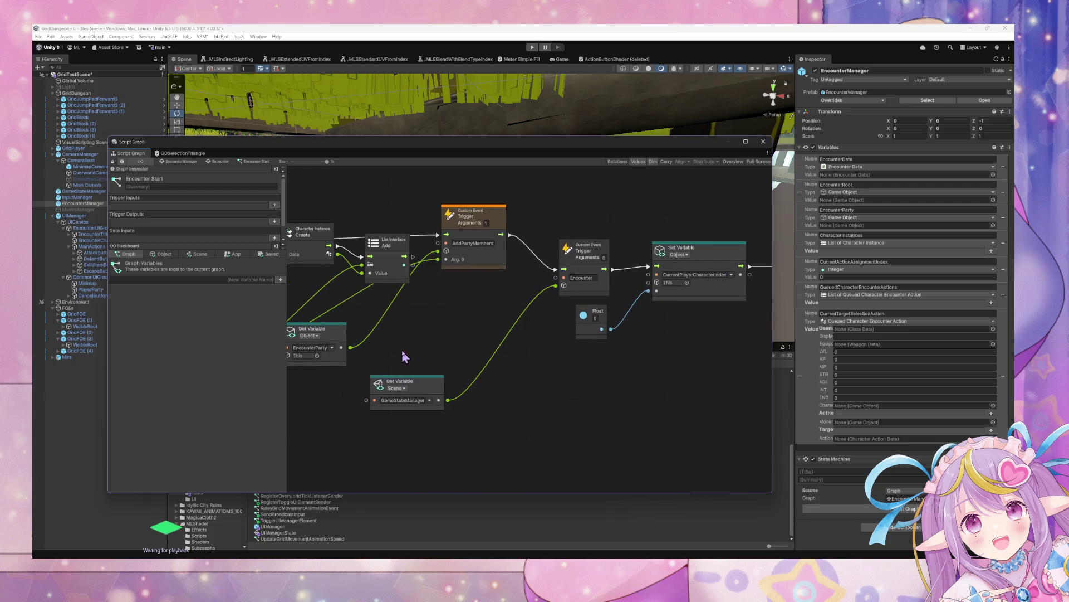
{"action": "left_click_drag", "start_coordinate": [501, 363], "coordinate": [394, 356]}
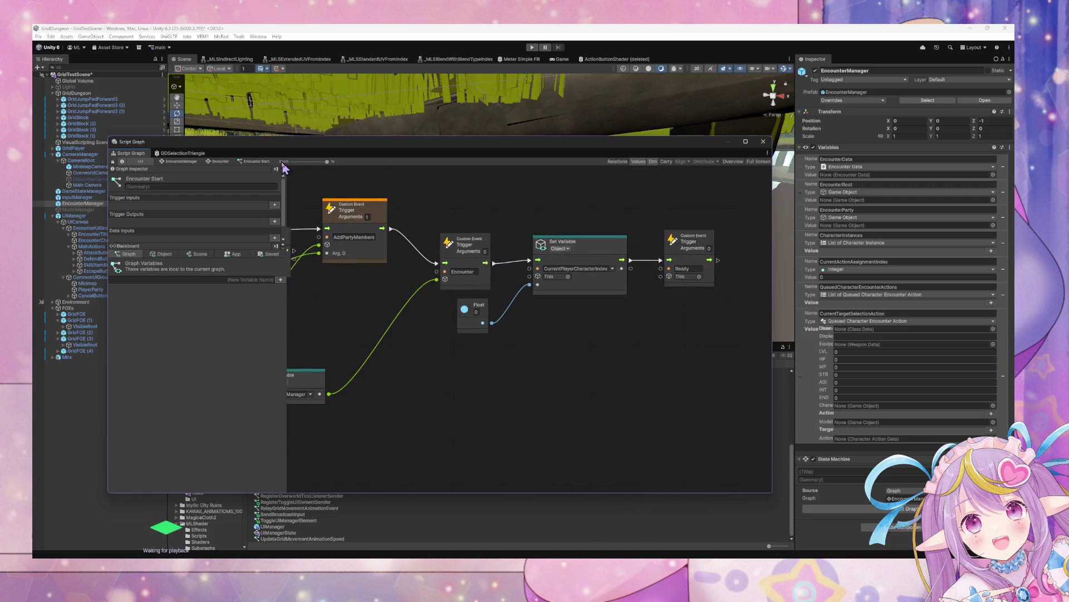
{"action": "left_click_drag", "start_coordinate": [322, 143], "coordinate": [449, 148]}
{"action": "left_click", "coordinate": [74, 216]}
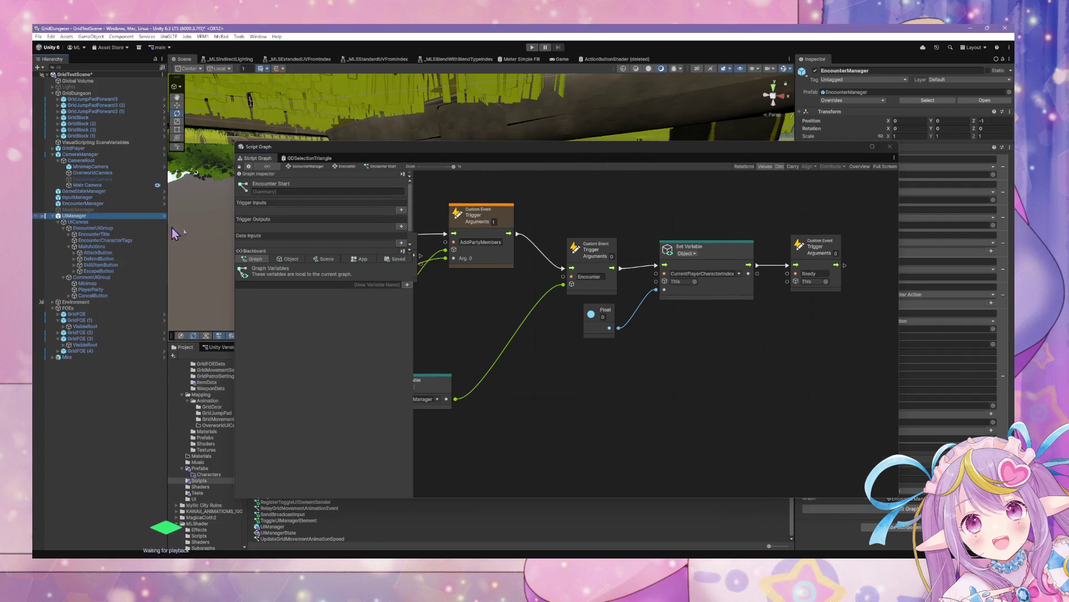
- In UIManager's Encounter script, shift the EncounterTitle and EncounterCharacterTags toggle nodes right
{"action": "double_click", "coordinate": [774, 231]}
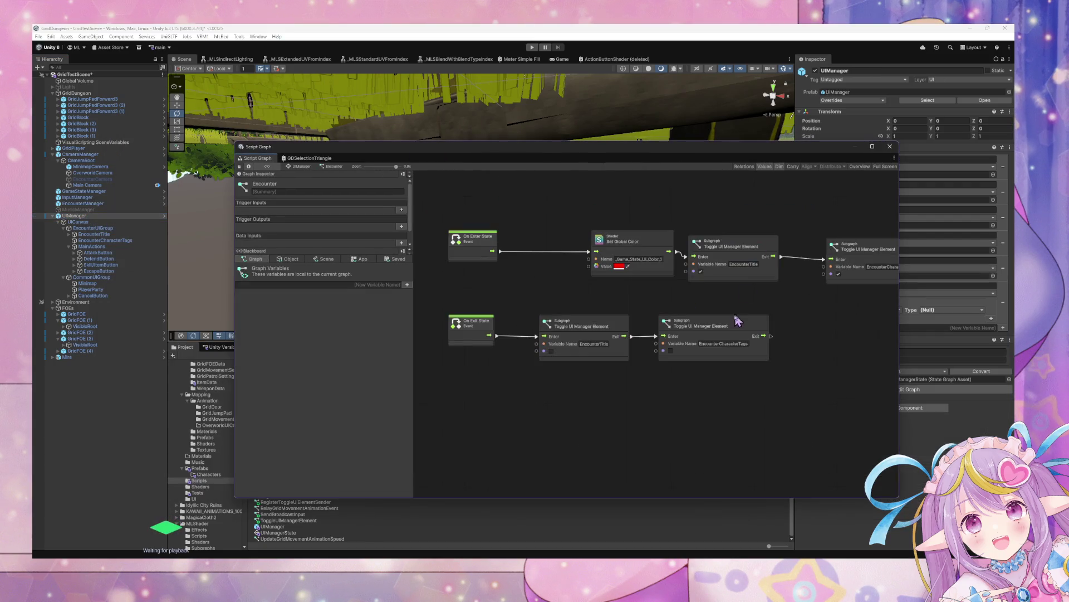
{"action": "scroll", "coordinate": [559, 308], "scroll_direction": "up", "scroll_amount": 2}
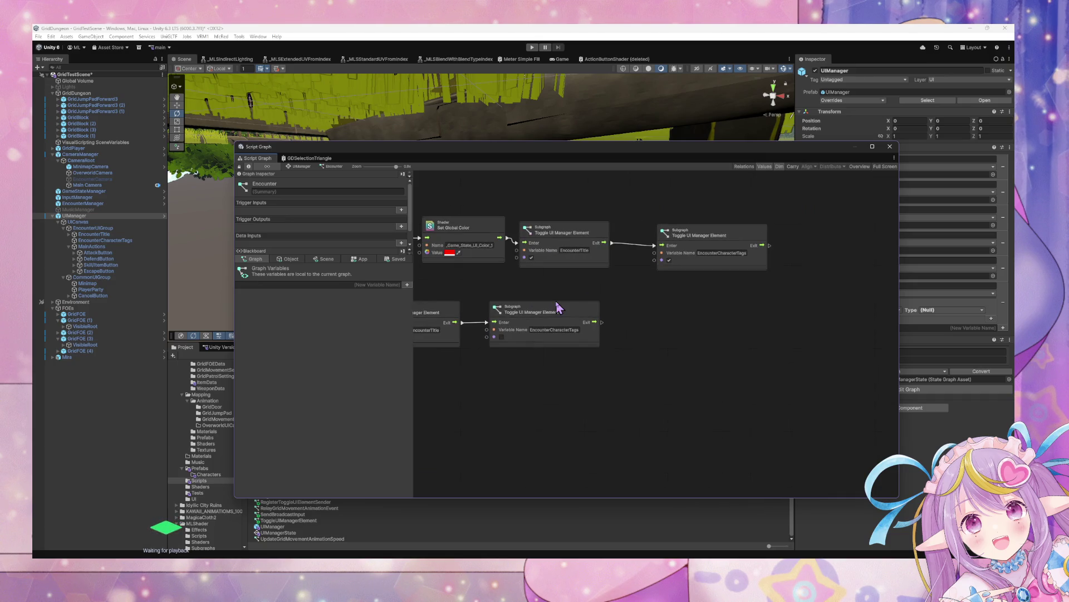
{"action": "left_click_drag", "start_coordinate": [559, 308], "coordinate": [635, 316]}
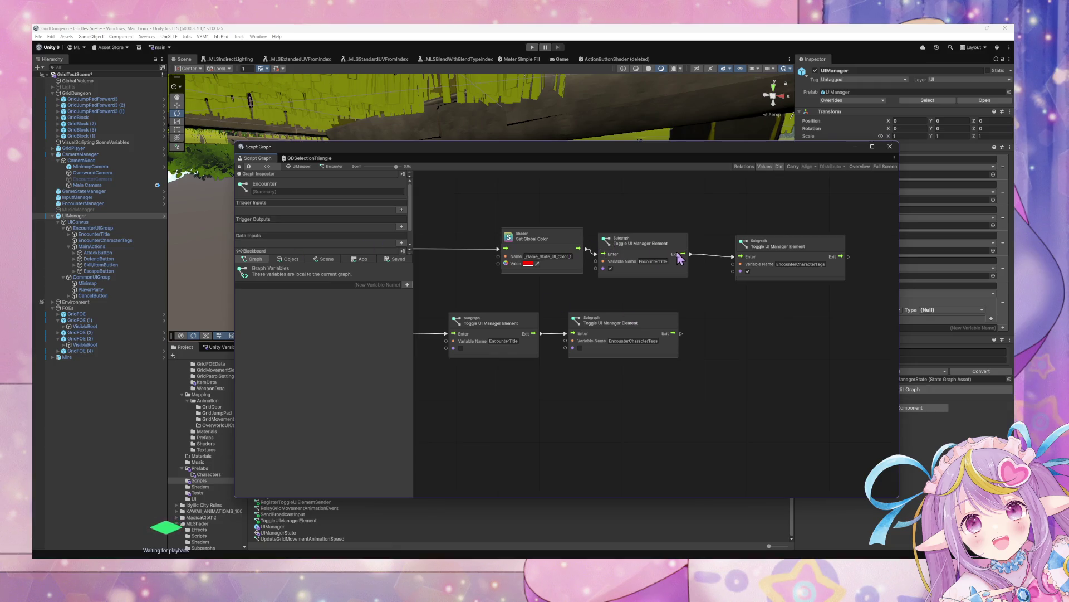
{"action": "left_click_drag", "start_coordinate": [660, 258], "coordinate": [694, 258]}
{"action": "left_click_drag", "start_coordinate": [786, 250], "coordinate": [824, 245]}
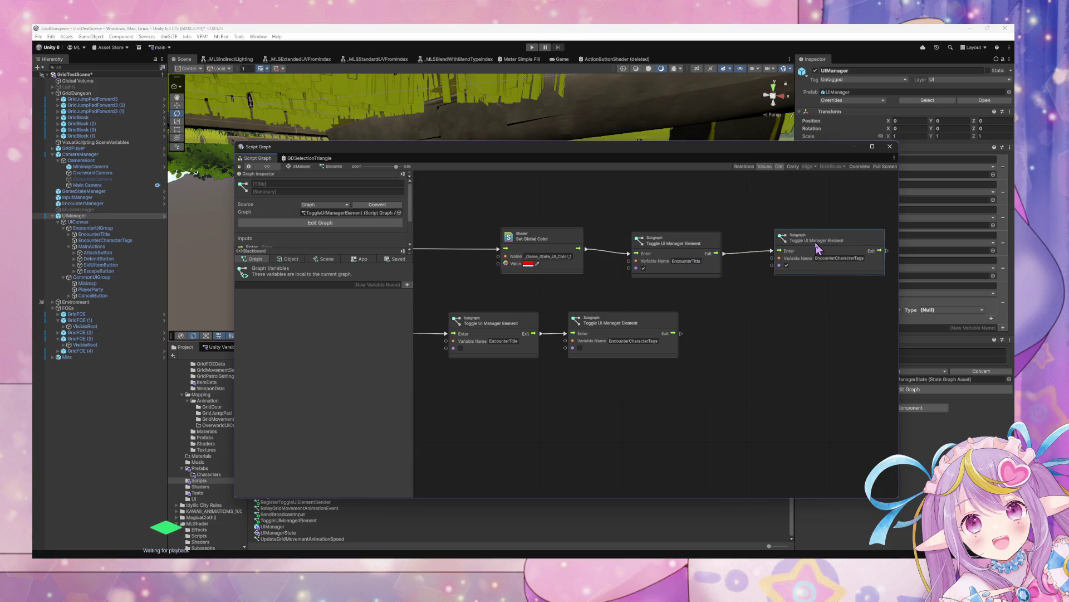
- Return to UIManager's state graph and inspect the Overworld script's Custom Event and Trigger nodes
{"action": "left_click", "coordinate": [296, 166]}
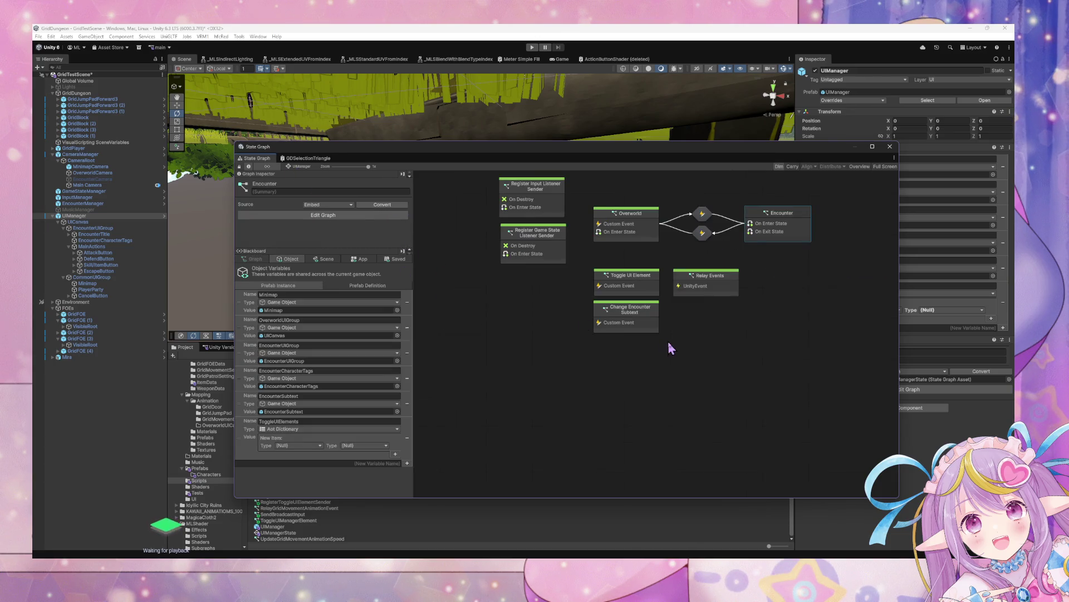
{"action": "double_click", "coordinate": [634, 236]}
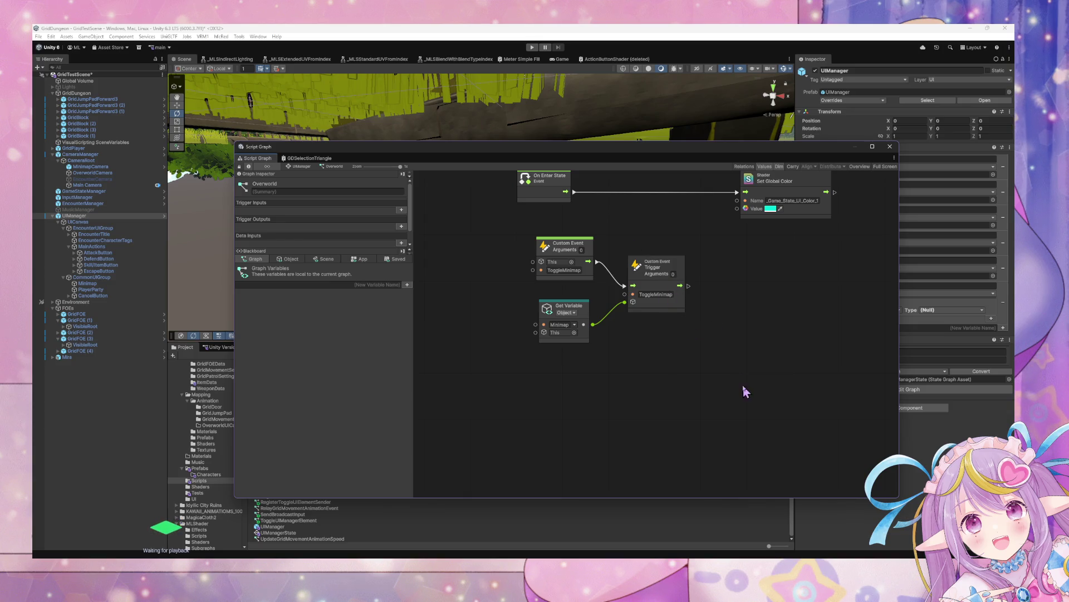
{"action": "left_click_drag", "start_coordinate": [741, 384], "coordinate": [488, 239]}
{"action": "left_click_drag", "start_coordinate": [628, 219], "coordinate": [630, 299]}
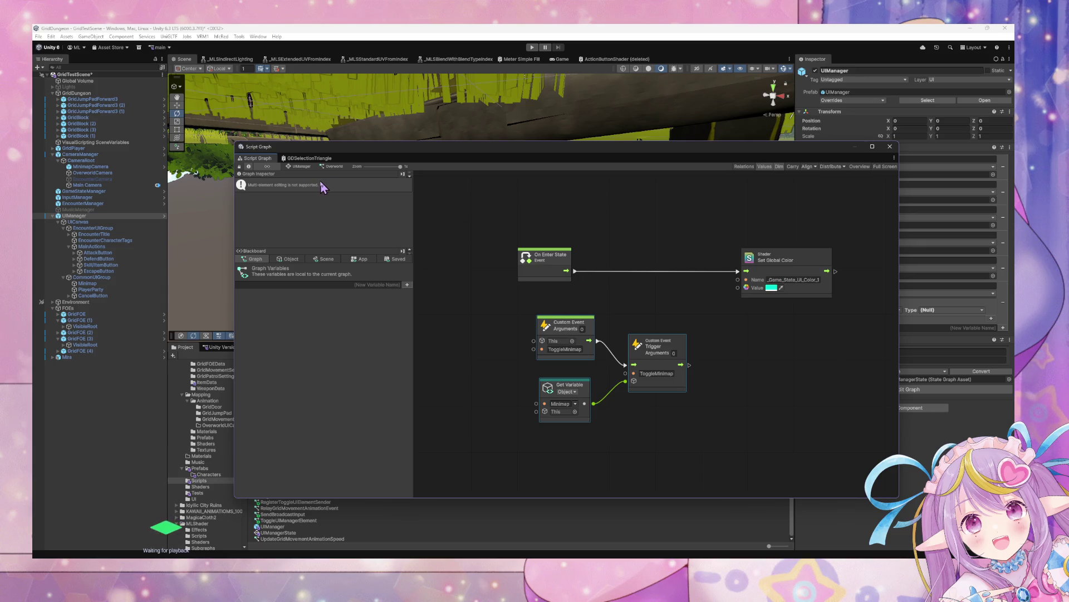
- Browse the Minimap and UIManager graphs, then delete the Minimap object from the Hierarchy
{"action": "left_click", "coordinate": [89, 290]}
{"action": "left_click", "coordinate": [86, 283]}
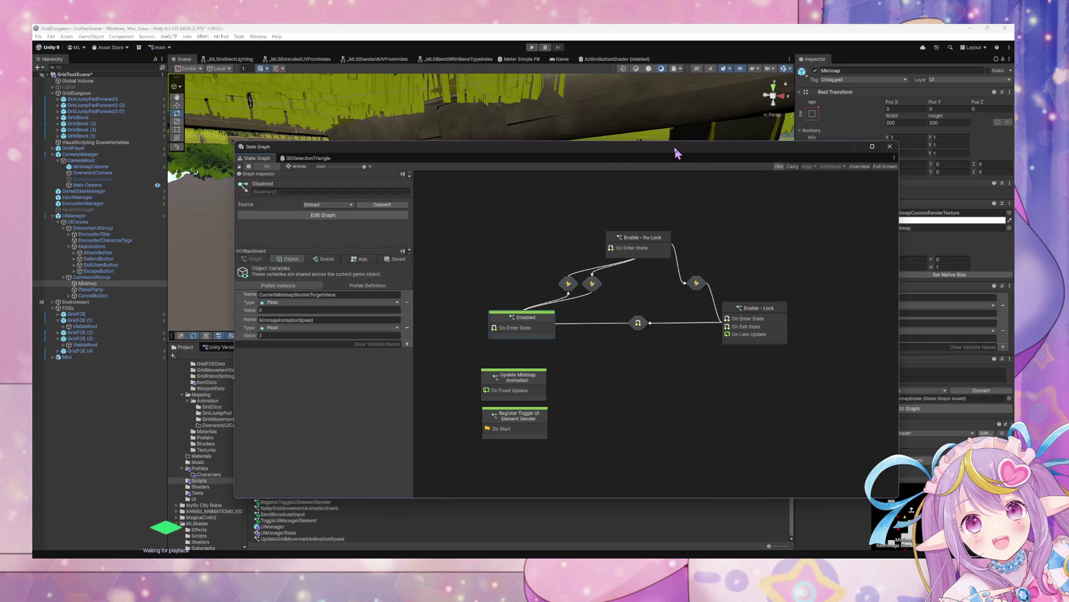
{"action": "mouse_move", "coordinate": [676, 150]}
{"action": "left_mouse_down"}
{"action": "mouse_move", "coordinate": [470, 136]}
{"action": "mouse_move", "coordinate": [692, 169]}
{"action": "left_mouse_up"}
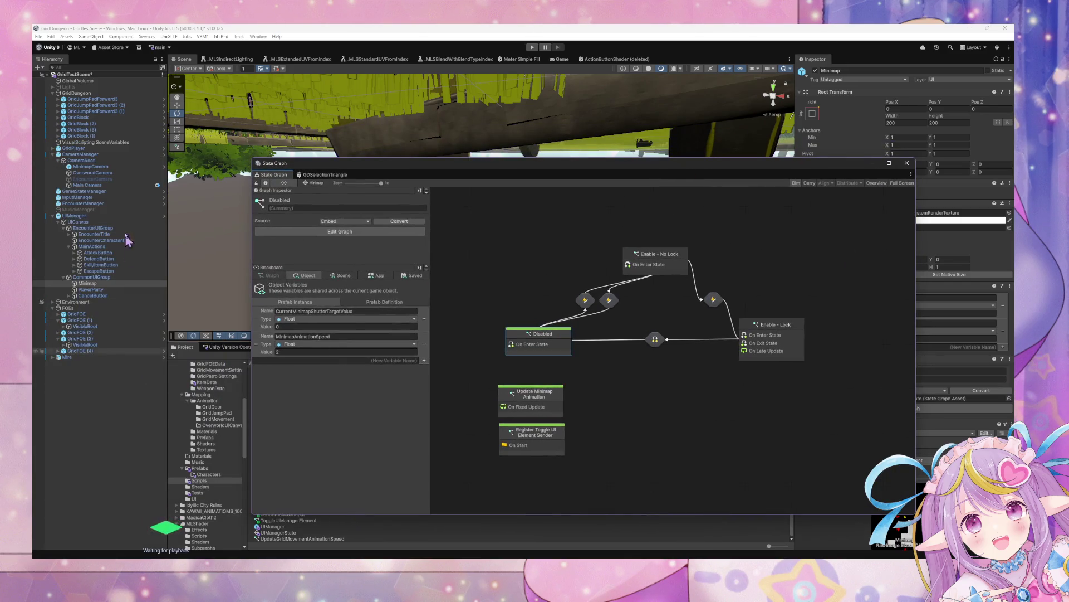
{"action": "left_click", "coordinate": [115, 216]}
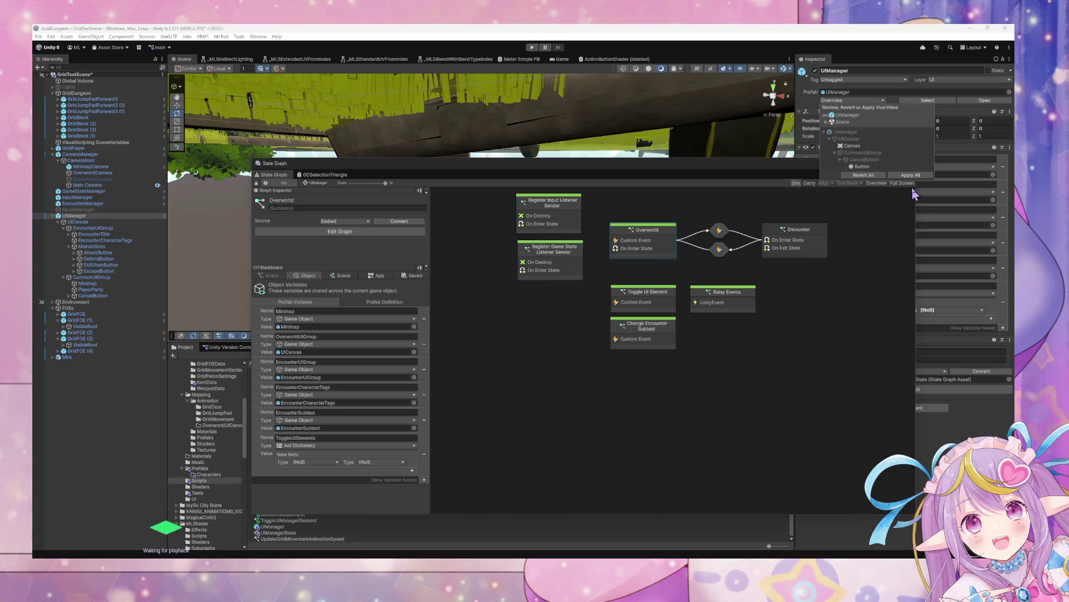
{"action": "left_click", "coordinate": [96, 284]}
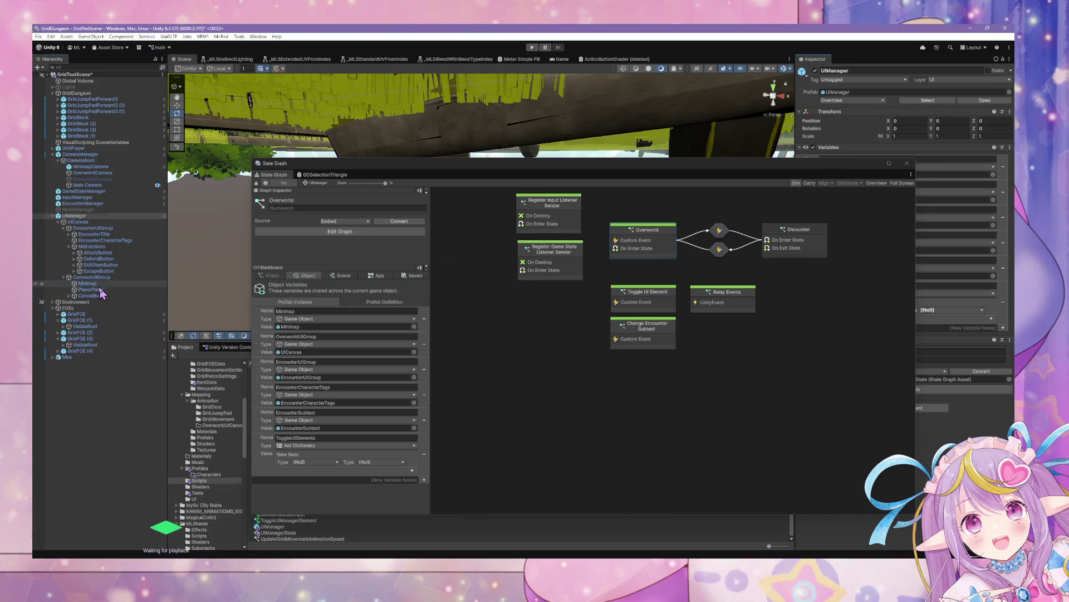
{"action": "key", "text": "Delete"}
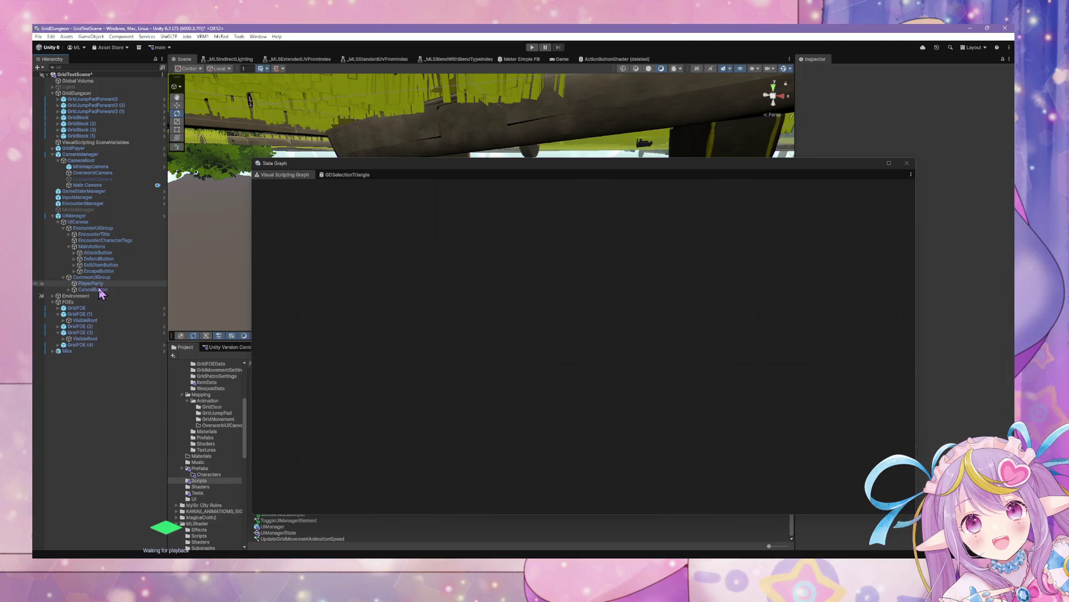
- Start the game in Play mode and move the graph window out of the way
{"action": "left_click", "coordinate": [533, 47]}
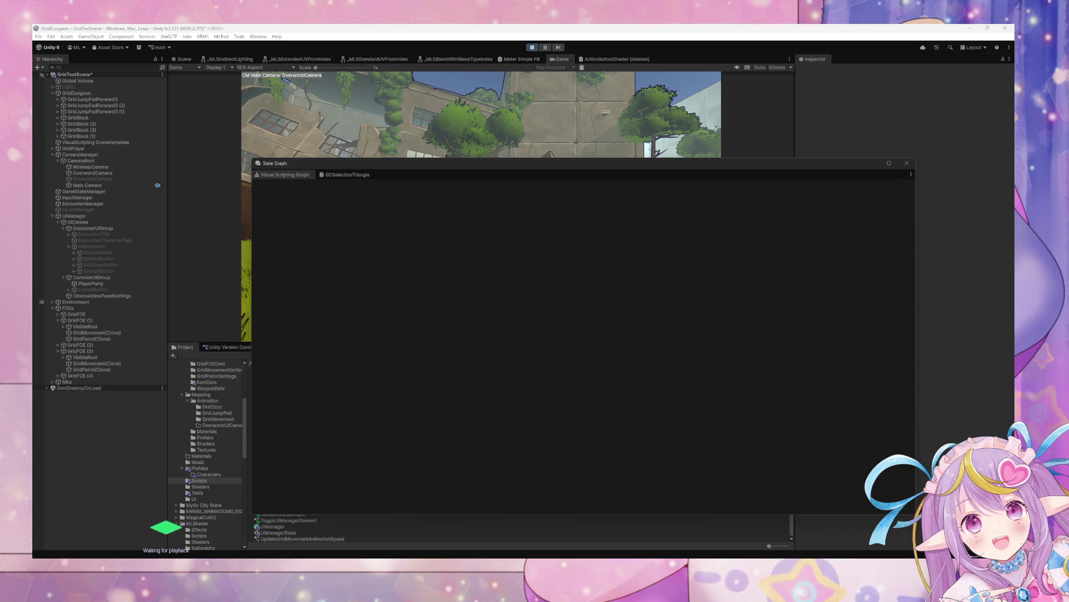
{"action": "mouse_move", "coordinate": [427, 166]}
{"action": "left_mouse_down"}
{"action": "mouse_move", "coordinate": [471, 179]}
{"action": "mouse_move", "coordinate": [497, 219]}
{"action": "left_mouse_up"}
- In the running battle, use ATTACK on the TEST RED enemy
{"action": "left_click", "coordinate": [498, 219]}
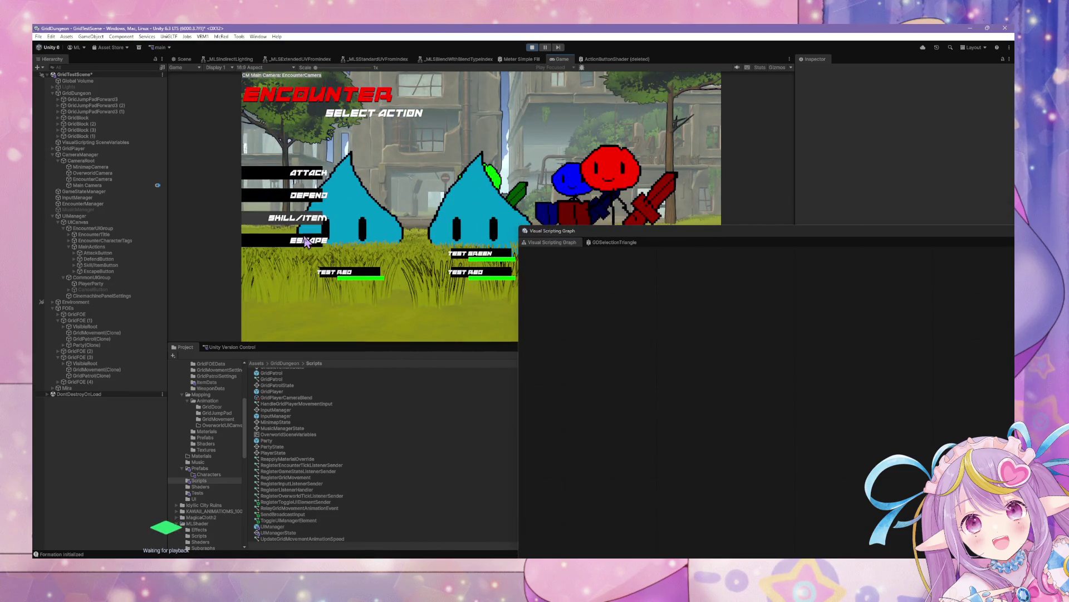
{"action": "left_click", "coordinate": [312, 174]}
{"action": "left_click", "coordinate": [356, 262]}
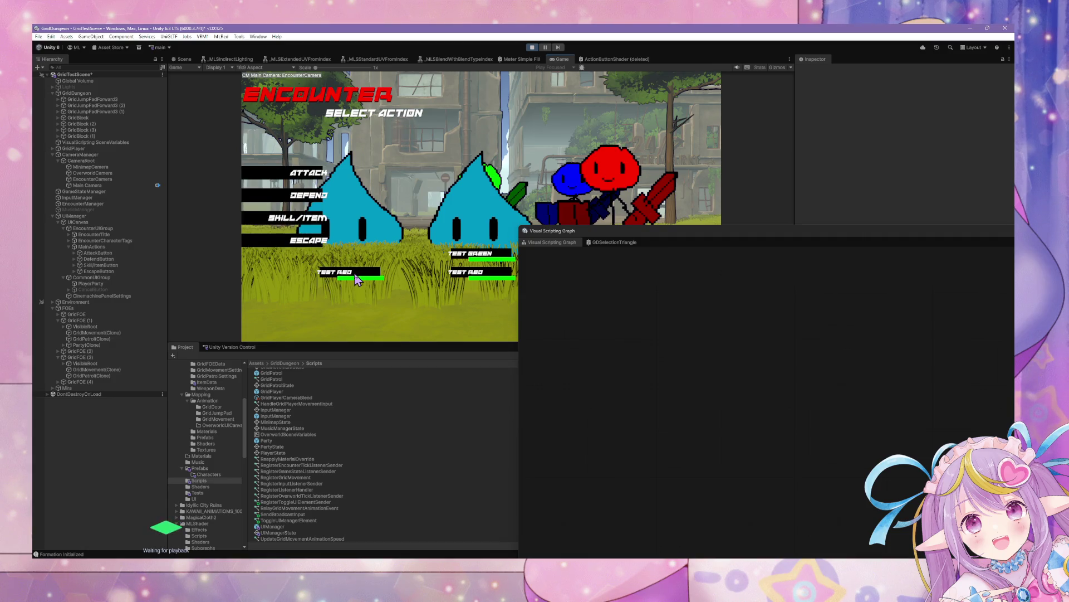
{"action": "left_click", "coordinate": [309, 174]}
{"action": "left_click", "coordinate": [347, 271]}
- Select UIManager to load its State Graph and variables
{"action": "mouse_move", "coordinate": [639, 237]}
{"action": "left_mouse_down"}
{"action": "mouse_move", "coordinate": [307, 346]}
{"action": "mouse_move", "coordinate": [412, 246]}
{"action": "left_mouse_up"}
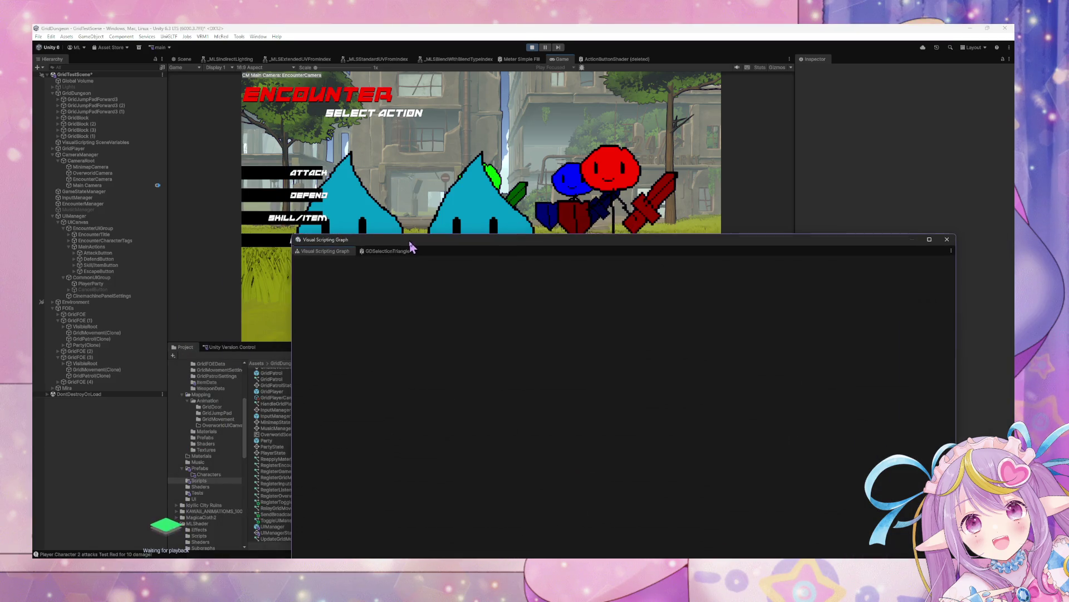
{"action": "left_click", "coordinate": [93, 216]}
{"action": "left_click", "coordinate": [100, 217]}
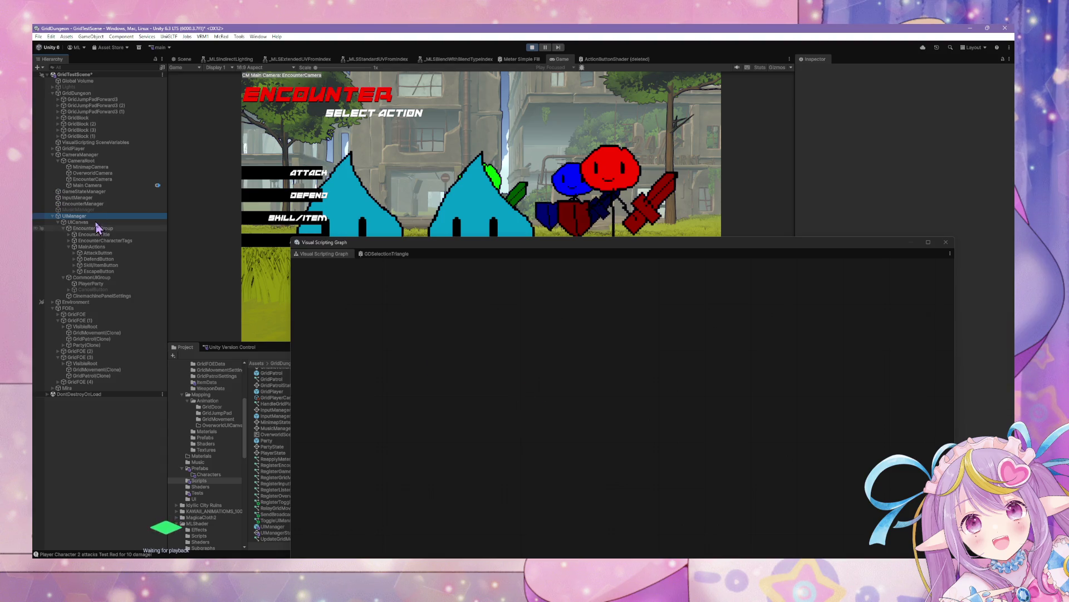
- Drill into EncounterManager's Encounter > Assign Character Actions > Target Selection and its Toggle UI Manager Element subgraph
{"action": "scroll", "coordinate": [439, 419], "scroll_direction": "down", "scroll_amount": 2}
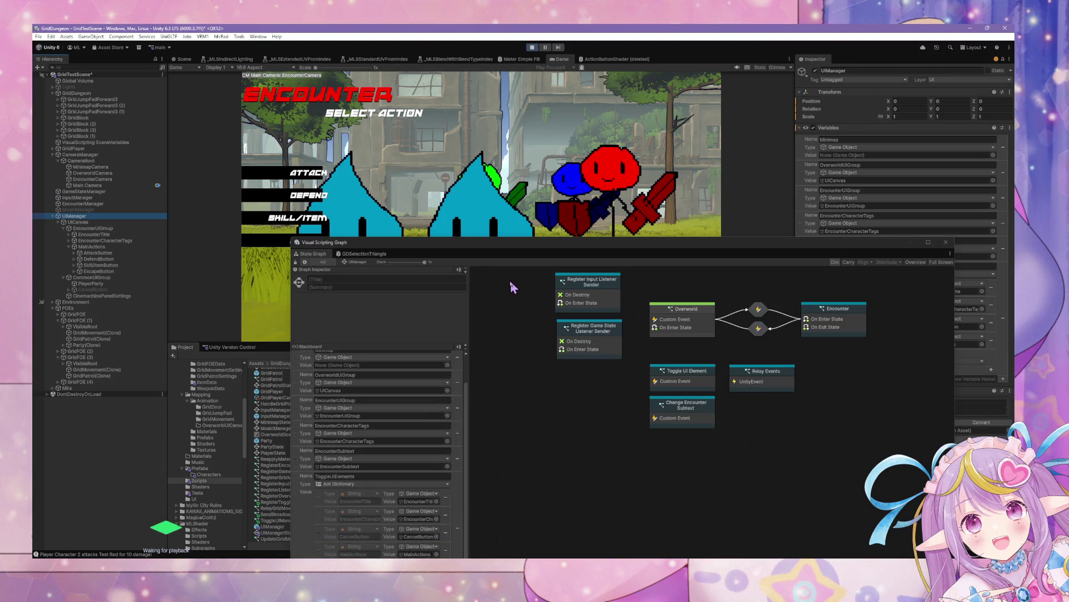
{"action": "left_click_drag", "start_coordinate": [494, 246], "coordinate": [471, 118]}
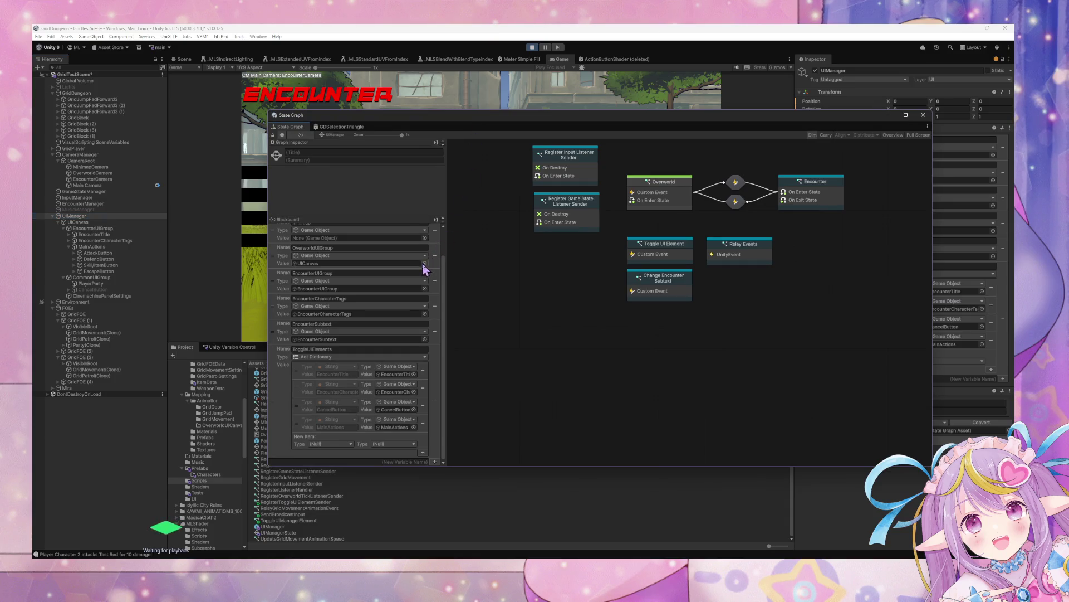
{"action": "scroll", "coordinate": [597, 274], "scroll_direction": "up", "scroll_amount": 2}
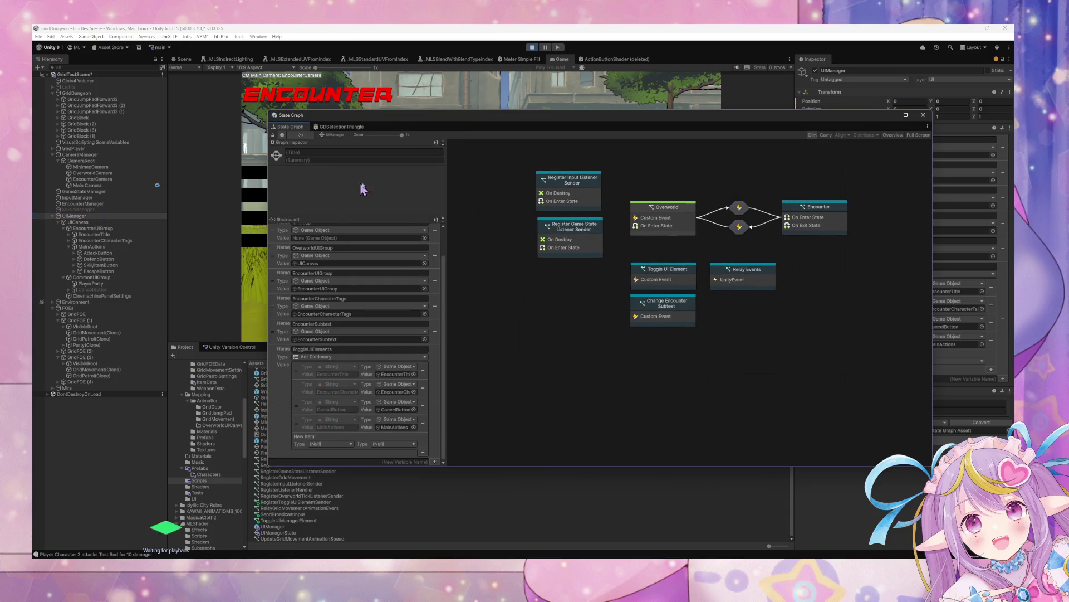
{"action": "left_click", "coordinate": [73, 204]}
{"action": "double_click", "coordinate": [670, 306]}
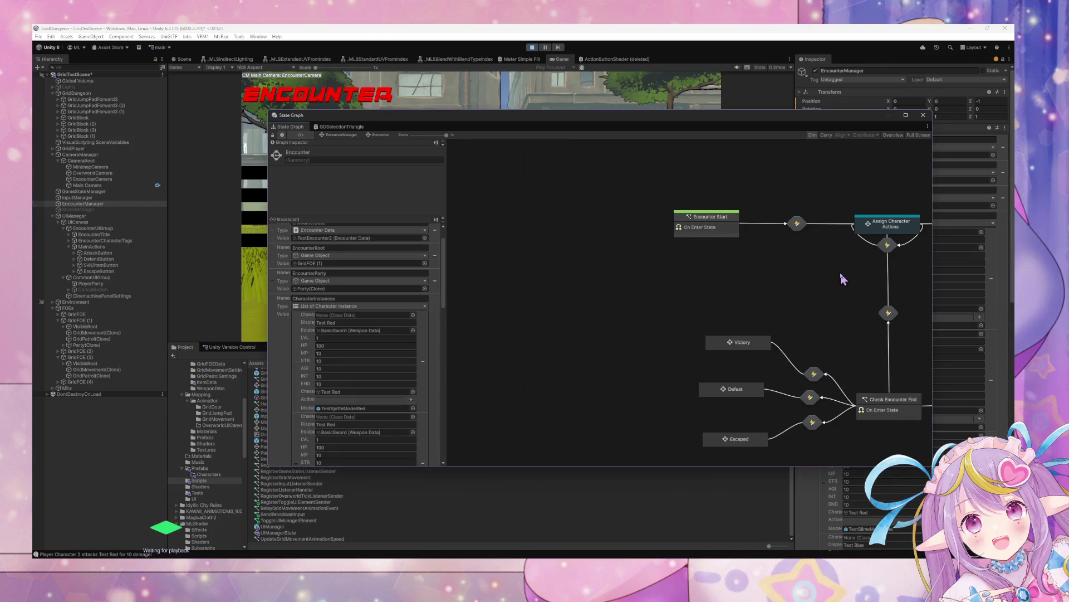
{"action": "double_click", "coordinate": [757, 263]}
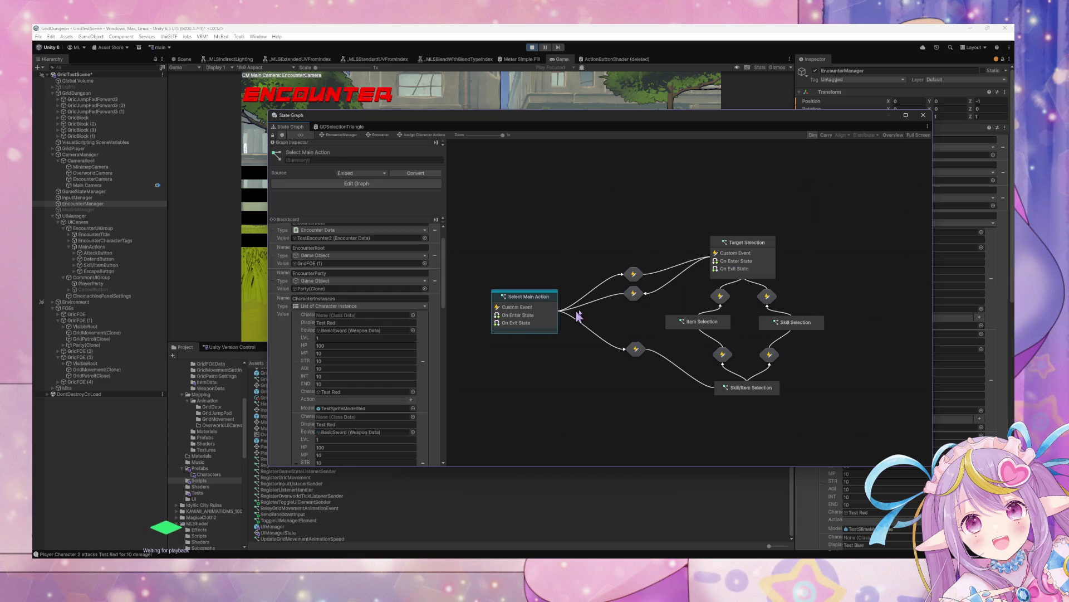
{"action": "left_click", "coordinate": [758, 269]}
{"action": "double_click", "coordinate": [757, 268]}
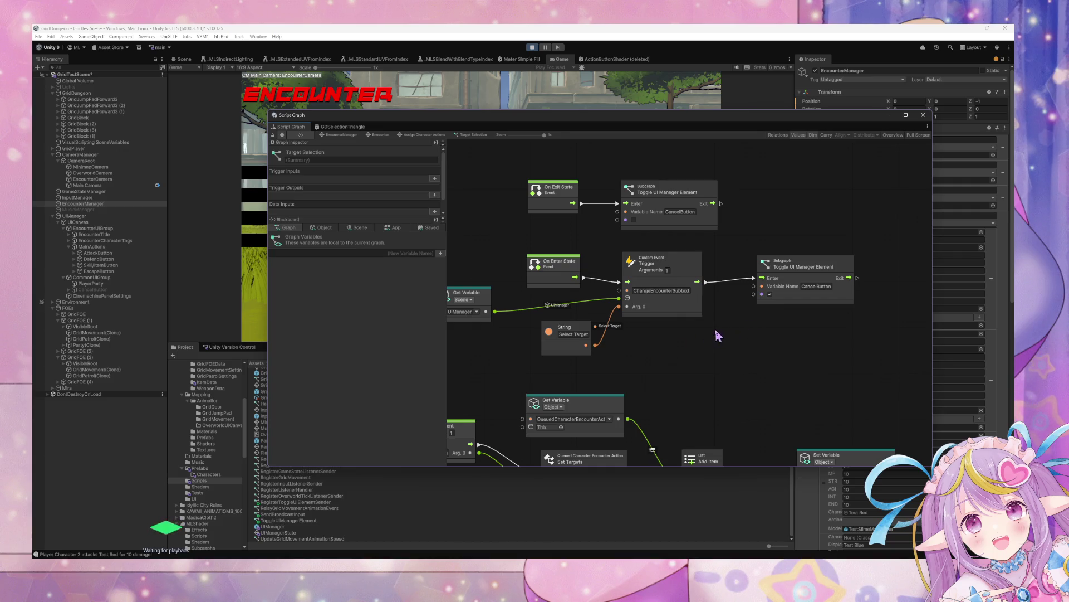
{"action": "left_click_drag", "start_coordinate": [718, 336], "coordinate": [768, 342]}
{"action": "double_click", "coordinate": [829, 286]}
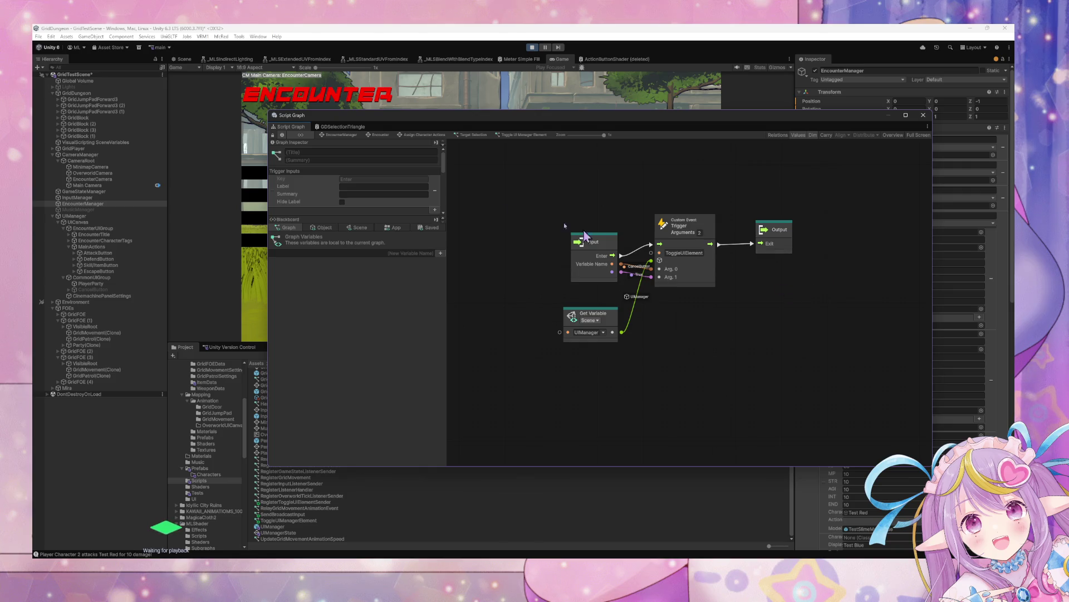
- Reopen Assign Character Actions and test ATTACK on TEST RED in the game
{"action": "left_click", "coordinate": [341, 135]}
{"action": "double_click", "coordinate": [676, 310]}
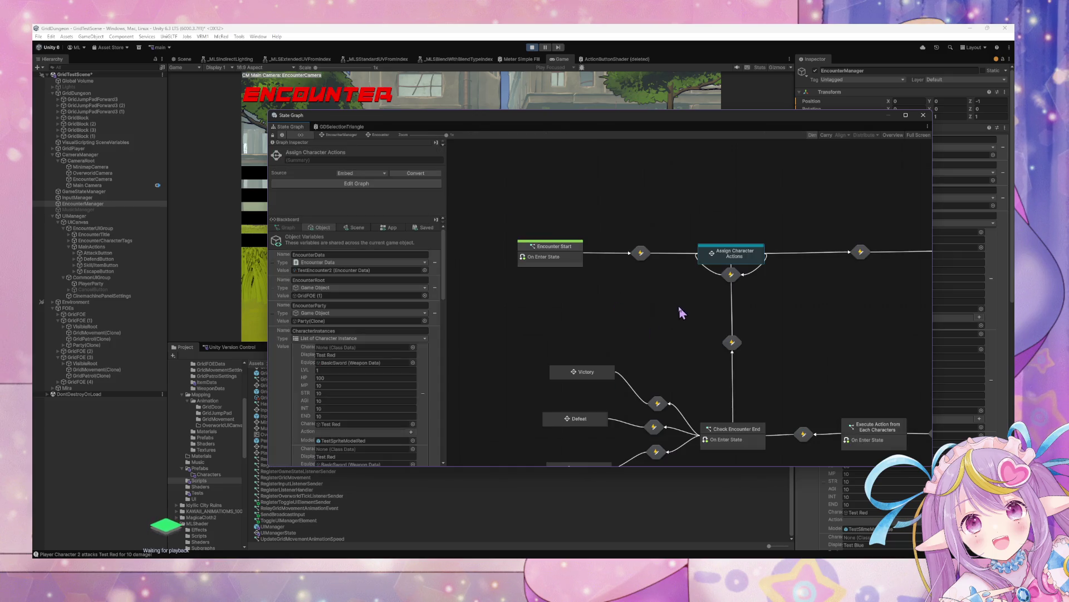
{"action": "double_click", "coordinate": [724, 255]}
{"action": "mouse_move", "coordinate": [379, 129]}
{"action": "left_mouse_down"}
{"action": "mouse_move", "coordinate": [487, 145]}
{"action": "mouse_move", "coordinate": [566, 234]}
{"action": "left_mouse_up"}
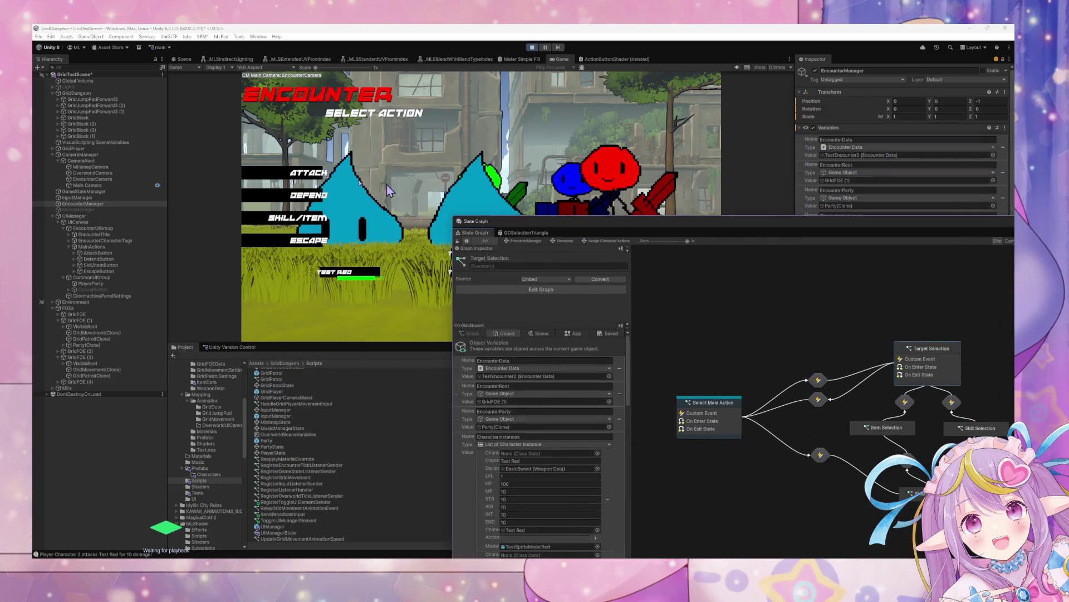
{"action": "left_click", "coordinate": [300, 173]}
{"action": "left_click", "coordinate": [365, 277]}
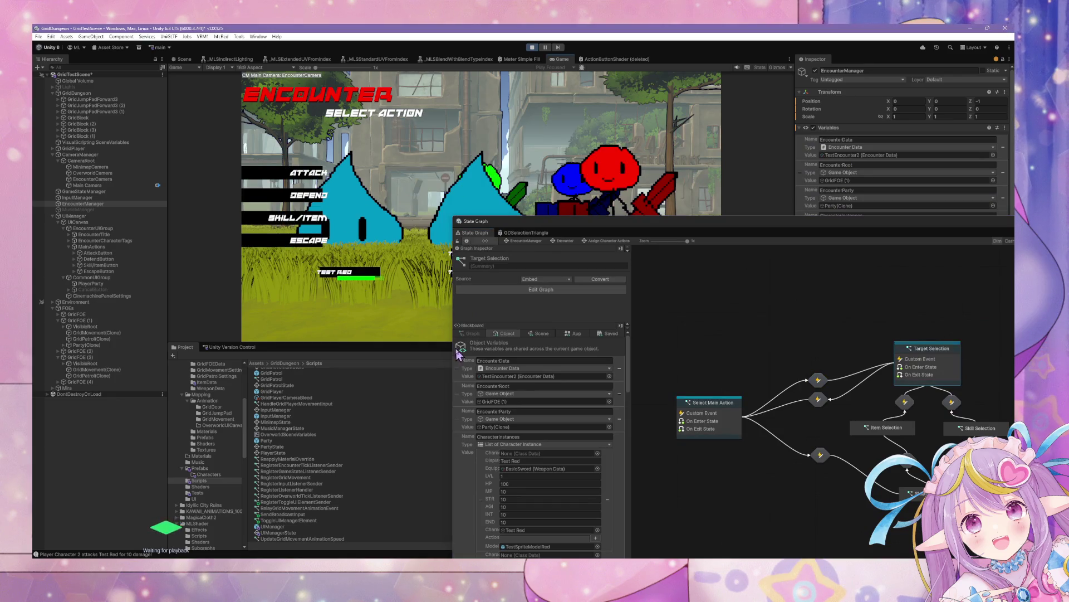
{"action": "key", "text": "Return"}
{"action": "left_click", "coordinate": [353, 277]}
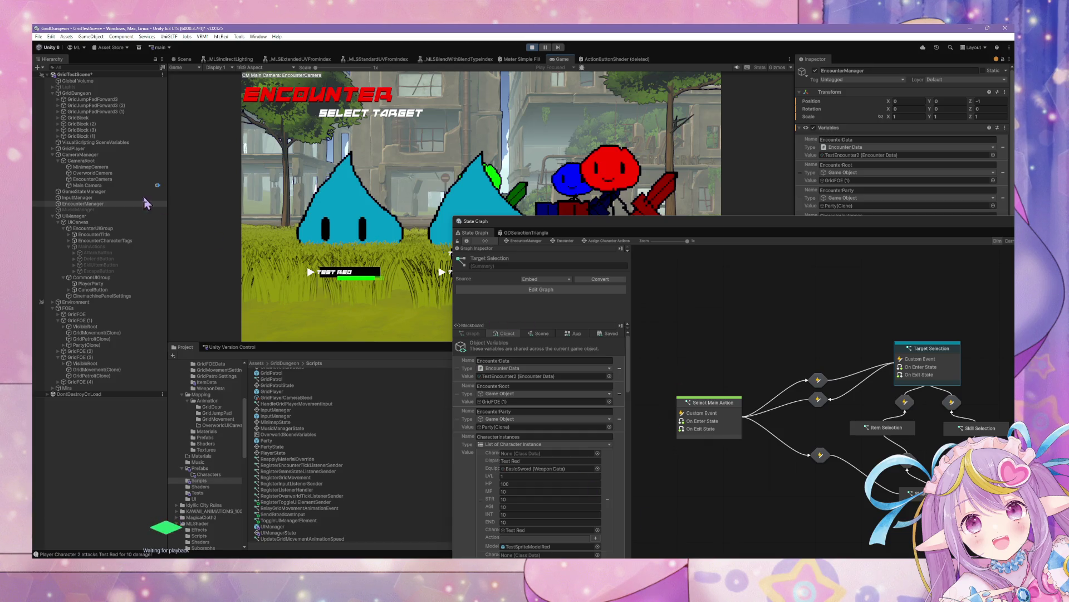
- Open UIManager's Toggle UI Element script graph and move the Dictionary Get Item node lower
{"action": "left_click", "coordinate": [97, 216]}
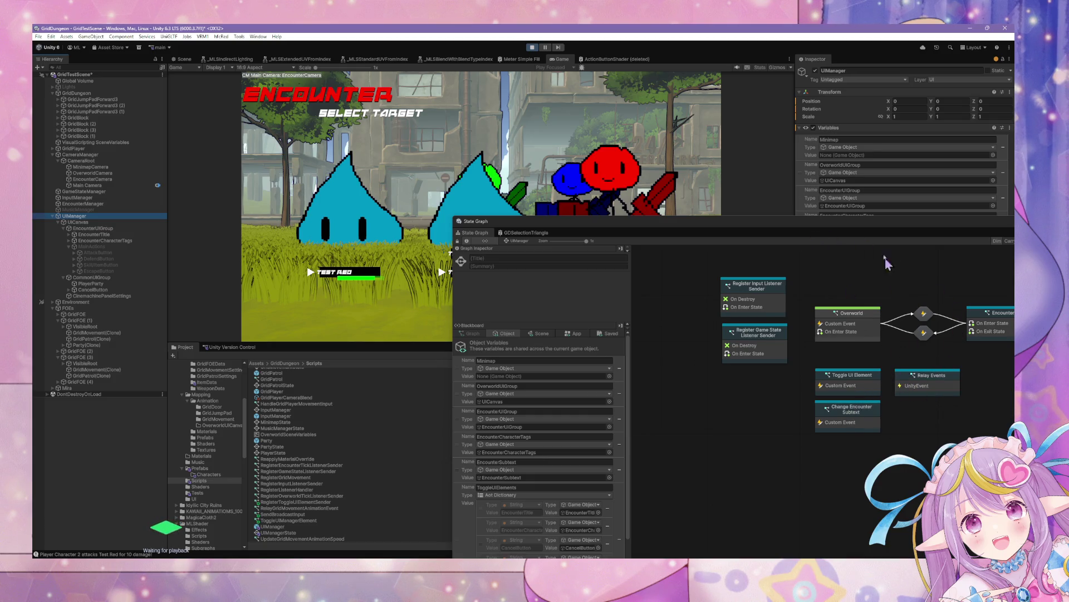
{"action": "double_click", "coordinate": [616, 363]}
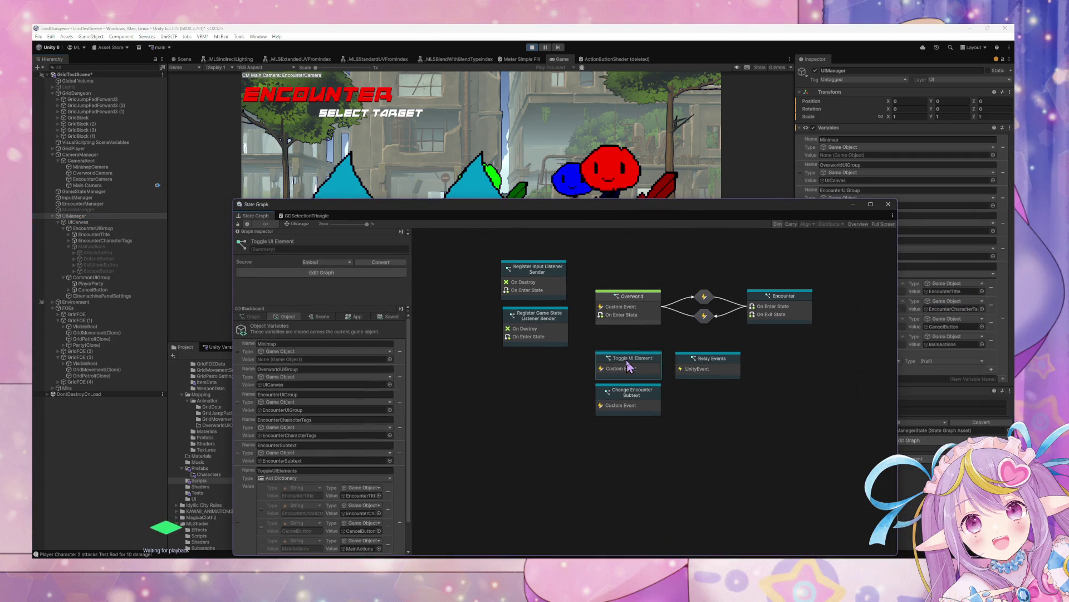
{"action": "left_click_drag", "start_coordinate": [737, 301], "coordinate": [733, 349]}
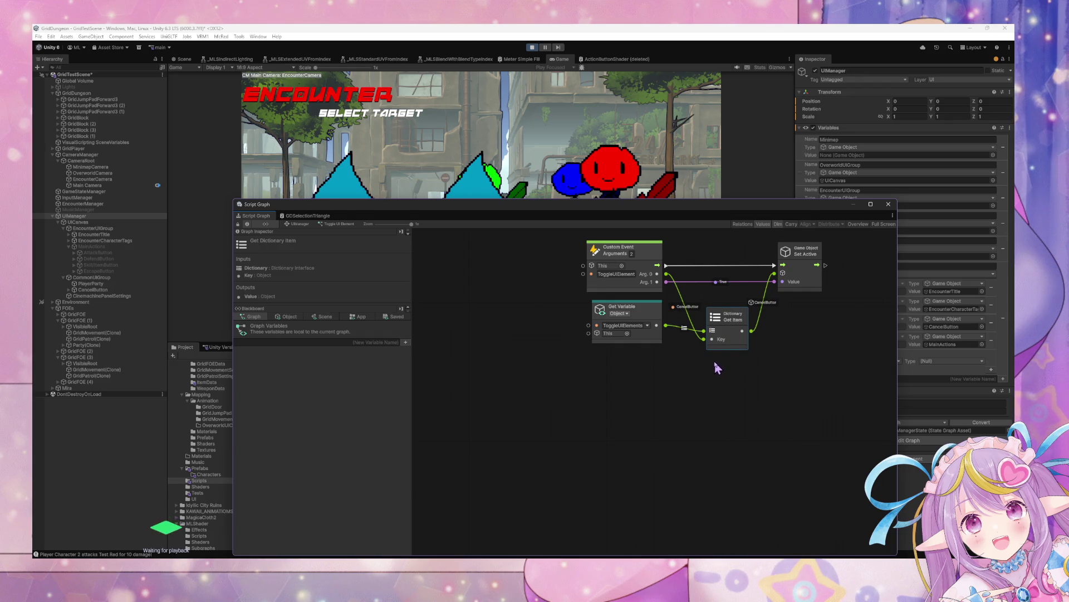
{"action": "left_click_drag", "start_coordinate": [283, 205], "coordinate": [360, 216]}
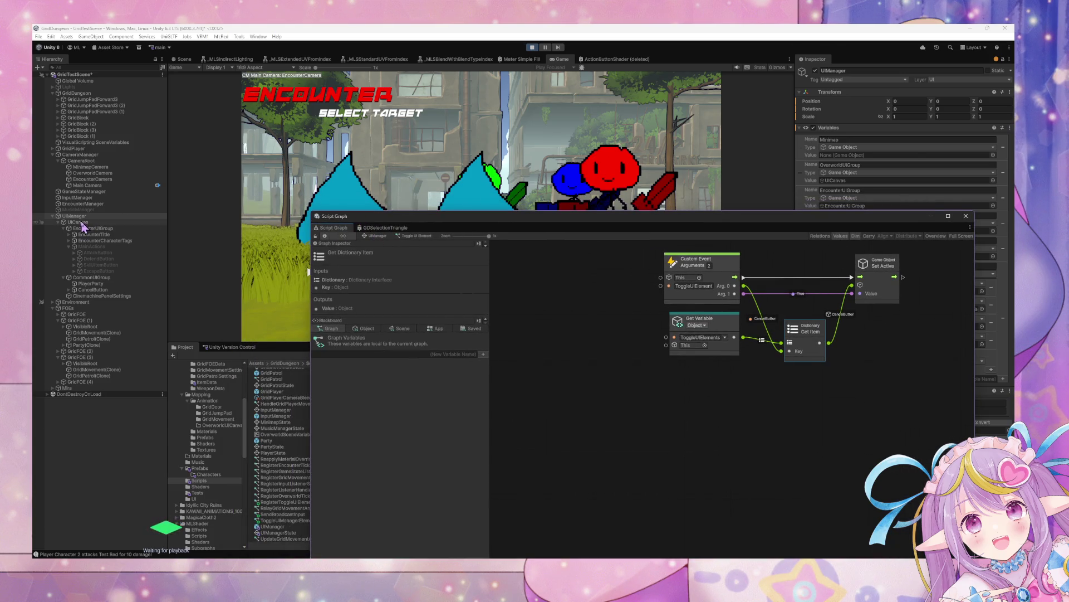
- Reopen EncounterManager's Target Selection script graph, then select CancelButton
{"action": "left_click", "coordinate": [114, 204]}
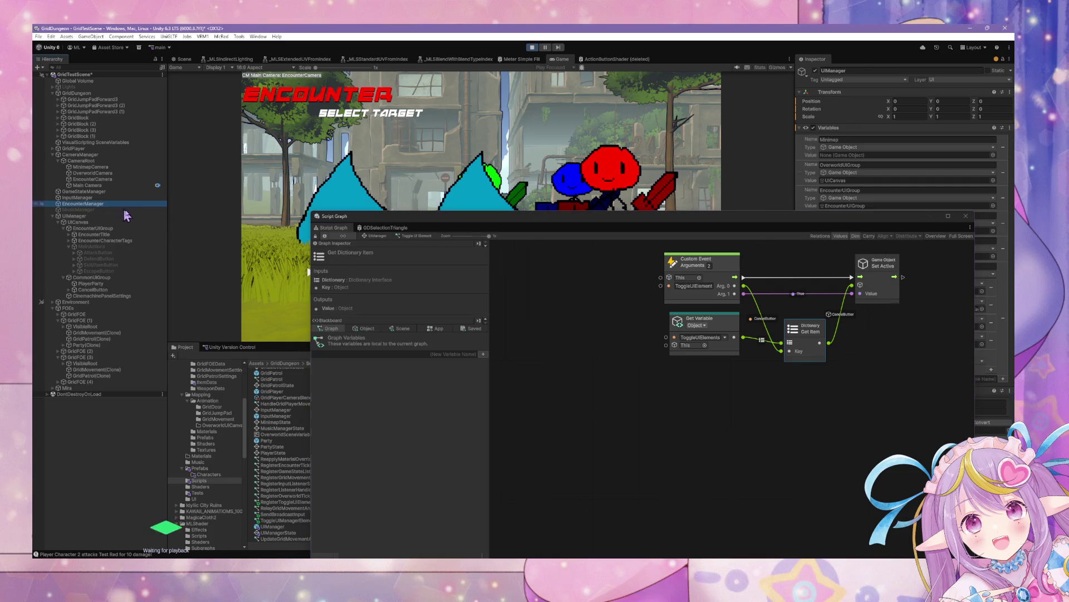
{"action": "double_click", "coordinate": [723, 409]}
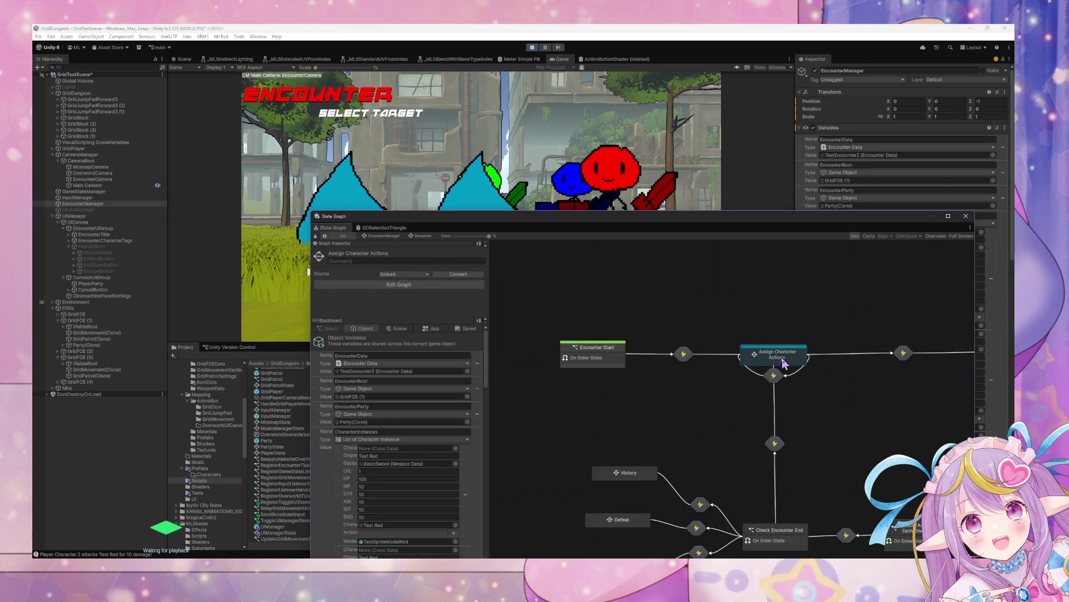
{"action": "left_click_drag", "start_coordinate": [707, 351], "coordinate": [564, 348]}
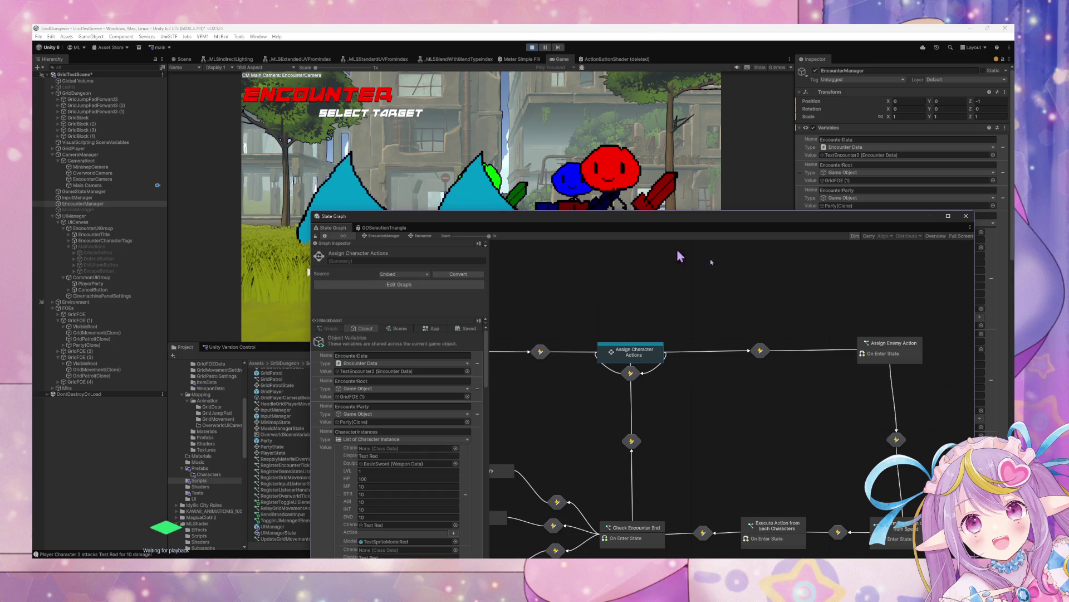
{"action": "double_click", "coordinate": [624, 357]}
{"action": "double_click", "coordinate": [805, 362]}
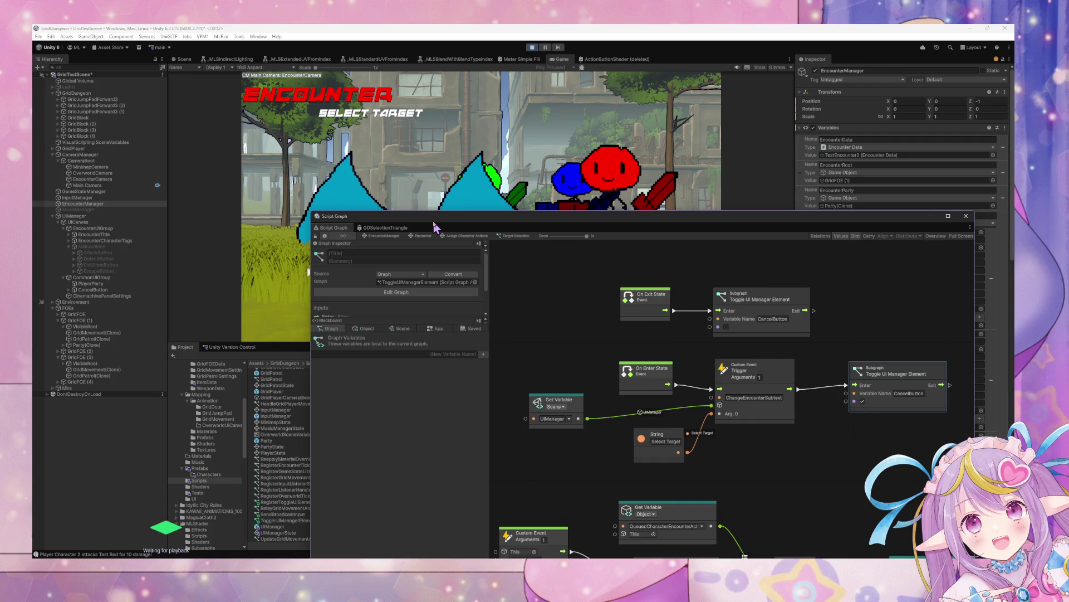
{"action": "left_click_drag", "start_coordinate": [440, 217], "coordinate": [634, 250]}
{"action": "left_click", "coordinate": [136, 291]}
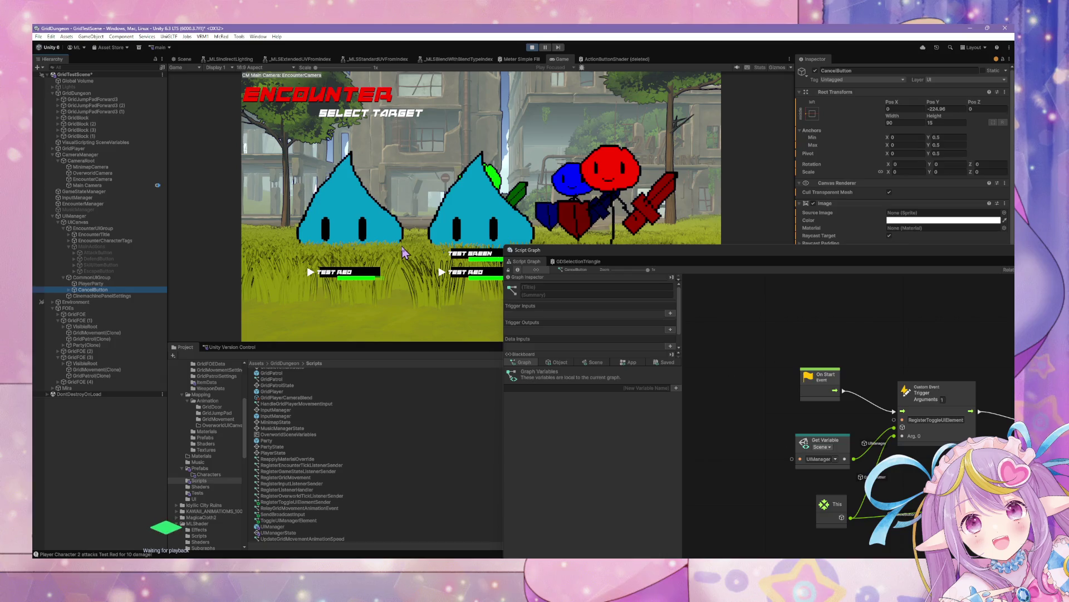
- Frame CancelButton in the Scene view and stop Play mode with Ctrl+P
{"action": "left_click", "coordinate": [180, 60]}
{"action": "scroll", "coordinate": [478, 133], "scroll_direction": "down", "scroll_amount": 10}
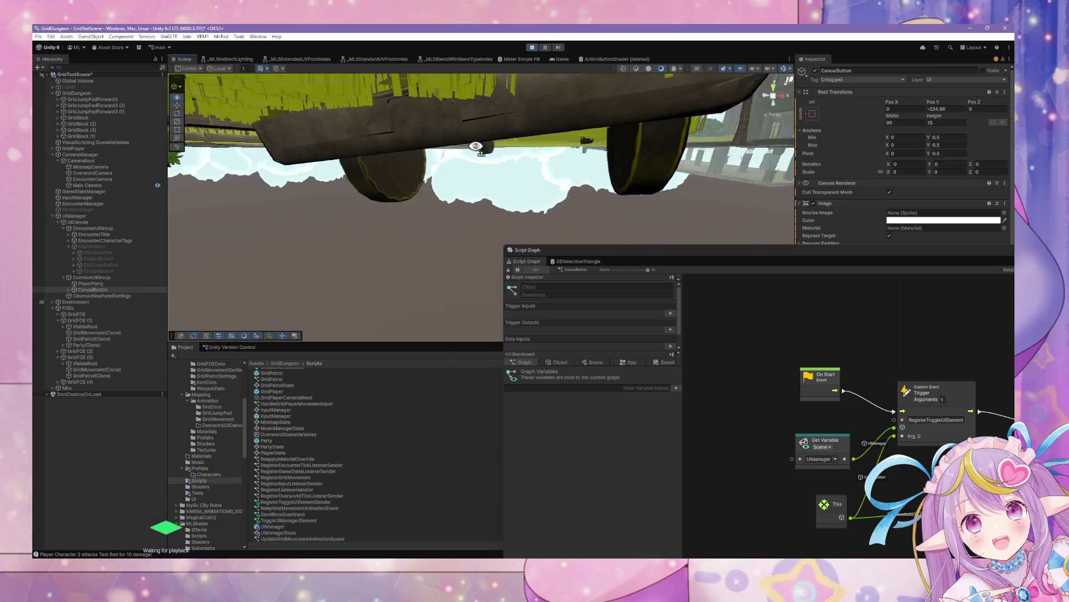
{"action": "key", "text": "f"}
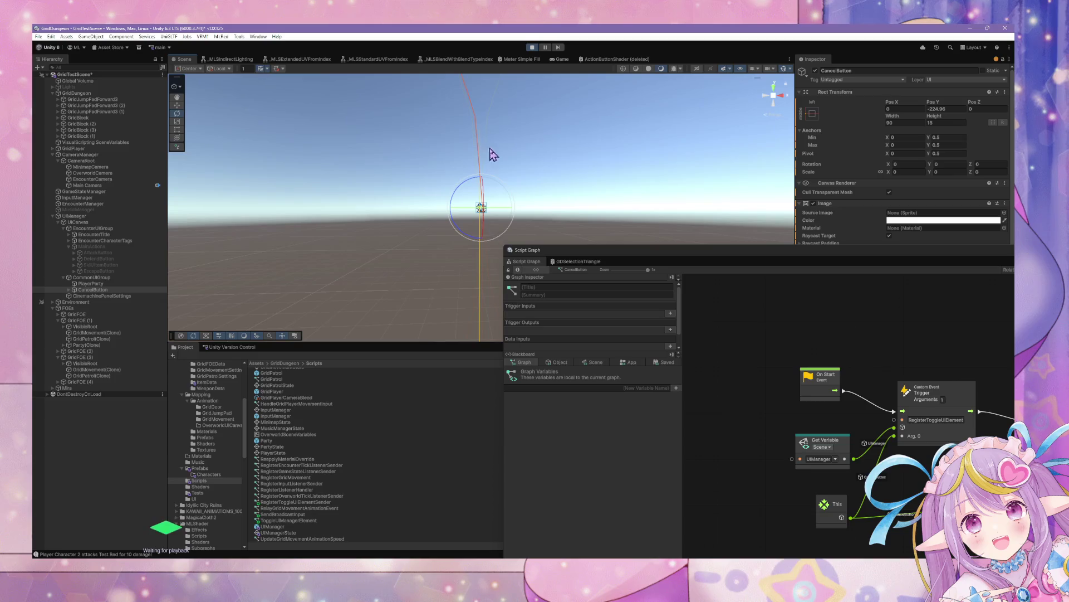
{"action": "mouse_move", "coordinate": [296, 163]}
{"action": "left_mouse_down"}
{"action": "mouse_move", "coordinate": [515, 251]}
{"action": "mouse_move", "coordinate": [262, 221]}
{"action": "left_mouse_up"}
{"action": "key", "text": "f"}
{"action": "key", "text": "ctrl+p"}
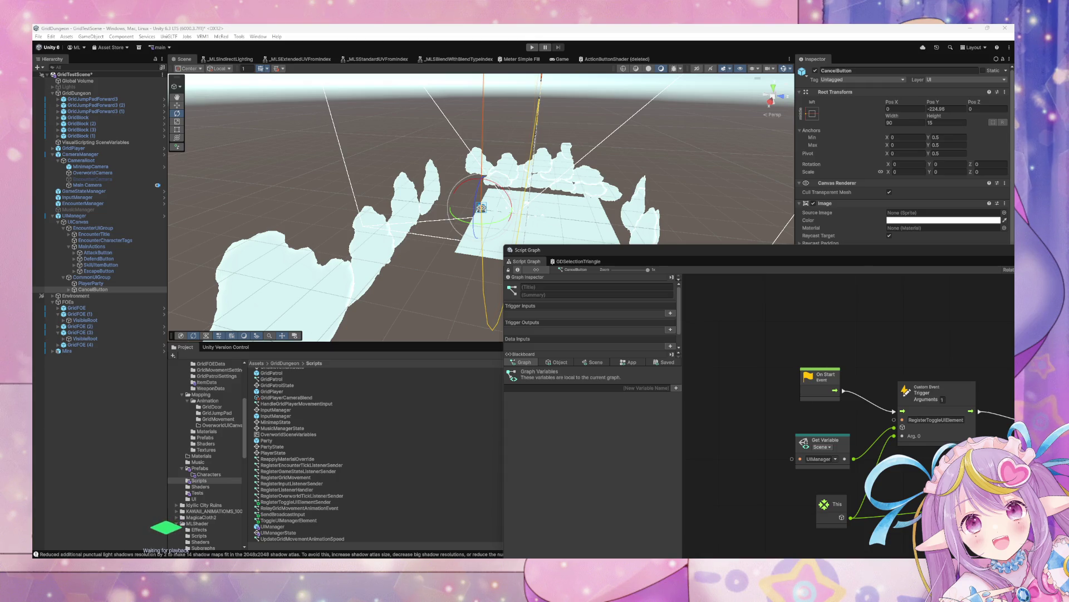
- Compare CancelButton's placement with DefendButton in the scene
{"action": "mouse_move", "coordinate": [473, 233]}
{"action": "left_mouse_down"}
{"action": "mouse_move", "coordinate": [429, 223]}
{"action": "mouse_move", "coordinate": [780, 228]}
{"action": "mouse_move", "coordinate": [772, 192]}
{"action": "mouse_move", "coordinate": [661, 241]}
{"action": "mouse_move", "coordinate": [546, 245]}
{"action": "left_mouse_up"}
{"action": "double_click", "coordinate": [106, 289]}
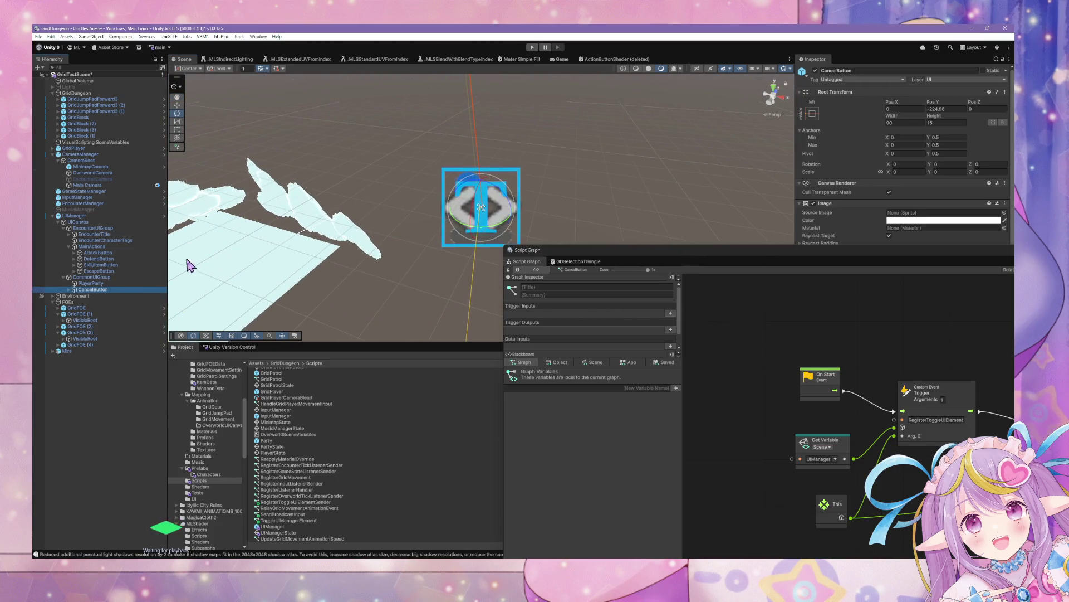
{"action": "left_click", "coordinate": [132, 260]}
{"action": "key", "text": "f"}
{"action": "mouse_move", "coordinate": [591, 178]}
{"action": "left_mouse_down"}
{"action": "mouse_move", "coordinate": [611, 195]}
{"action": "mouse_move", "coordinate": [605, 234]}
{"action": "mouse_move", "coordinate": [574, 215]}
{"action": "mouse_move", "coordinate": [543, 100]}
{"action": "mouse_move", "coordinate": [578, 125]}
{"action": "mouse_move", "coordinate": [274, 185]}
{"action": "left_mouse_up"}
{"action": "left_click", "coordinate": [129, 290]}
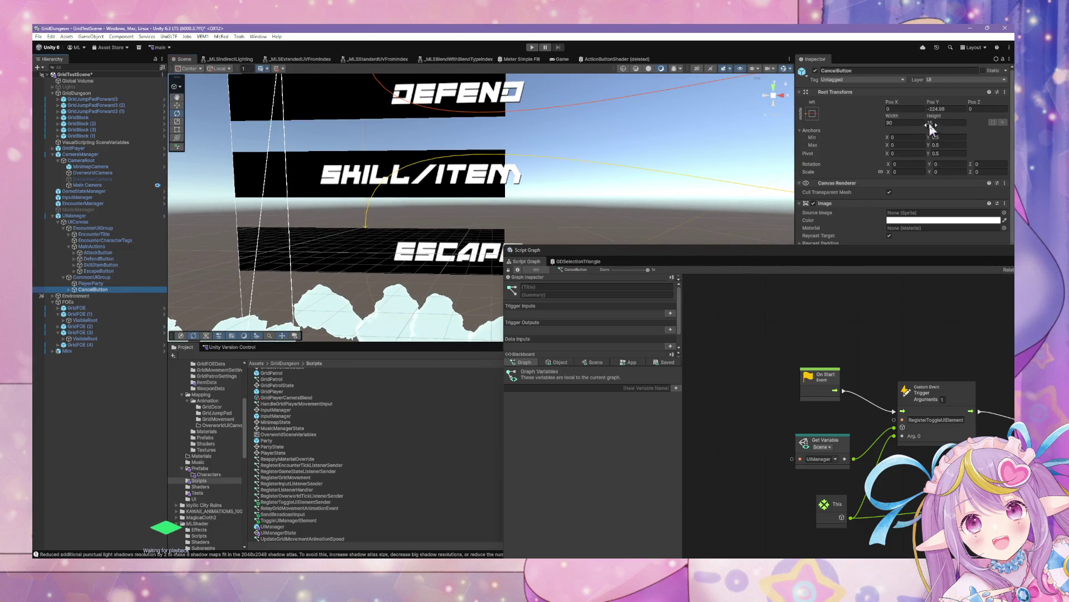
- Set CancelButton's Pos Y to 0 and Scale X to 1, then check UIManager's prefab overrides
{"action": "left_click", "coordinate": [947, 109]}
{"action": "type", "text": "0"}
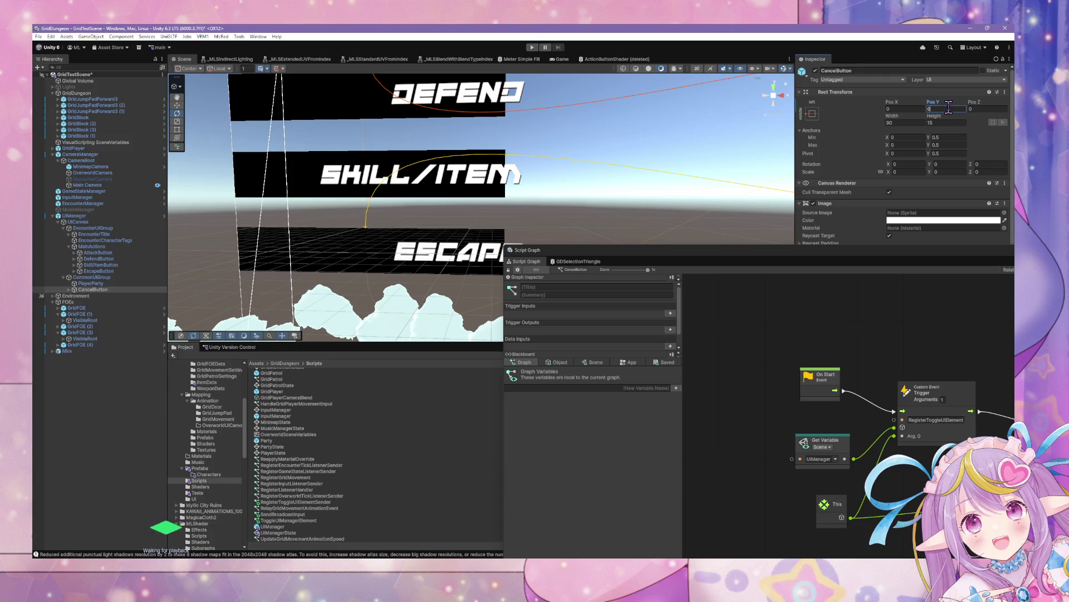
{"action": "key", "text": "Return"}
{"action": "scroll", "coordinate": [641, 162], "scroll_direction": "down", "scroll_amount": 5}
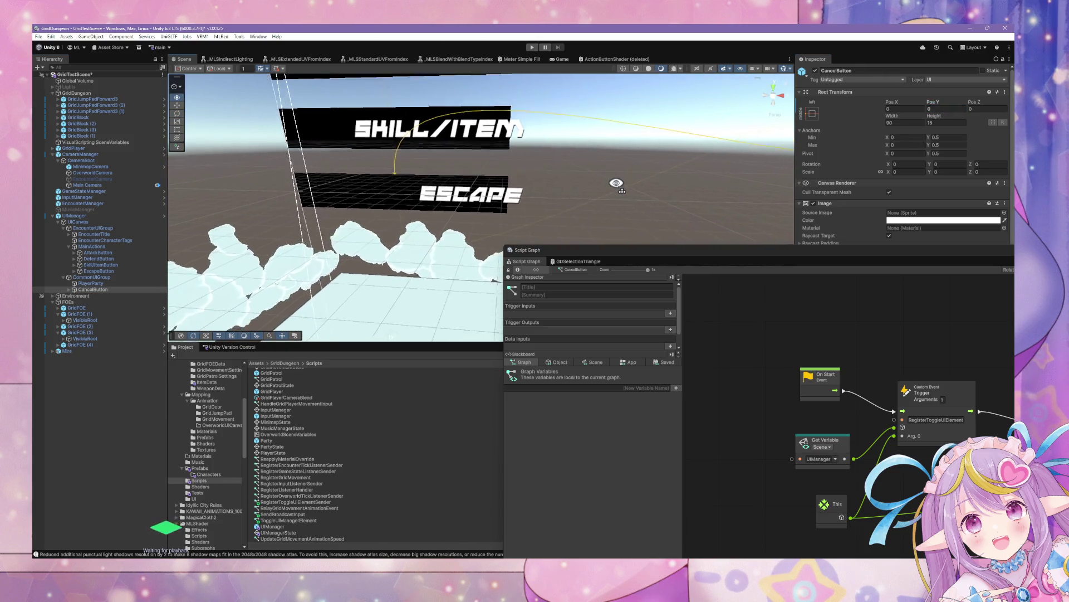
{"action": "key", "text": "f"}
{"action": "left_click_drag", "start_coordinate": [617, 182], "coordinate": [591, 185]}
{"action": "left_click", "coordinate": [905, 172]}
{"action": "type", "text": "1"}
{"action": "mouse_move", "coordinate": [491, 167]}
{"action": "left_mouse_down"}
{"action": "mouse_move", "coordinate": [429, 152]}
{"action": "mouse_move", "coordinate": [549, 158]}
{"action": "mouse_move", "coordinate": [520, 158]}
{"action": "mouse_move", "coordinate": [602, 182]}
{"action": "mouse_move", "coordinate": [585, 181]}
{"action": "left_mouse_up"}
{"action": "key", "text": "f"}
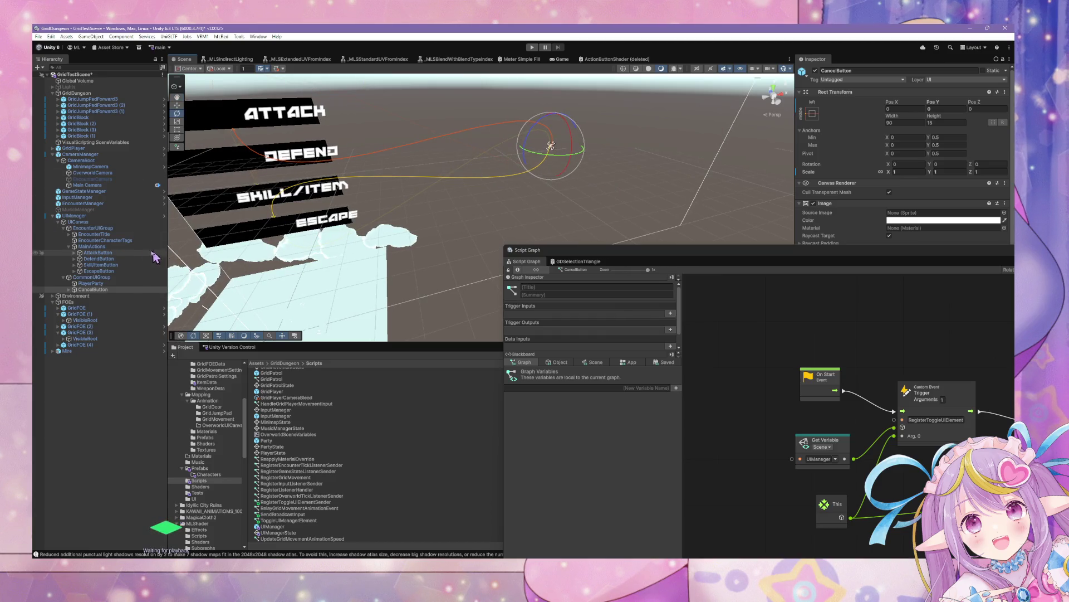
{"action": "left_click", "coordinate": [97, 215]}
{"action": "left_click", "coordinate": [854, 101]}
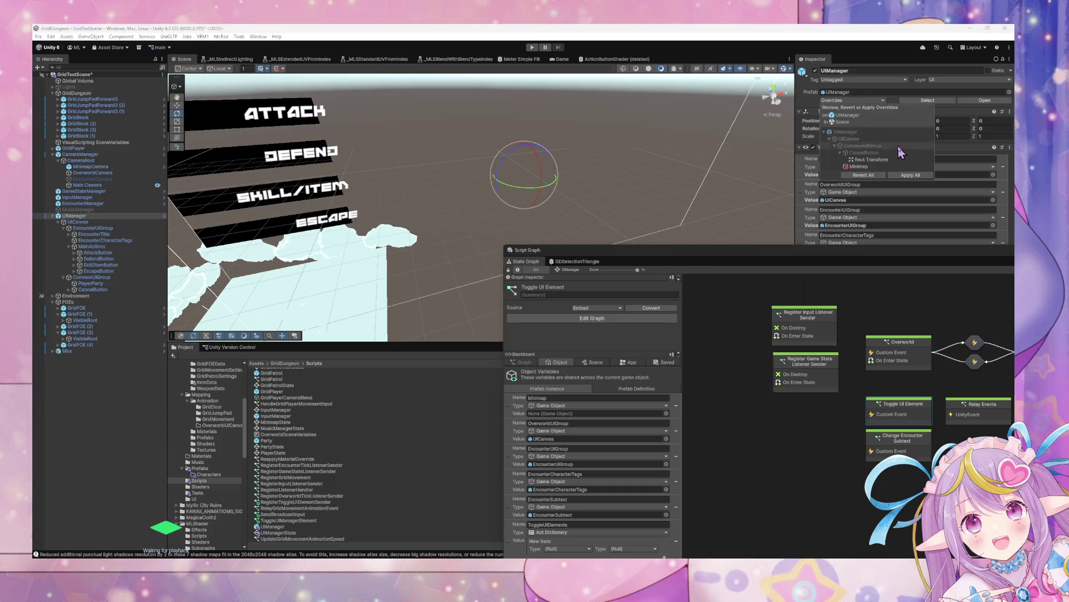
- Open the UIManager prefab for editing and inspect its action buttons
{"action": "left_click", "coordinate": [905, 184]}
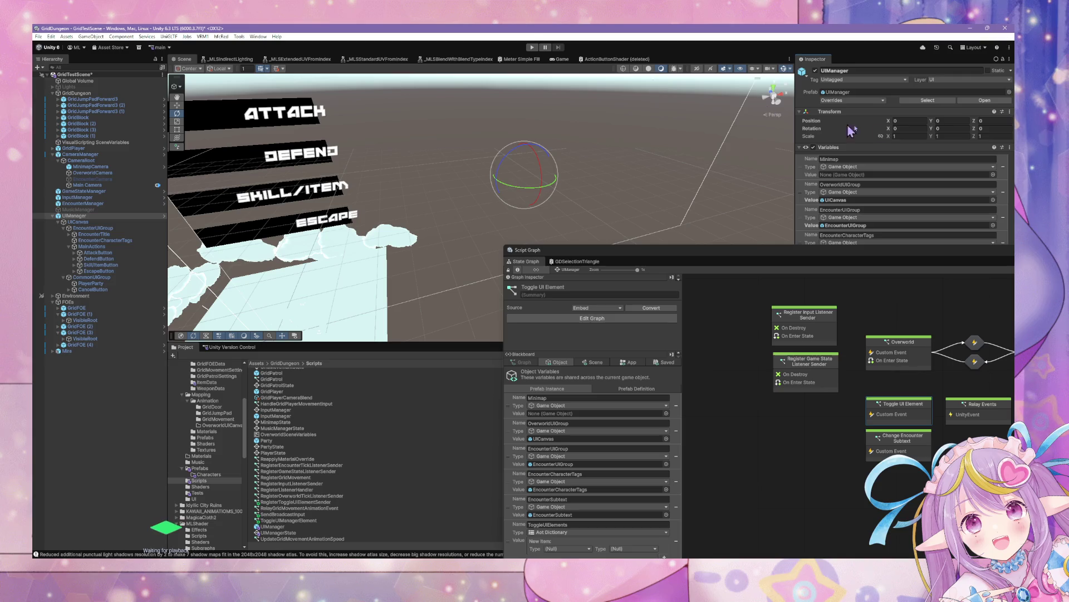
{"action": "left_click", "coordinate": [986, 101]}
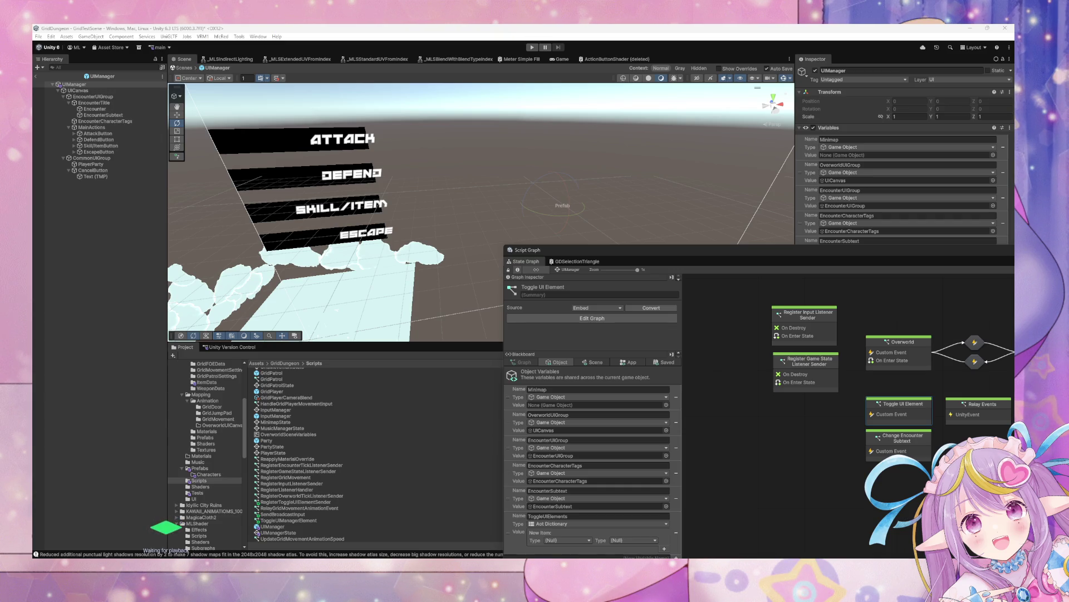
{"action": "left_click", "coordinate": [126, 171]}
{"action": "left_click_drag", "start_coordinate": [449, 220], "coordinate": [465, 175]}
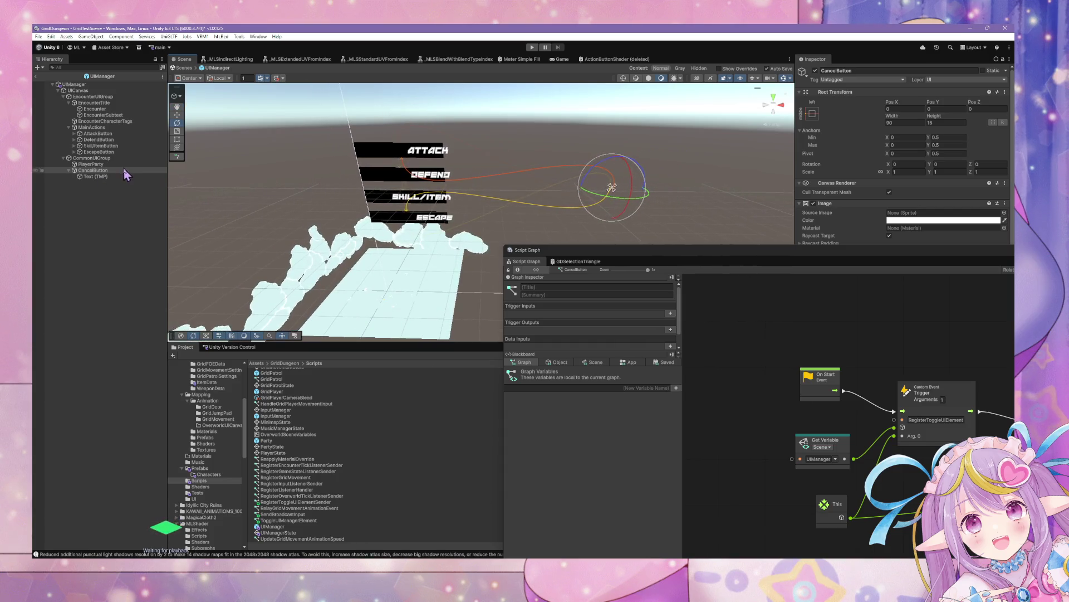
{"action": "left_click", "coordinate": [123, 146]}
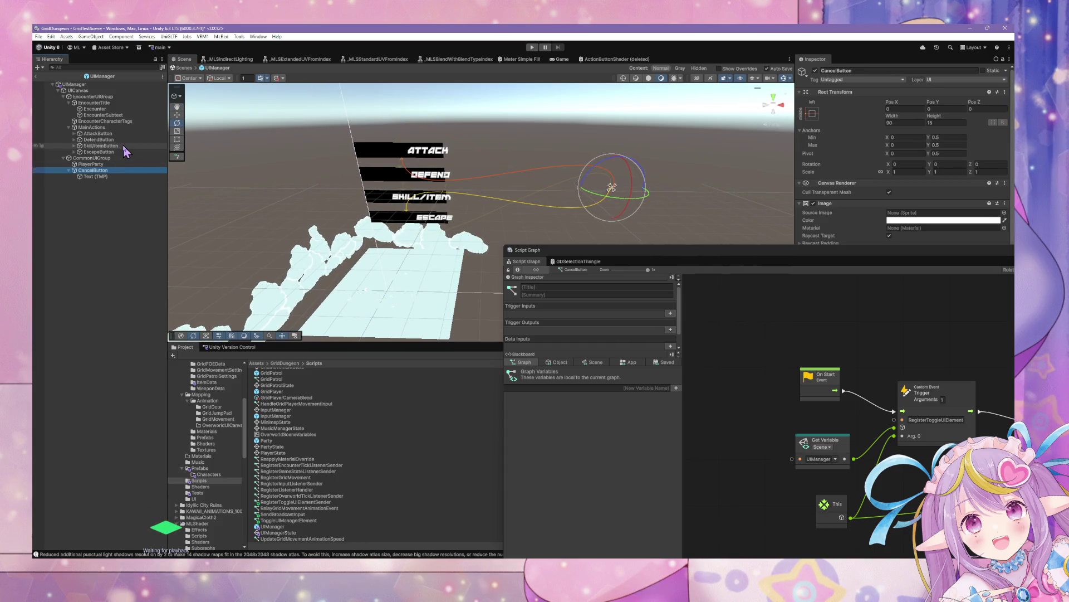
{"action": "left_click", "coordinate": [123, 134]}
{"action": "left_click", "coordinate": [120, 152]}
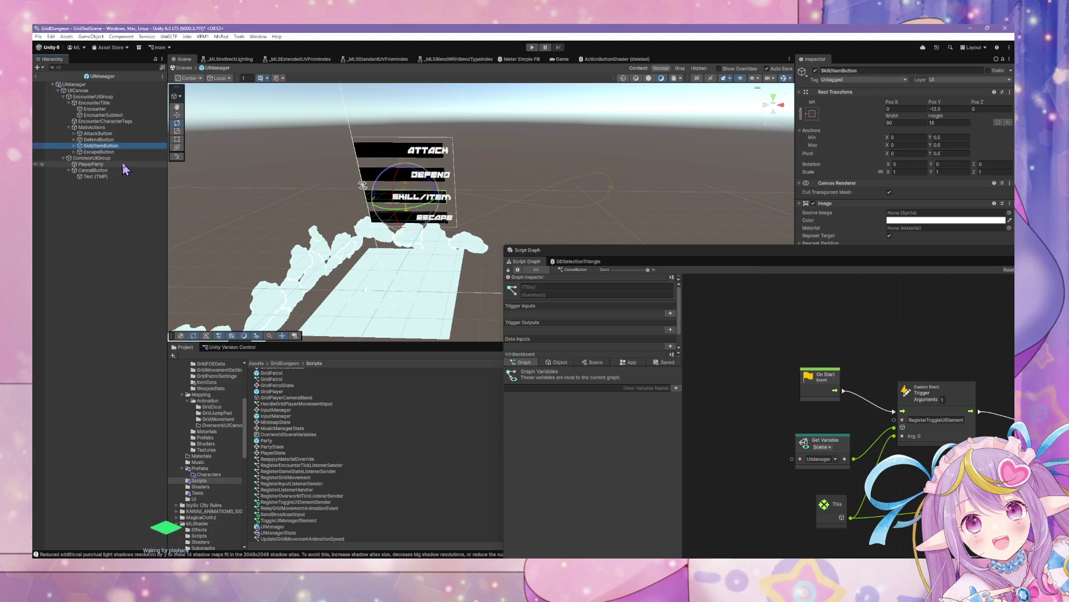
- Delete the old CancelButton and select EscapeButton
{"action": "left_click", "coordinate": [112, 170]}
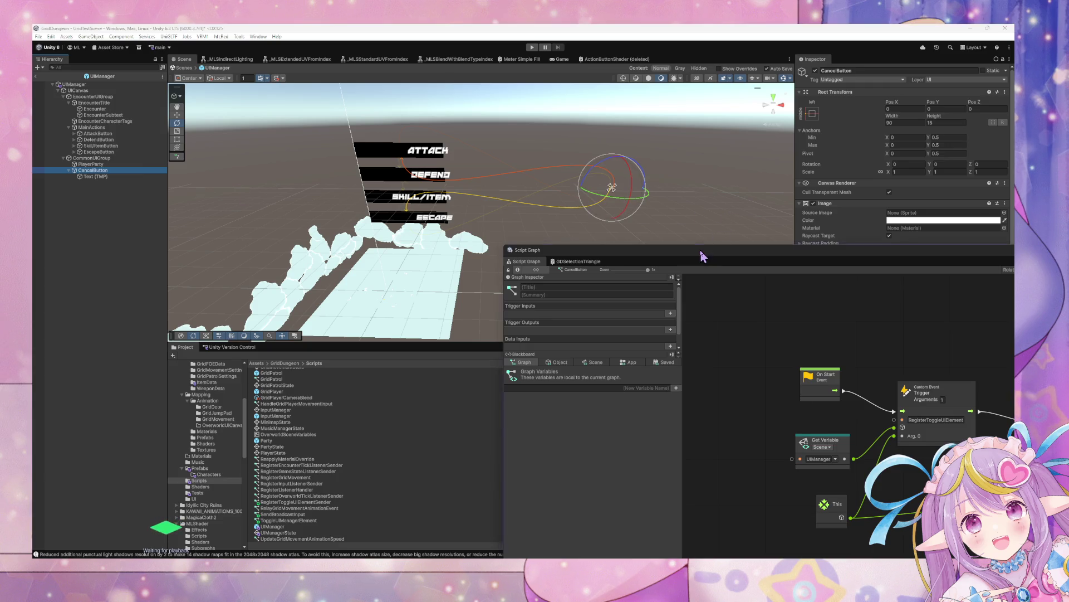
{"action": "left_click_drag", "start_coordinate": [697, 253], "coordinate": [657, 332]}
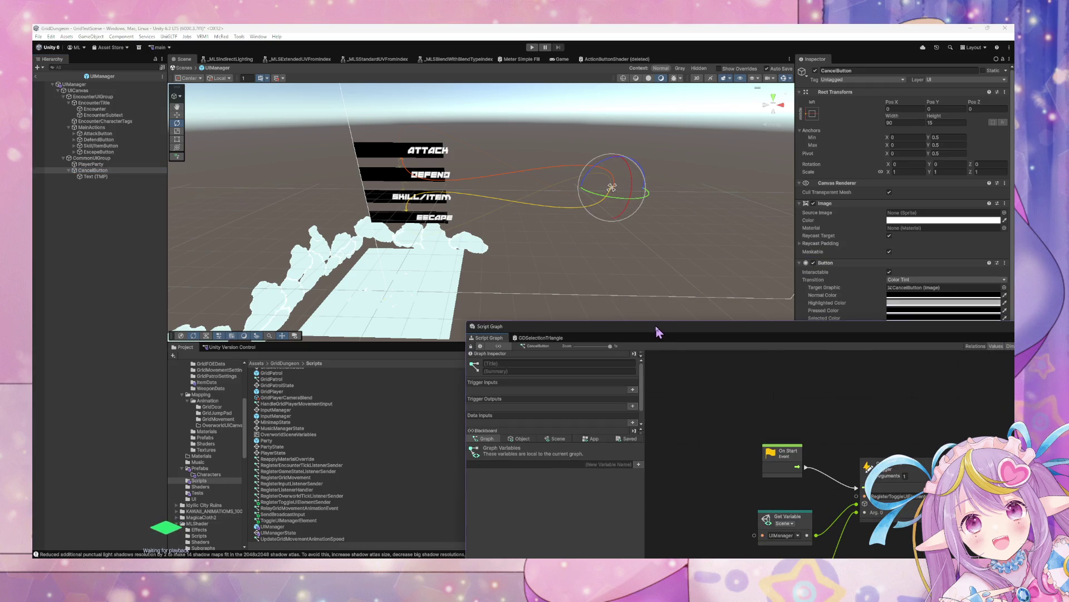
{"action": "left_click", "coordinate": [115, 170]}
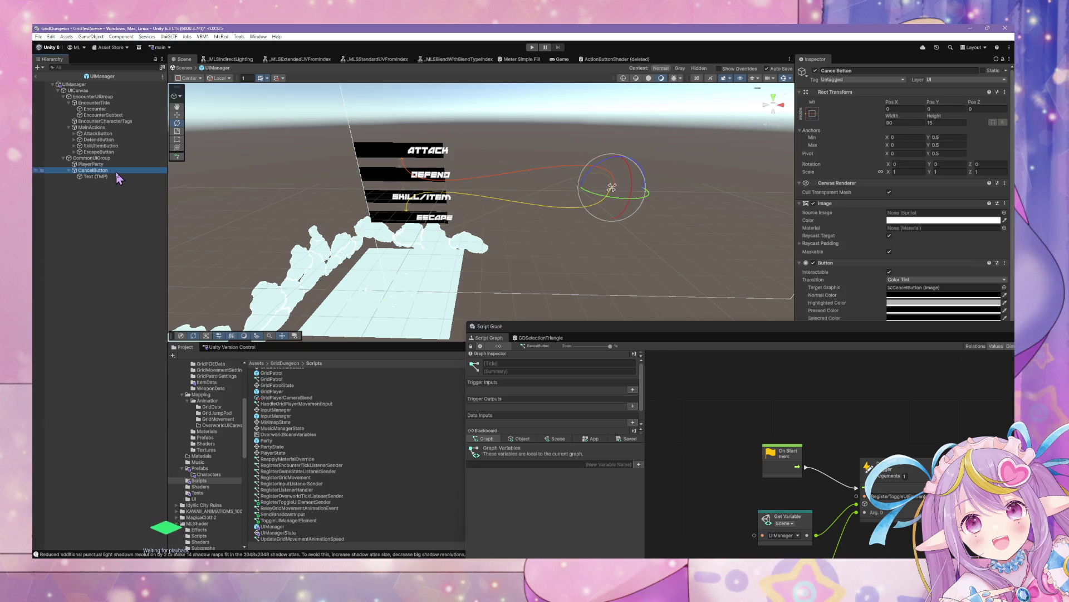
{"action": "key", "text": "Delete"}
{"action": "left_click", "coordinate": [114, 153]}
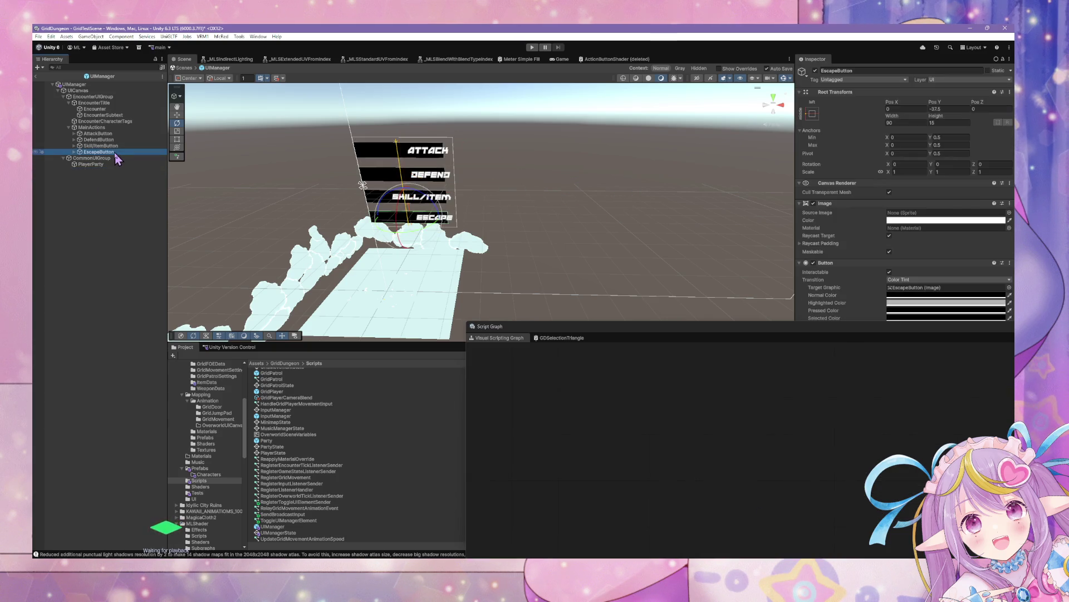
- Duplicate EscapeButton under CommonUIGroup and rename the copy CancelButton
{"action": "key", "text": "ctrl+d"}
{"action": "left_click_drag", "start_coordinate": [96, 185], "coordinate": [104, 176]}
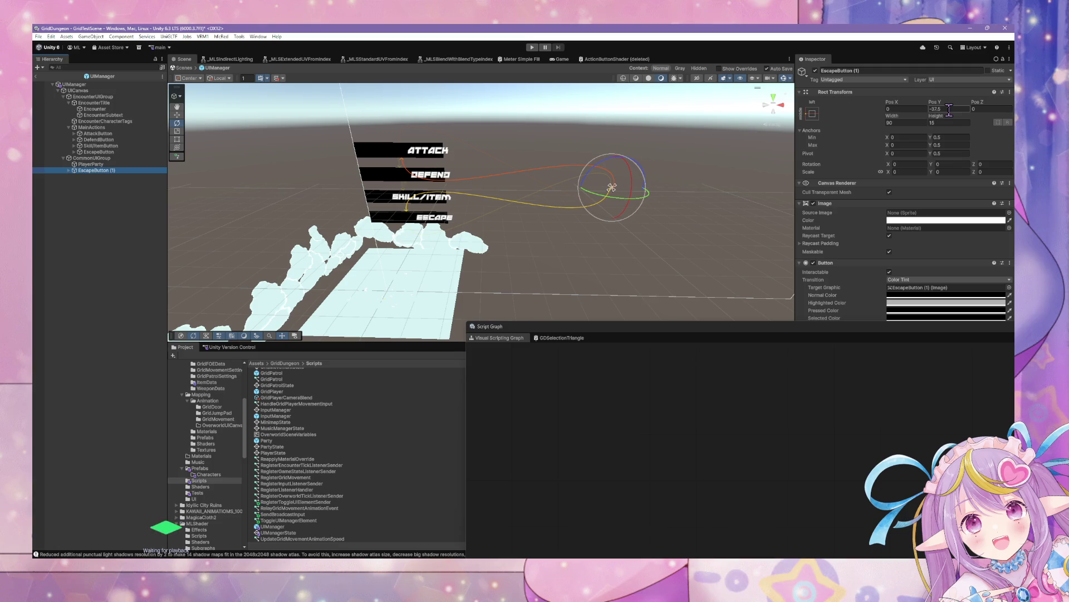
{"action": "left_click", "coordinate": [873, 70]}
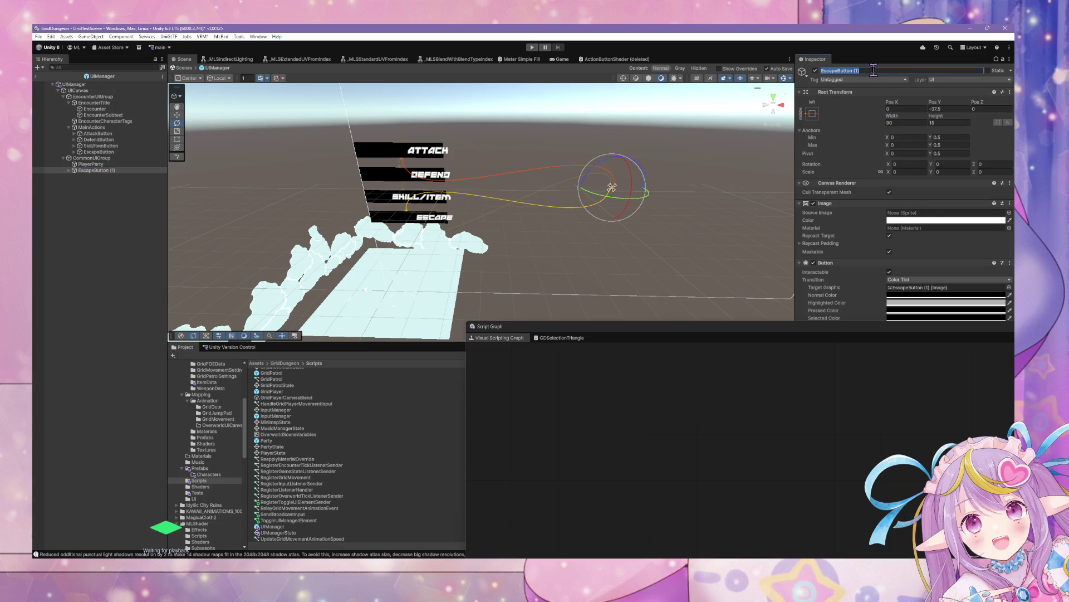
{"action": "type", "text": "Cancel"}
{"action": "left_click", "coordinate": [957, 326]}
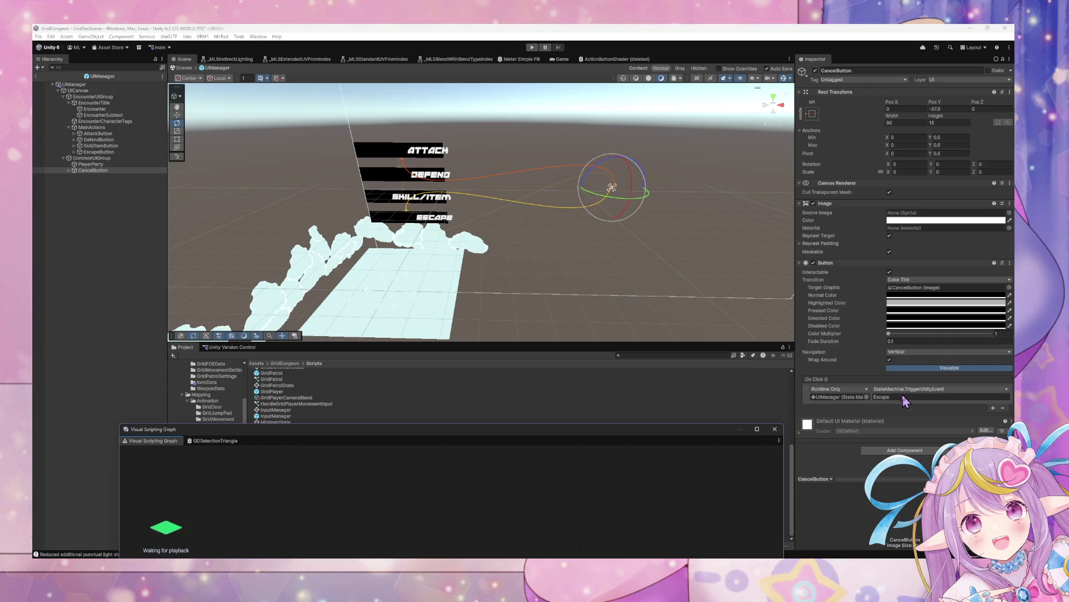
- Change the On Click event's string argument to Cancel
{"action": "left_click", "coordinate": [902, 396]}
{"action": "type", "text": "CancelButton"}
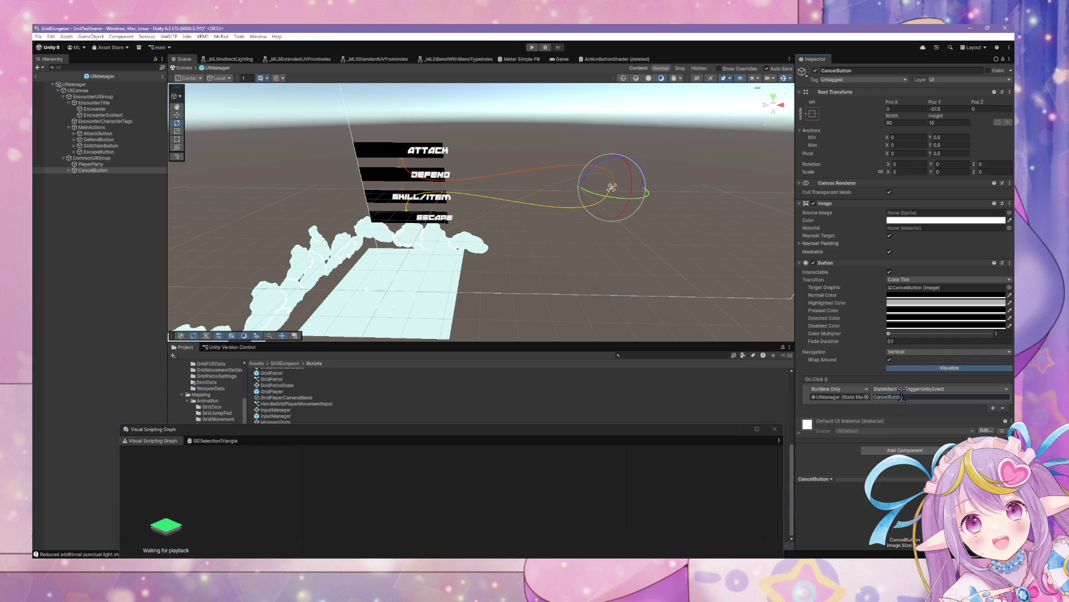
{"action": "left_click", "coordinate": [908, 450]}
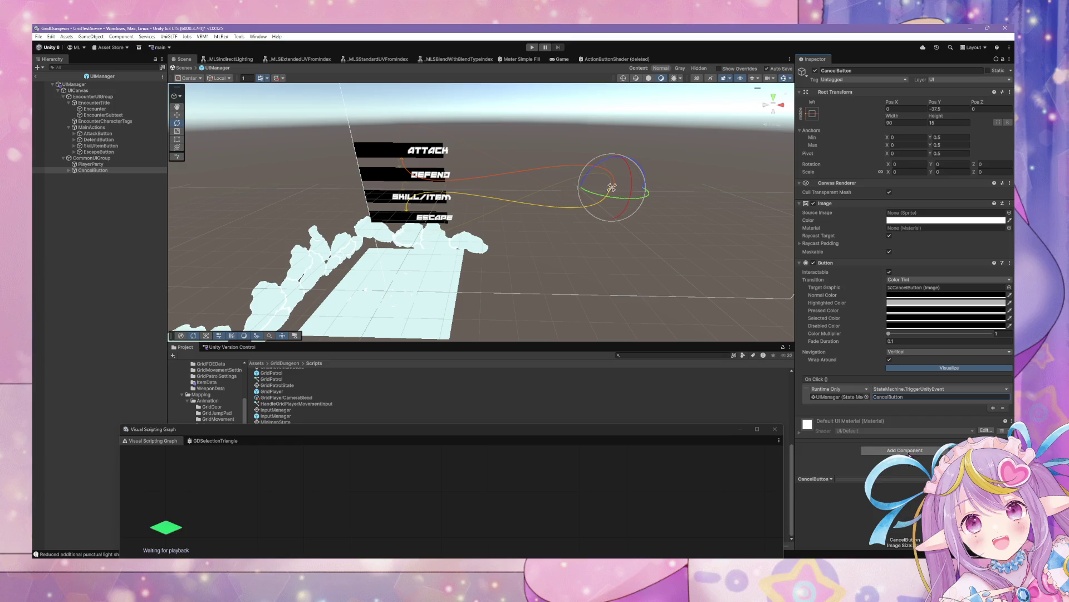
{"action": "type", "text": "Input"}
{"action": "left_click", "coordinate": [931, 396]}
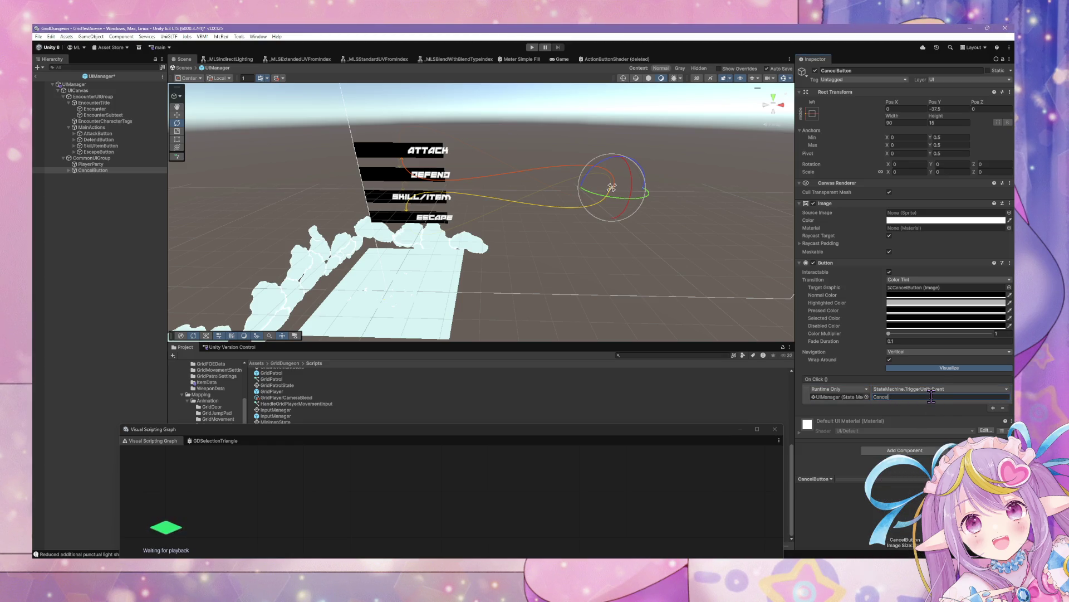
{"action": "key", "text": "alt+Tab"}
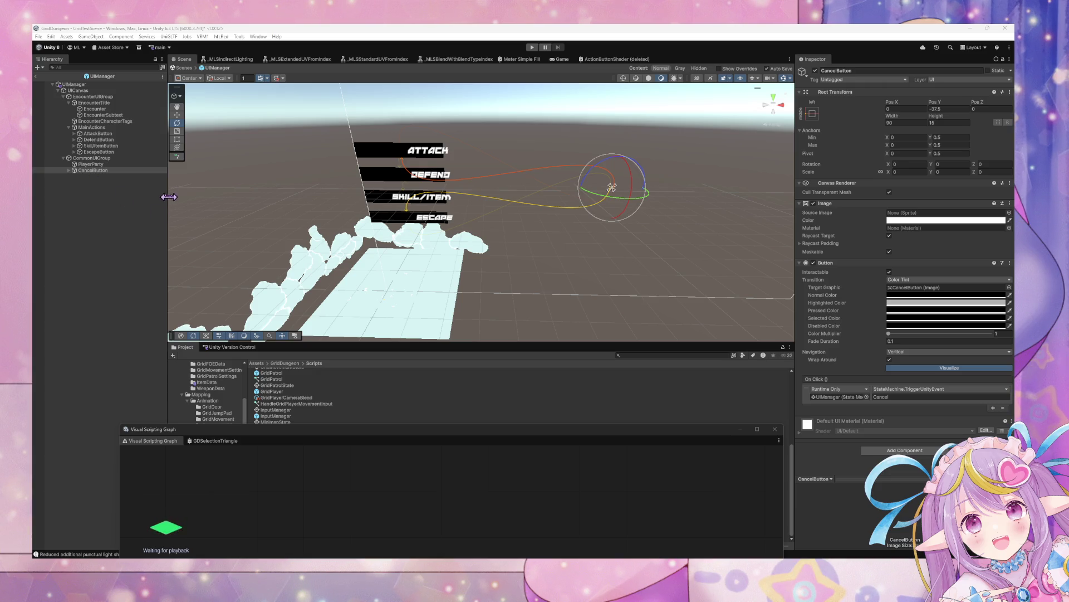
{"action": "left_click", "coordinate": [913, 449]}
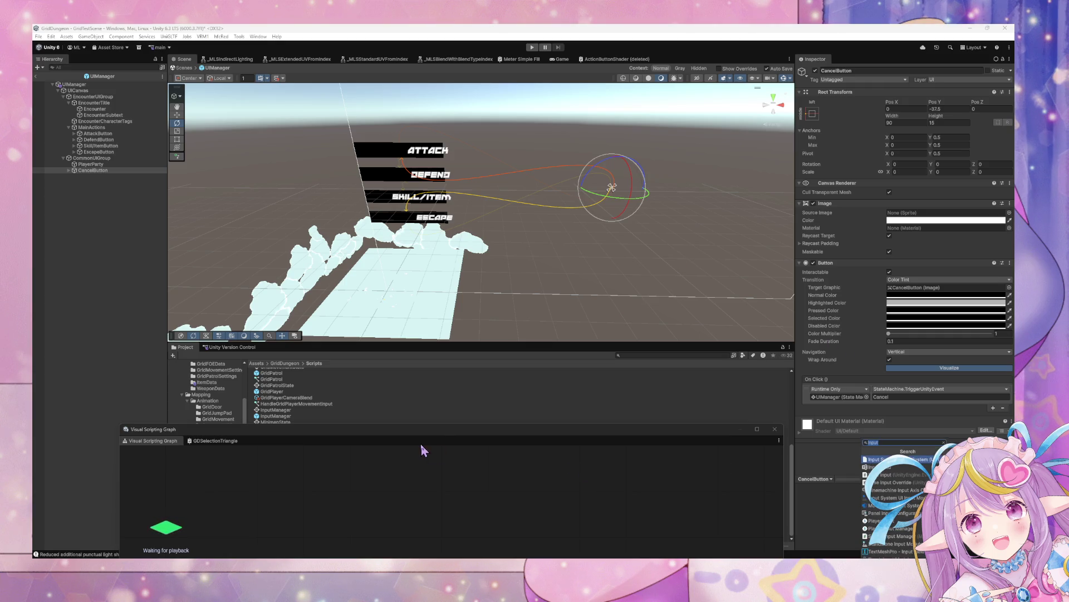
- Shrink the Visual Scripting window to a thin bar and reselect the new CancelButton
{"action": "left_click_drag", "start_coordinate": [444, 434], "coordinate": [377, 533]}
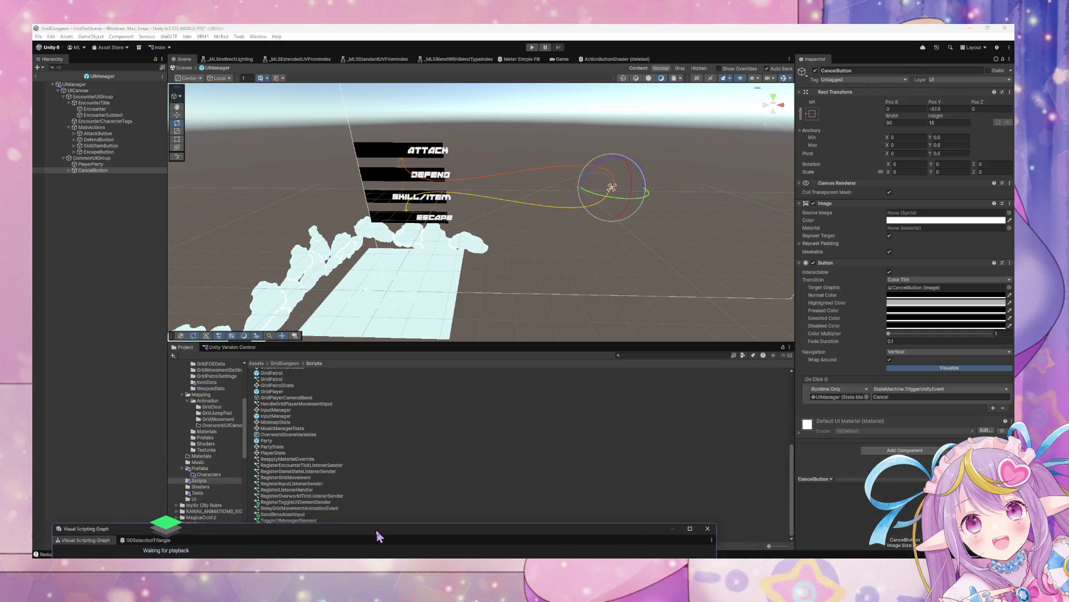
{"action": "left_click", "coordinate": [325, 508]}
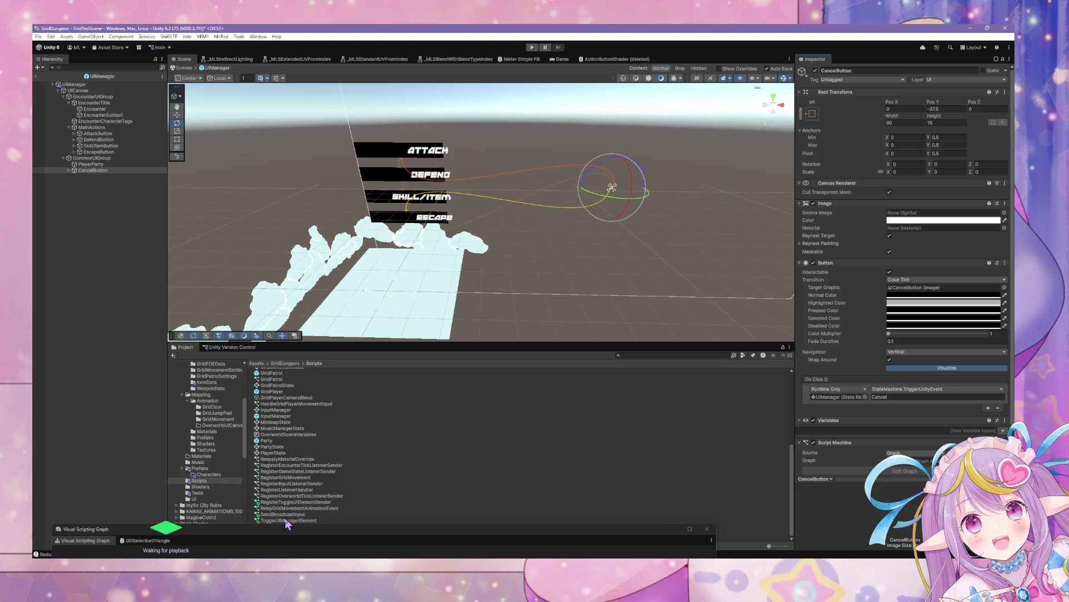
{"action": "left_click_drag", "start_coordinate": [285, 521], "coordinate": [284, 553]}
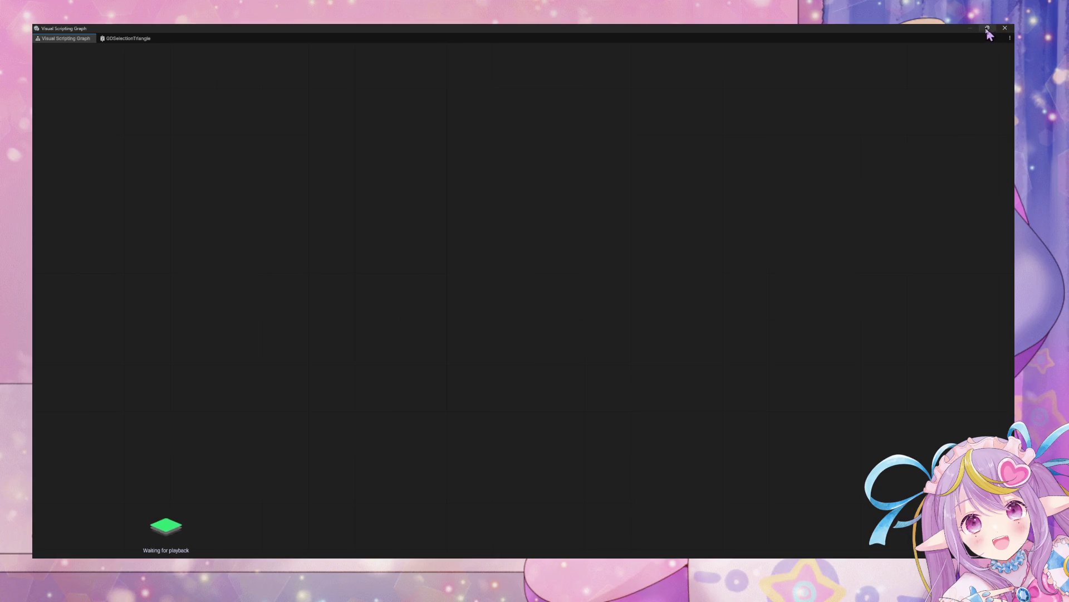
{"action": "left_click", "coordinate": [988, 28]}
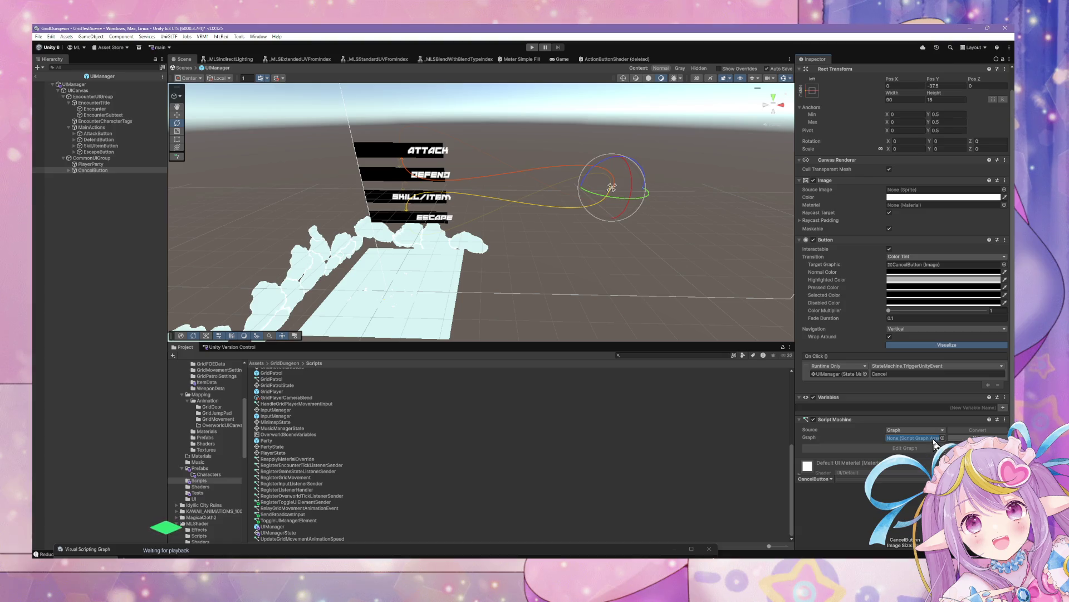
{"action": "left_click", "coordinate": [100, 180]}
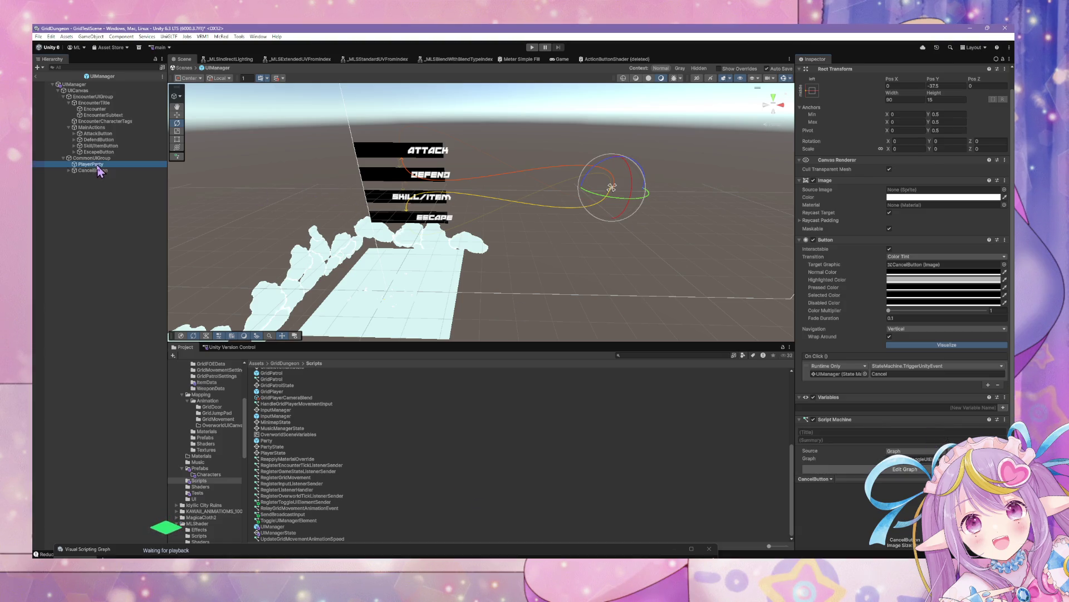
{"action": "left_click", "coordinate": [99, 170]}
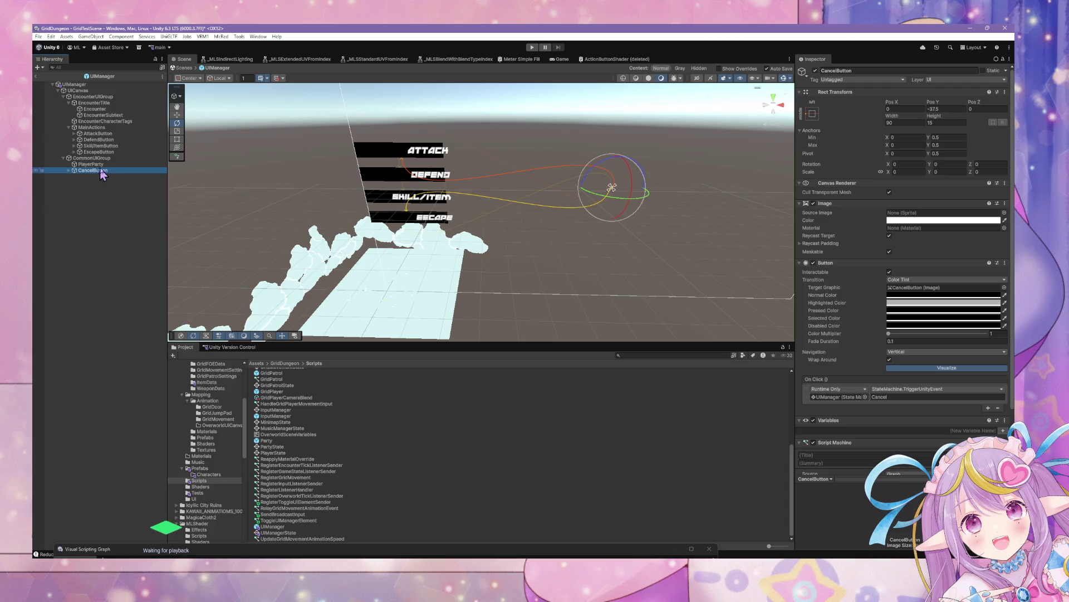
- Inspect CommonUIGroup's children and set CommonUIGroup's scale to 1
{"action": "left_click", "coordinate": [177, 114]}
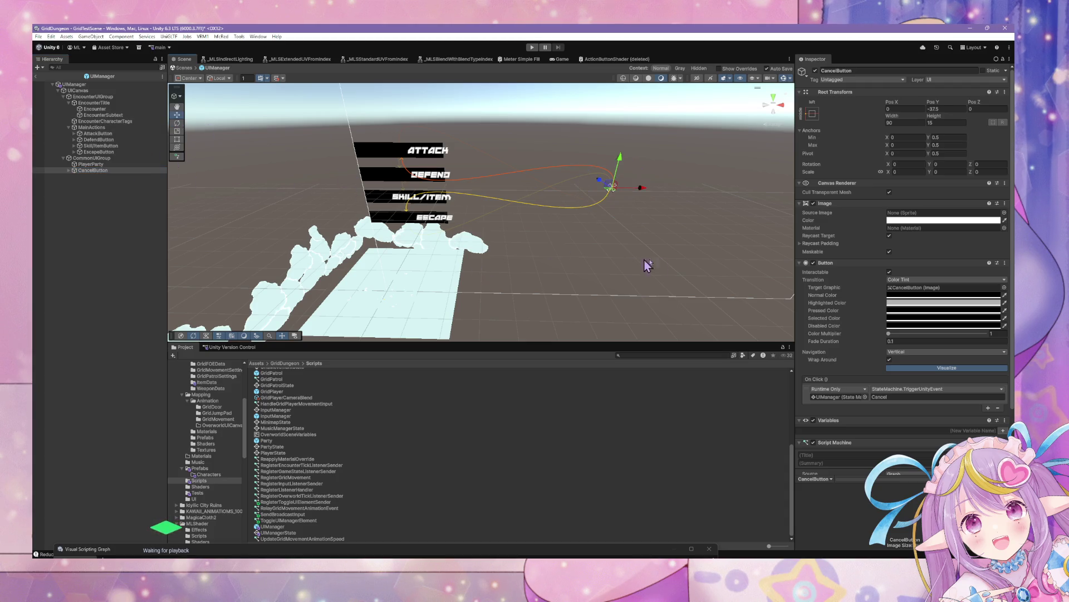
{"action": "left_click", "coordinate": [88, 158]}
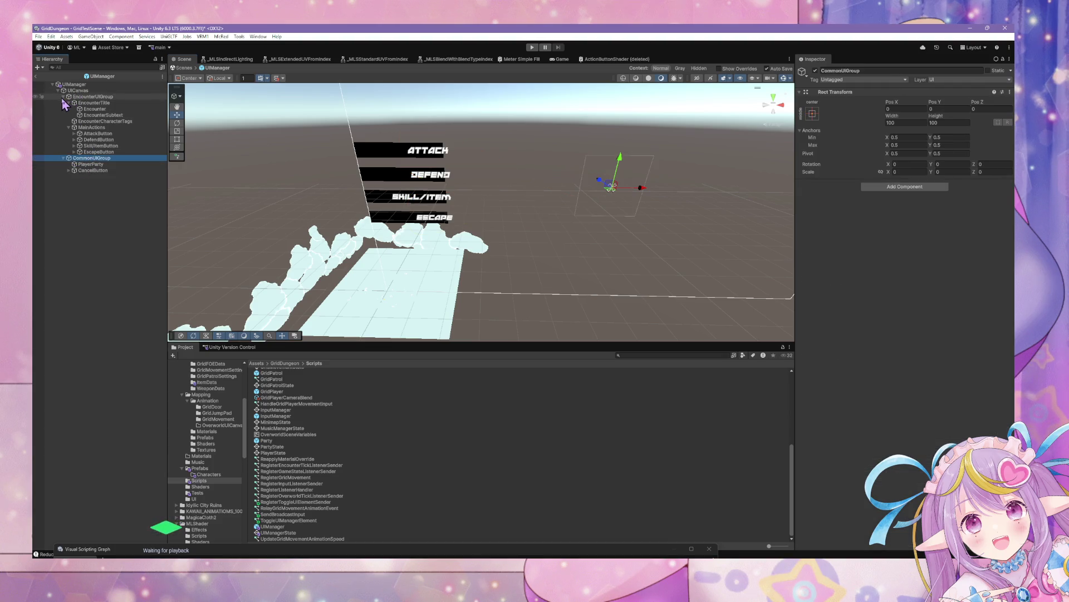
{"action": "left_click", "coordinate": [63, 96]}
{"action": "left_click", "coordinate": [89, 115]}
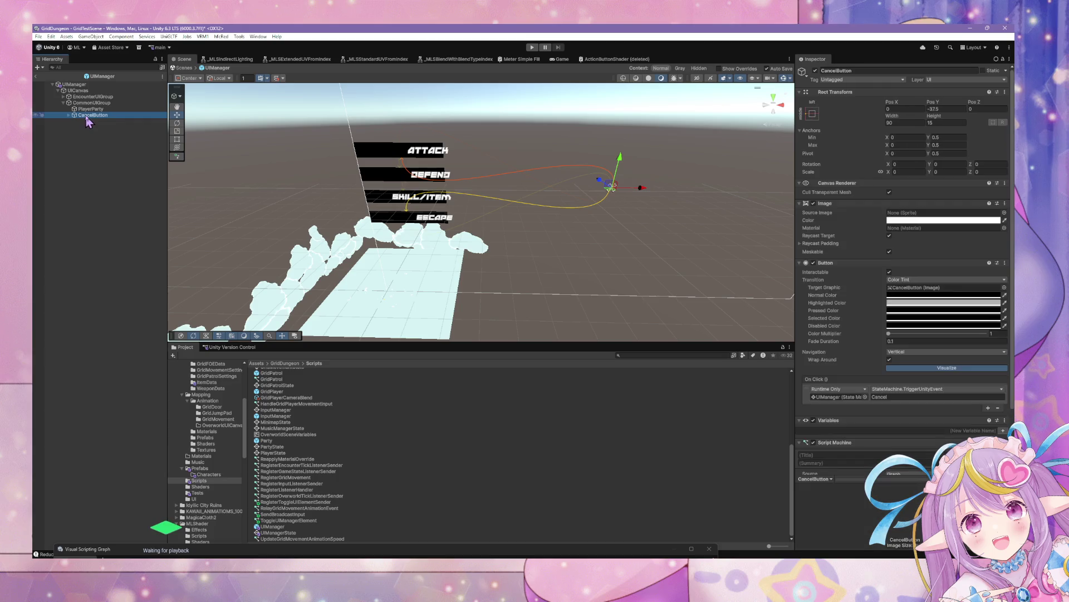
{"action": "left_click", "coordinate": [90, 108]}
{"action": "left_click", "coordinate": [92, 103]}
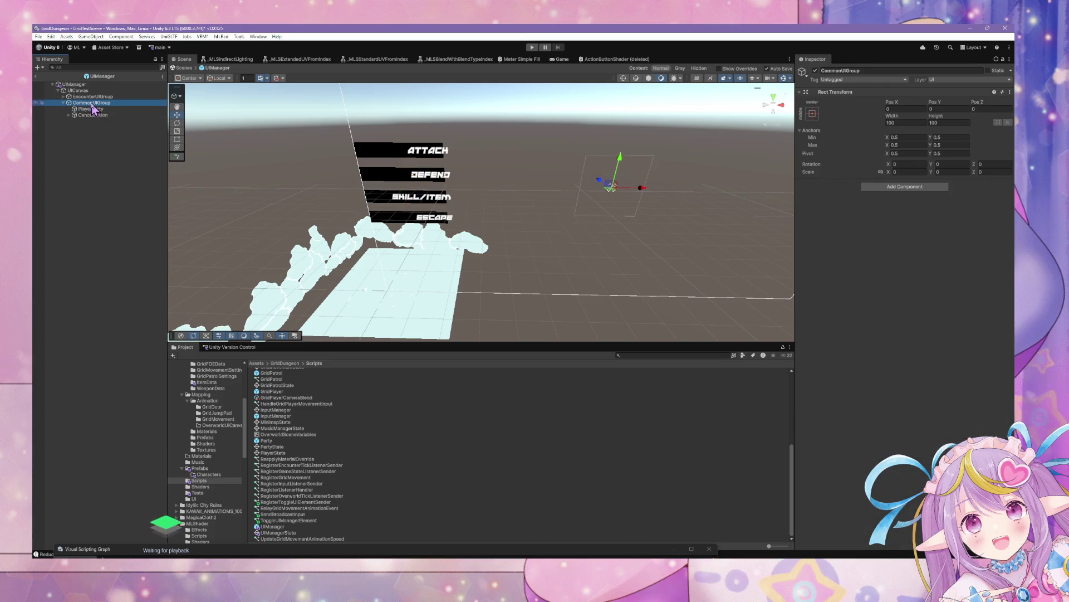
{"action": "left_click", "coordinate": [899, 173]}
{"action": "type", "text": "1"}
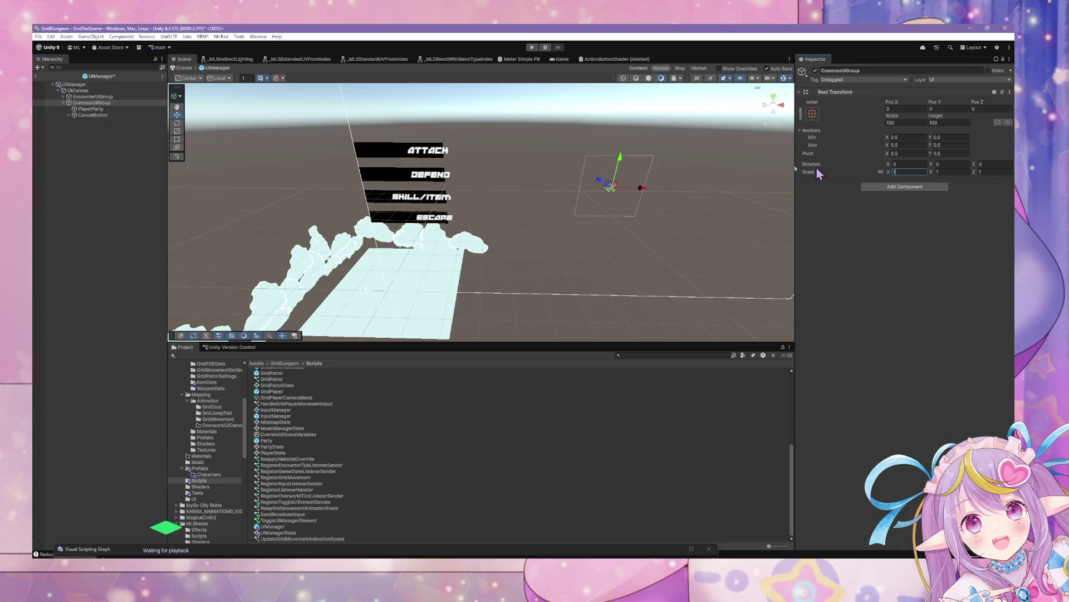
- Set PlayerParty's scale to 1, 1, 1
{"action": "left_click", "coordinate": [98, 109]}
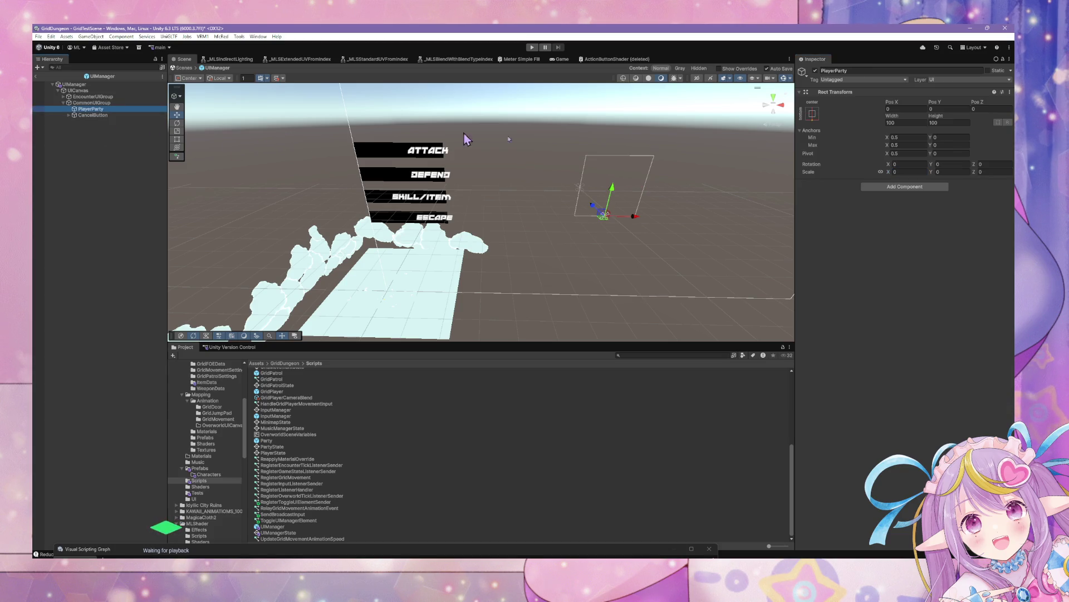
{"action": "left_click", "coordinate": [908, 173]}
{"action": "type", "text": "1"}
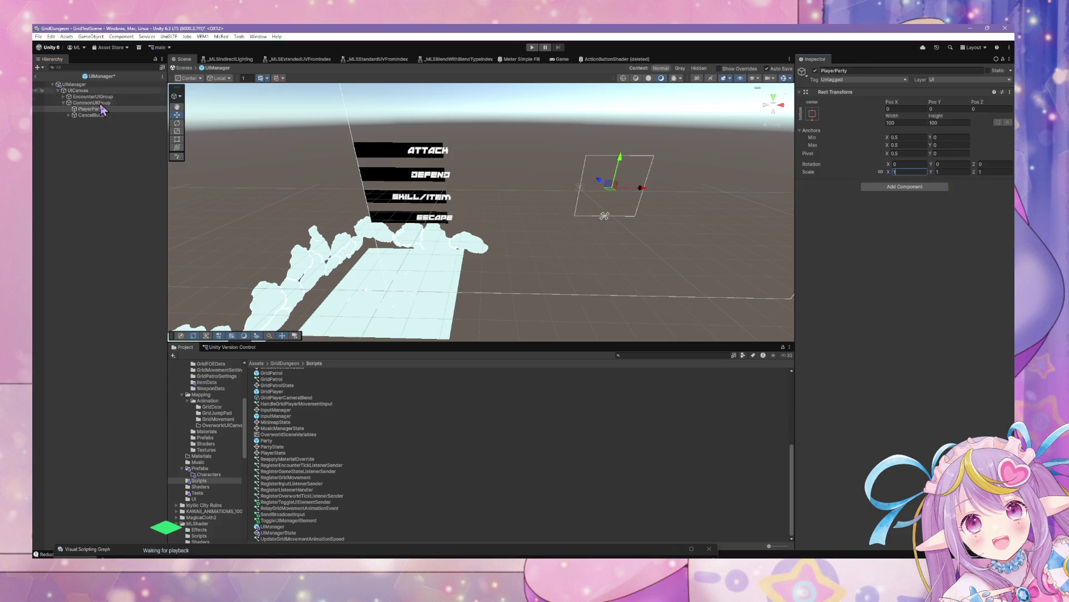
{"action": "left_click", "coordinate": [98, 116]}
{"action": "left_click", "coordinate": [105, 103]}
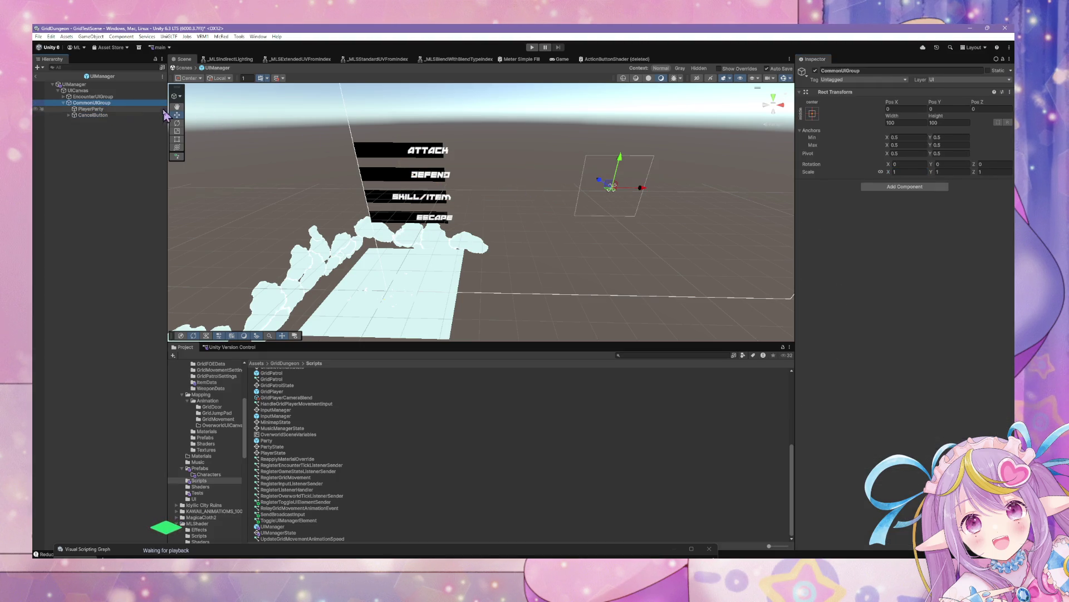
- Compare EncounterUIGroup with CommonUIGroup and review CancelButton's settings
{"action": "left_click", "coordinate": [110, 96]}
{"action": "left_click", "coordinate": [110, 103]}
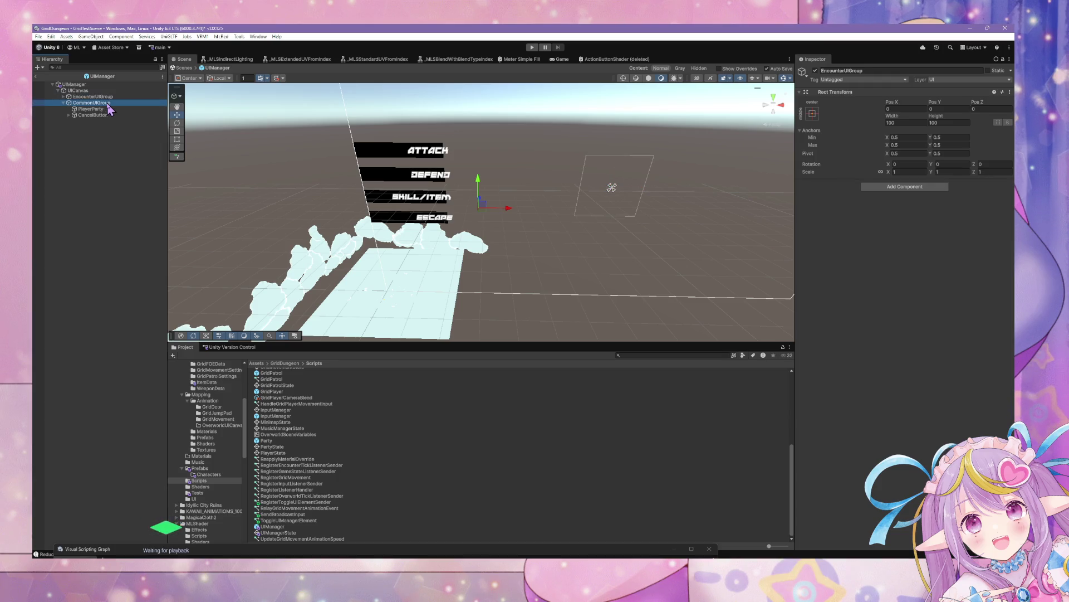
{"action": "left_click", "coordinate": [112, 97]}
{"action": "left_click", "coordinate": [109, 103]}
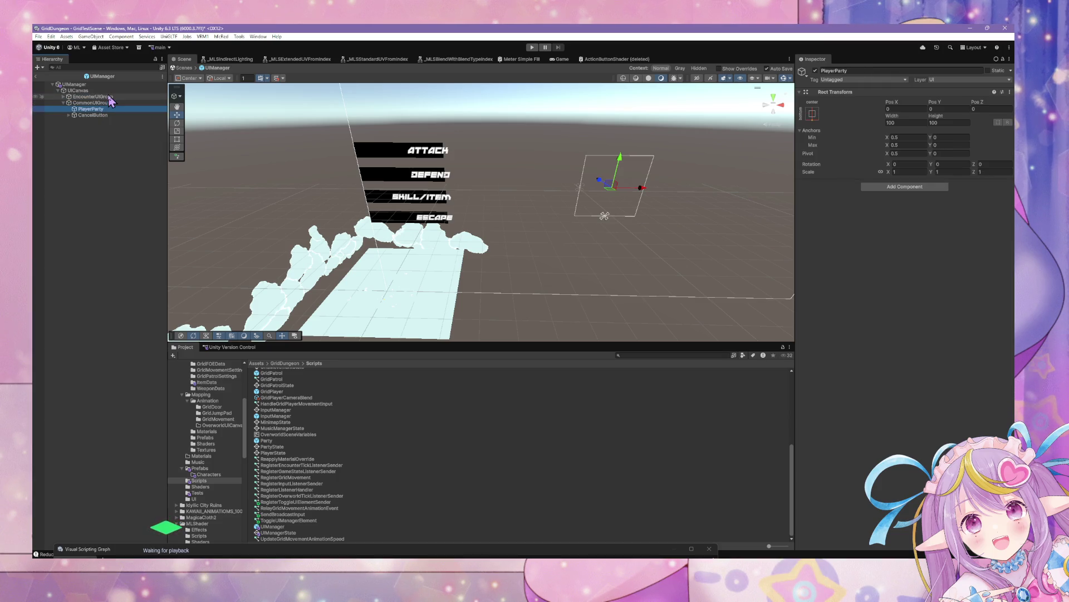
{"action": "left_click", "coordinate": [110, 97]}
{"action": "left_click", "coordinate": [106, 103]}
{"action": "left_click", "coordinate": [94, 115]}
{"action": "left_click", "coordinate": [93, 103]}
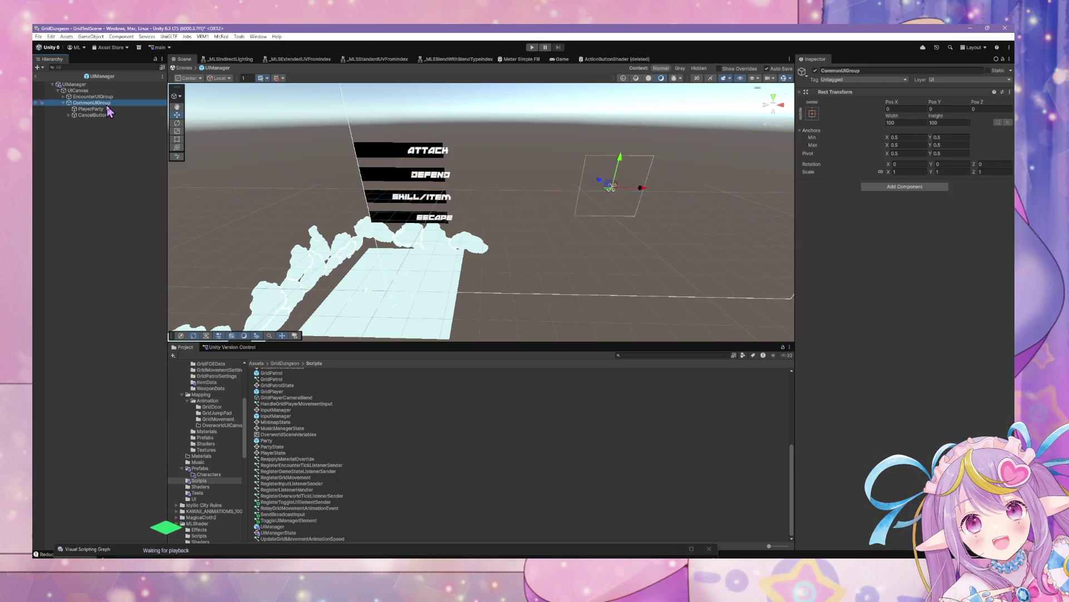
{"action": "left_click", "coordinate": [94, 114]}
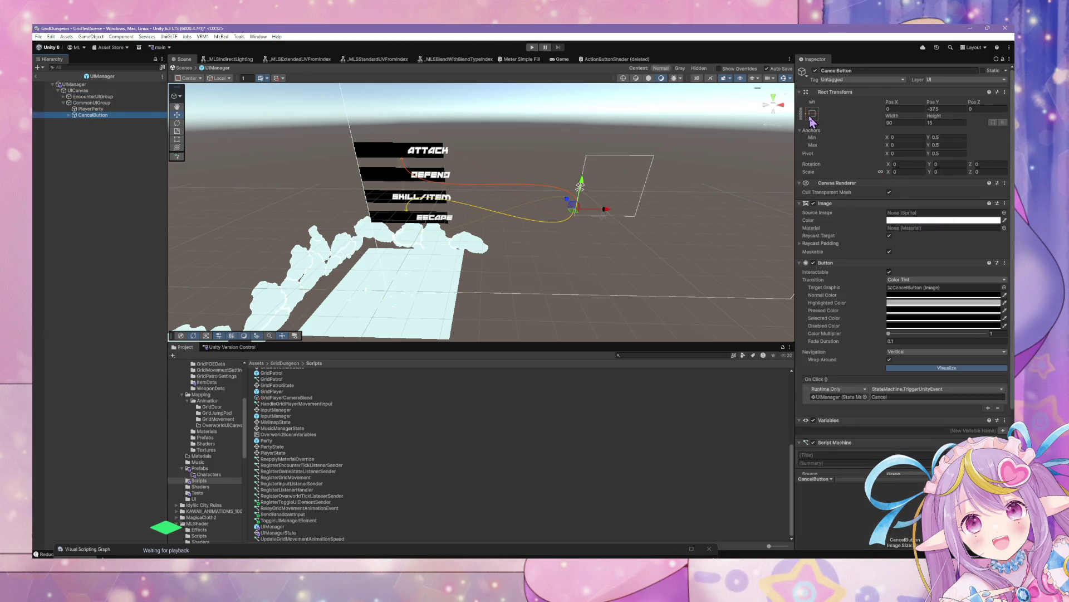
{"action": "left_click_drag", "start_coordinate": [574, 200], "coordinate": [525, 197]}
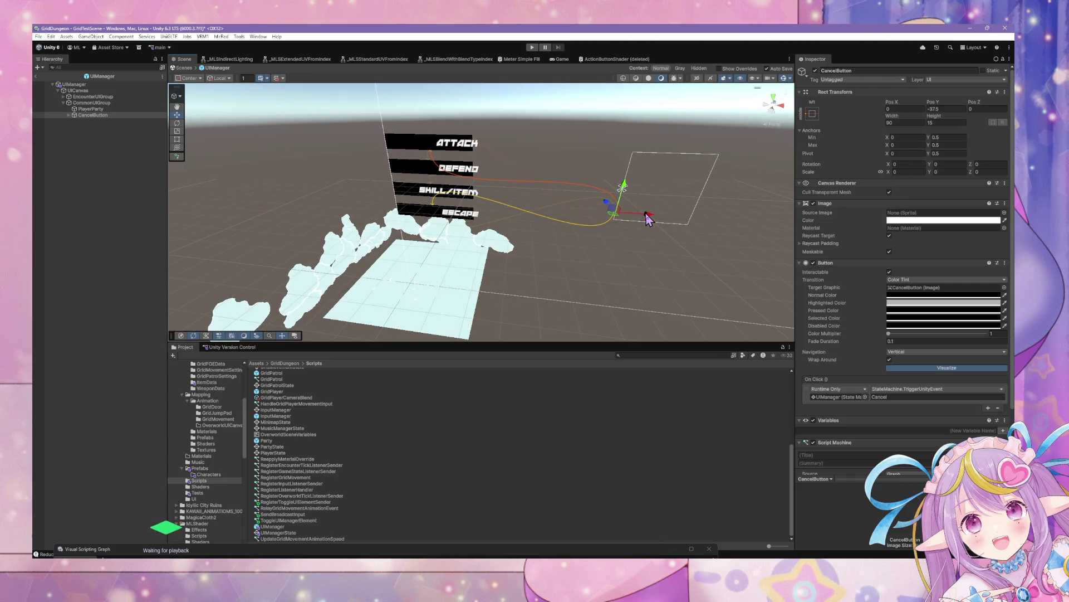
{"action": "mouse_move", "coordinate": [648, 218]}
{"action": "left_mouse_down"}
{"action": "mouse_move", "coordinate": [545, 229]}
{"action": "mouse_move", "coordinate": [663, 216]}
{"action": "left_mouse_up"}
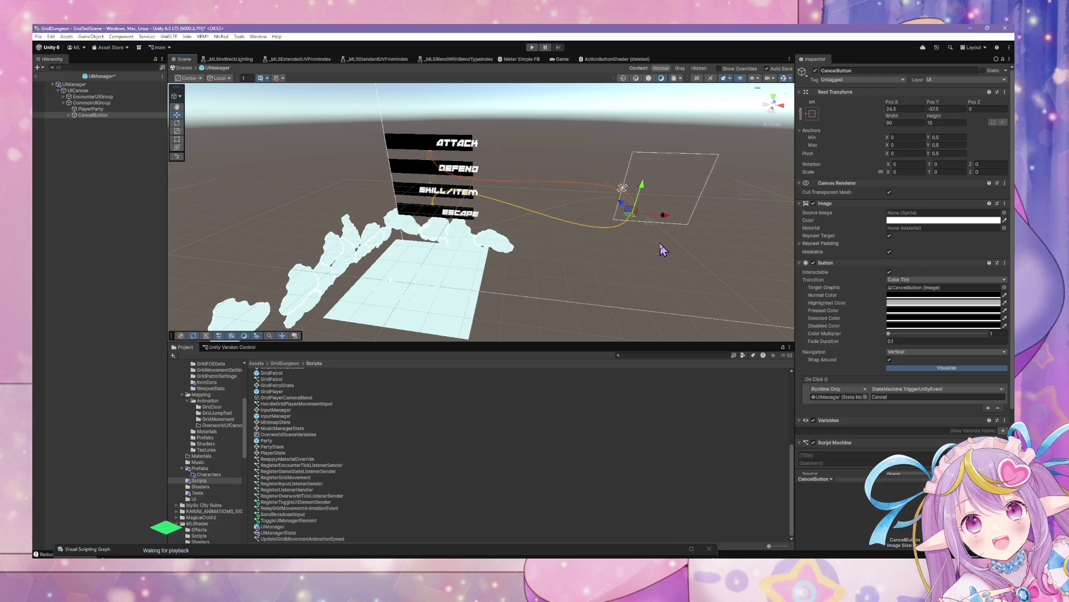
{"action": "key", "text": "ctrl+z"}
{"action": "left_click", "coordinate": [89, 103]}
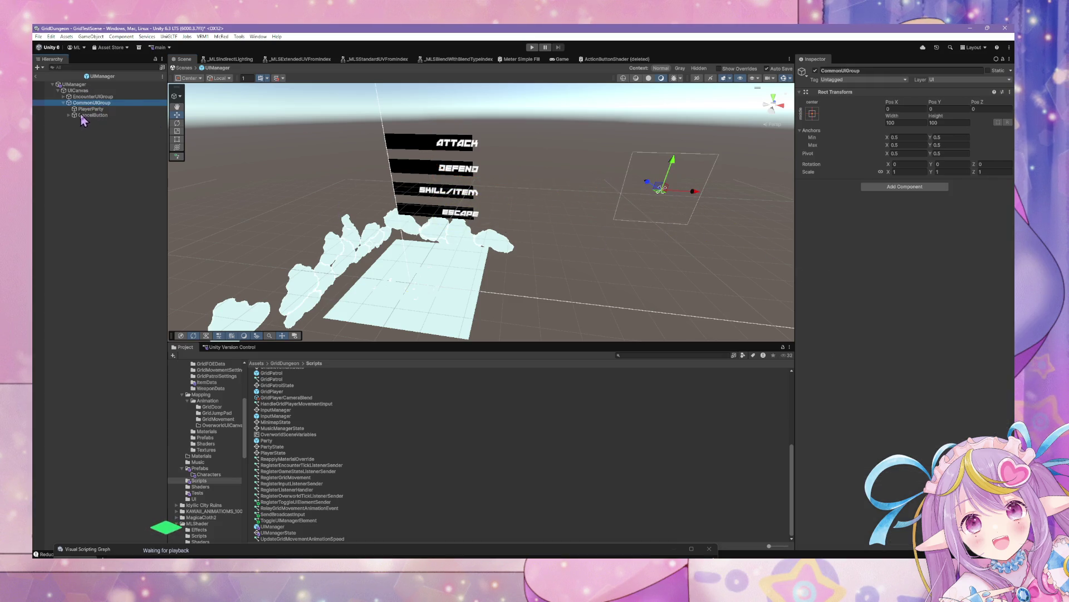
{"action": "key", "text": "Delete"}
{"action": "left_click", "coordinate": [114, 97]}
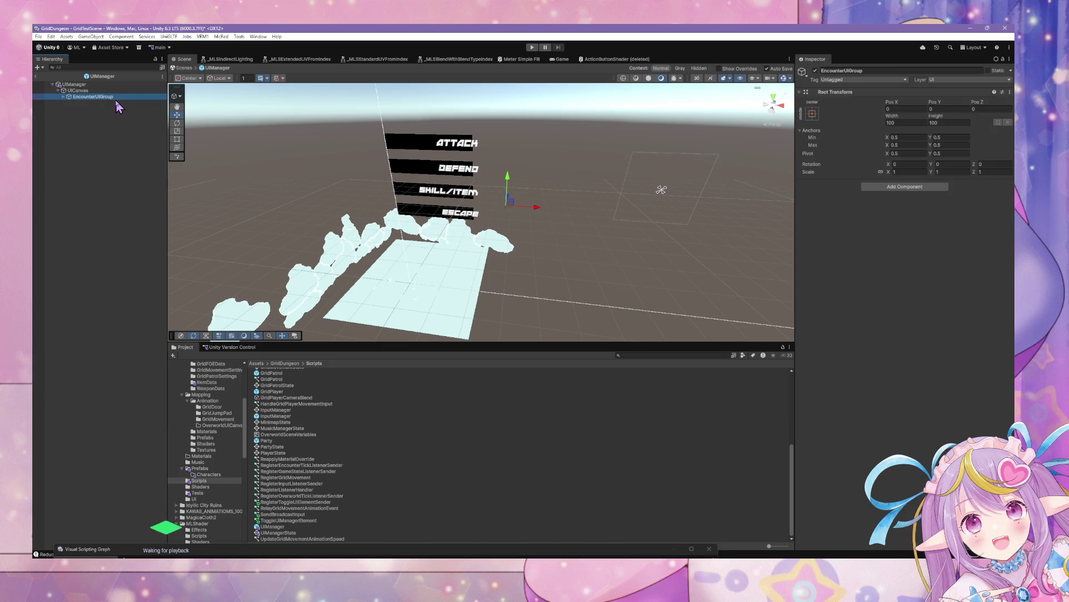
{"action": "key", "text": "ctrl+d"}
{"action": "key", "text": "ctrl+z"}
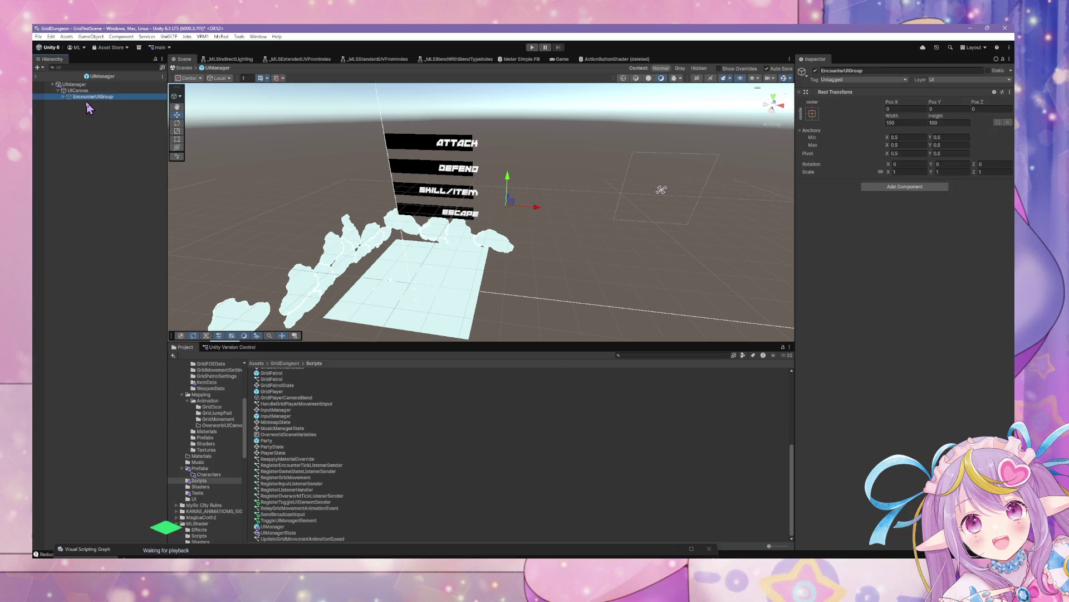
{"action": "key", "text": "ctrl+z"}
{"action": "key", "text": "ctrl+z"}
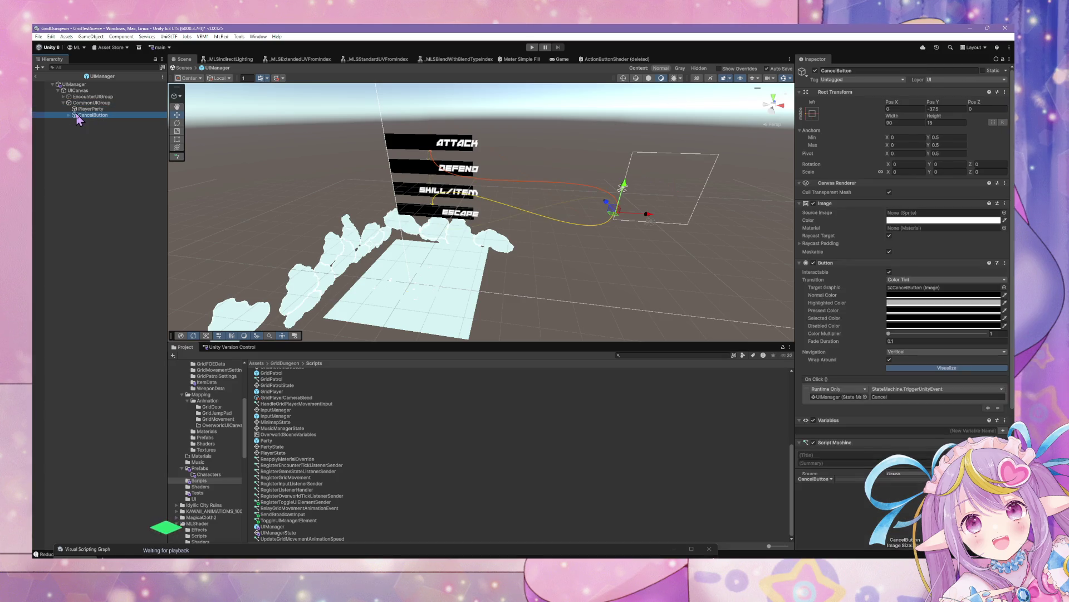
{"action": "key", "text": "ctrl+z"}
{"action": "key", "text": "ctrl+z"}
{"action": "key", "text": "ctrl+z"}
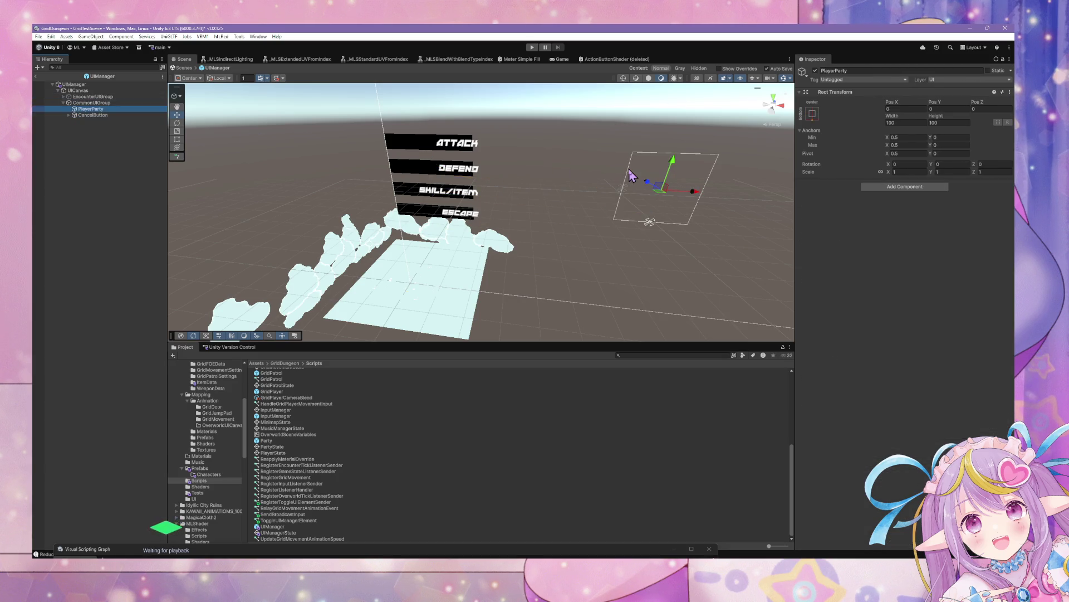
{"action": "key", "text": "ctrl+z"}
{"action": "key", "text": "ctrl+z"}
{"action": "key", "text": "ctrl+z"}
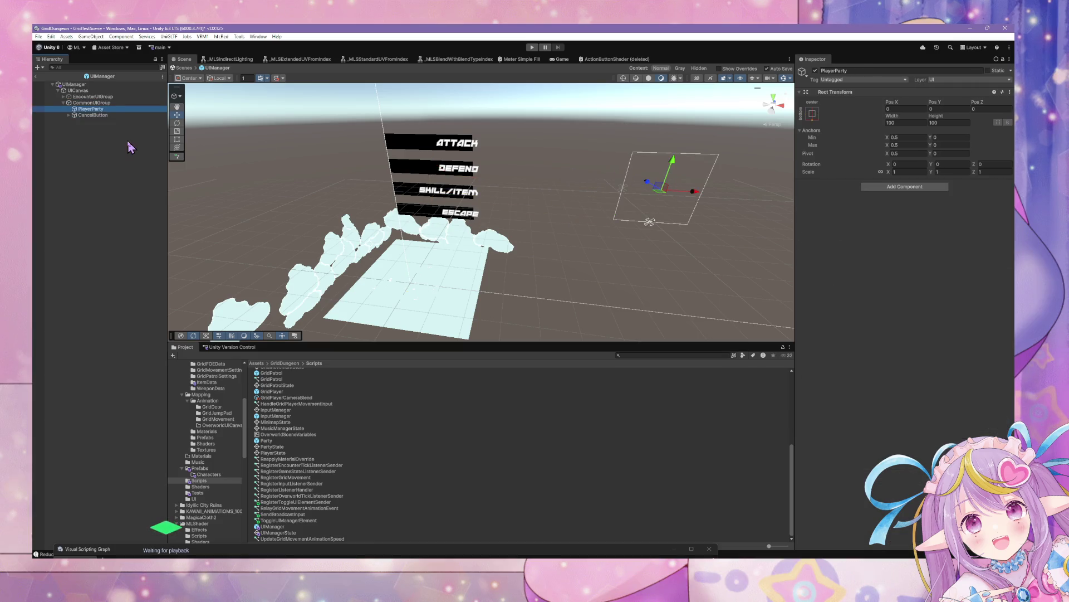
{"action": "key", "text": "ctrl+z"}
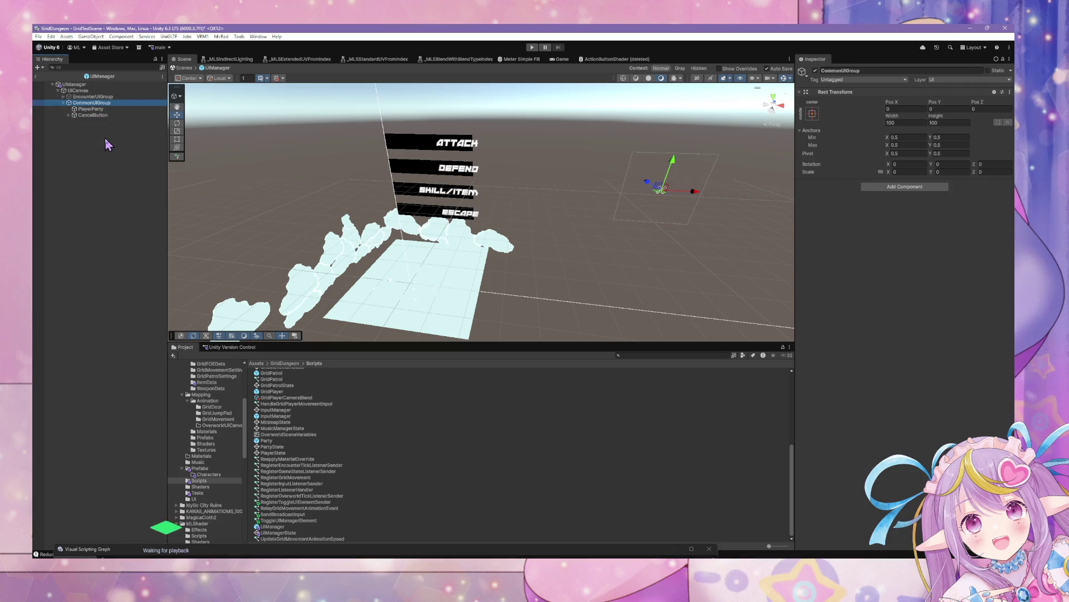
{"action": "key", "text": "ctrl+z"}
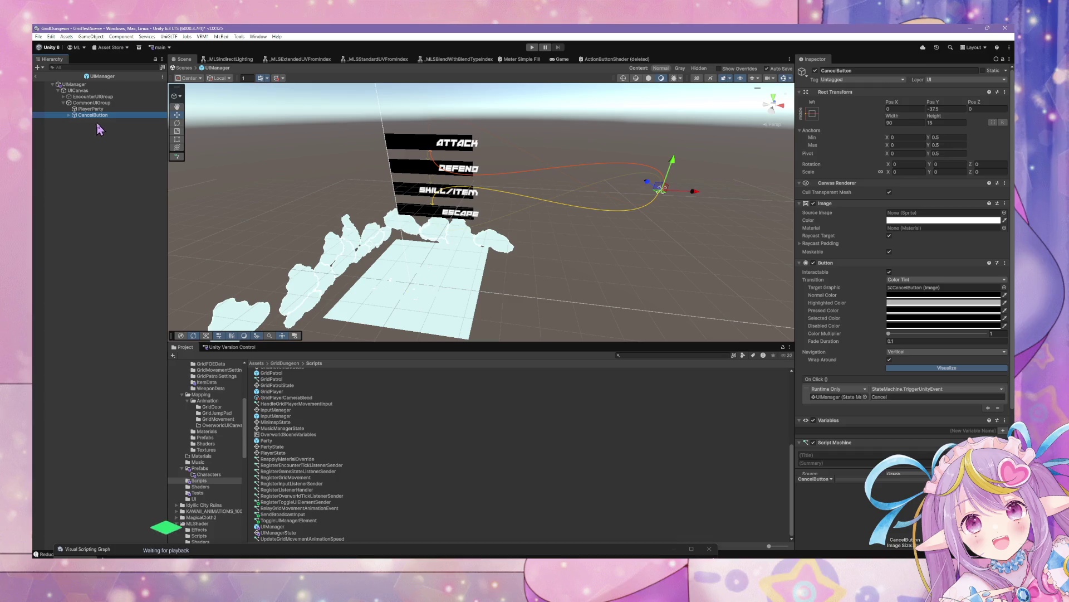
{"action": "key", "text": "ctrl+h"}
- Use Undo History to redo up to the duplicated EncounterUIGroup
{"action": "left_click", "coordinate": [410, 414]}
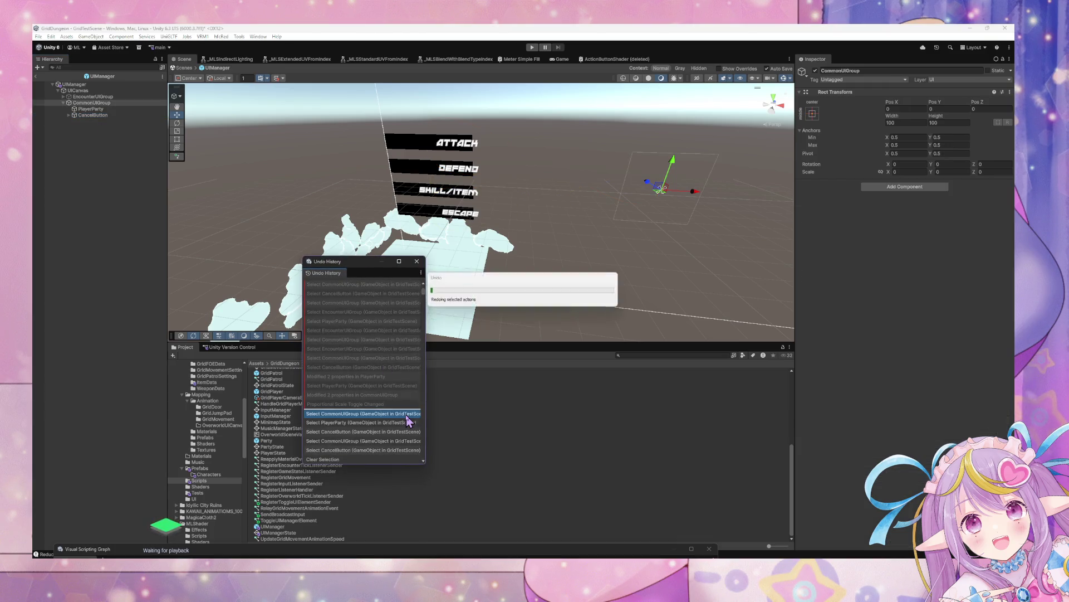
{"action": "left_click", "coordinate": [371, 358]}
{"action": "left_click", "coordinate": [381, 312]}
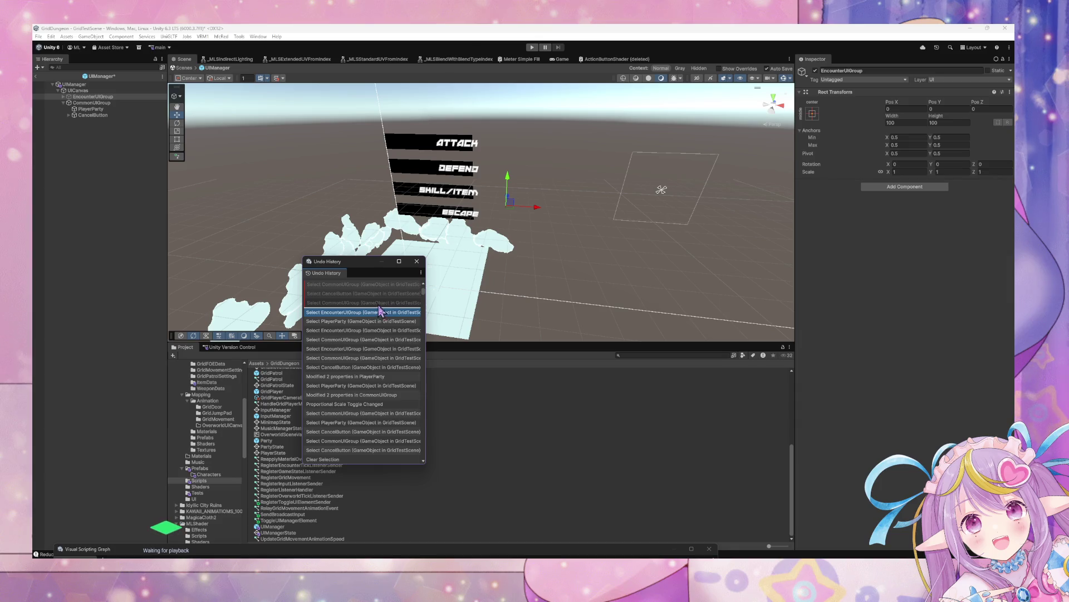
{"action": "scroll", "coordinate": [395, 368], "scroll_direction": "down", "scroll_amount": 10}
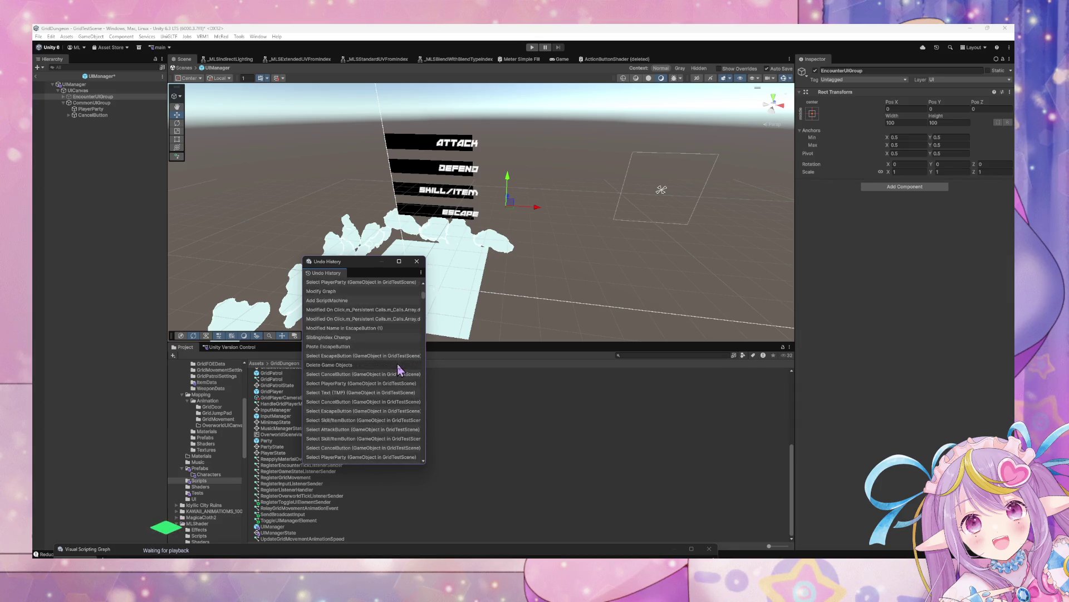
{"action": "scroll", "coordinate": [399, 369], "scroll_direction": "down", "scroll_amount": 10}
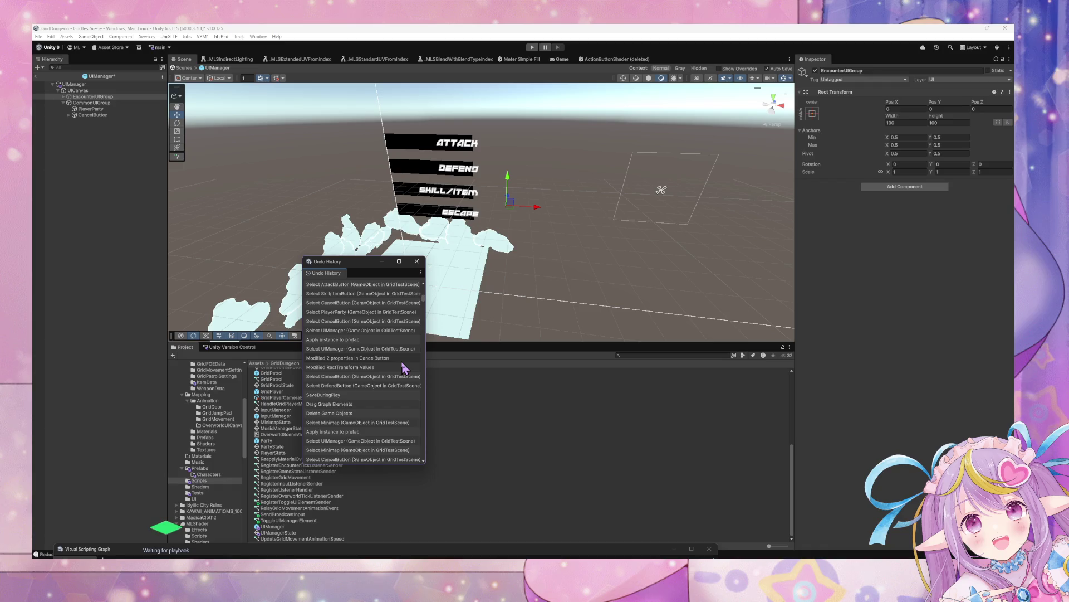
{"action": "left_click_drag", "start_coordinate": [427, 303], "coordinate": [428, 277]}
{"action": "left_click", "coordinate": [375, 289]}
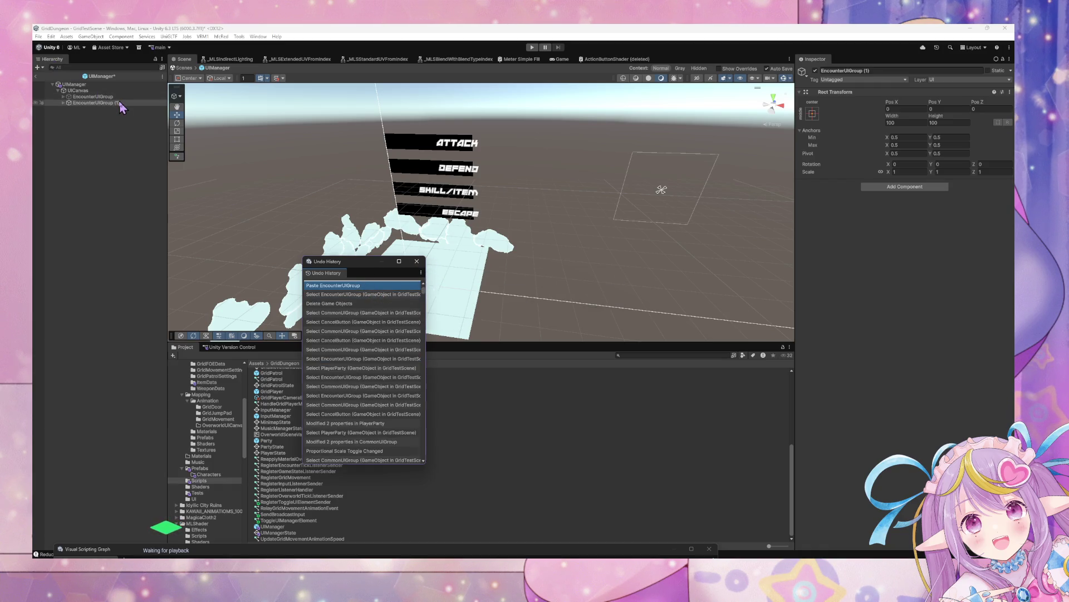
- Rename EncounterUIGroup (1) to CommonUIGroup
{"action": "left_click", "coordinate": [120, 102]}
{"action": "left_click", "coordinate": [119, 103]}
{"action": "key", "text": "BackSpace"}
{"action": "type", "text": "CommonUIGroup"}
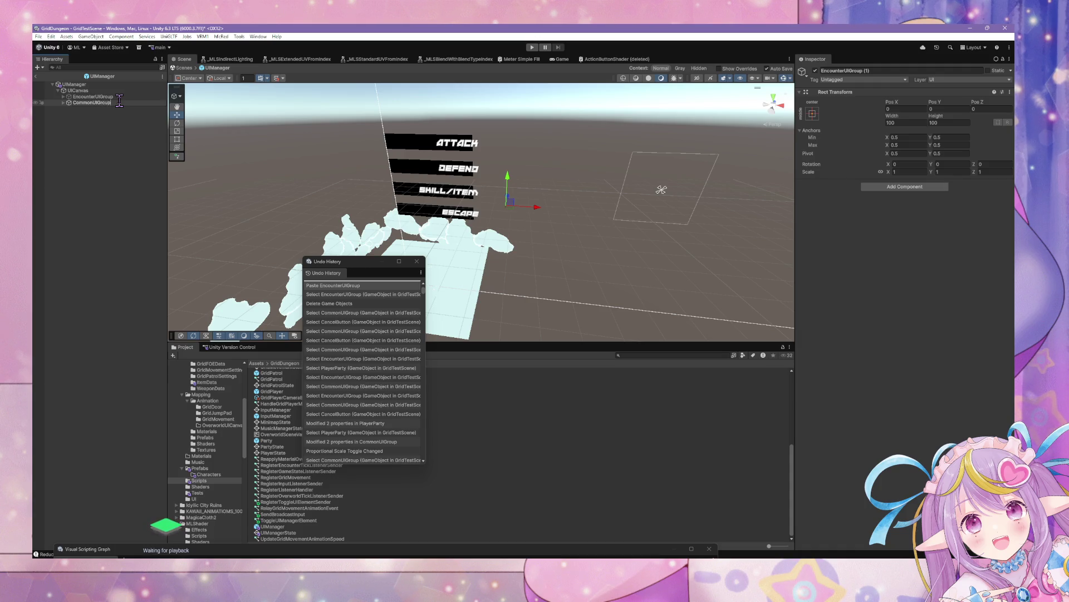
{"action": "key", "text": "Return"}
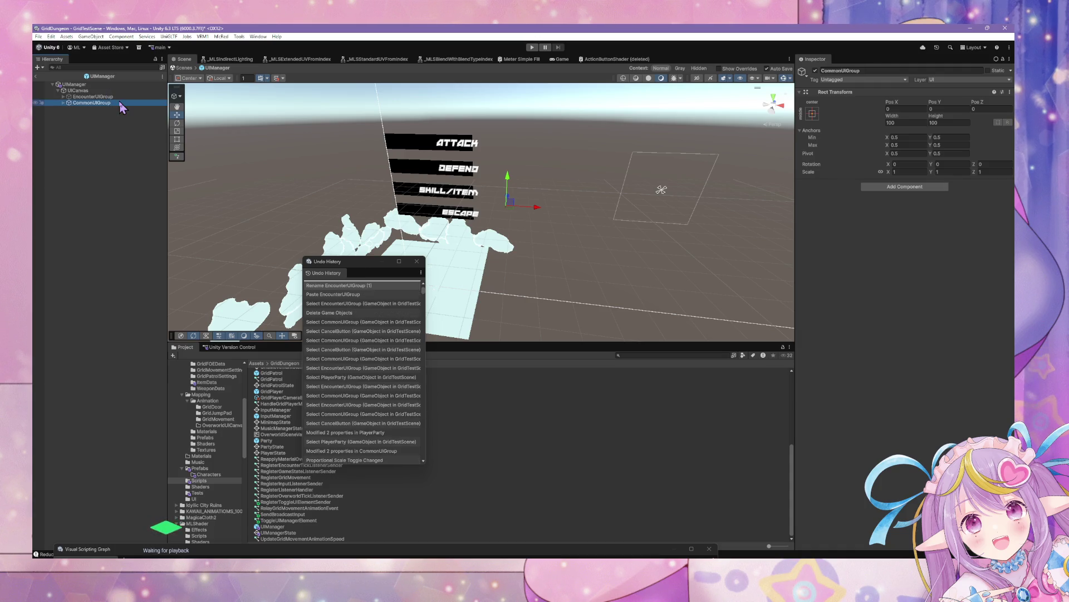
{"action": "key", "text": "alt+Tab"}
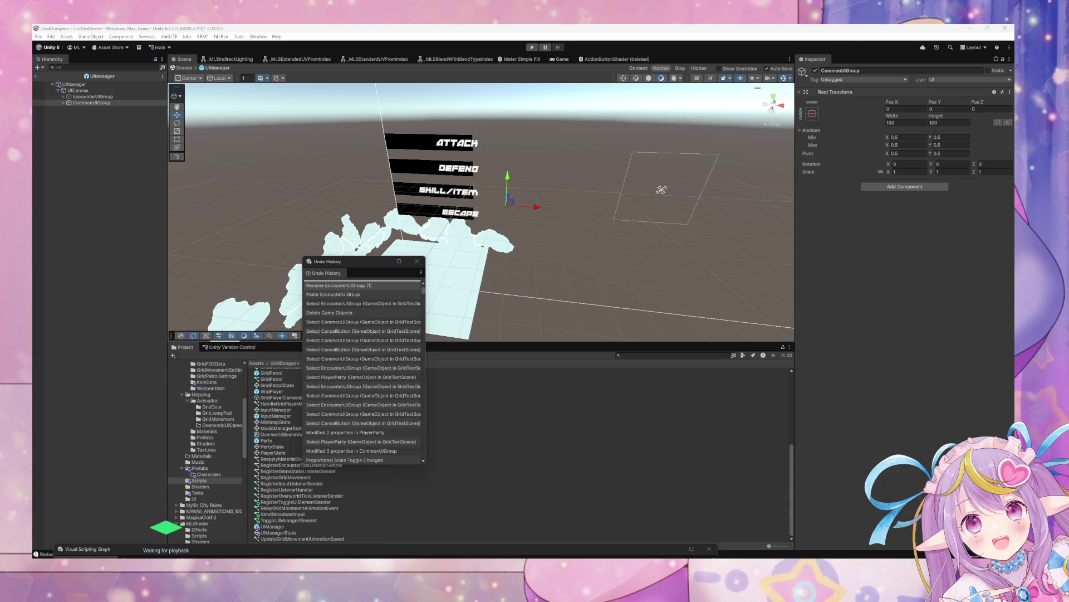
- Move the Attack, Defend, Skill/Item and Escape buttons out of MainActions
{"action": "left_click", "coordinate": [63, 103]}
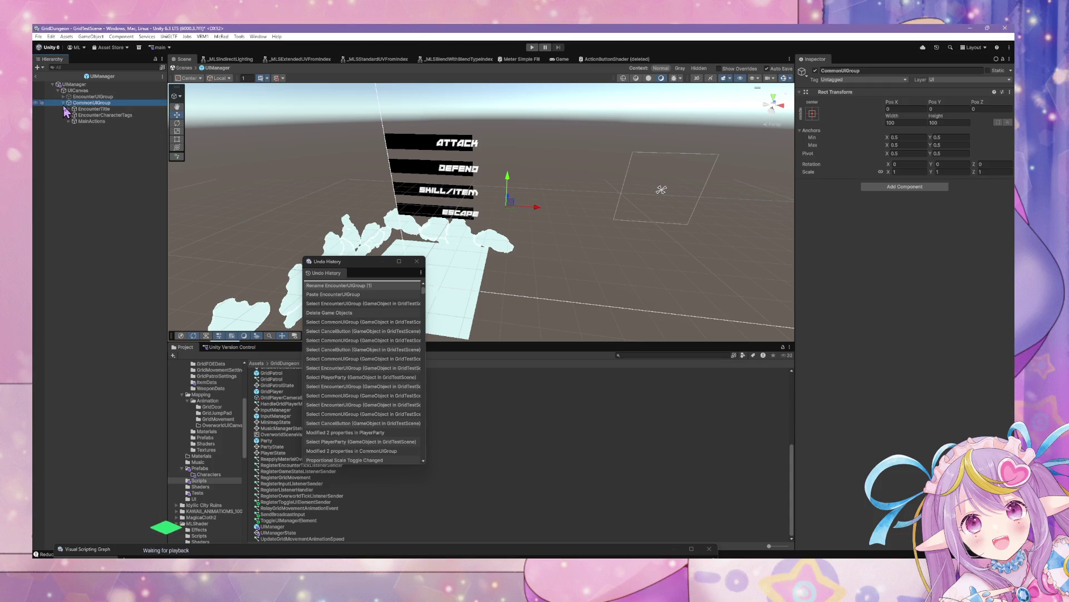
{"action": "left_click", "coordinate": [92, 109]}
{"action": "left_click", "coordinate": [88, 121]}
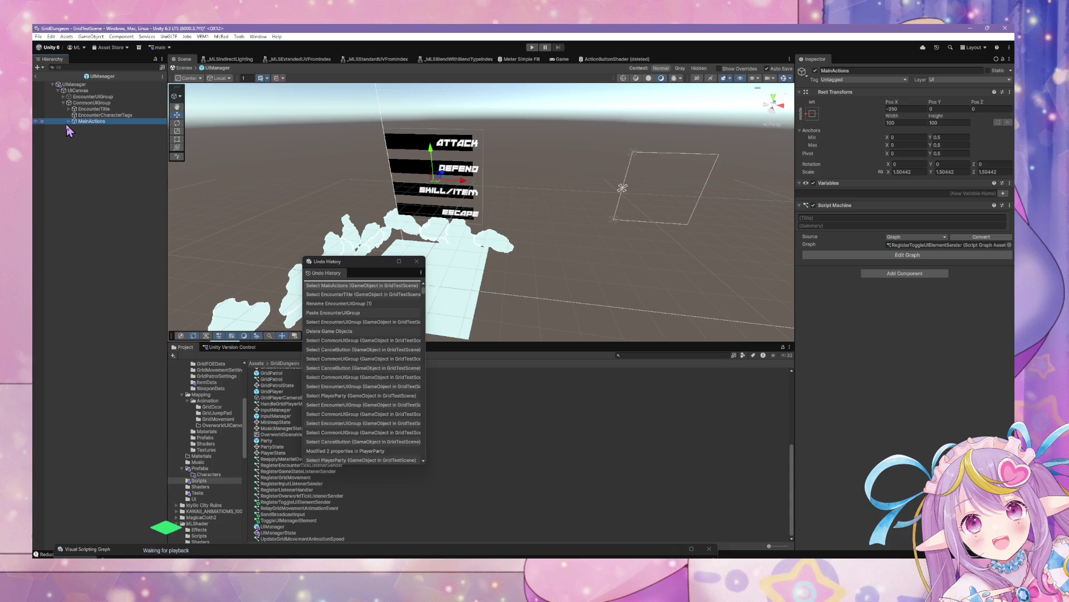
{"action": "left_click", "coordinate": [97, 127]}
{"action": "key", "text": "shift+Down"}
{"action": "key", "text": "shift+Down"}
{"action": "key", "text": "shift+Down"}
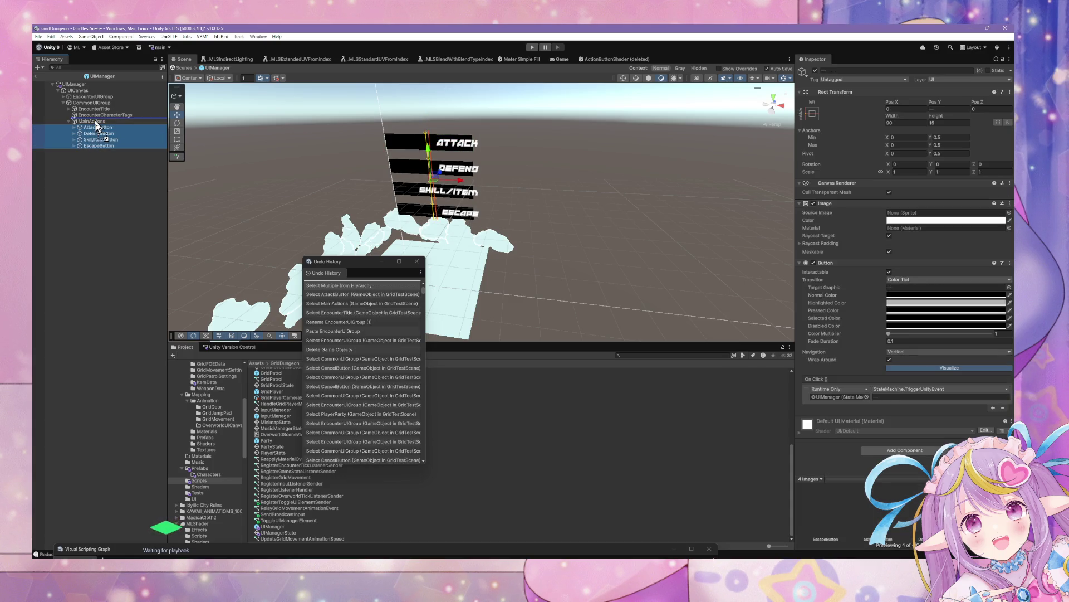
{"action": "left_click_drag", "start_coordinate": [98, 127], "coordinate": [91, 118]}
{"action": "left_click", "coordinate": [91, 145]}
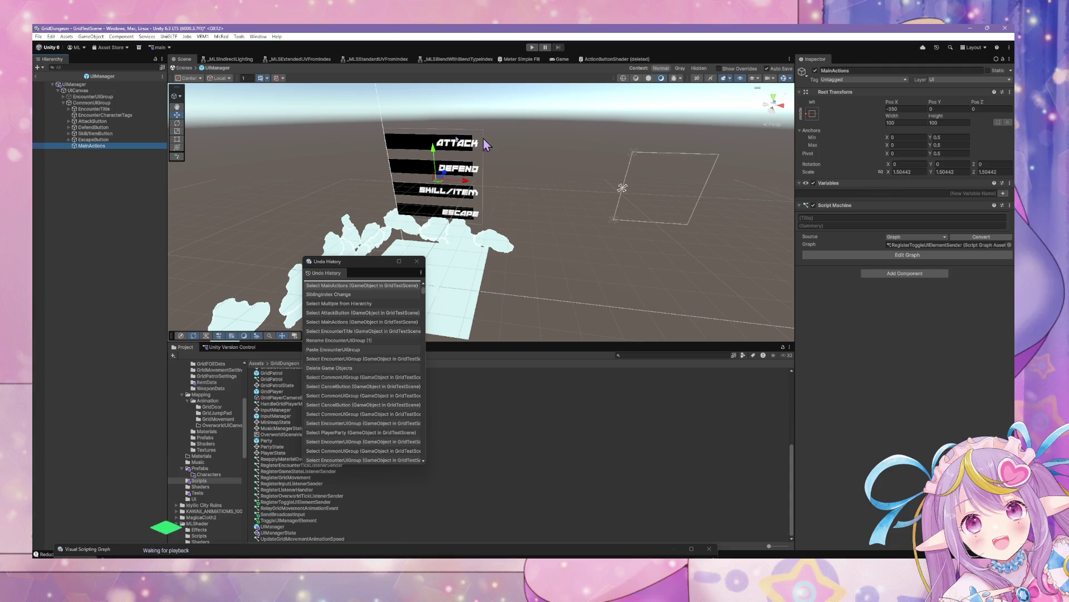
{"action": "left_click", "coordinate": [63, 96]}
{"action": "left_click", "coordinate": [99, 152]}
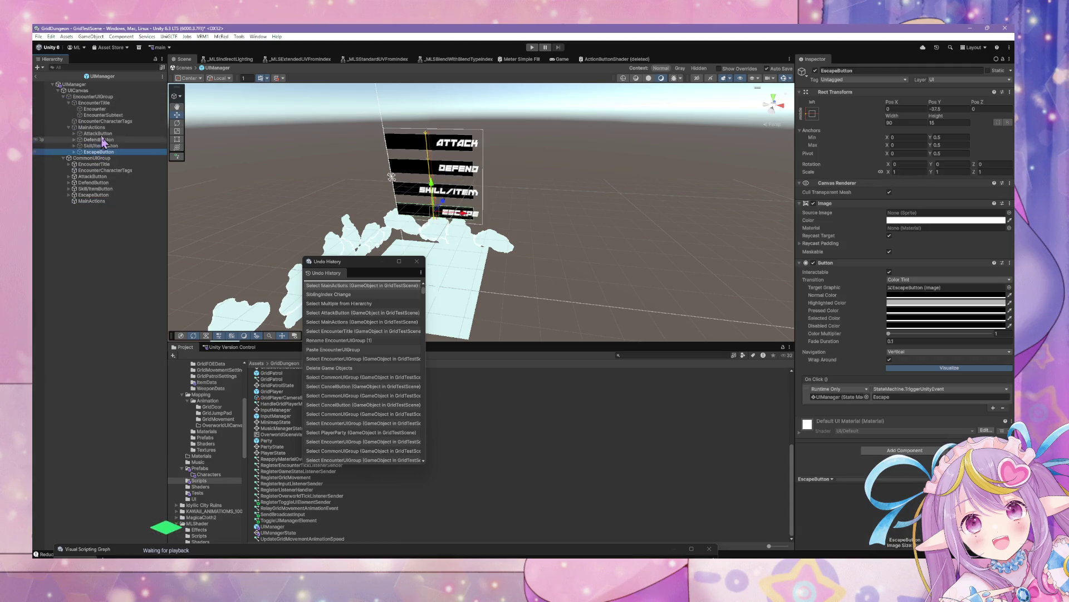
{"action": "key", "text": "shift+Up"}
{"action": "key", "text": "shift+Up"}
{"action": "key", "text": "shift+Up"}
{"action": "left_click_drag", "start_coordinate": [84, 129], "coordinate": [52, 143]}
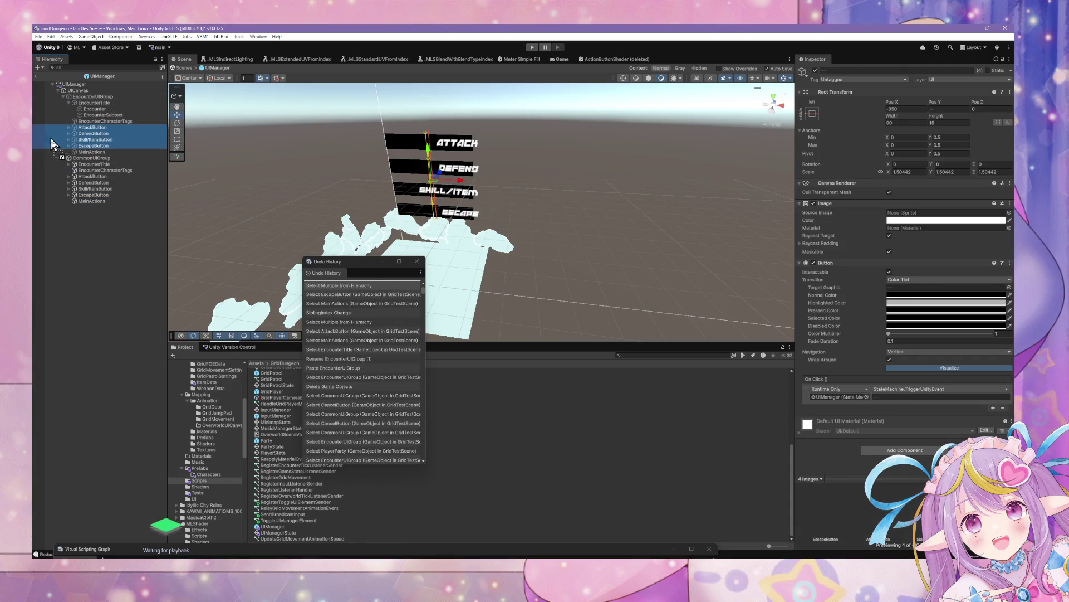
- Set MainActions' scale to 1 on all axes with constrained proportions enabled
{"action": "left_click", "coordinate": [92, 152]}
{"action": "type", "text": "1"}
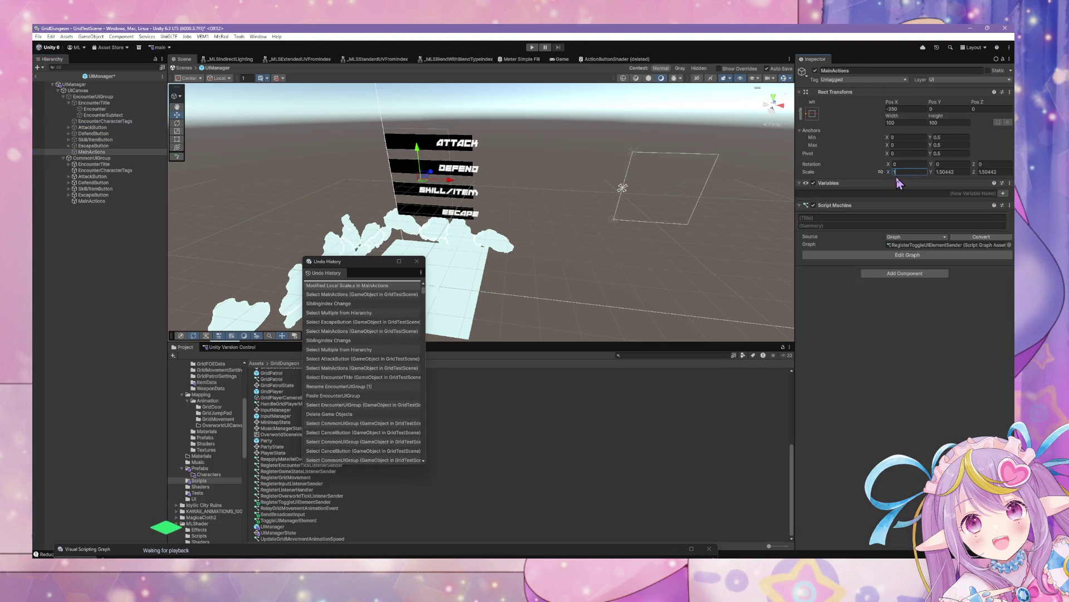
{"action": "key", "text": "ctrl+z"}
{"action": "left_click", "coordinate": [881, 171]}
{"action": "type", "text": "1"}
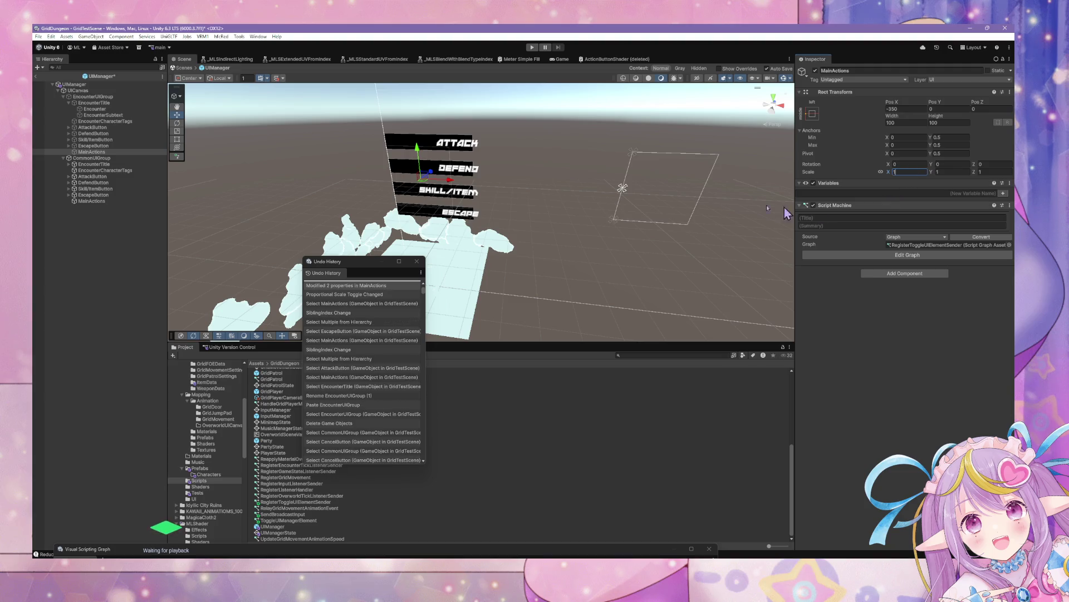
- Put the four buttons back inside MainActions and set their scale to 1.5
{"action": "left_click", "coordinate": [96, 146]}
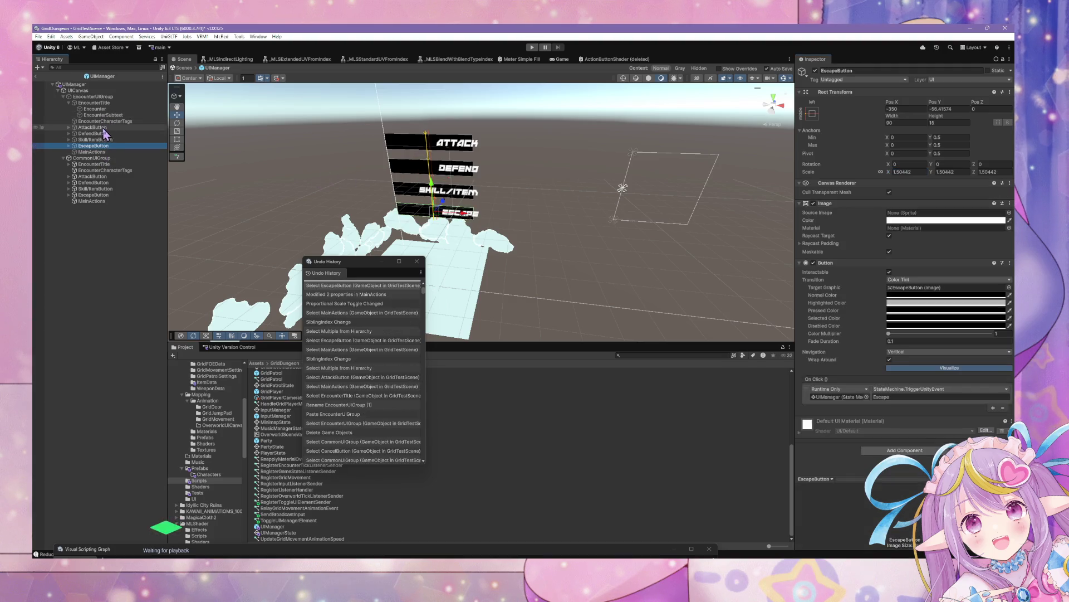
{"action": "key", "text": "shift+Up"}
{"action": "key", "text": "shift+Up"}
{"action": "key", "text": "shift+Up"}
{"action": "left_click_drag", "start_coordinate": [97, 158], "coordinate": [95, 153]}
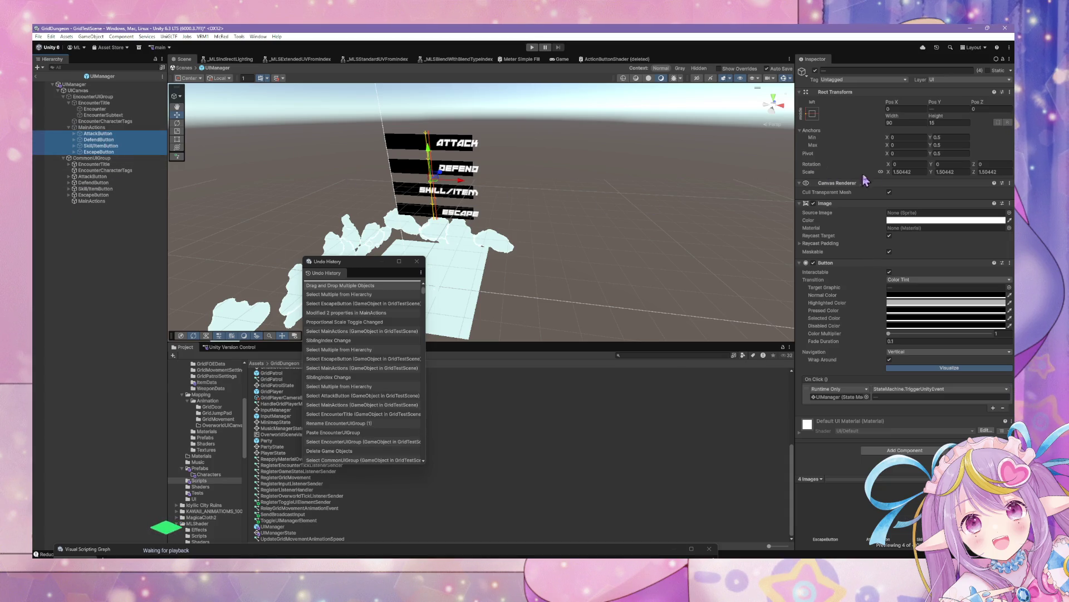
{"action": "left_click", "coordinate": [920, 172]}
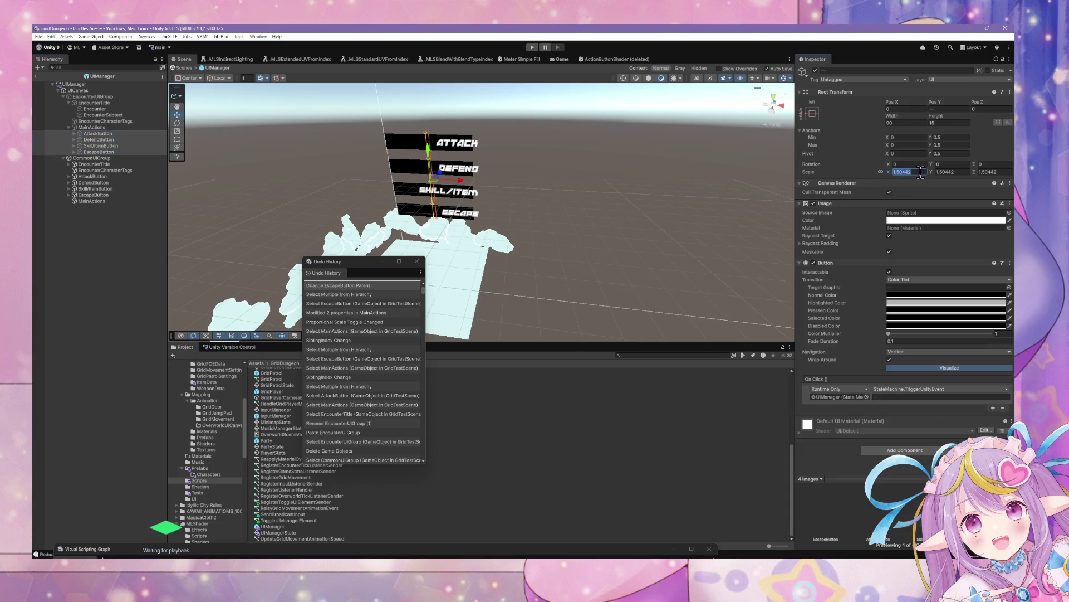
{"action": "type", "text": "1"}
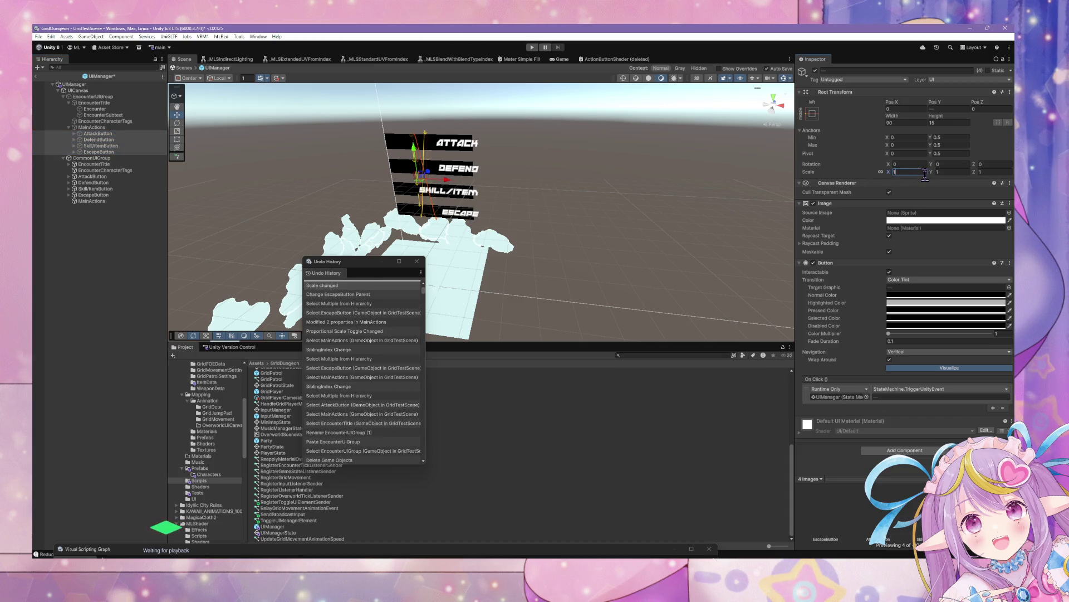
{"action": "type", "text": ".5"}
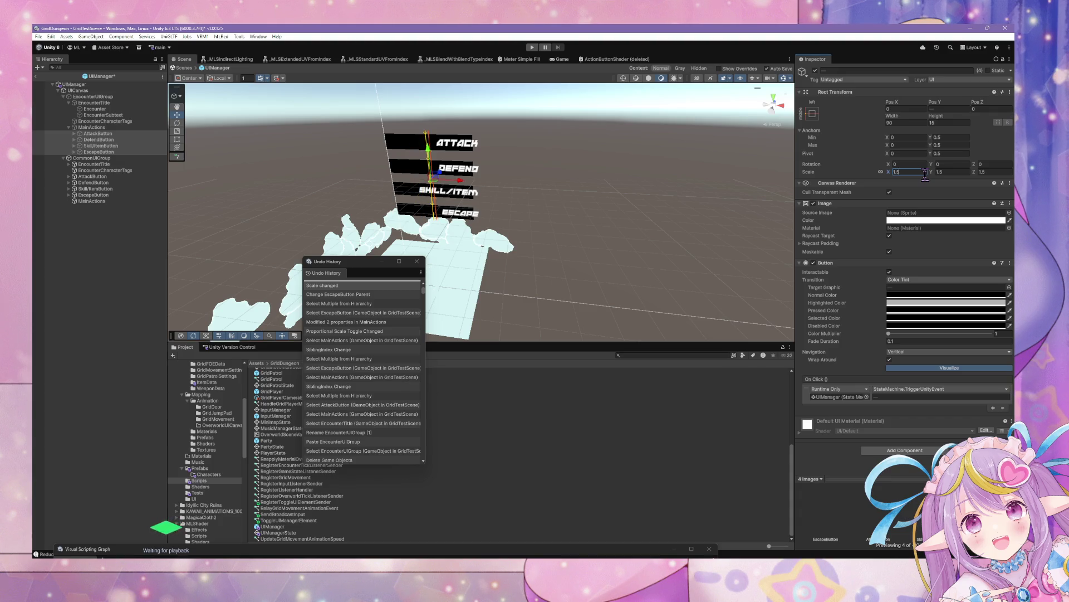
- Check the scale of the Attack, Defend, Skill/Item and Escape buttons
{"action": "left_click", "coordinate": [111, 146]}
{"action": "left_click", "coordinate": [109, 134]}
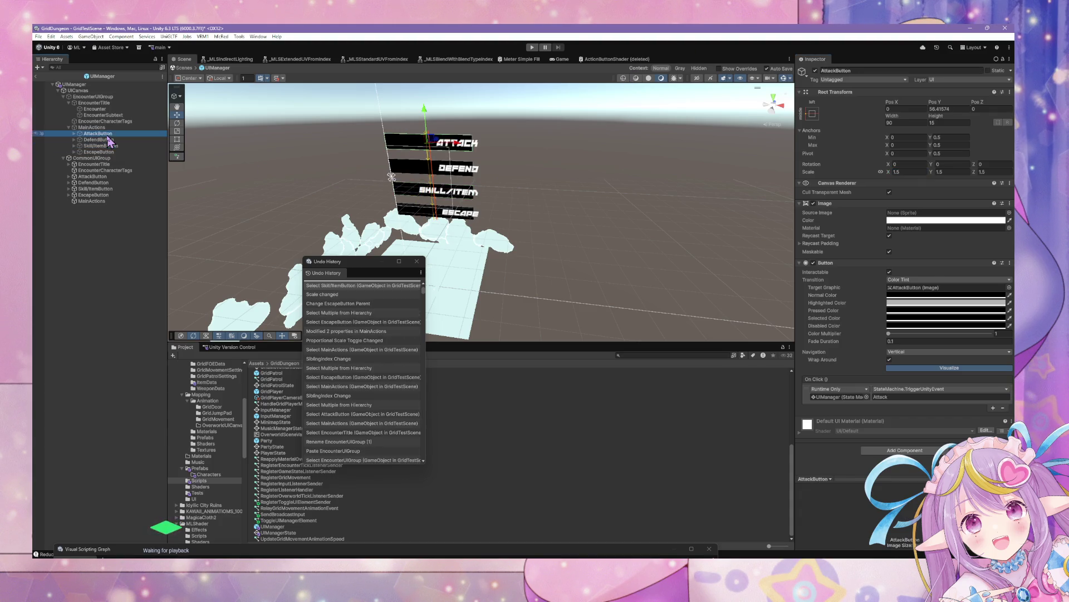
{"action": "left_click", "coordinate": [108, 152]}
{"action": "left_click", "coordinate": [107, 140]}
{"action": "left_click", "coordinate": [106, 134]}
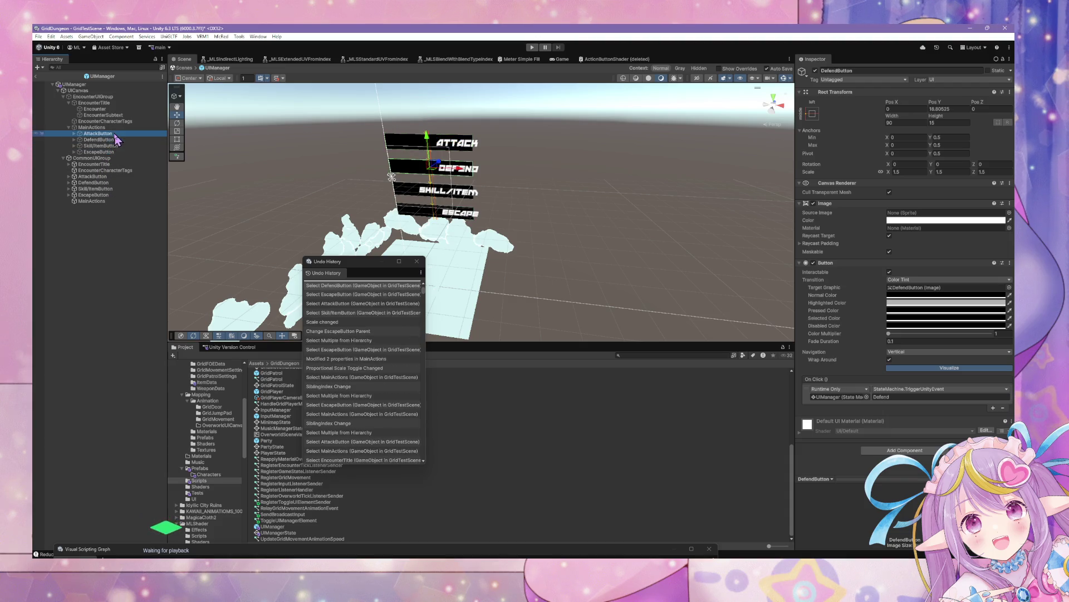
{"action": "left_click", "coordinate": [89, 140]}
{"action": "left_click", "coordinate": [92, 146]}
{"action": "left_click", "coordinate": [92, 152]}
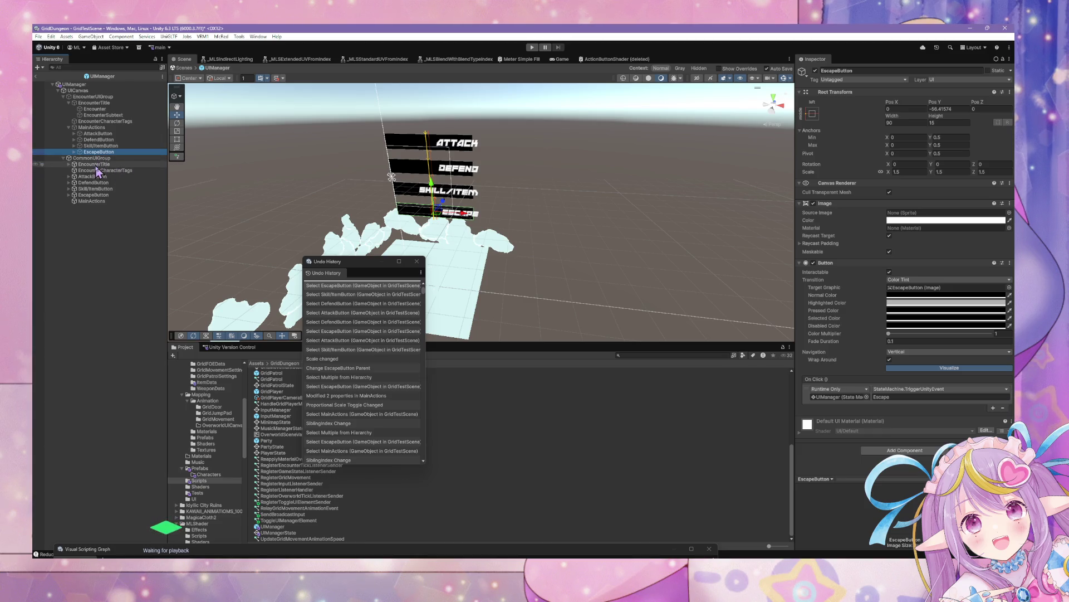
- Delete all of CommonUIGroup's copied children
{"action": "left_click", "coordinate": [94, 164]}
{"action": "left_click", "coordinate": [100, 203], "text": "shift"}
{"action": "key", "text": "Delete"}
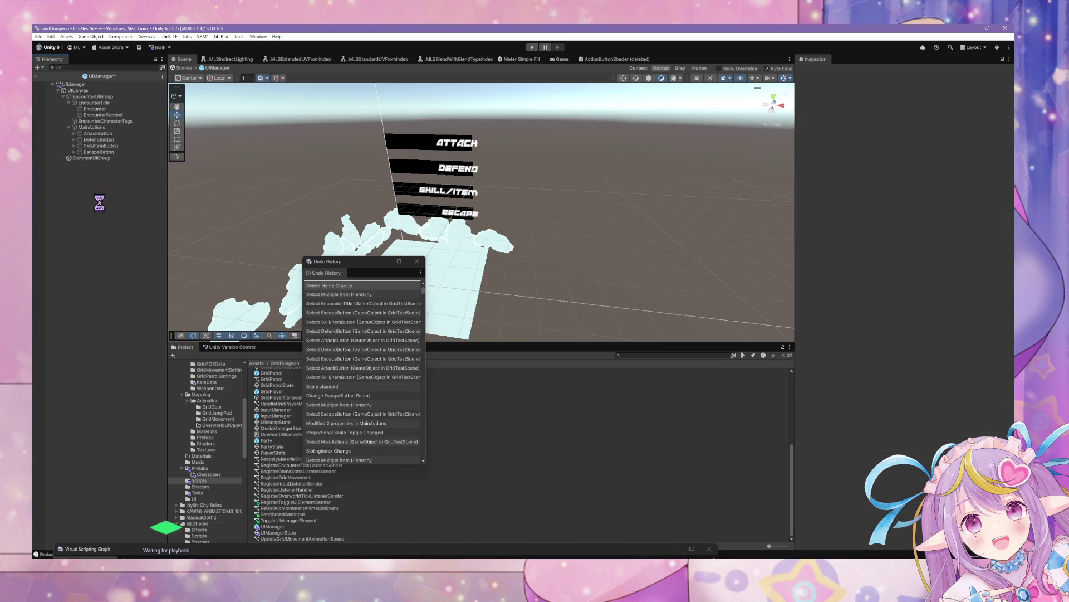
{"action": "left_click", "coordinate": [117, 128]}
- Anchor MainActions to middle-left with Alt held so its Pos X becomes 0
{"action": "left_click", "coordinate": [117, 140]}
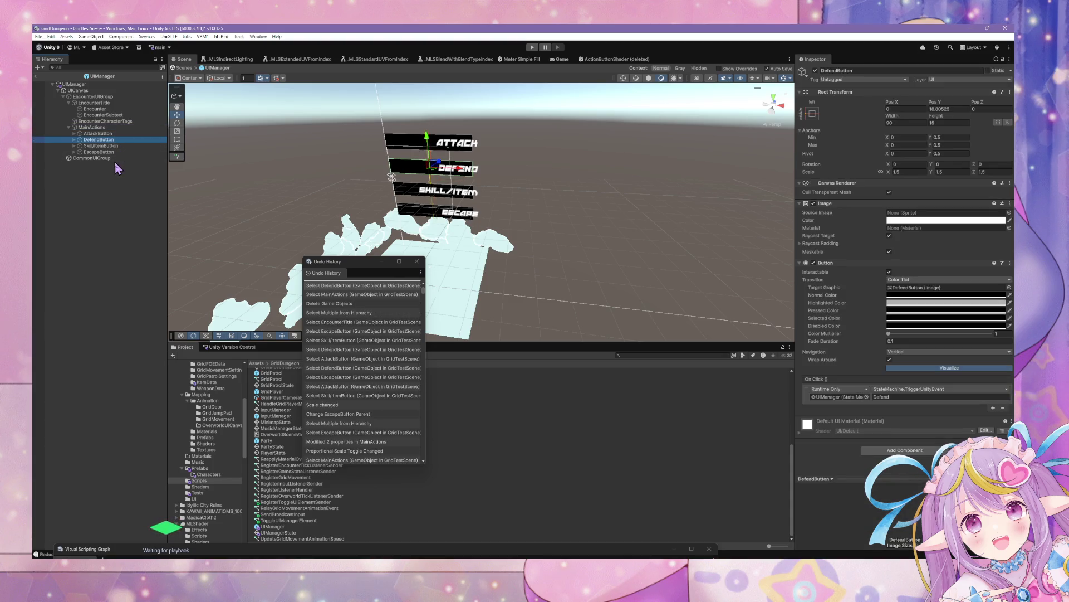
{"action": "left_click", "coordinate": [98, 133]}
{"action": "left_click", "coordinate": [92, 127]}
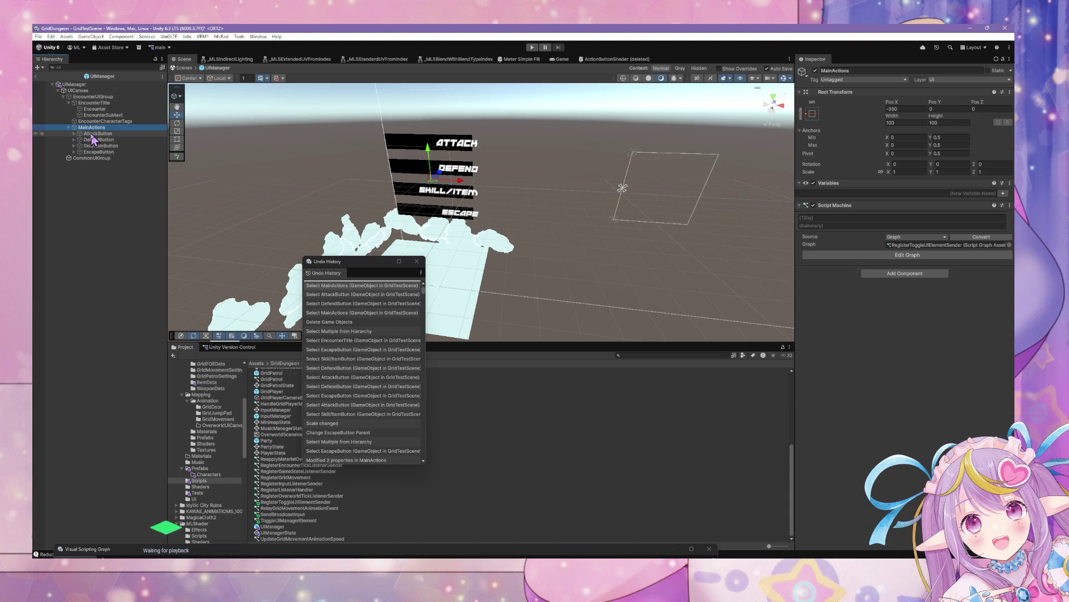
{"action": "left_click", "coordinate": [813, 114]}
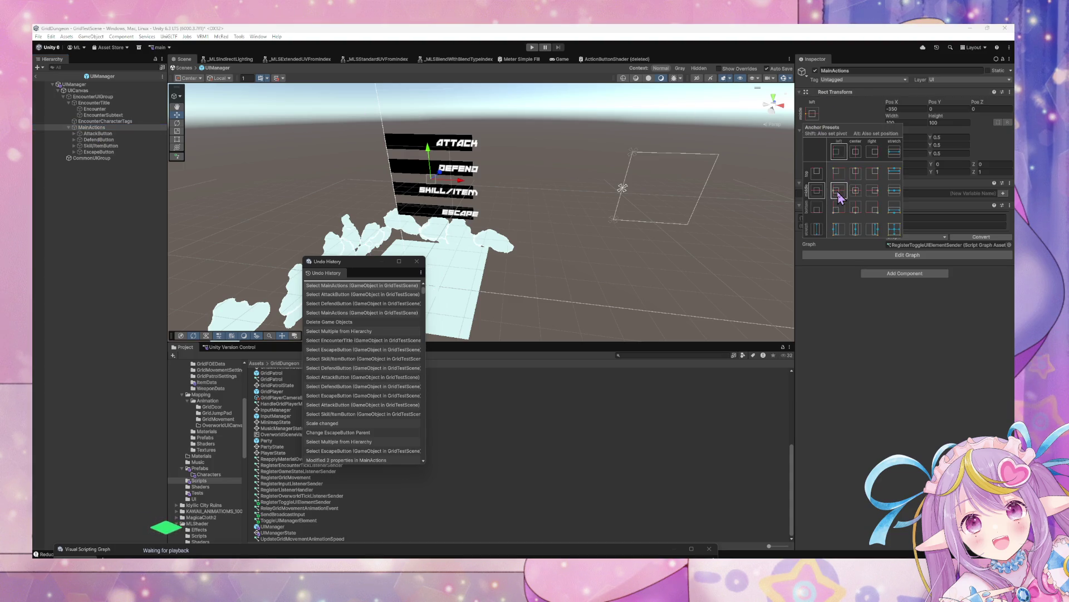
{"action": "left_click", "coordinate": [839, 193], "text": "alt"}
{"action": "key", "text": "alt"}
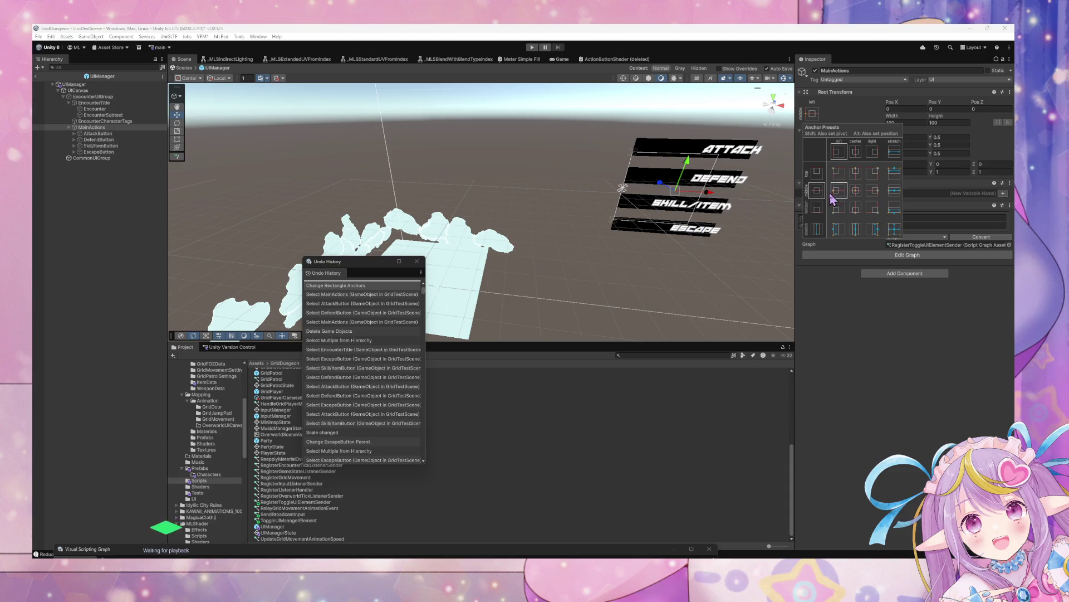
{"action": "key", "text": "shift"}
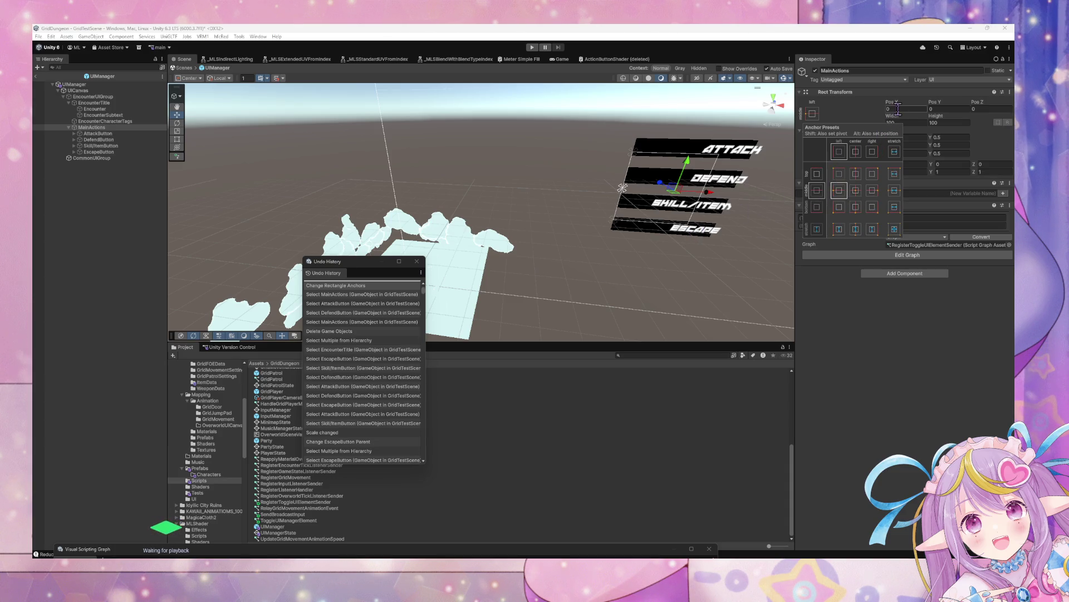
{"action": "scroll", "coordinate": [669, 159], "scroll_direction": "down", "scroll_amount": 5}
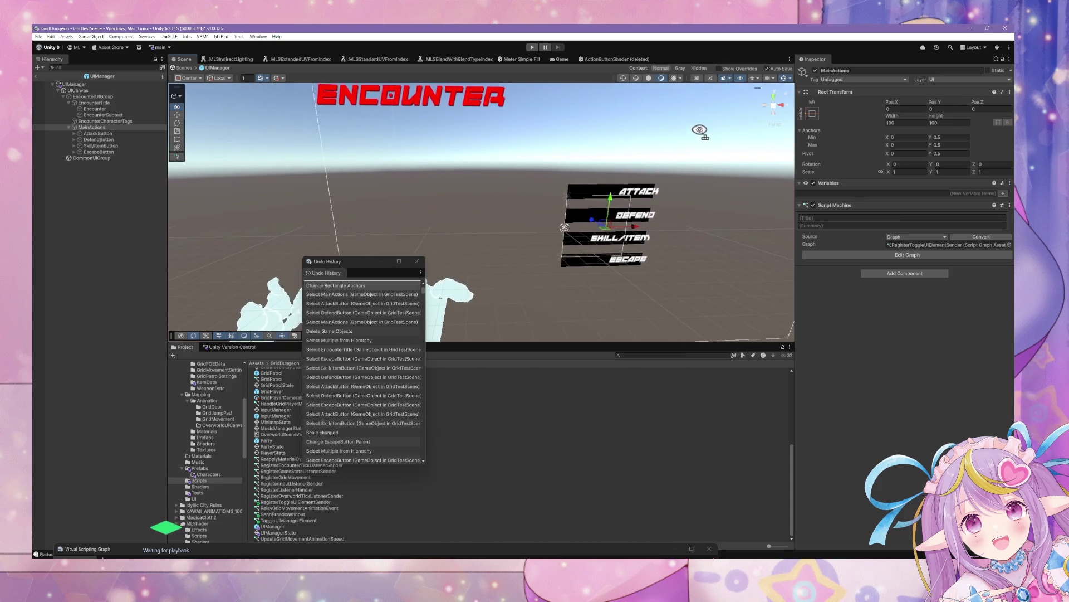
- Apply the stretch-stretch anchor preset to EncounterUIGroup so it fills the canvas
{"action": "left_click", "coordinate": [94, 96]}
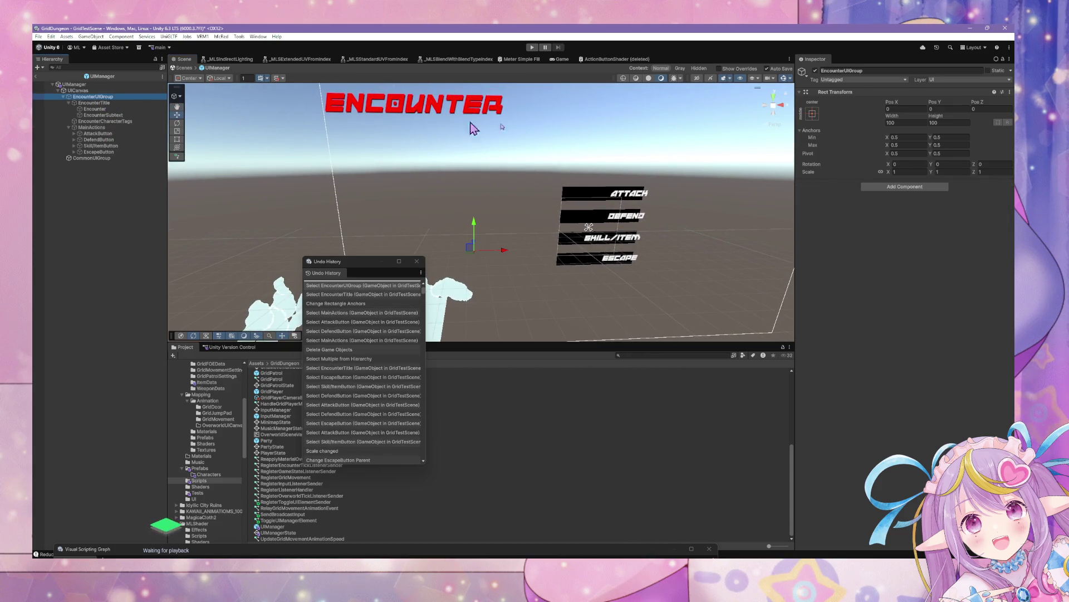
{"action": "left_click", "coordinate": [119, 103]}
{"action": "left_click", "coordinate": [123, 97]}
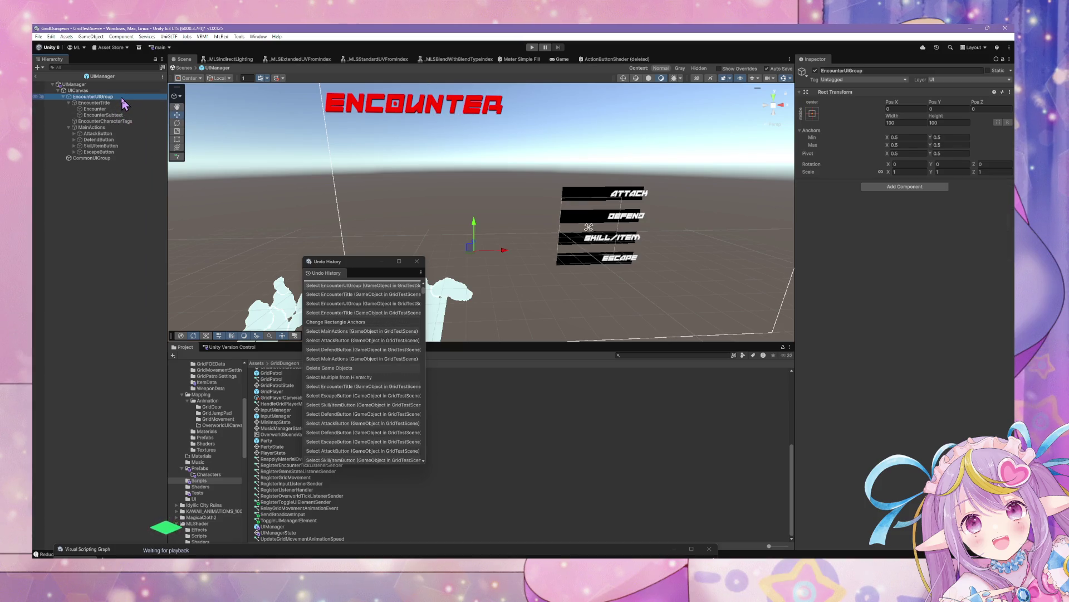
{"action": "left_click", "coordinate": [98, 127]}
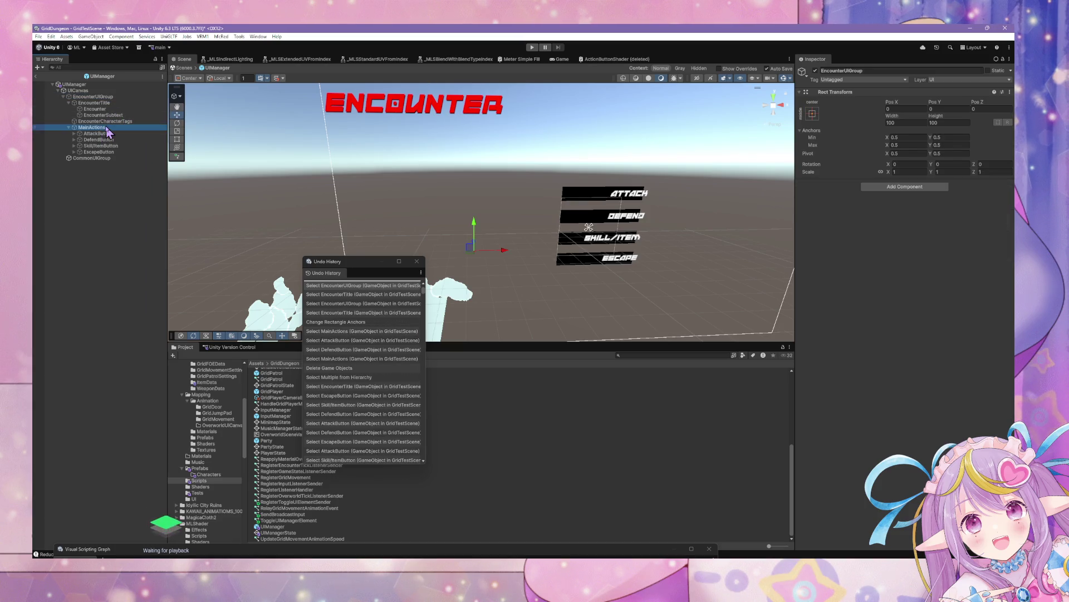
{"action": "left_click", "coordinate": [87, 103]}
{"action": "left_click", "coordinate": [93, 98]}
{"action": "left_click", "coordinate": [816, 117]}
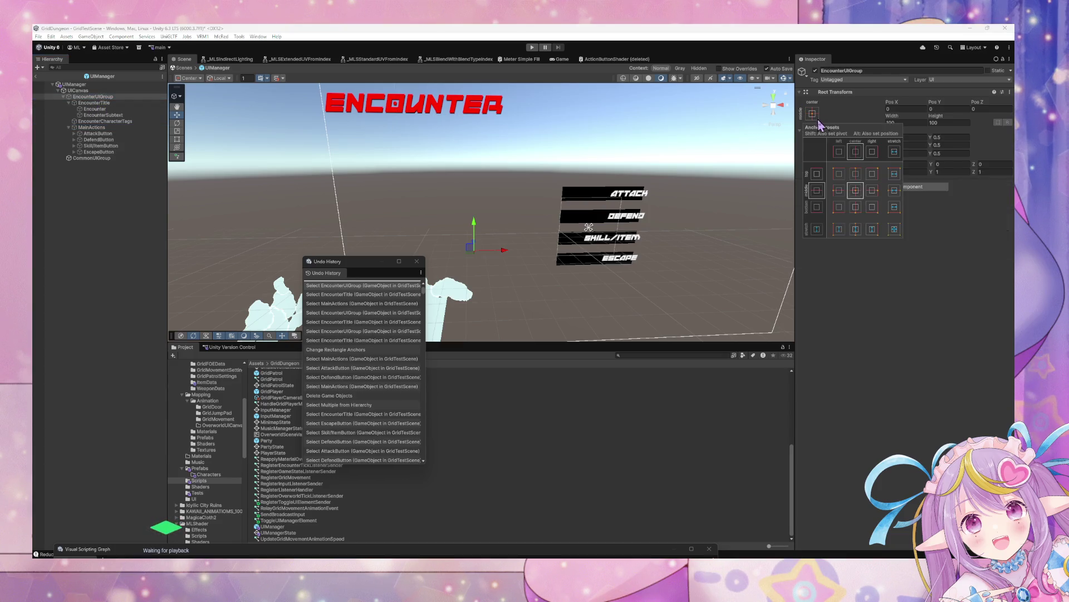
{"action": "left_click", "coordinate": [894, 229], "text": "alt"}
{"action": "mouse_move", "coordinate": [460, 262]}
{"action": "left_mouse_down"}
{"action": "mouse_move", "coordinate": [475, 167]}
{"action": "mouse_move", "coordinate": [492, 215]}
{"action": "mouse_move", "coordinate": [463, 206]}
{"action": "mouse_move", "coordinate": [273, 216]}
{"action": "left_mouse_up"}
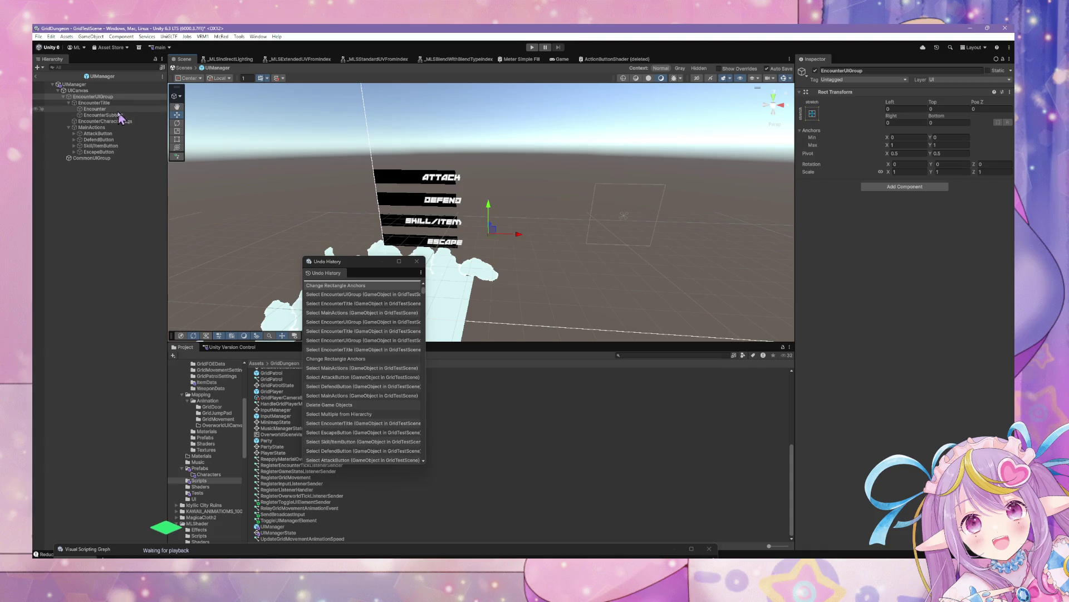
- Anchor EncounterTitle top-left at position 0, 0 above the buttons
{"action": "left_click", "coordinate": [77, 91]}
{"action": "left_click", "coordinate": [87, 96]}
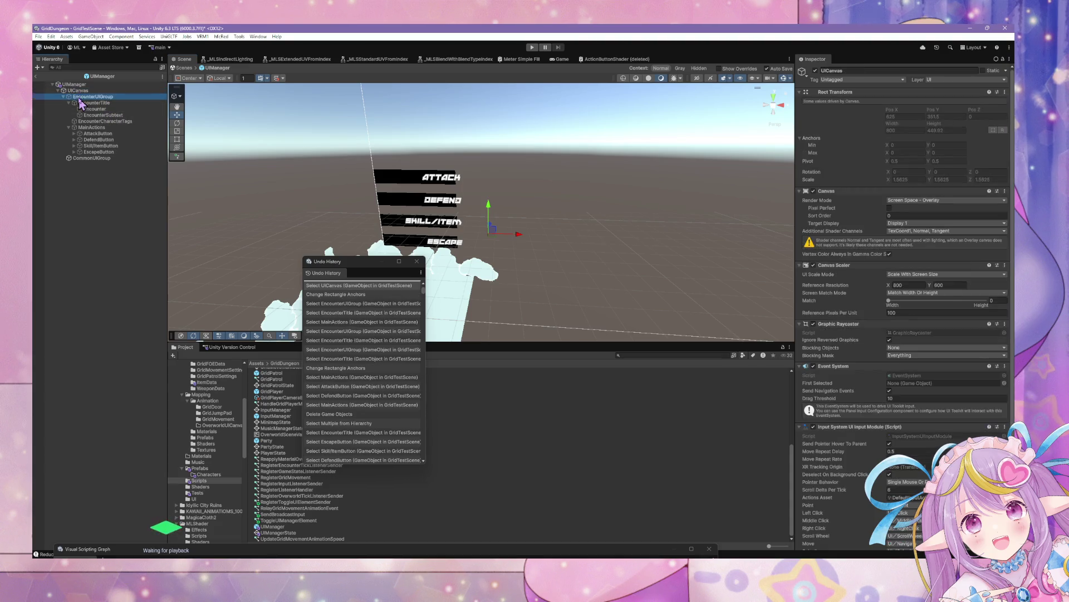
{"action": "left_click", "coordinate": [92, 109]}
{"action": "left_click", "coordinate": [94, 102]}
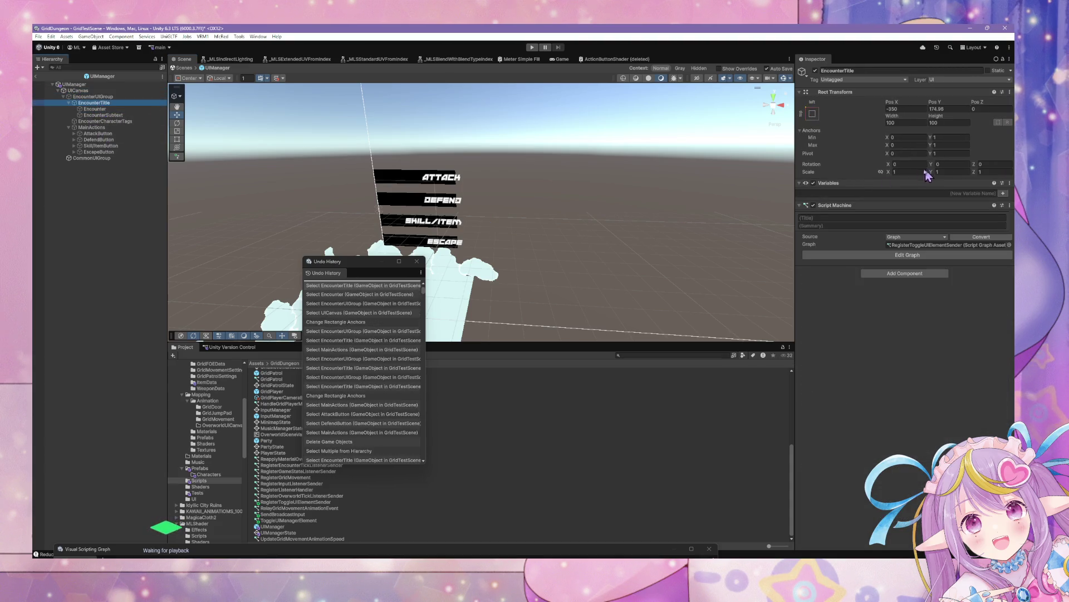
{"action": "left_click", "coordinate": [815, 114]}
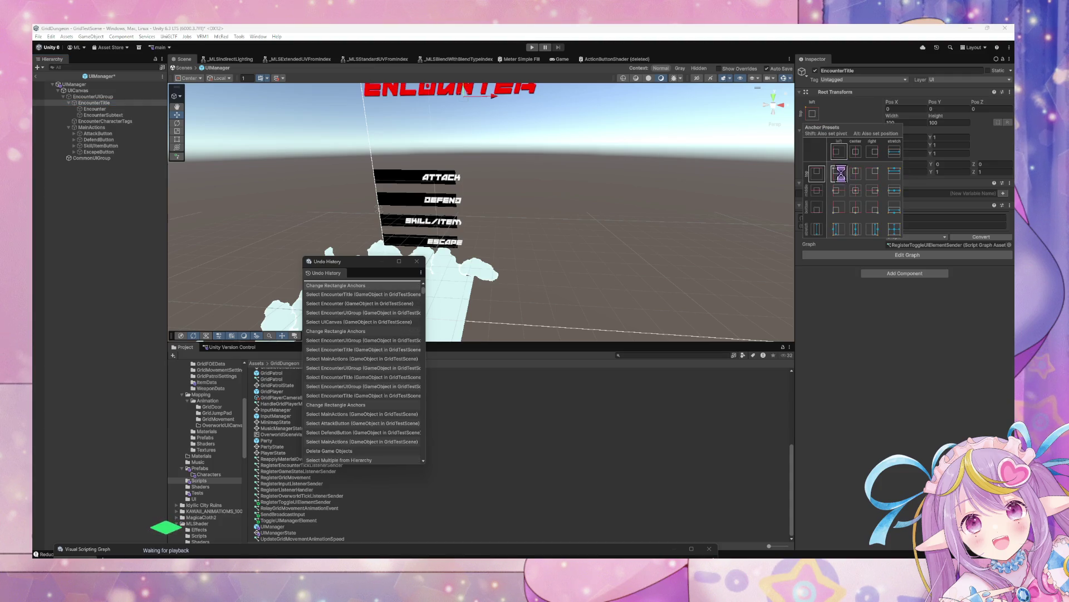
{"action": "left_click", "coordinate": [839, 172], "text": "alt"}
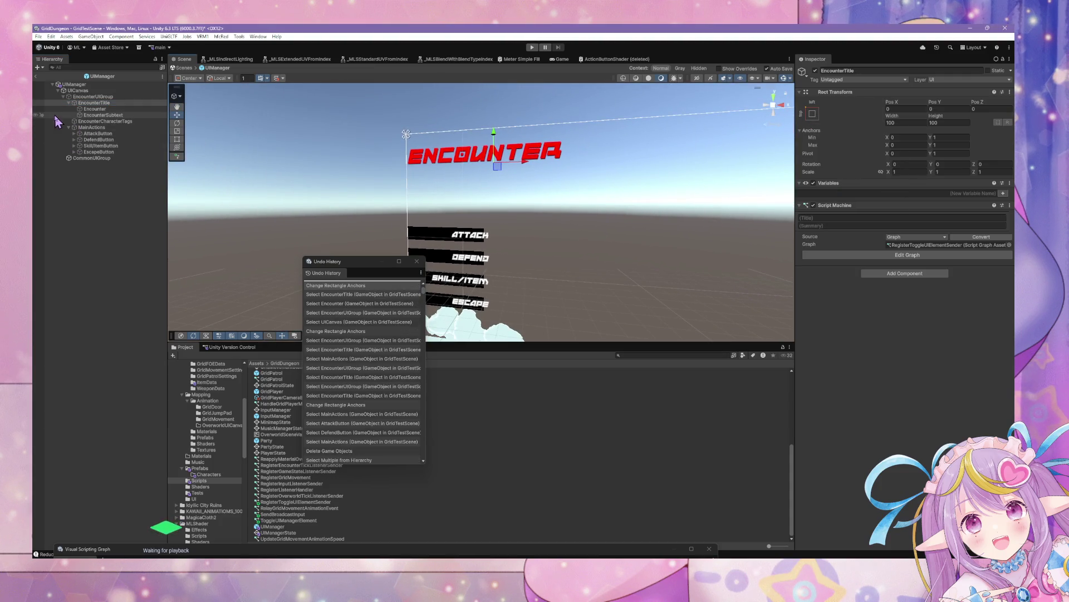
{"action": "left_click", "coordinate": [102, 127]}
{"action": "left_click", "coordinate": [103, 121]}
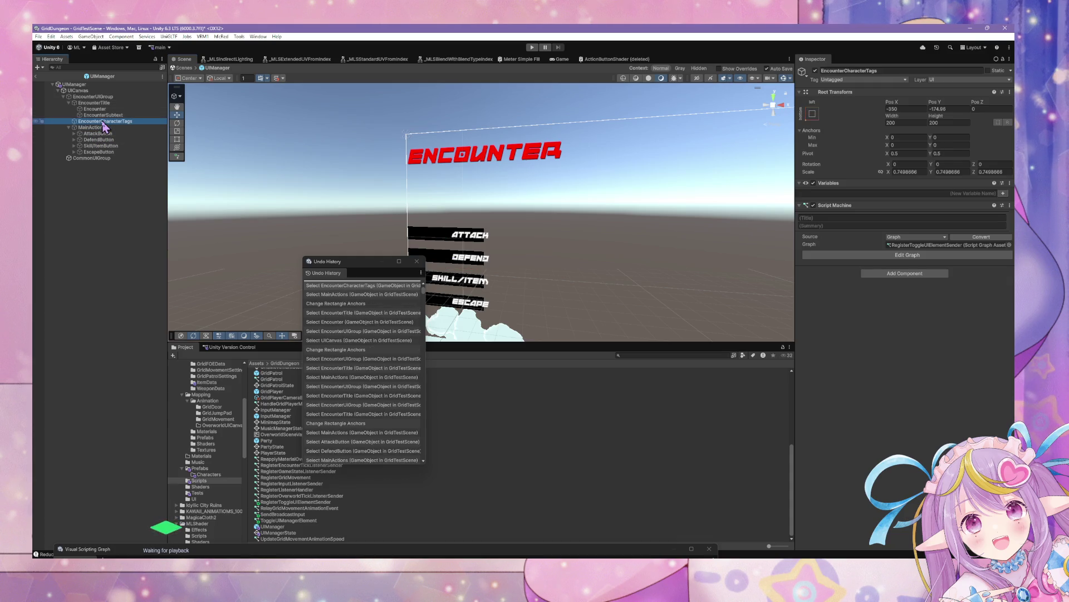
{"action": "left_click", "coordinate": [89, 97]}
{"action": "left_click", "coordinate": [90, 103]}
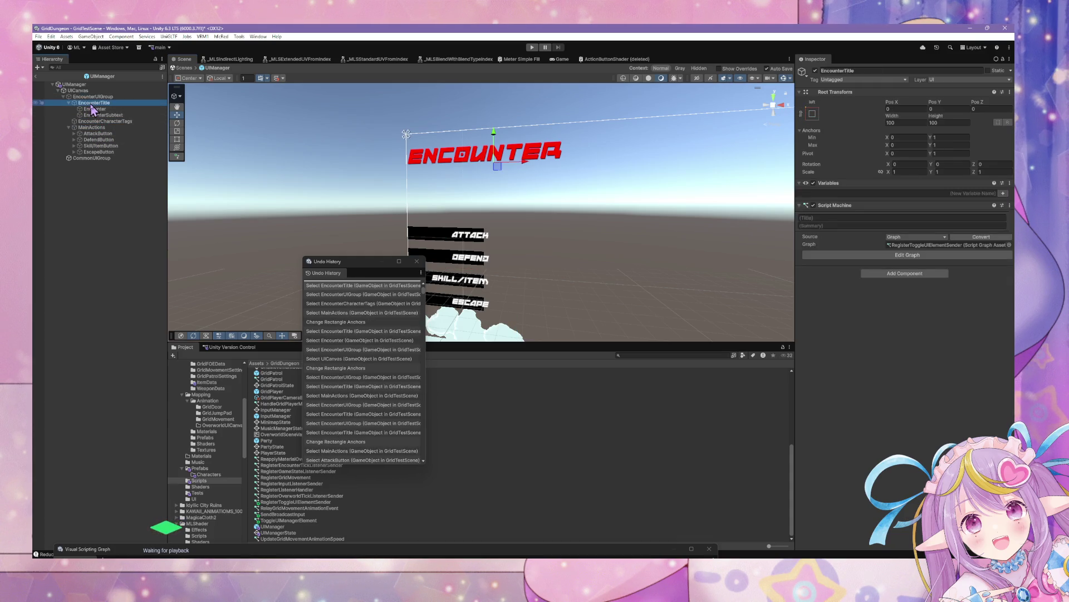
{"action": "left_click", "coordinate": [90, 96]}
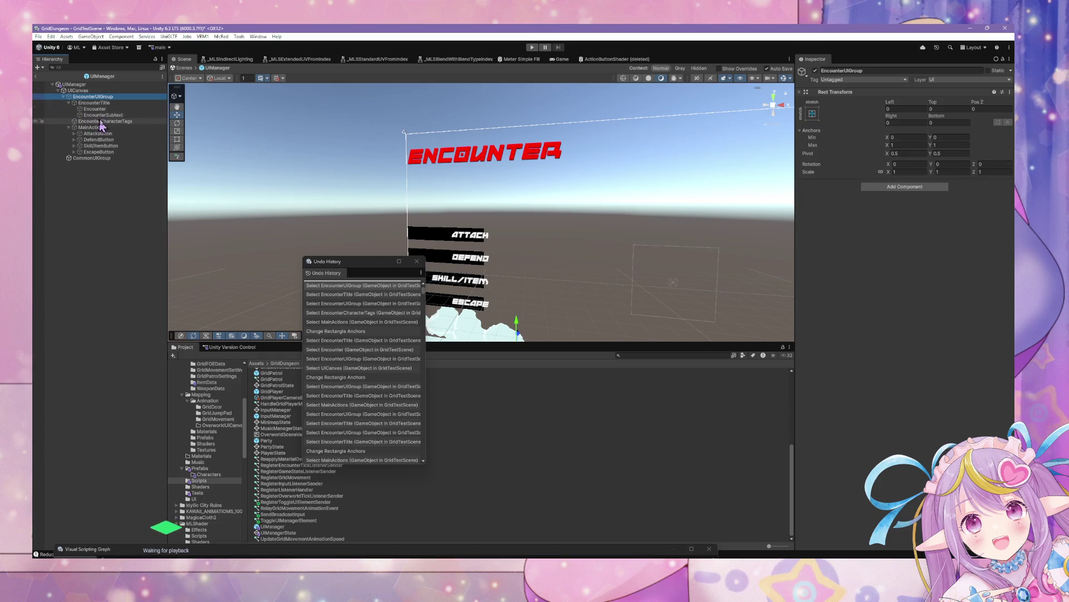
- Select Encounter and EncounterSubtext, lock proportions and set their scale to a uniform 1.5
{"action": "left_click", "coordinate": [95, 109]}
{"action": "key", "text": "Up"}
{"action": "key", "text": "Down"}
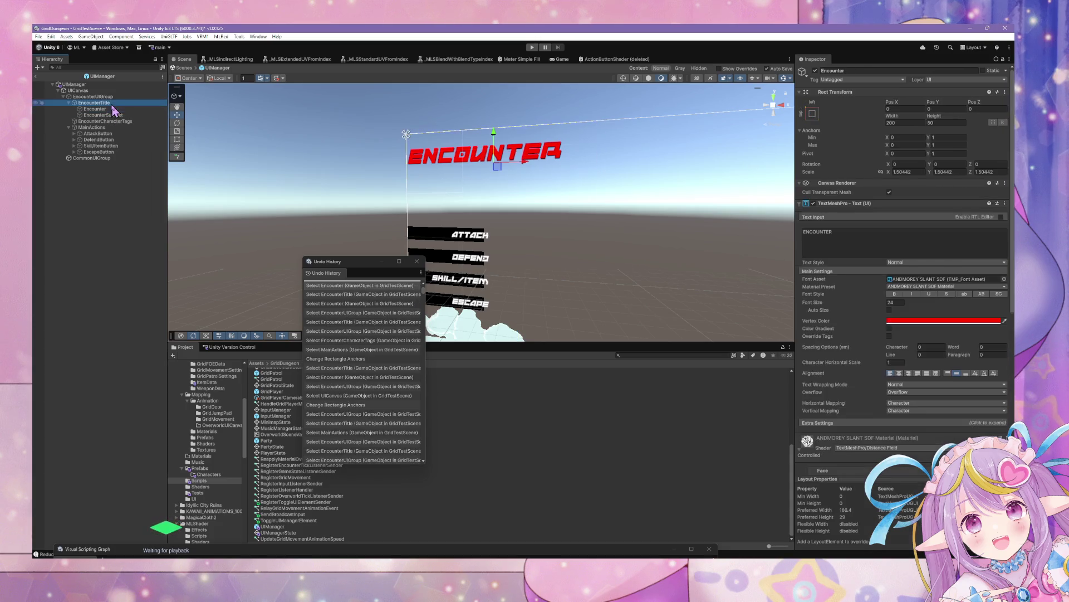
{"action": "key", "text": "Up"}
{"action": "key", "text": "Up"}
{"action": "key", "text": "Down"}
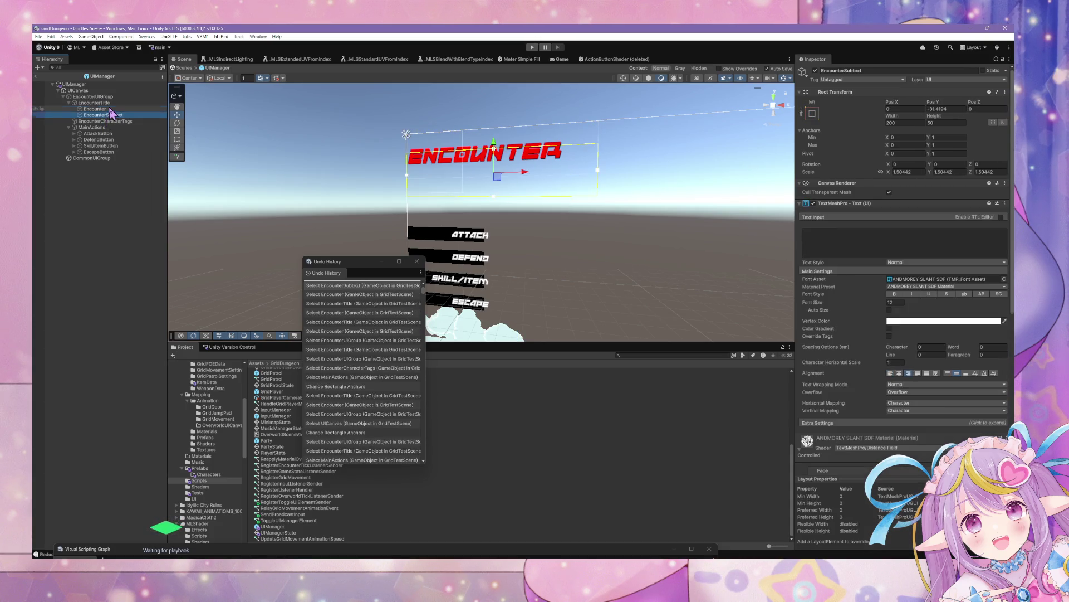
{"action": "key", "text": "Up"}
{"action": "left_click", "coordinate": [112, 116], "text": "ctrl"}
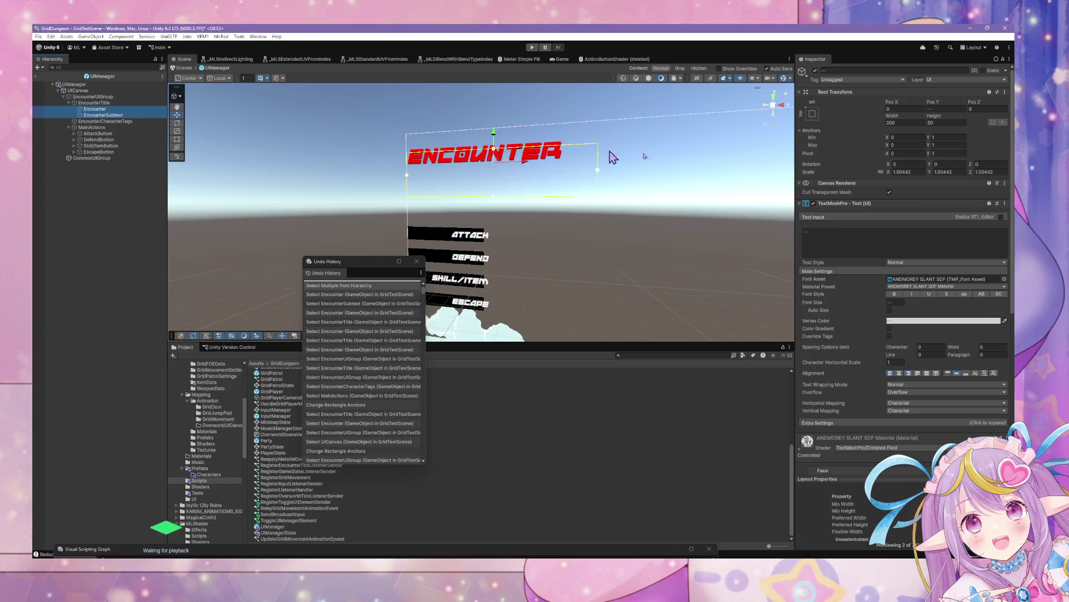
{"action": "left_click", "coordinate": [881, 171]}
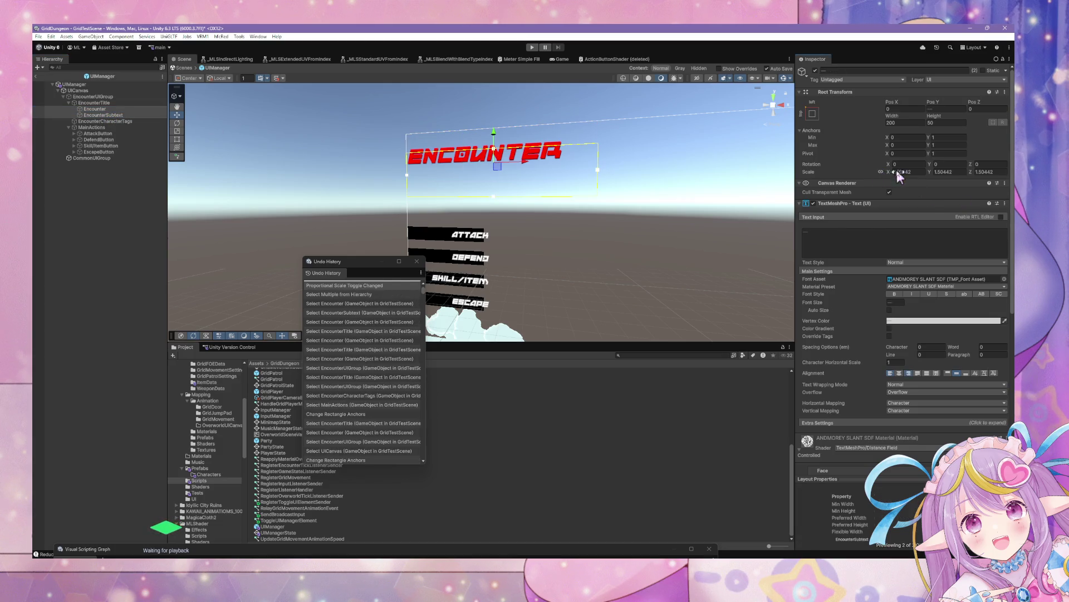
{"action": "type", "text": "1.5"}
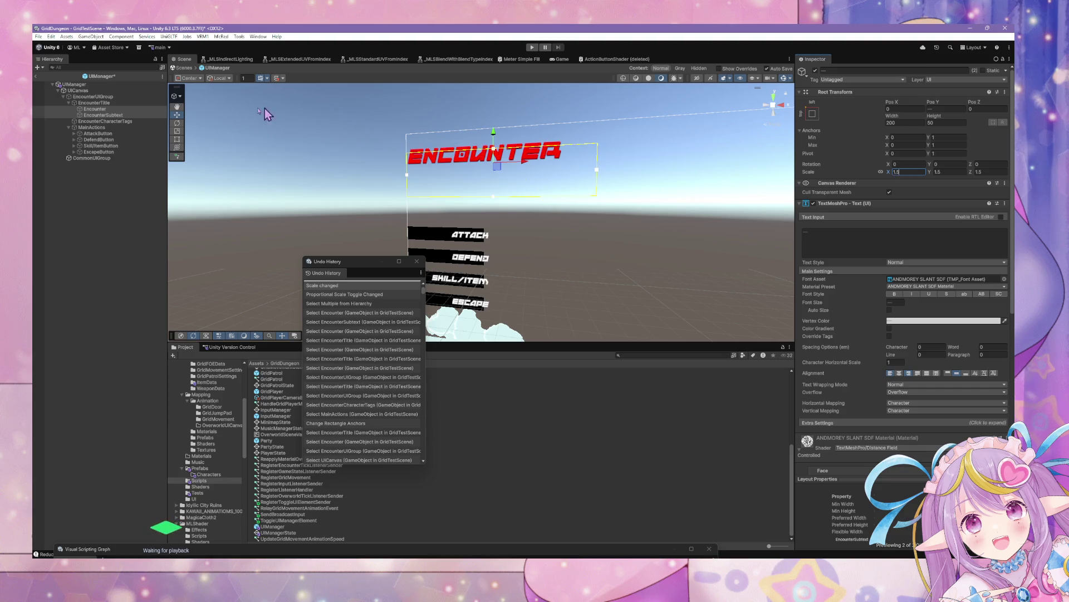
{"action": "left_click", "coordinate": [98, 133]}
{"action": "left_click", "coordinate": [91, 127]}
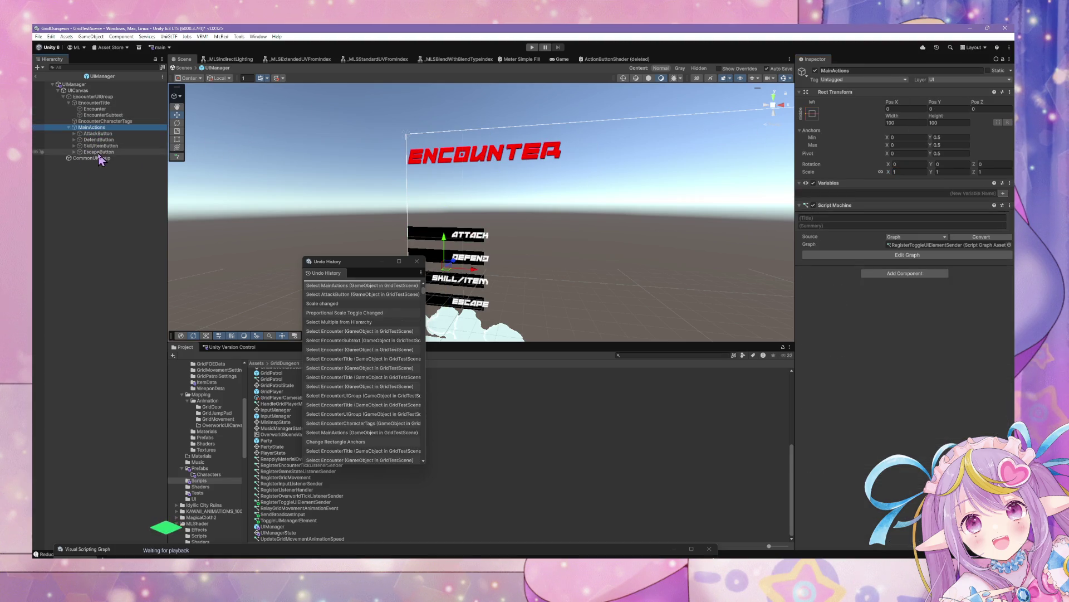
{"action": "left_click", "coordinate": [98, 134]}
{"action": "left_click", "coordinate": [101, 146]}
{"action": "left_click", "coordinate": [74, 158]}
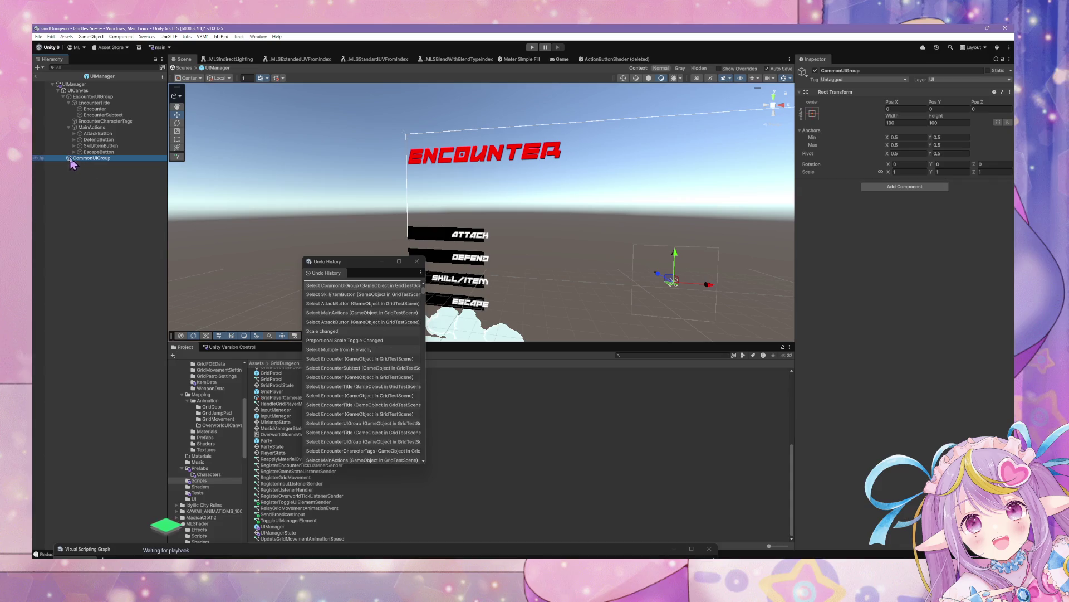
{"action": "left_click", "coordinate": [98, 152]}
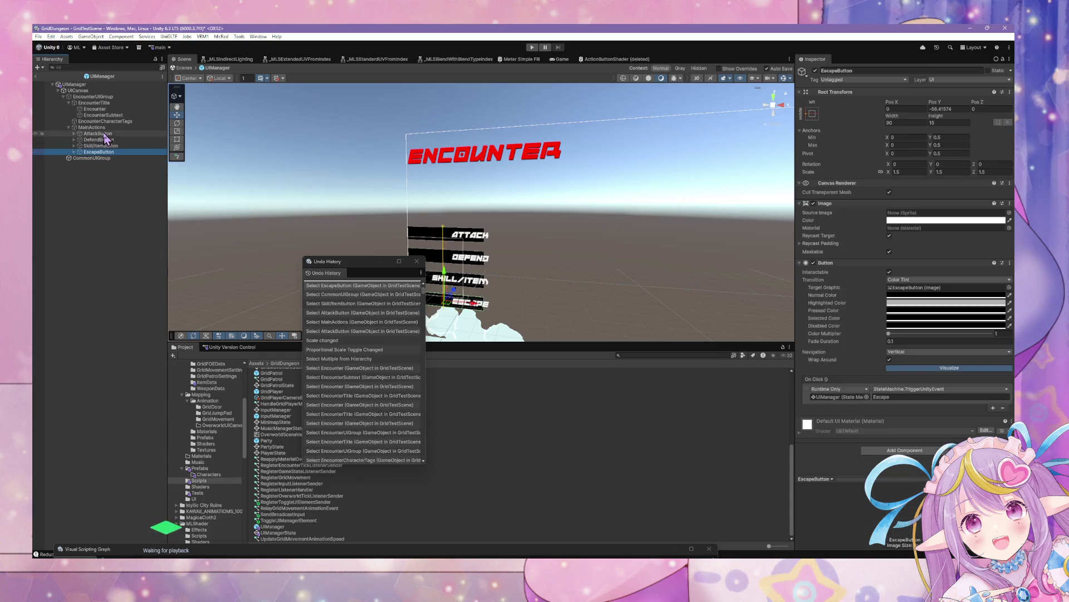
{"action": "left_click", "coordinate": [90, 127]}
{"action": "left_click", "coordinate": [89, 158]}
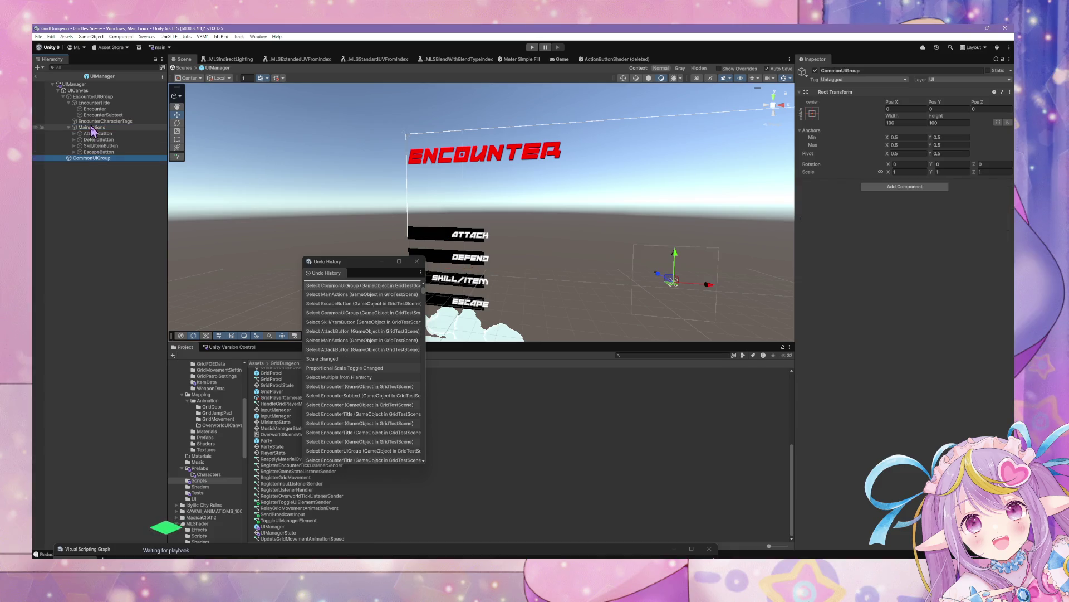
{"action": "left_click", "coordinate": [92, 127]}
{"action": "left_click", "coordinate": [69, 128]}
{"action": "left_click", "coordinate": [69, 128]}
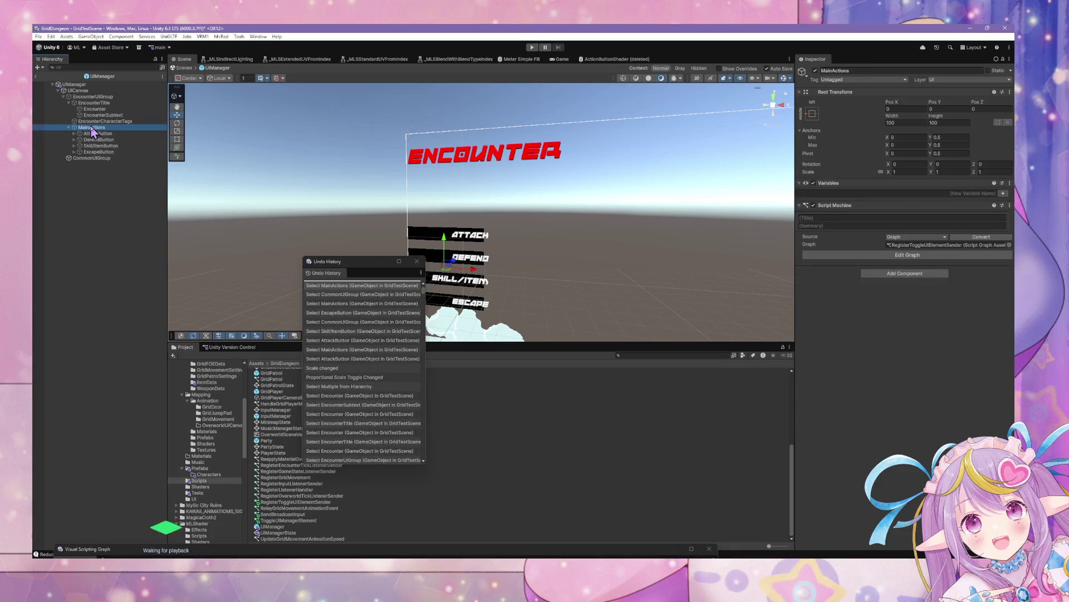
{"action": "left_click", "coordinate": [912, 173]}
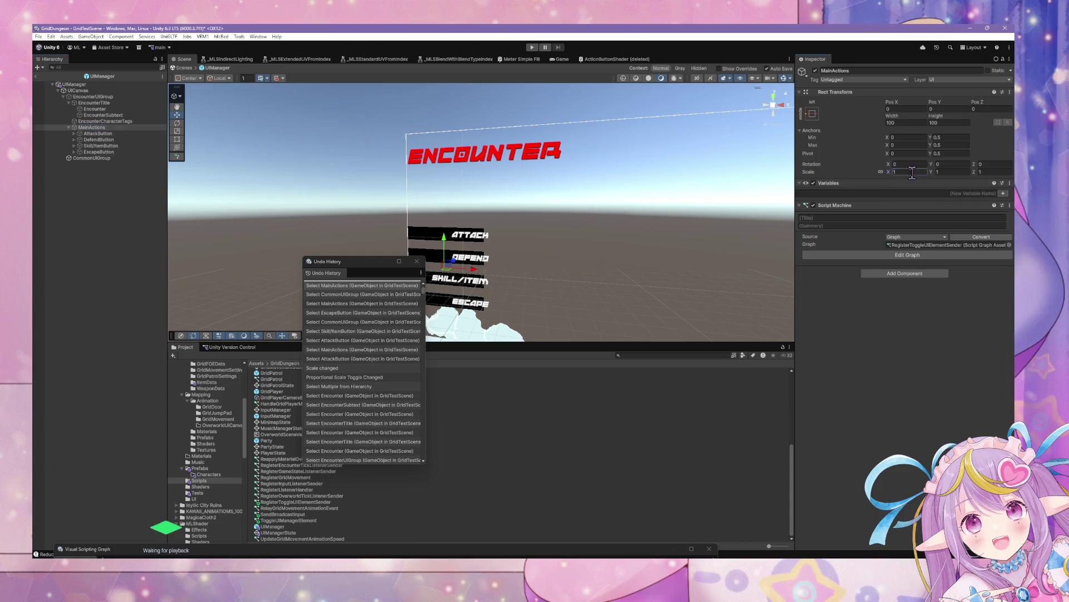
{"action": "type", "text": "1.5"}
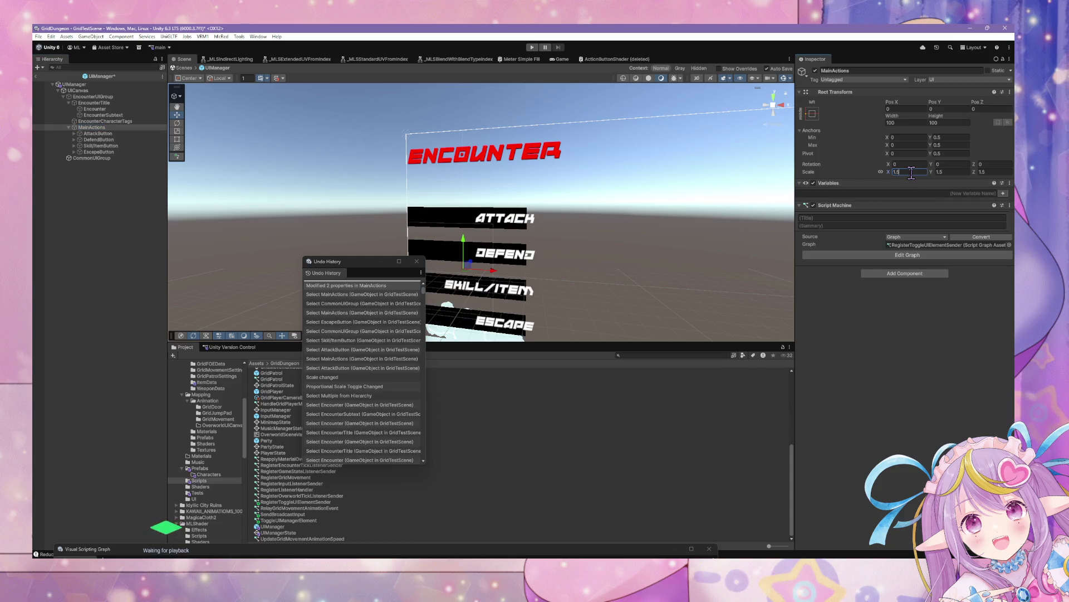
{"action": "left_click", "coordinate": [98, 133]}
{"action": "left_click", "coordinate": [98, 151], "text": "shift"}
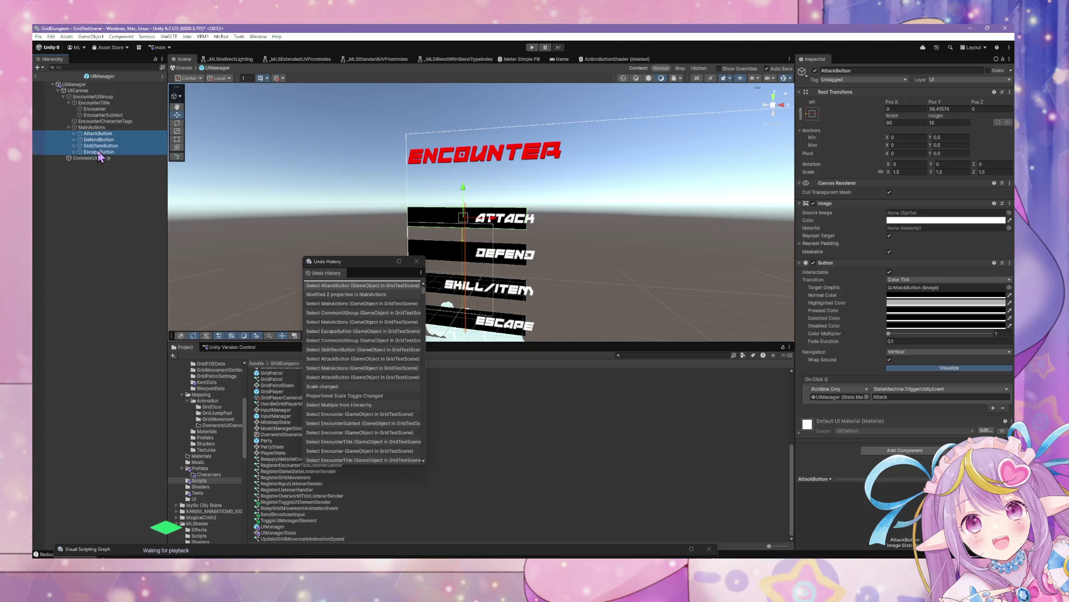
{"action": "left_click", "coordinate": [909, 171]}
{"action": "type", "text": "1"}
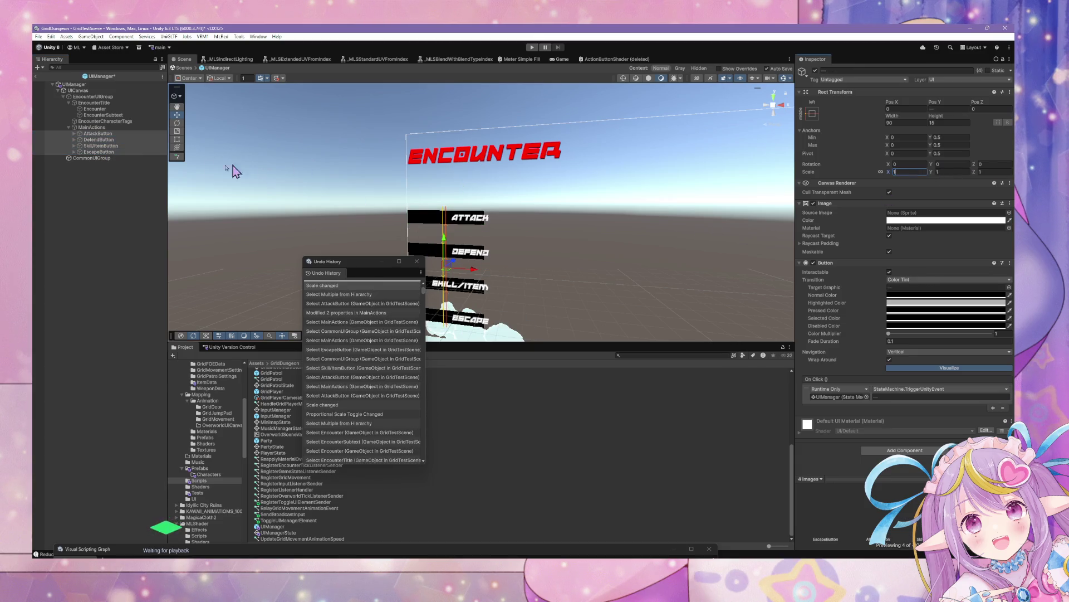
{"action": "left_click", "coordinate": [98, 133]}
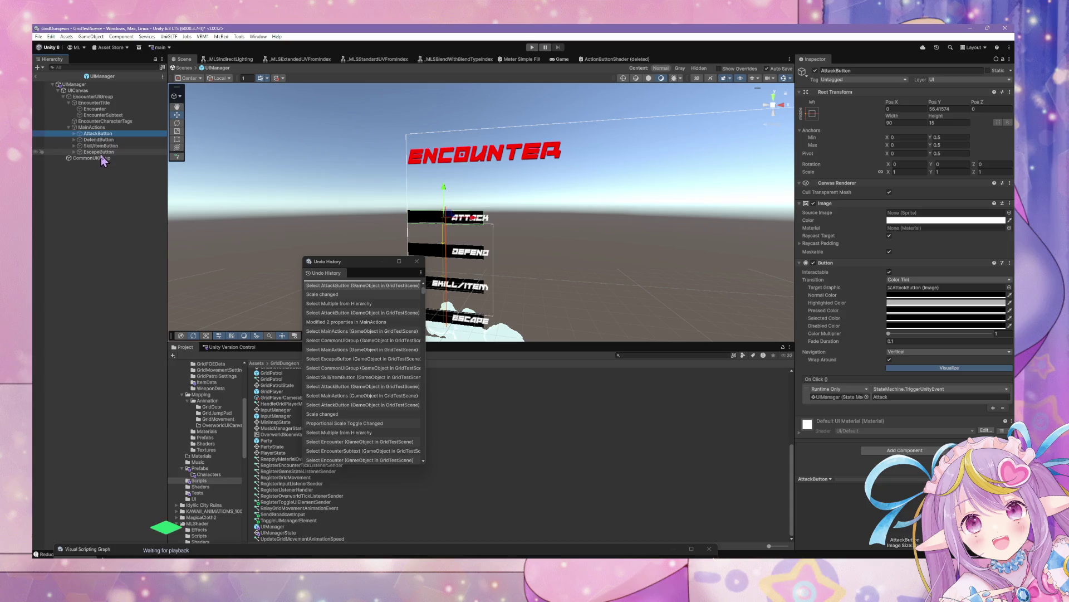
{"action": "left_click", "coordinate": [92, 127]}
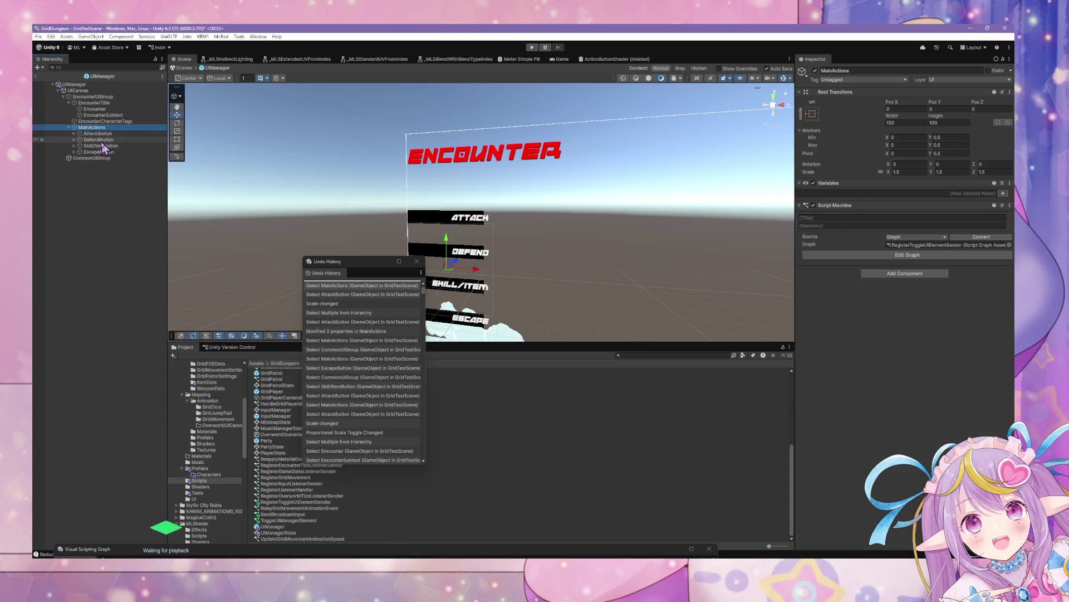
{"action": "left_click", "coordinate": [98, 134]}
{"action": "key", "text": "ctrl+z"}
{"action": "key", "text": "ctrl+z"}
{"action": "key", "text": "ctrl+z"}
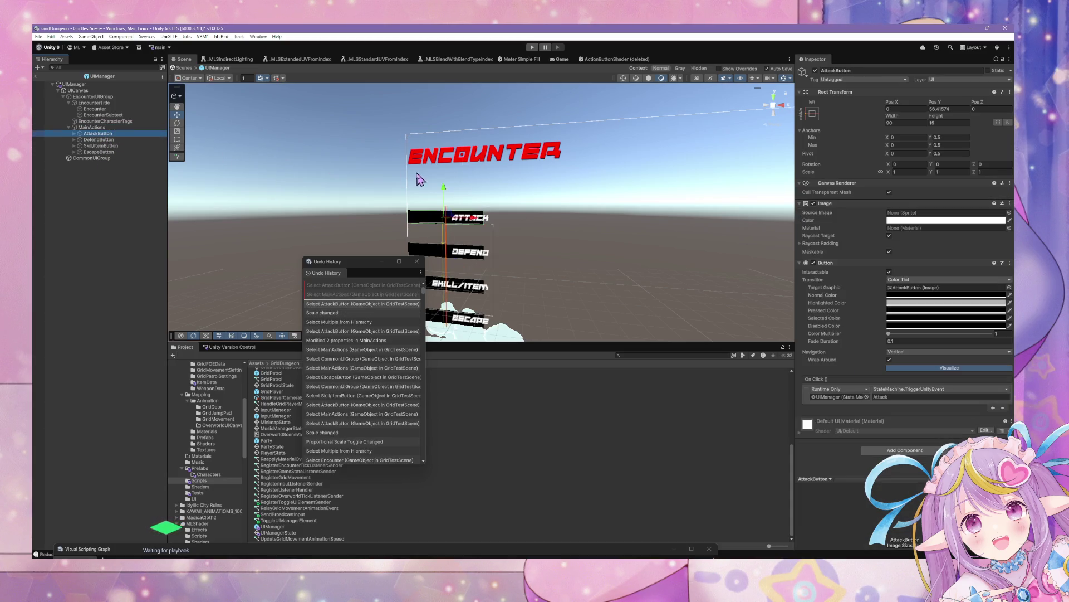
{"action": "key", "text": "ctrl+z"}
{"action": "key", "text": "ctrl+z"}
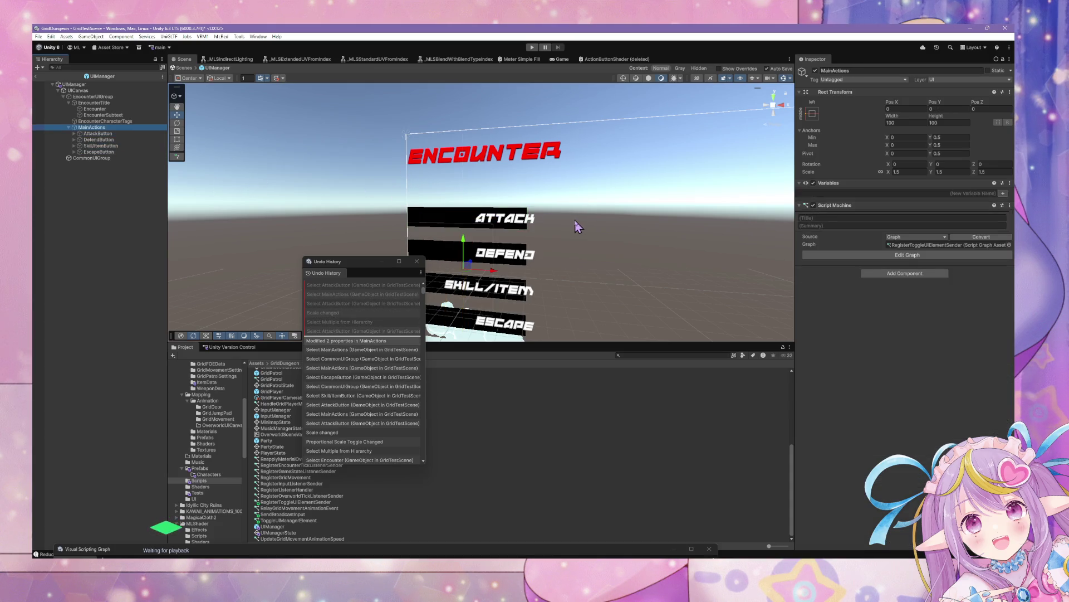
{"action": "left_click", "coordinate": [98, 152]}
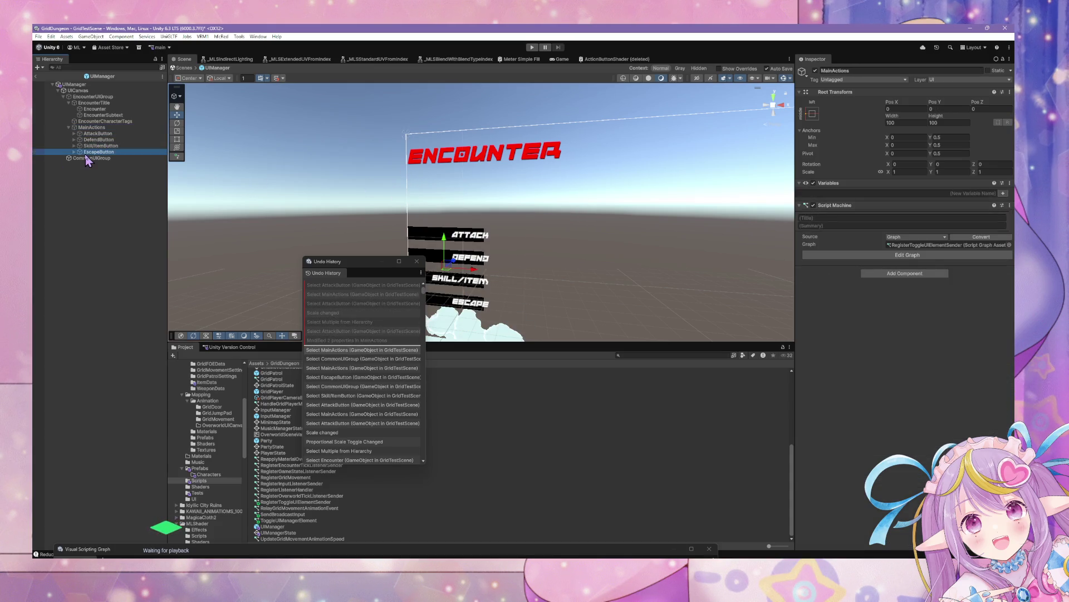
- Copy-paste MainActions, move the copy into CommonUIGroup and rename it ConfirmCancel
{"action": "left_click", "coordinate": [92, 157]}
{"action": "left_click", "coordinate": [100, 134]}
{"action": "left_click", "coordinate": [93, 127]}
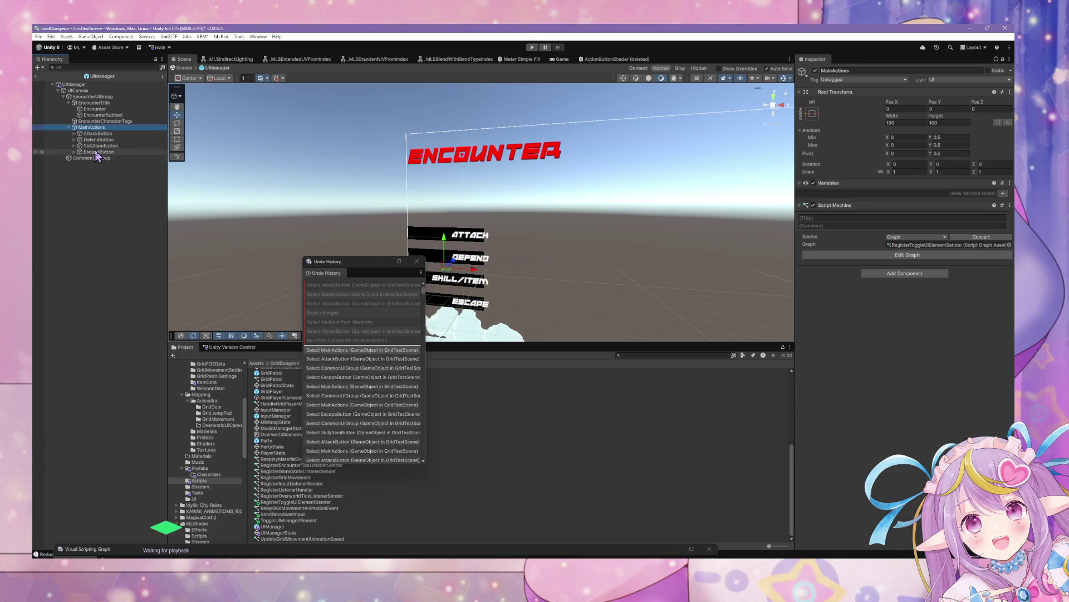
{"action": "key", "text": "ctrl+c"}
{"action": "key", "text": "ctrl+v"}
{"action": "left_click_drag", "start_coordinate": [95, 165], "coordinate": [92, 167]}
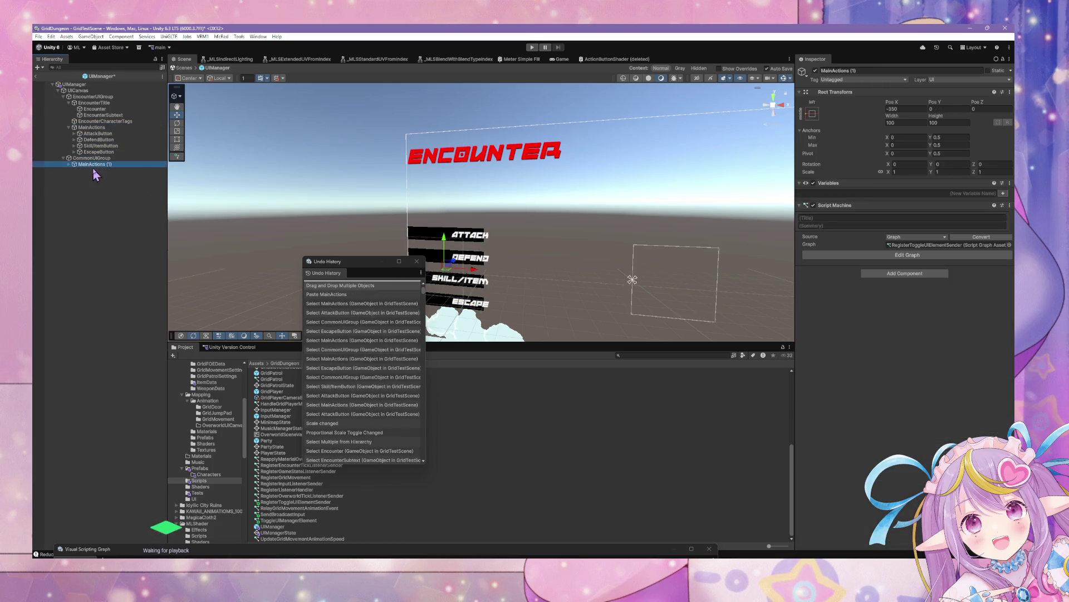
{"action": "left_click", "coordinate": [121, 165]}
{"action": "type", "text": "ConfirmCancel"}
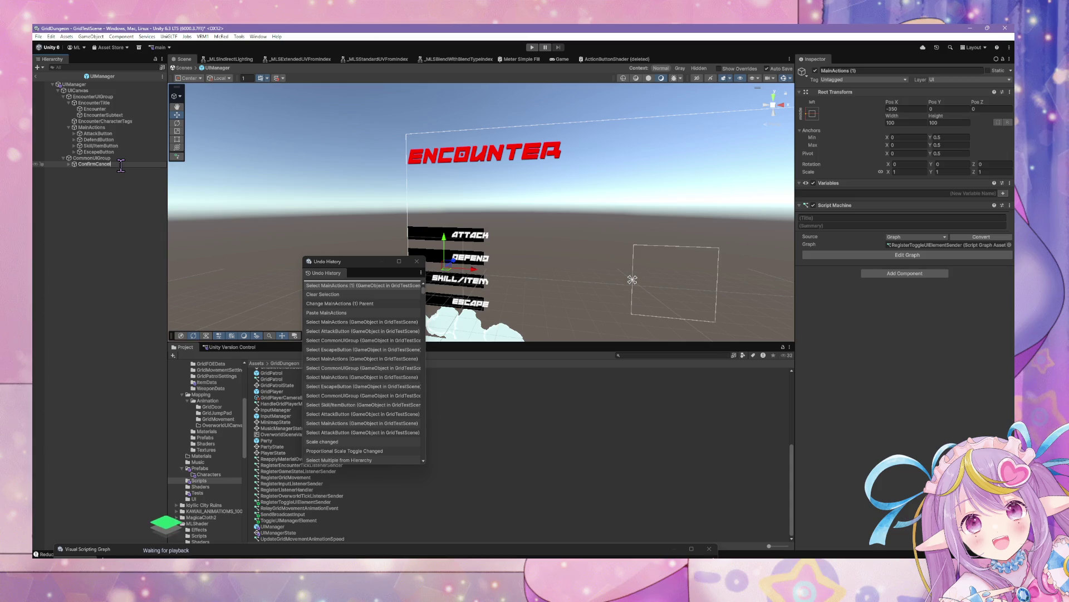
{"action": "key", "text": "Return"}
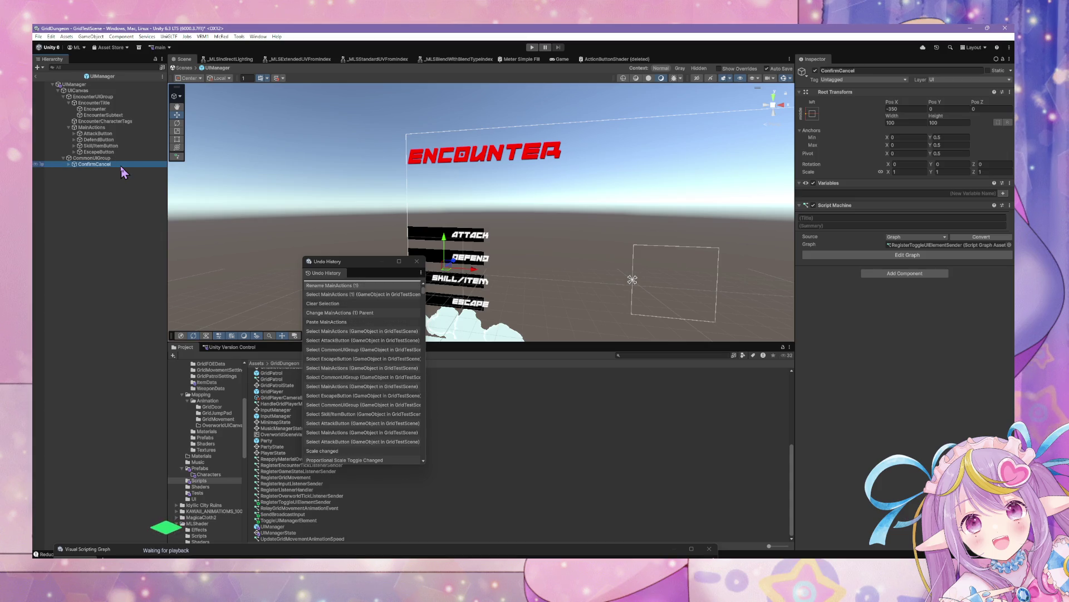
{"action": "left_click_drag", "start_coordinate": [592, 188], "coordinate": [551, 217]}
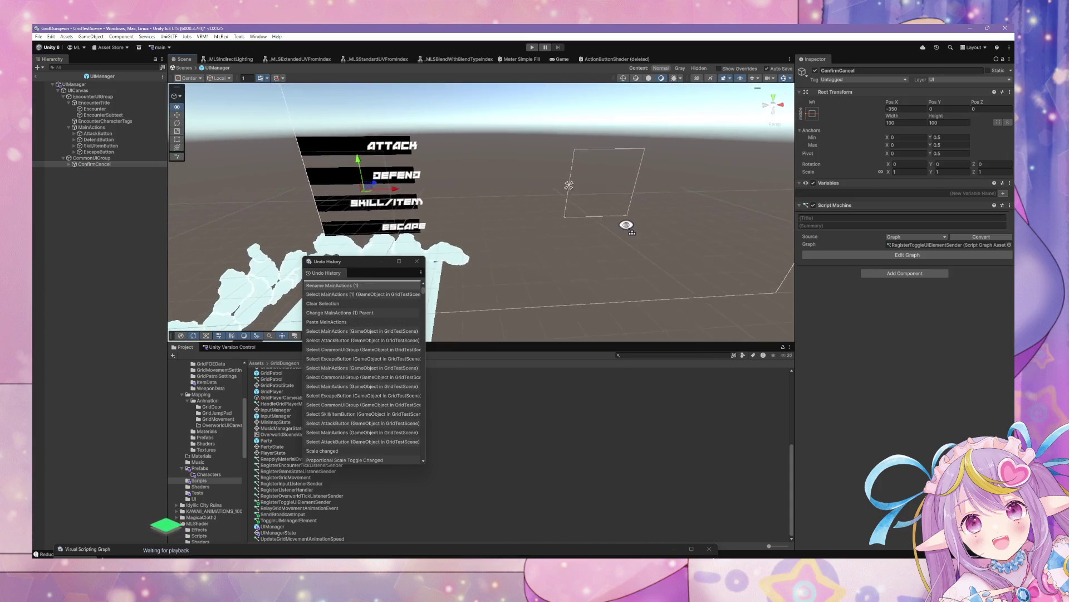
{"action": "left_click", "coordinate": [69, 164]}
{"action": "left_click", "coordinate": [101, 183]}
{"action": "left_click", "coordinate": [99, 189]}
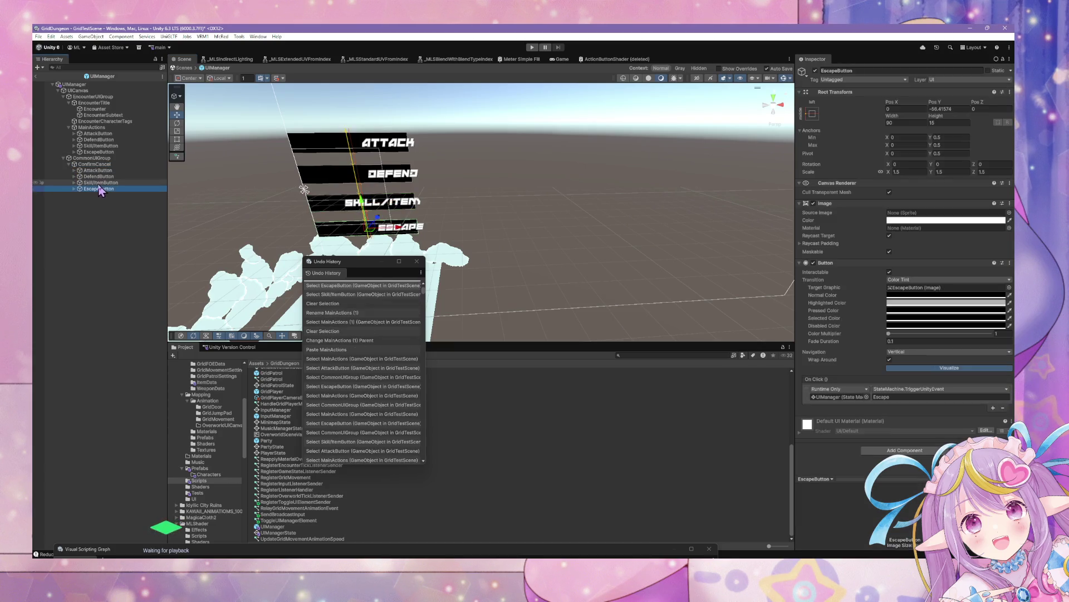
{"action": "left_click", "coordinate": [101, 183]}
{"action": "left_click", "coordinate": [99, 189]}
{"action": "left_click", "coordinate": [98, 176], "text": "shift"}
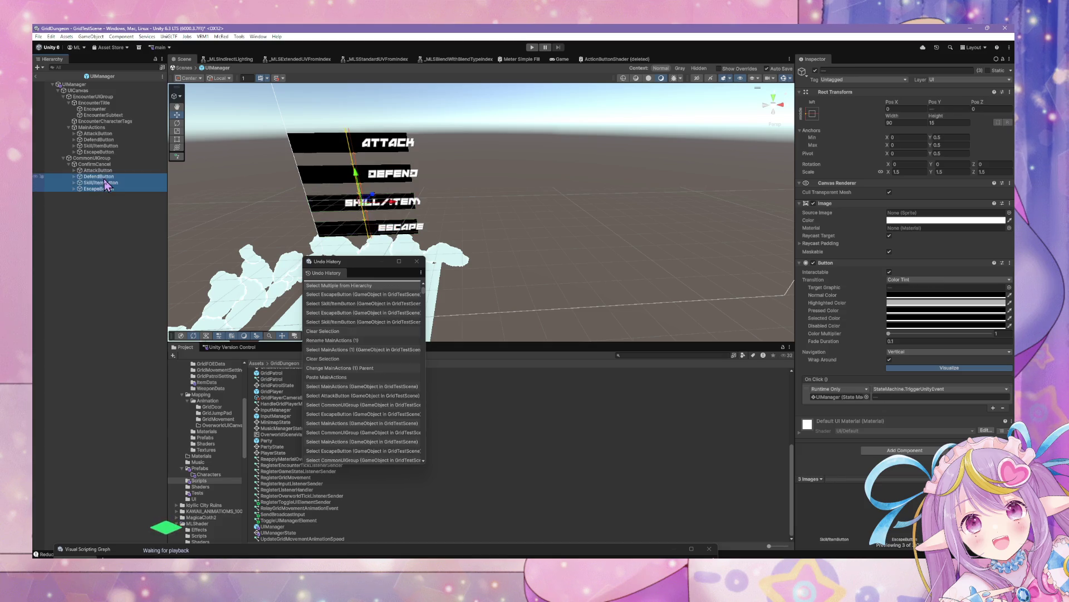
{"action": "key", "text": "Delete"}
{"action": "key", "text": "ctrl+z"}
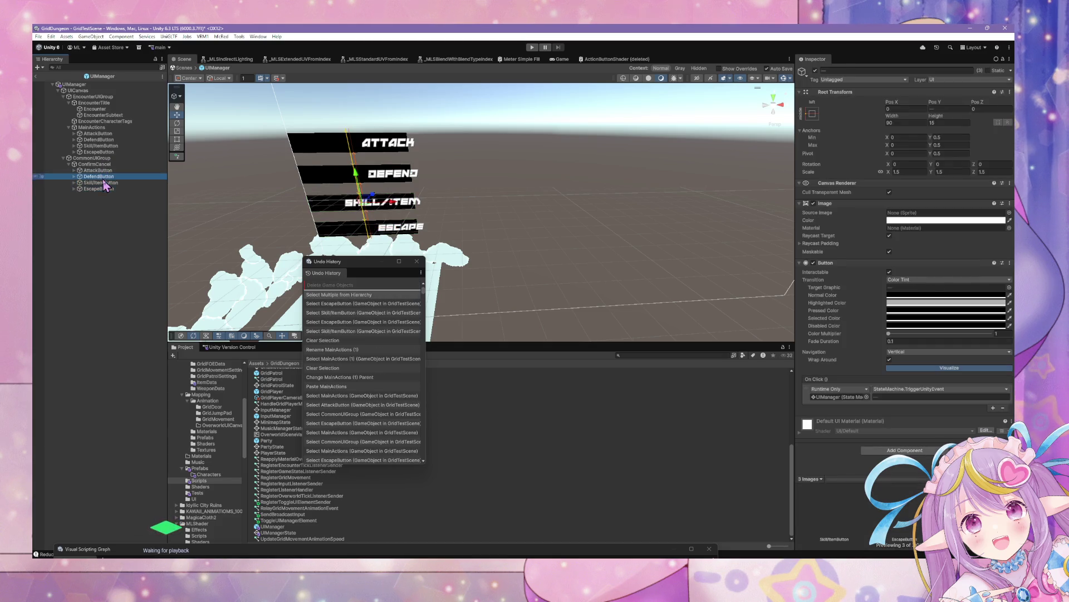
{"action": "left_click", "coordinate": [109, 189]}
{"action": "left_click", "coordinate": [109, 183], "text": "shift"}
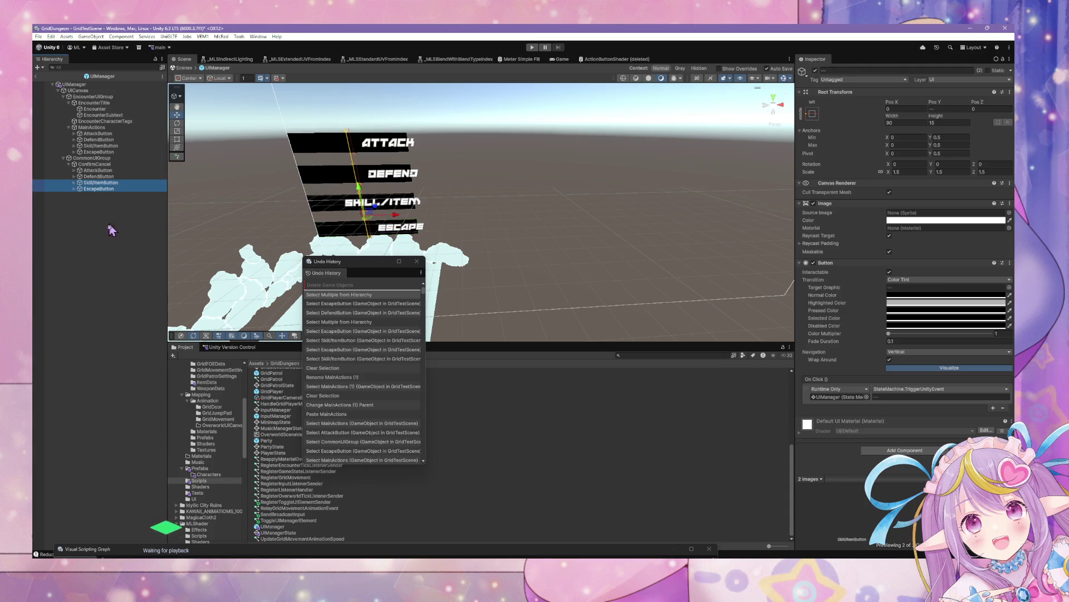
{"action": "mouse_move", "coordinate": [573, 198]}
{"action": "left_mouse_down"}
{"action": "mouse_move", "coordinate": [485, 183]}
{"action": "mouse_move", "coordinate": [524, 250]}
{"action": "mouse_move", "coordinate": [502, 323]}
{"action": "mouse_move", "coordinate": [515, 304]}
{"action": "mouse_move", "coordinate": [209, 190]}
{"action": "left_mouse_up"}
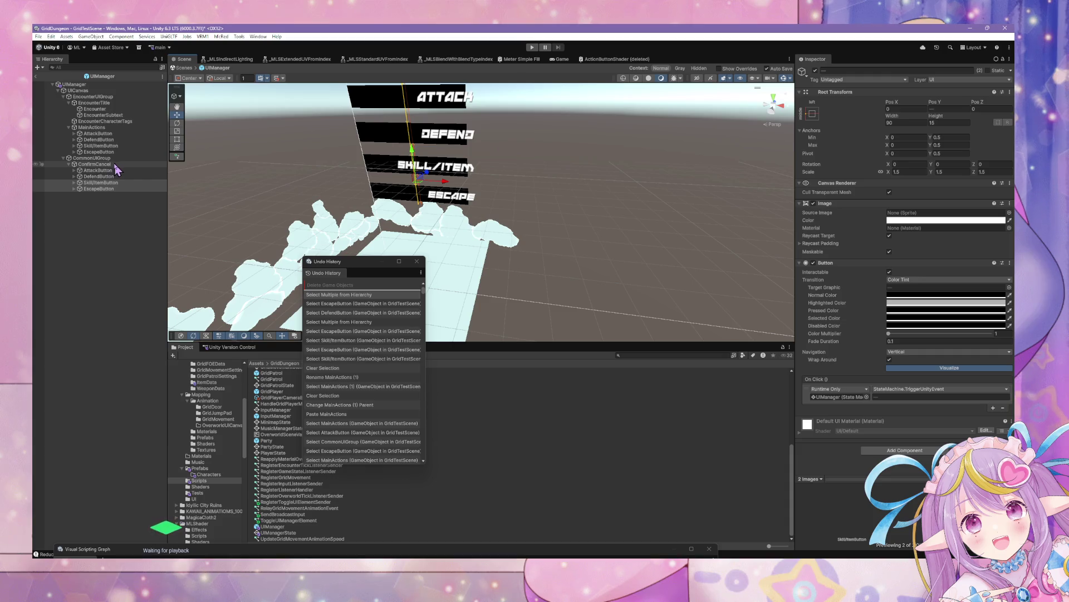
{"action": "left_click", "coordinate": [139, 163]}
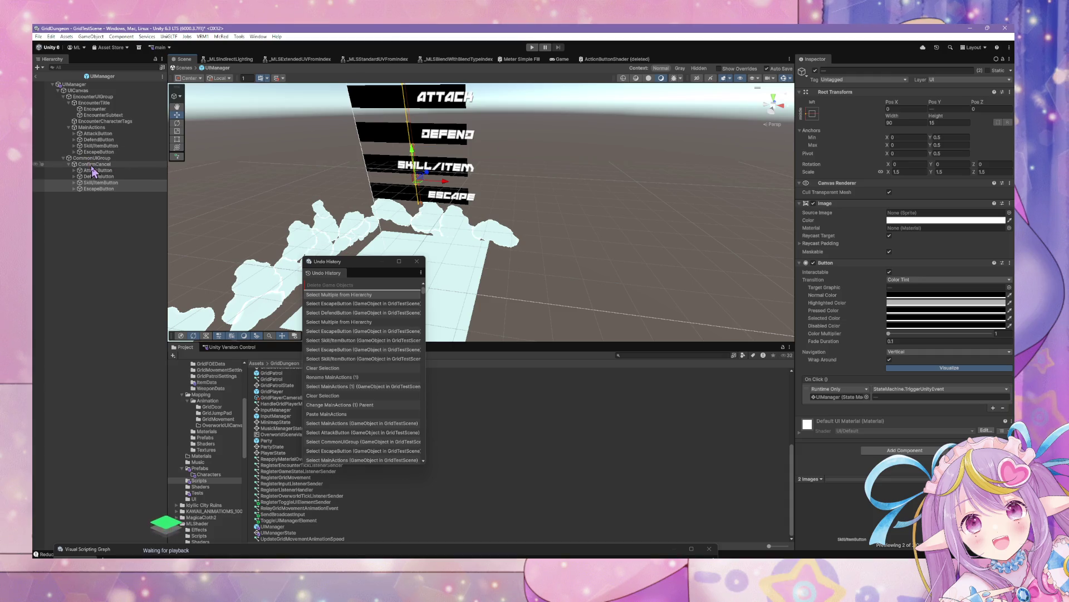
- Anchor ConfirmCancel bottom-left, then compare its anchors with MainActions and EncounterTitle
{"action": "left_click", "coordinate": [817, 117]}
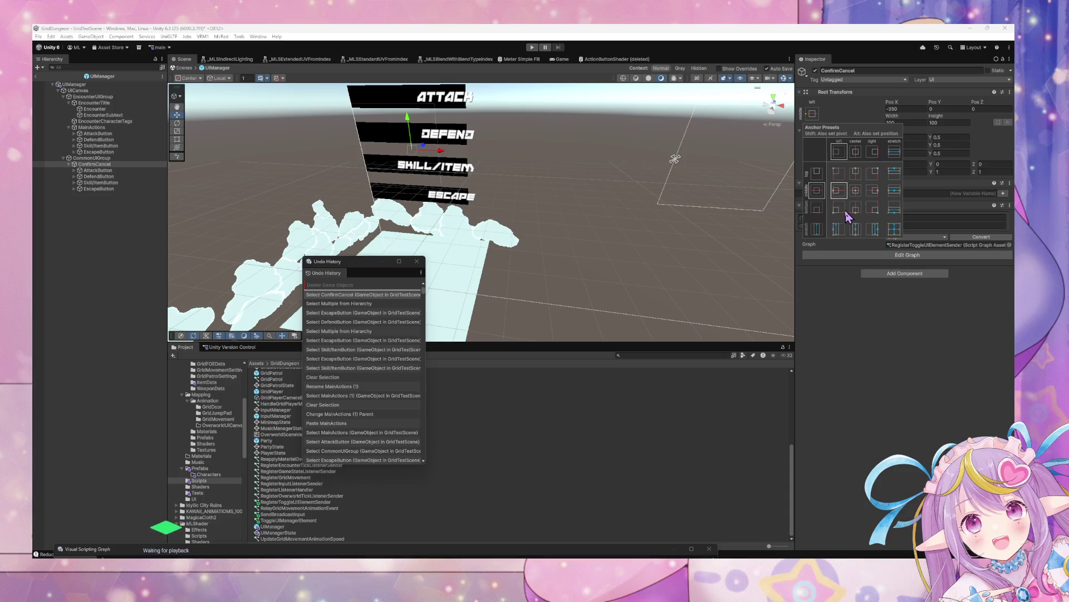
{"action": "left_click", "coordinate": [836, 209]}
{"action": "mouse_move", "coordinate": [552, 147]}
{"action": "left_mouse_down"}
{"action": "mouse_move", "coordinate": [592, 132]}
{"action": "mouse_move", "coordinate": [566, 136]}
{"action": "left_mouse_up"}
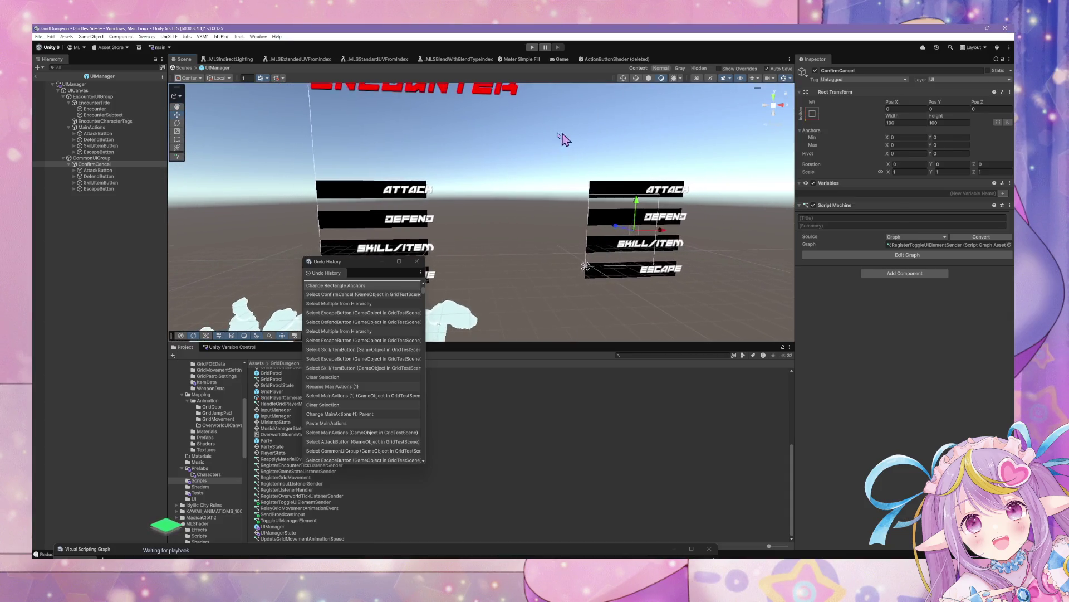
{"action": "left_click", "coordinate": [104, 159]}
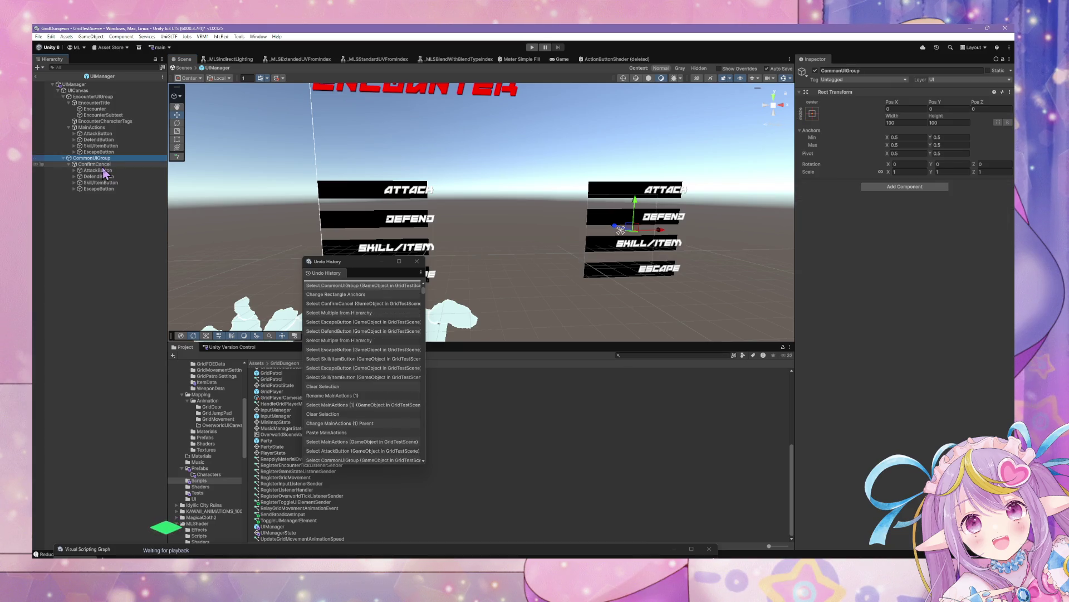
{"action": "left_click", "coordinate": [92, 128]}
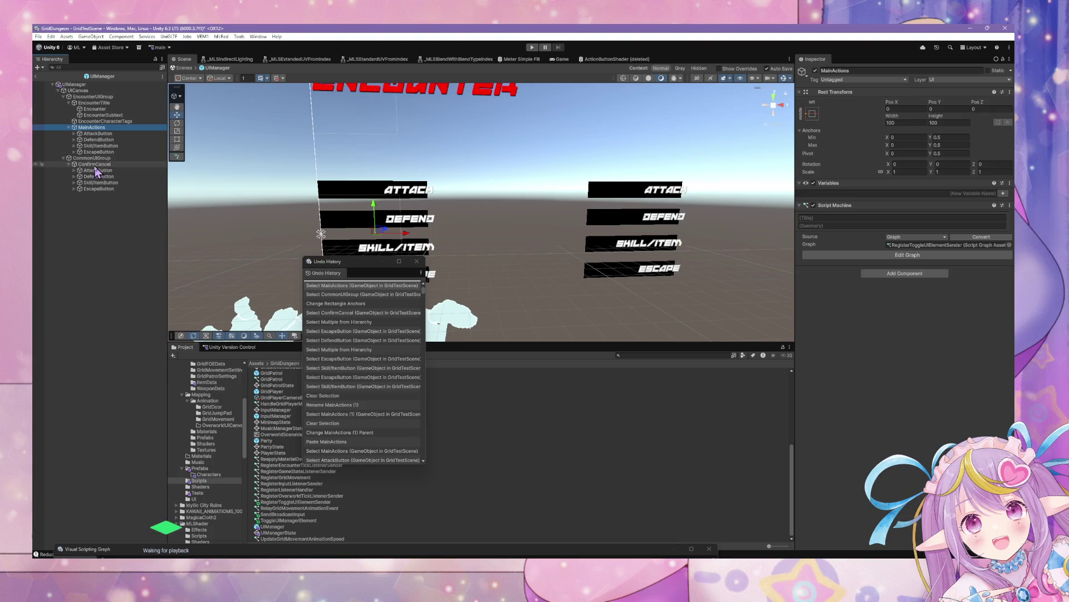
{"action": "left_click", "coordinate": [103, 103]}
{"action": "left_click", "coordinate": [94, 164]}
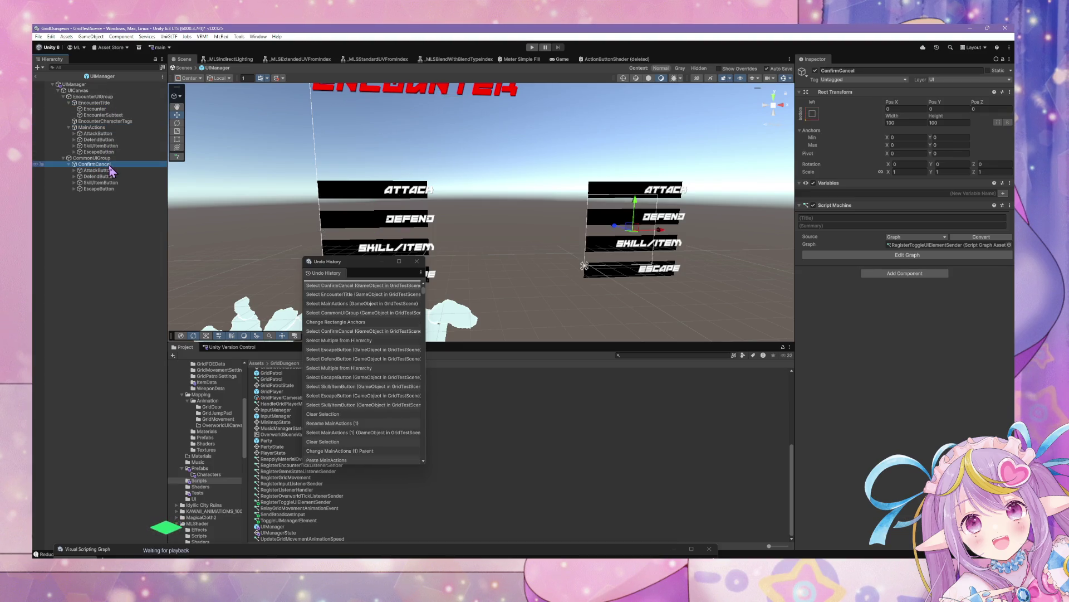
{"action": "left_click", "coordinate": [101, 129]}
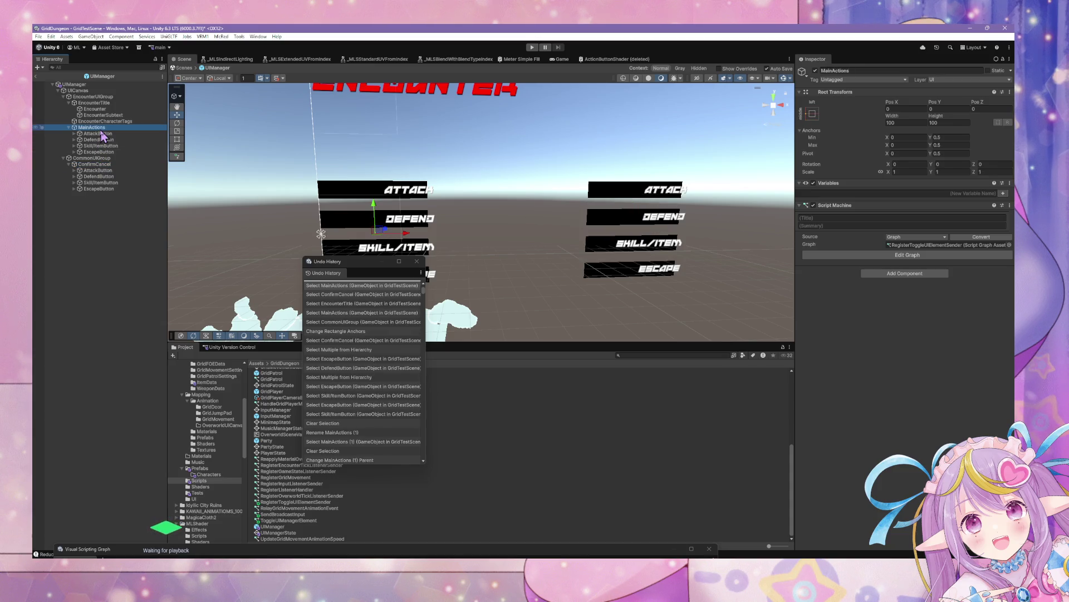
{"action": "left_click", "coordinate": [103, 165]}
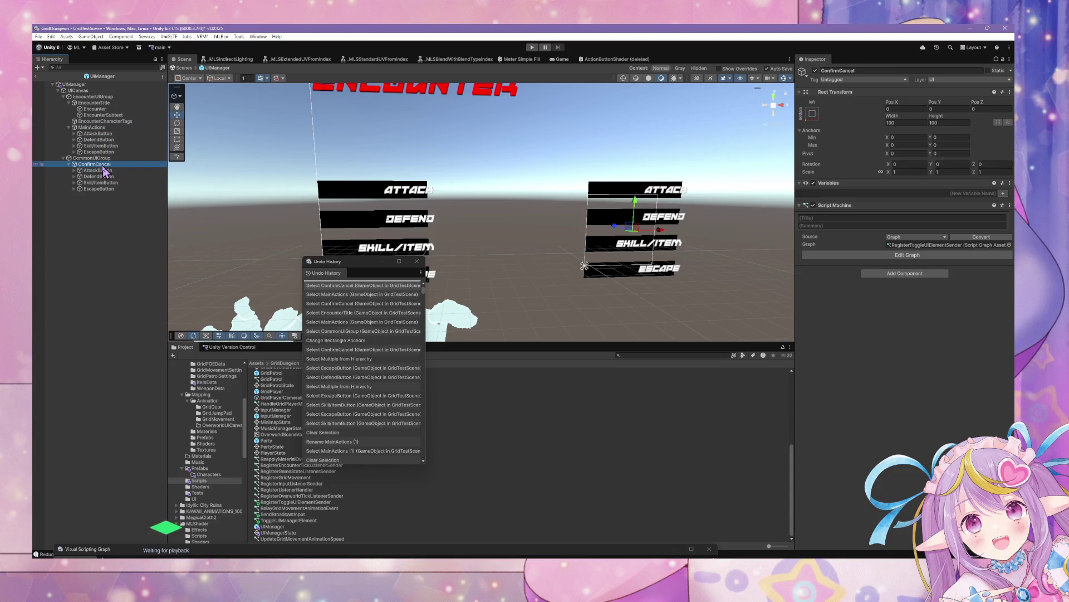
{"action": "left_click", "coordinate": [102, 128]}
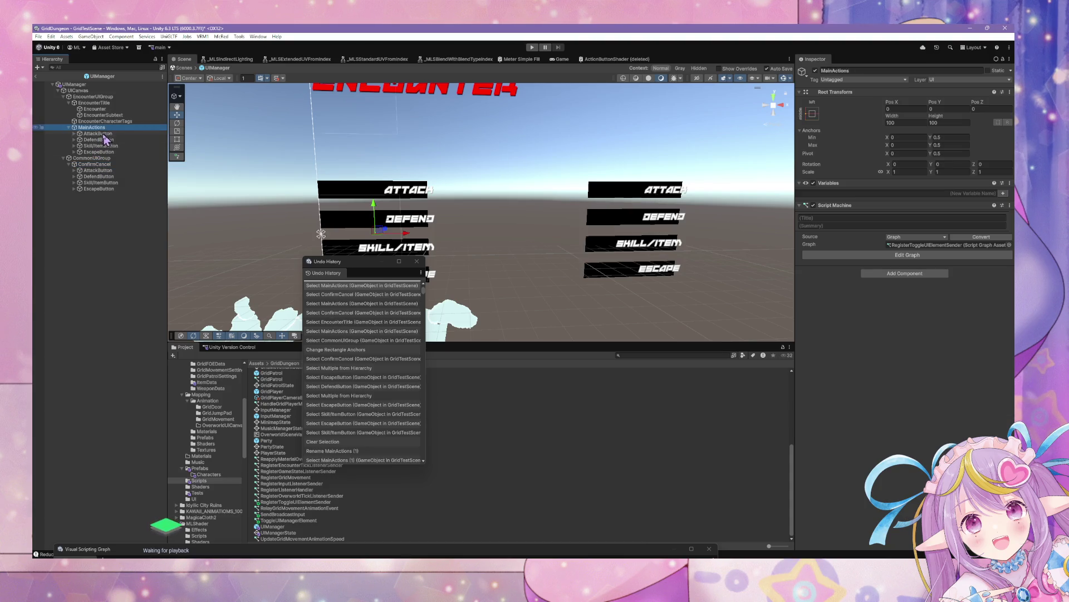
{"action": "left_click", "coordinate": [104, 164]}
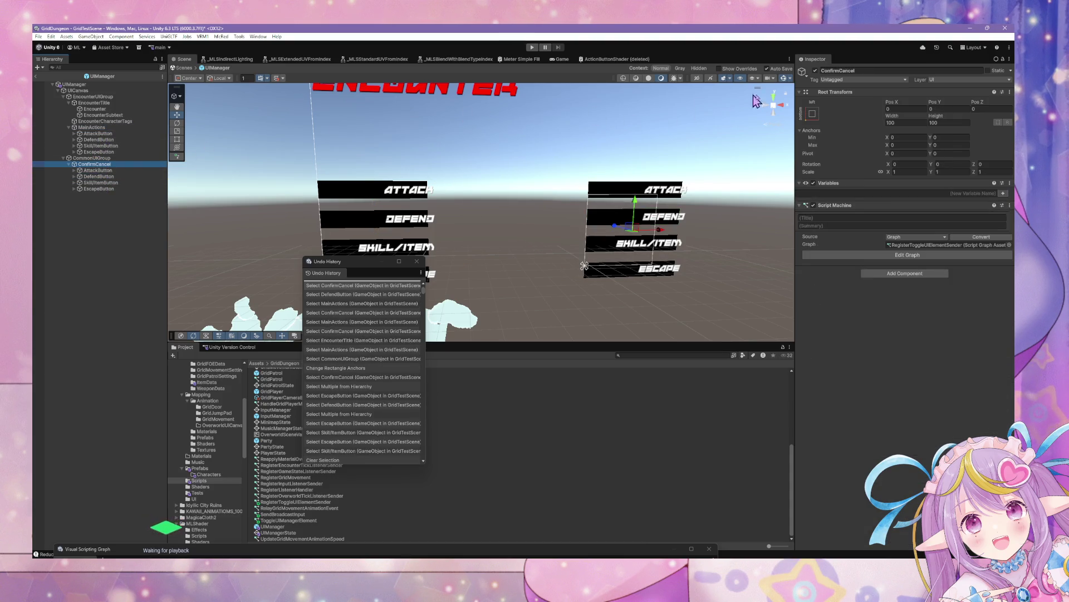
- Reapply the bottom-left anchor preset to ConfirmCancel
{"action": "left_click", "coordinate": [812, 115]}
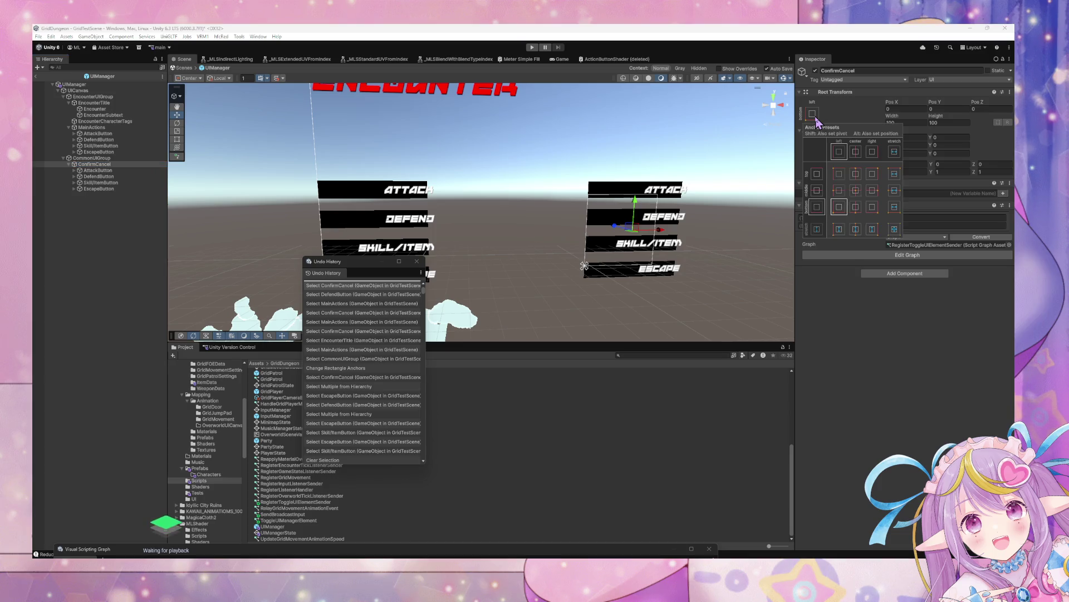
{"action": "left_click", "coordinate": [845, 205]}
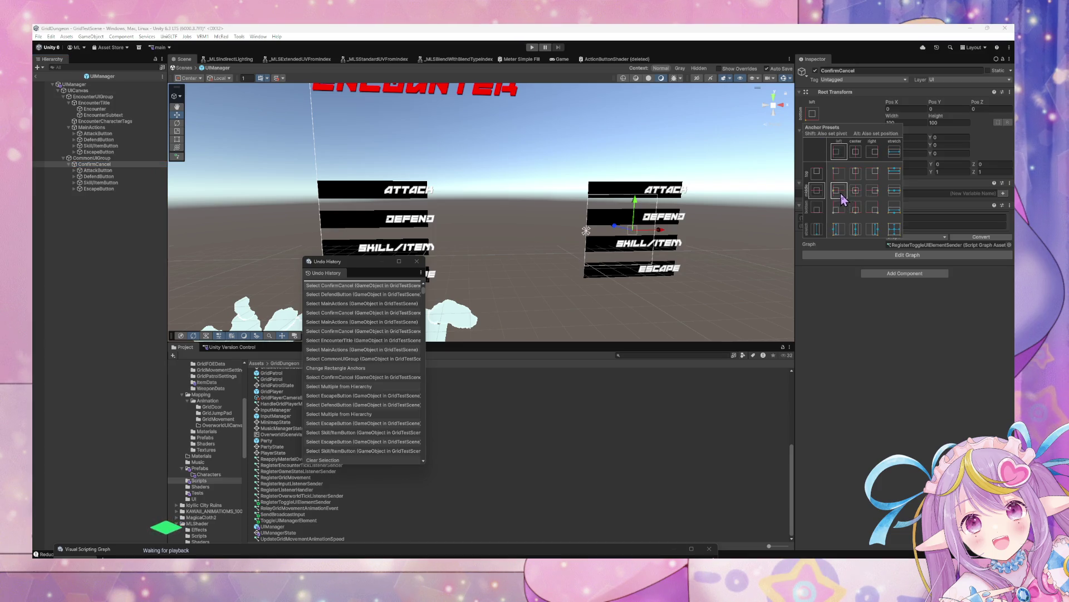
{"action": "left_click", "coordinate": [843, 208]}
{"action": "left_click", "coordinate": [92, 157]}
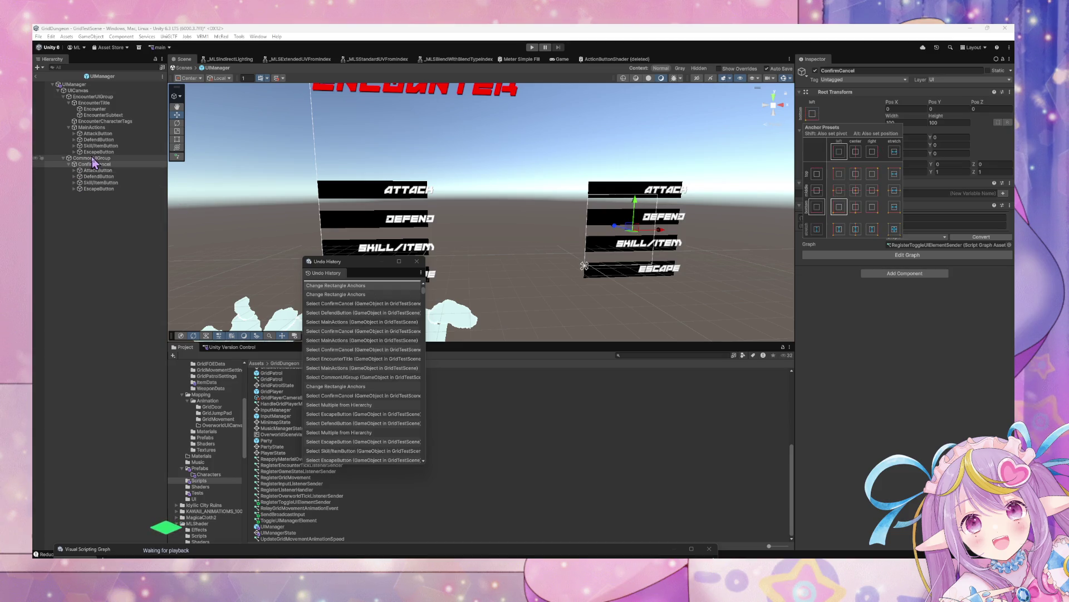
{"action": "left_click", "coordinate": [92, 127]}
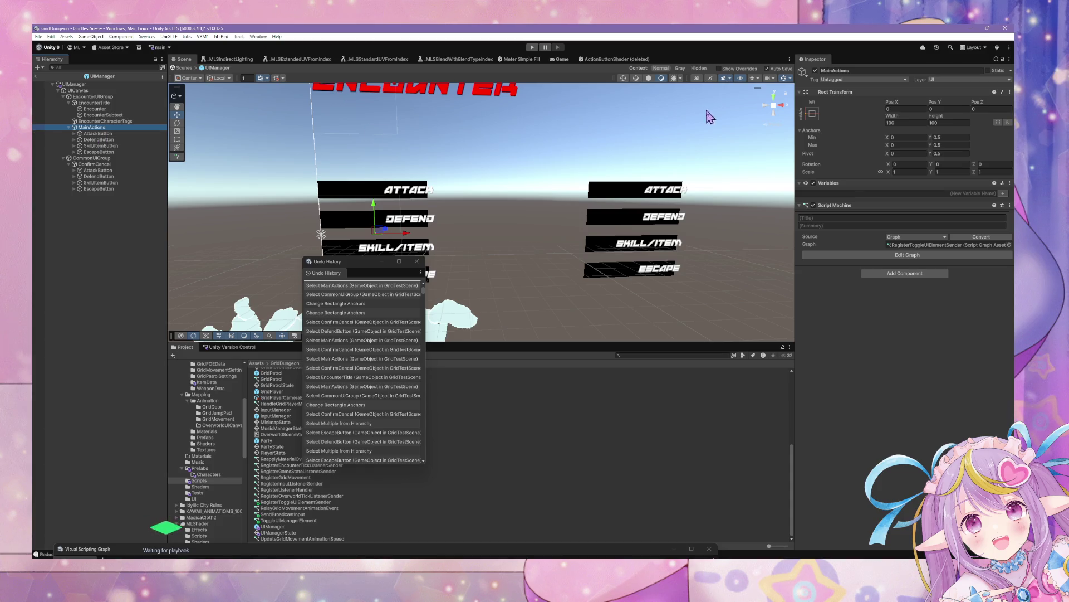
{"action": "left_click", "coordinate": [811, 115]}
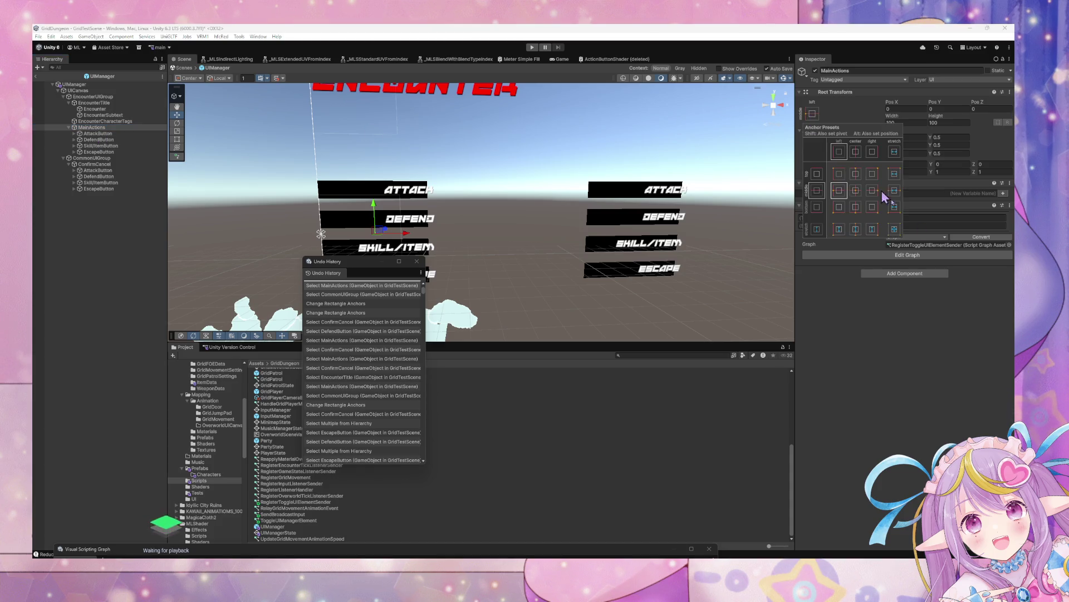
- Alt-stretch MainActions to fill its parent at zero offsets, then anchor ConfirmCancel bottom-left
{"action": "key", "text": "alt"}
{"action": "left_click", "coordinate": [895, 227], "text": "alt"}
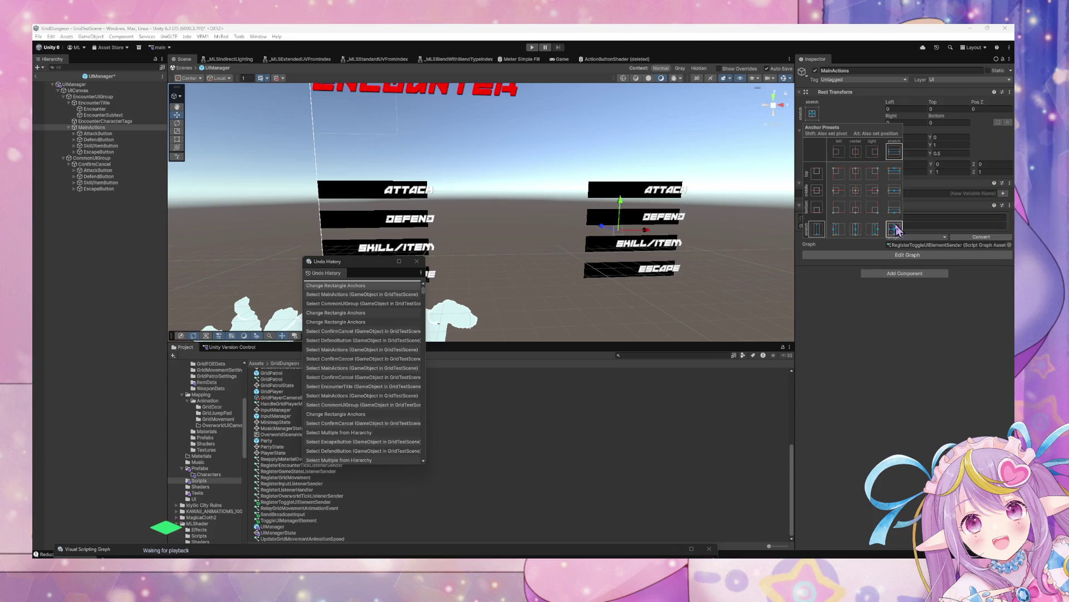
{"action": "left_click", "coordinate": [98, 164]}
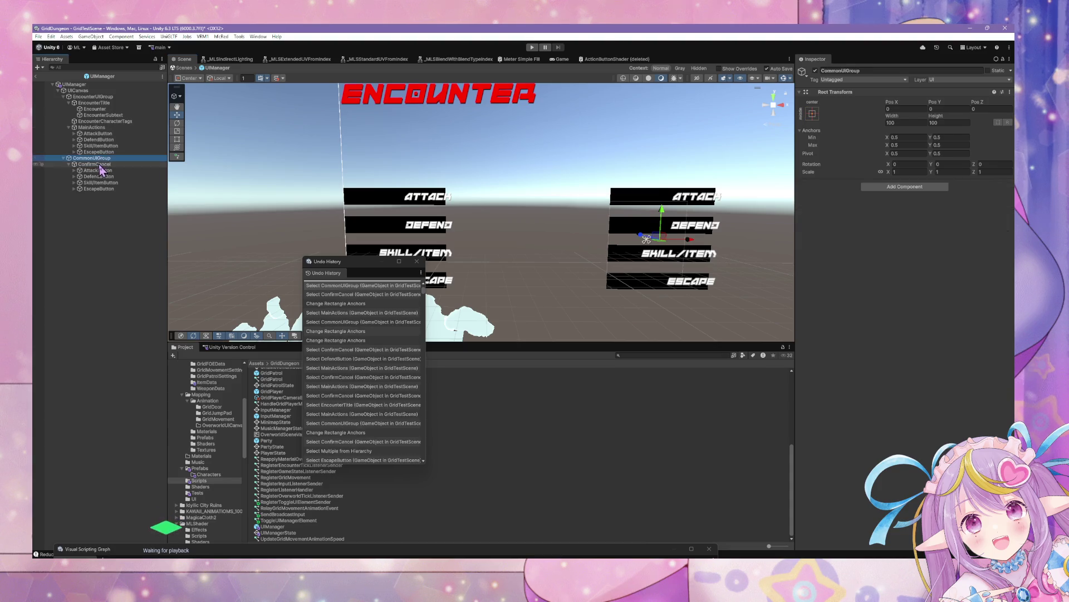
{"action": "left_click", "coordinate": [816, 117]}
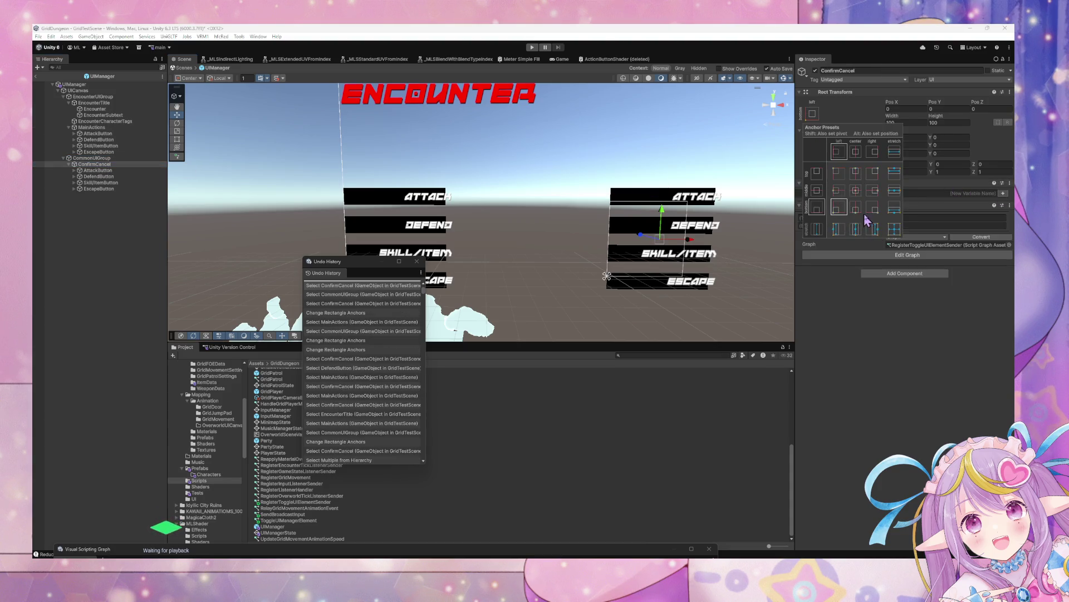
{"action": "left_click", "coordinate": [120, 169]}
{"action": "left_click", "coordinate": [121, 164]}
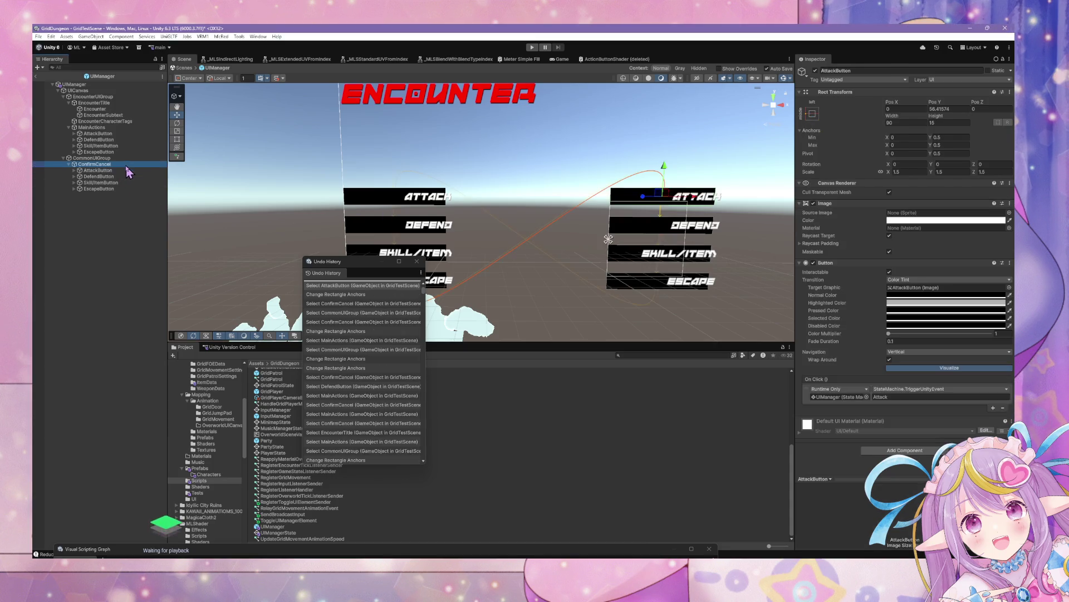
{"action": "left_click", "coordinate": [817, 117]}
{"action": "left_click", "coordinate": [839, 208]}
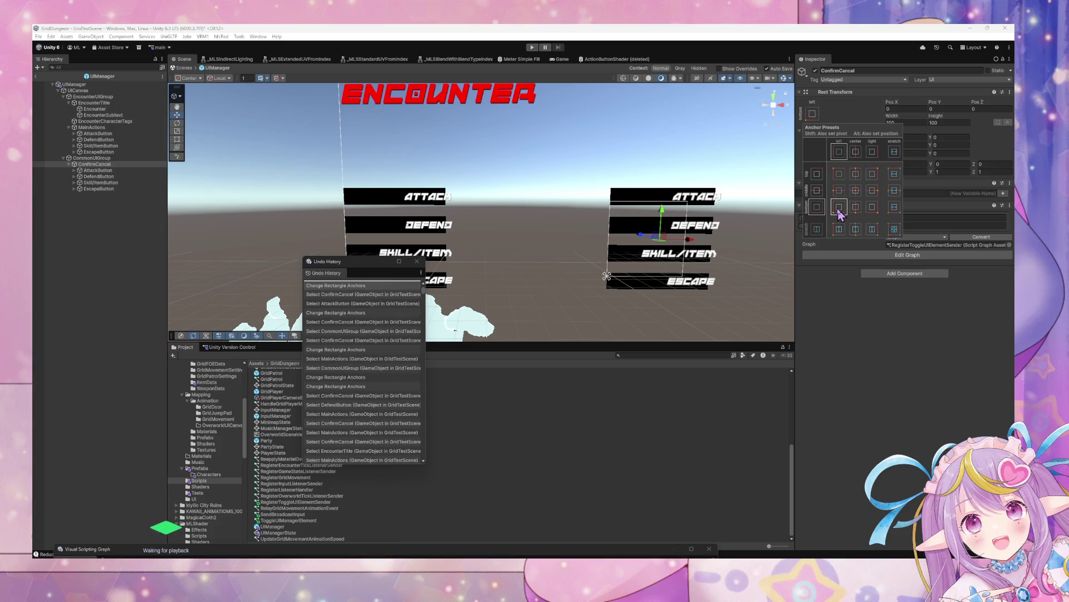
{"action": "left_click", "coordinate": [109, 171]}
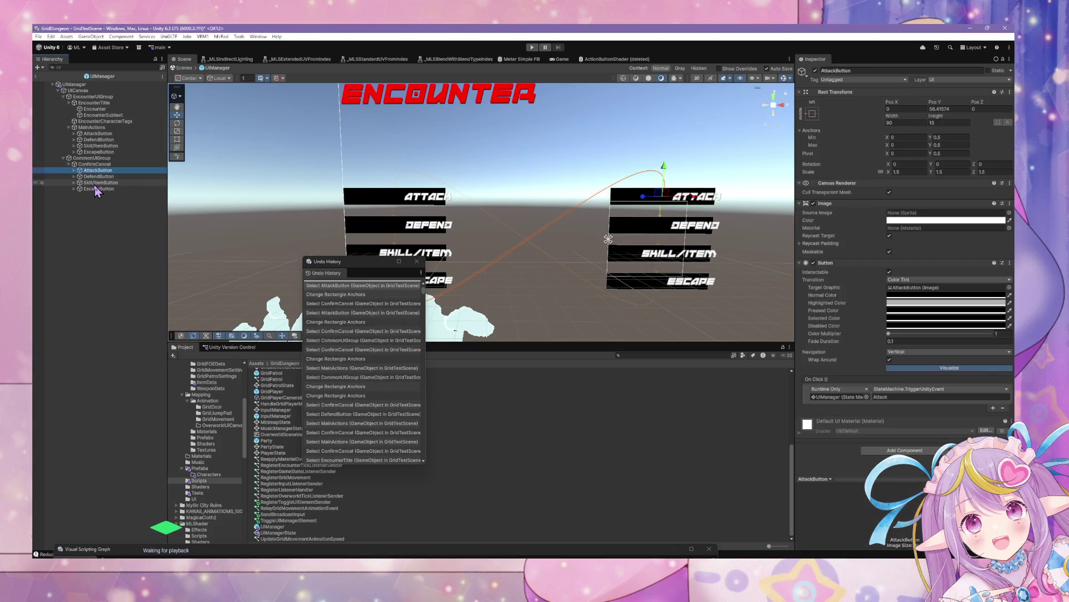
- Anchor ConfirmCancel's four buttons bottom-left at position 0,0, stacking them on one spot
{"action": "left_click", "coordinate": [99, 189]}
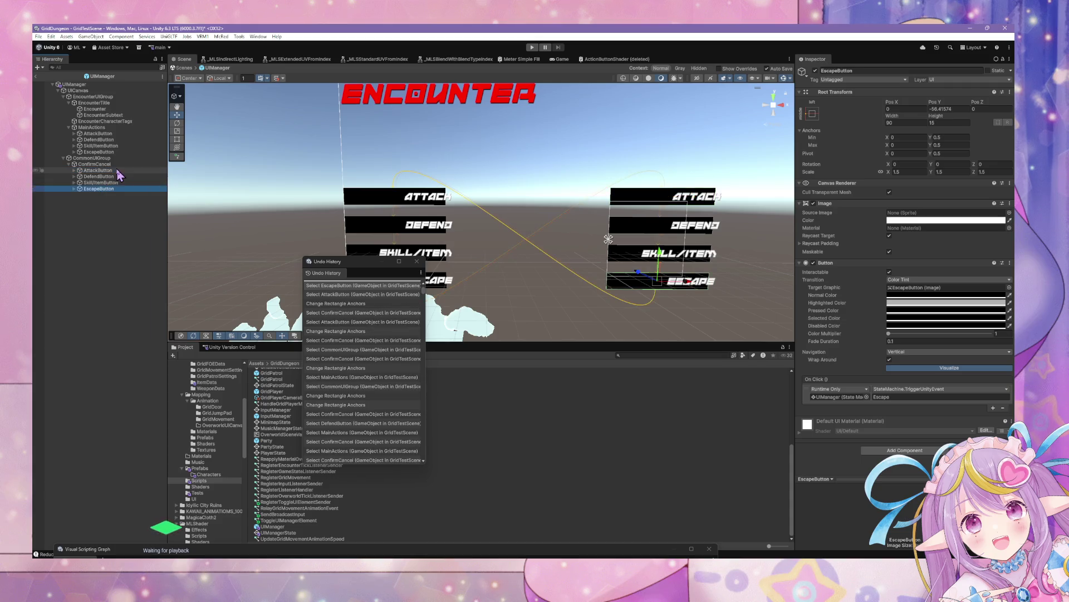
{"action": "left_click", "coordinate": [98, 170], "text": "shift"}
{"action": "left_click", "coordinate": [812, 114]}
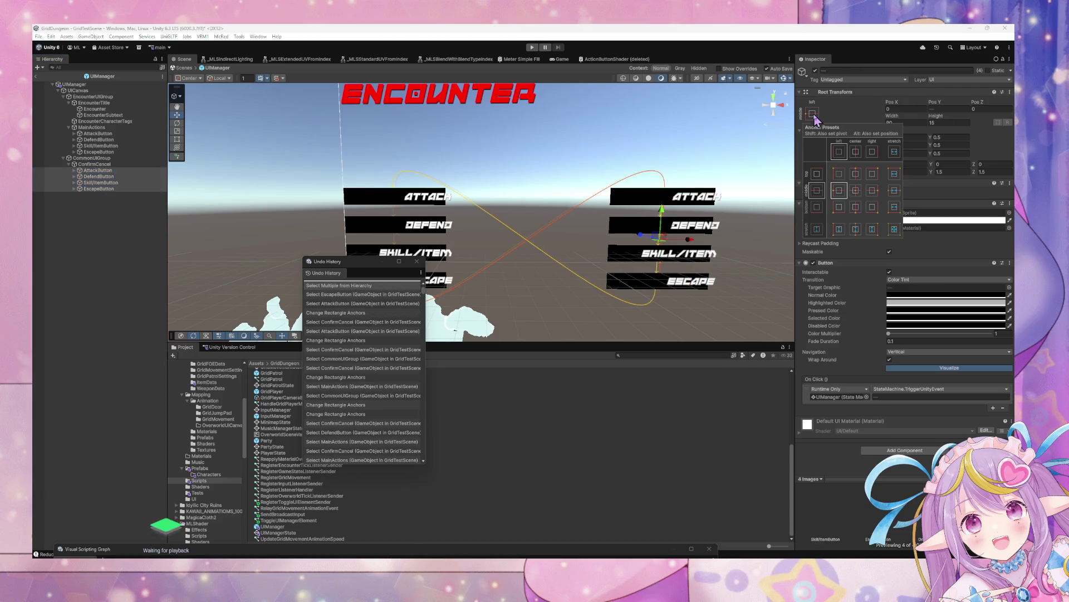
{"action": "left_click", "coordinate": [839, 211]}
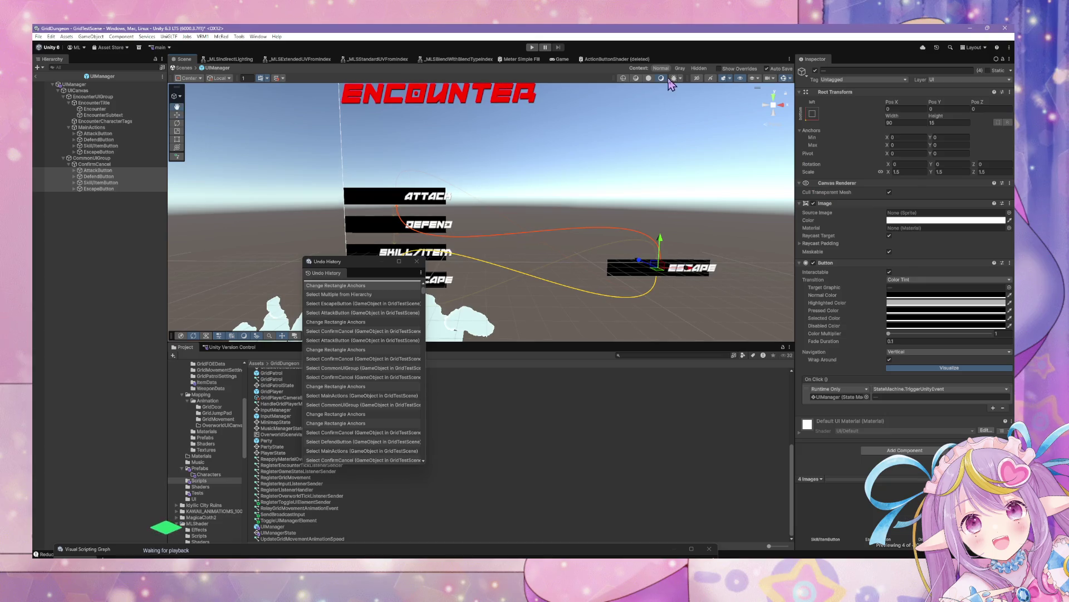
{"action": "mouse_move", "coordinate": [629, 174]}
{"action": "left_mouse_down"}
{"action": "mouse_move", "coordinate": [596, 173]}
{"action": "mouse_move", "coordinate": [654, 181]}
{"action": "mouse_move", "coordinate": [371, 170]}
{"action": "left_mouse_up"}
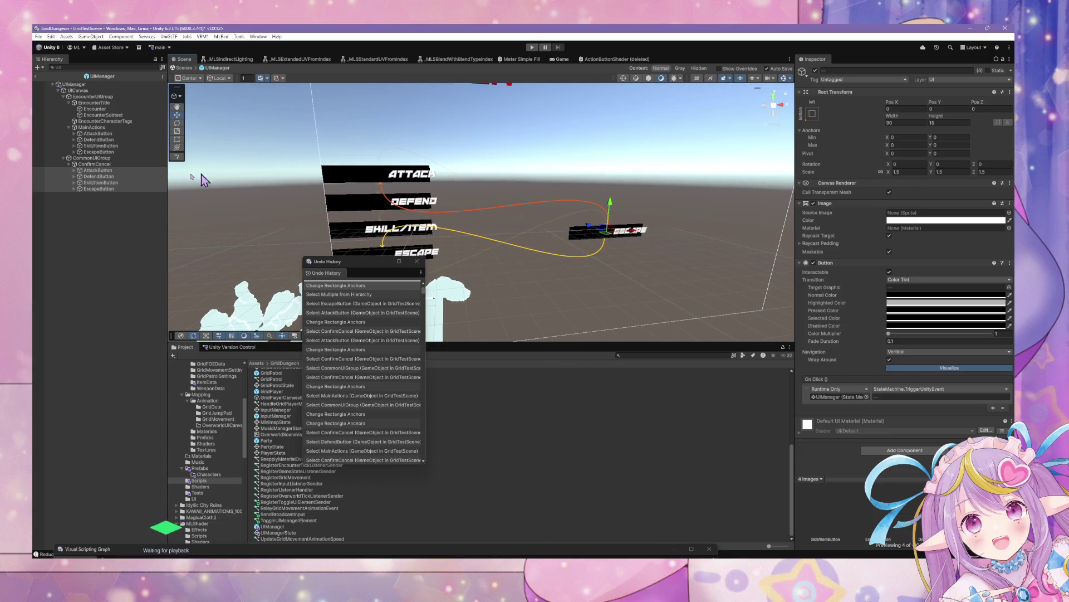
{"action": "left_click", "coordinate": [117, 97]}
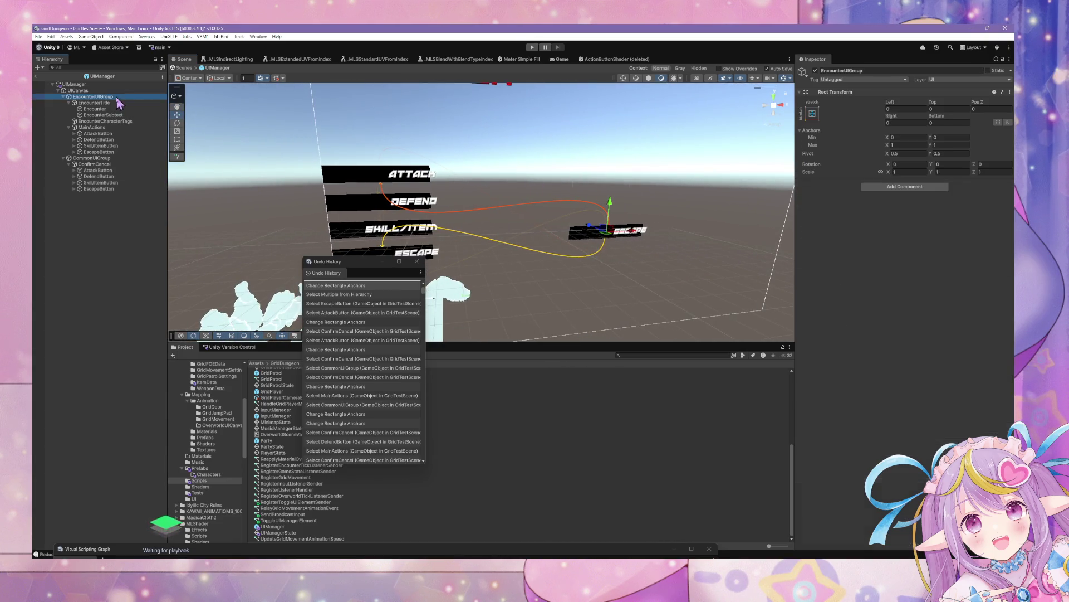
{"action": "left_click", "coordinate": [75, 84]}
{"action": "left_click", "coordinate": [78, 90]}
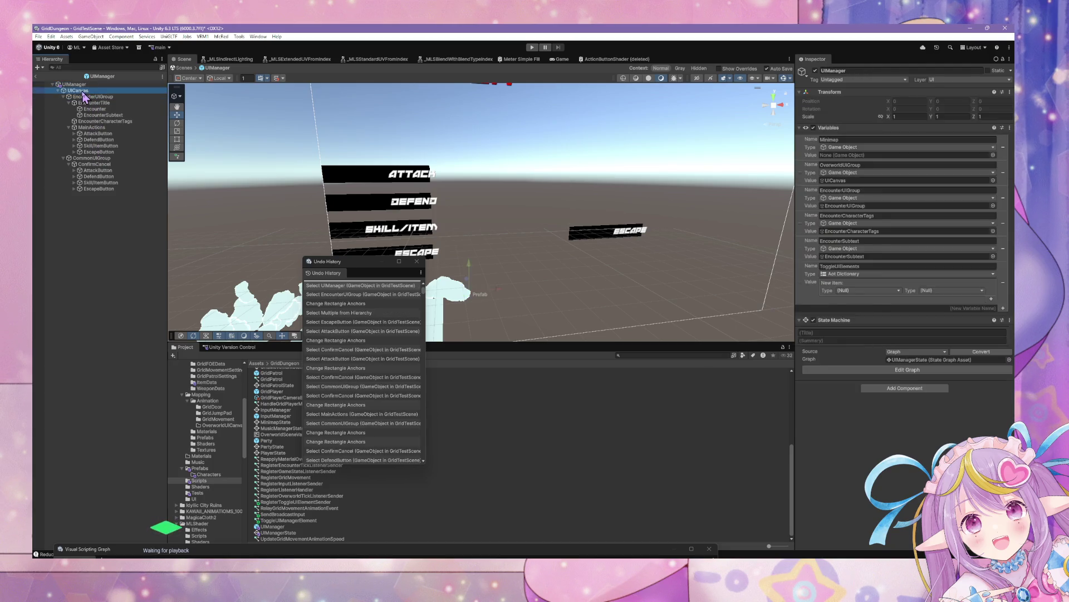
- Delete CommonUIGroup and paste a copy of EncounterUIGroup, named EncounterUIGroup (1), for renaming
{"action": "left_click", "coordinate": [92, 103]}
{"action": "left_click", "coordinate": [115, 158]}
{"action": "key", "text": "Delete"}
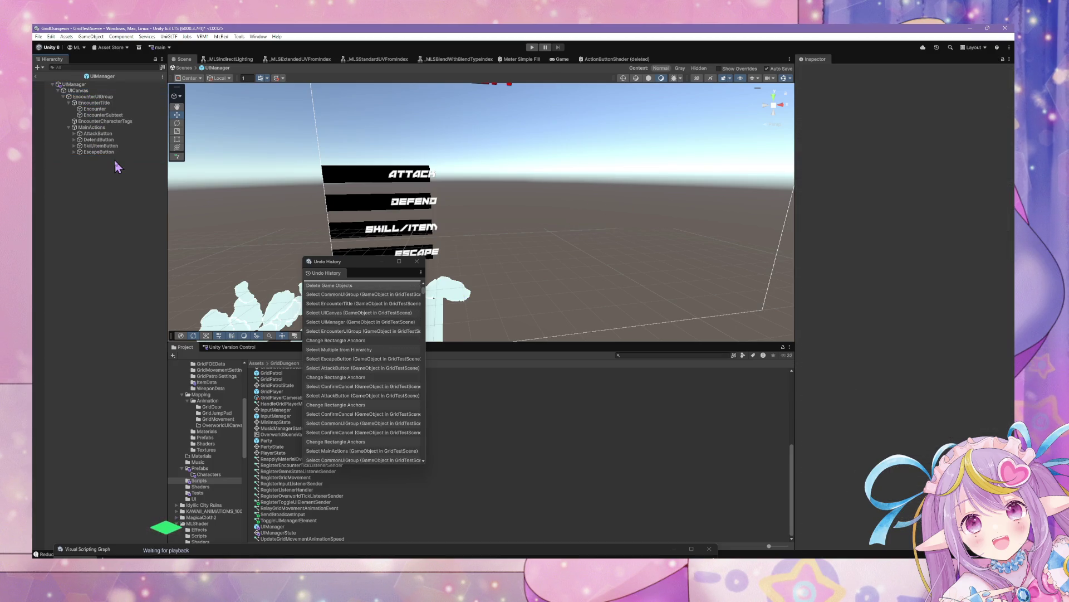
{"action": "left_click", "coordinate": [98, 127]}
{"action": "left_click", "coordinate": [100, 97]}
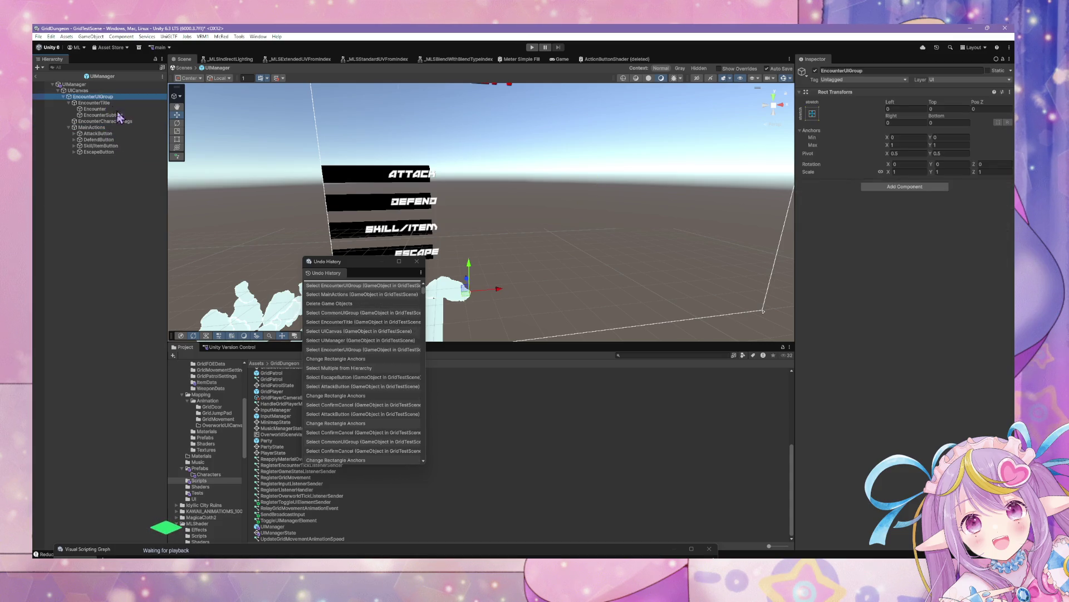
{"action": "key", "text": "ctrl+v"}
{"action": "left_click", "coordinate": [90, 158]}
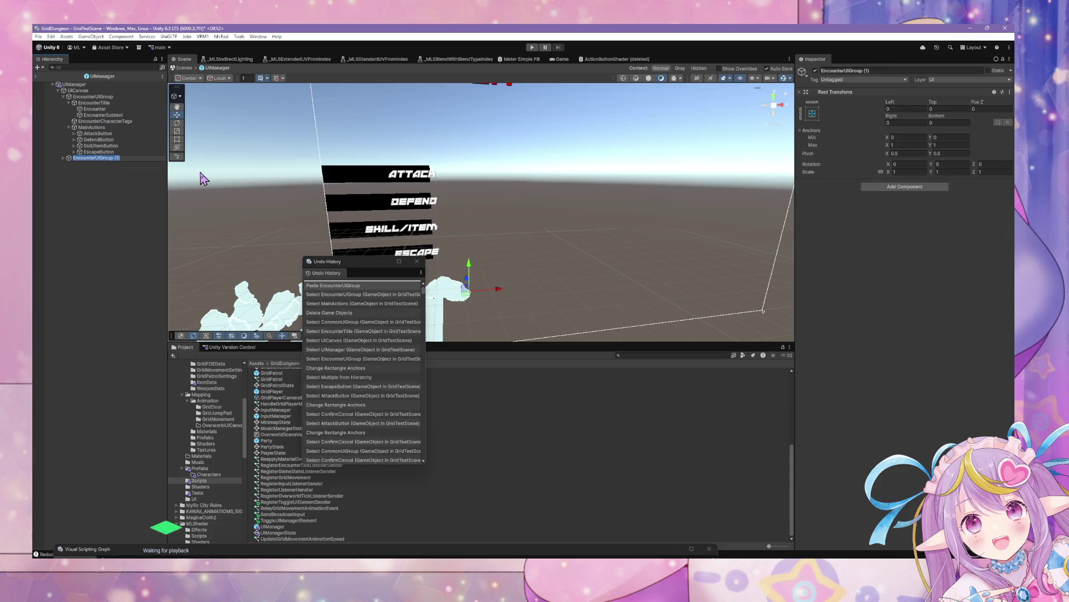
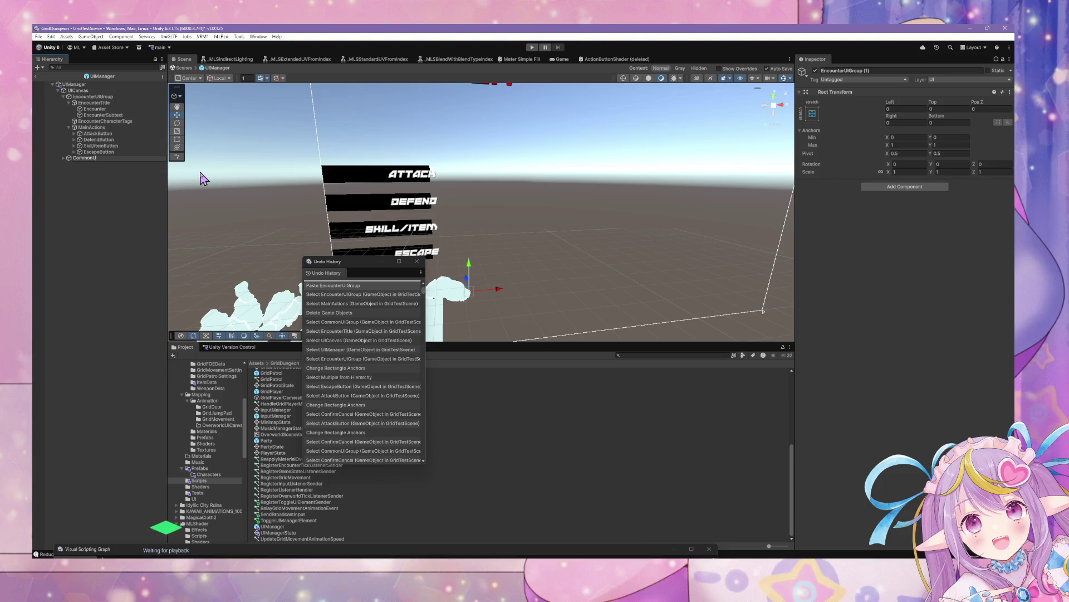
- Name the copied group CommonUIGroup and delete its EncounterTitle and EncounterCharacterTags
{"action": "key", "text": "Return"}
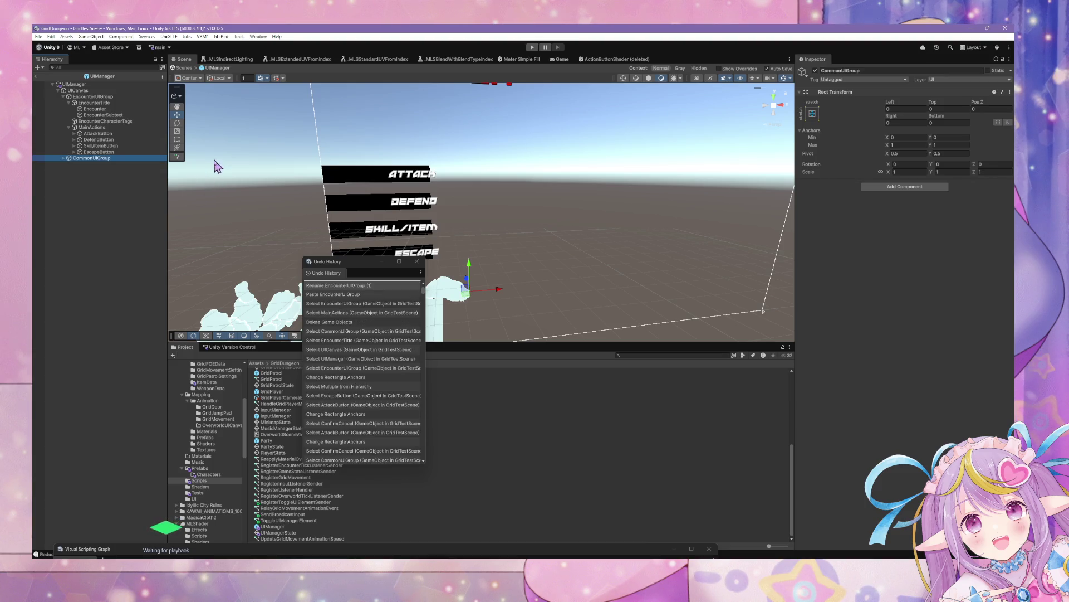
{"action": "left_click", "coordinate": [63, 158]}
{"action": "left_click", "coordinate": [92, 165]}
{"action": "left_click", "coordinate": [100, 170], "text": "shift"}
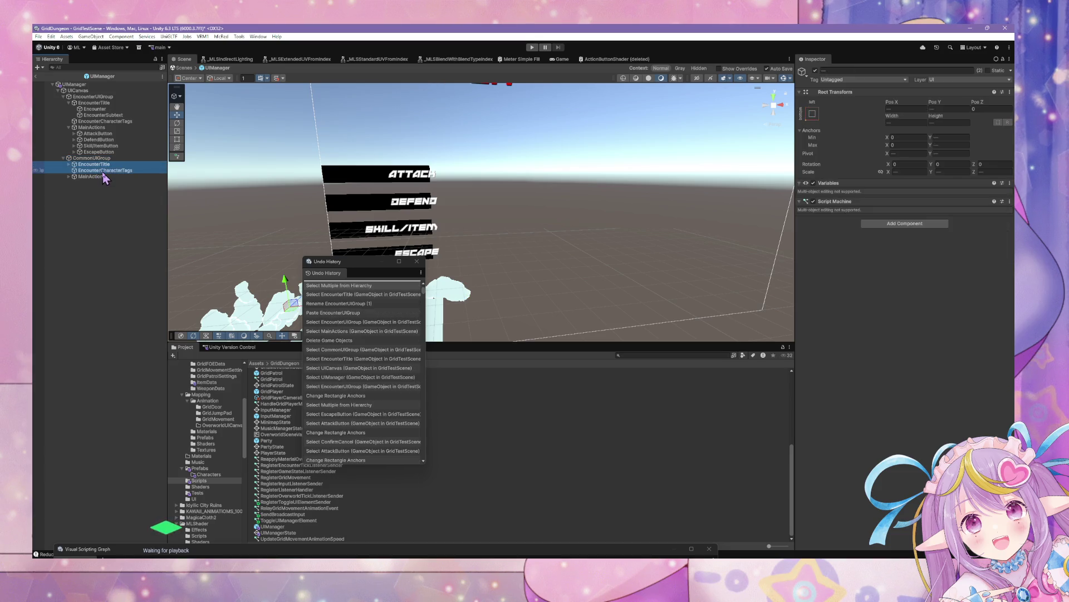
{"action": "key", "text": "Delete"}
- Rename CommonUIGroup's MainActions to ConfirmCancel and expand it to show its four buttons
{"action": "left_click", "coordinate": [107, 165]}
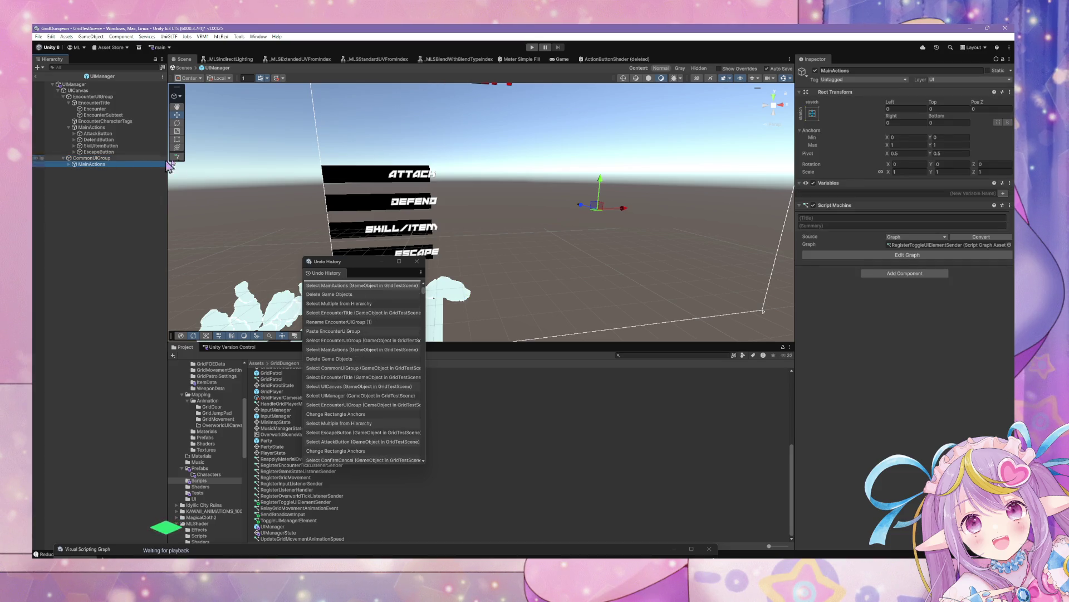
{"action": "left_click", "coordinate": [100, 158]}
{"action": "left_click", "coordinate": [101, 164]}
{"action": "left_click", "coordinate": [101, 164]}
{"action": "type", "text": "ConfirmCancel"}
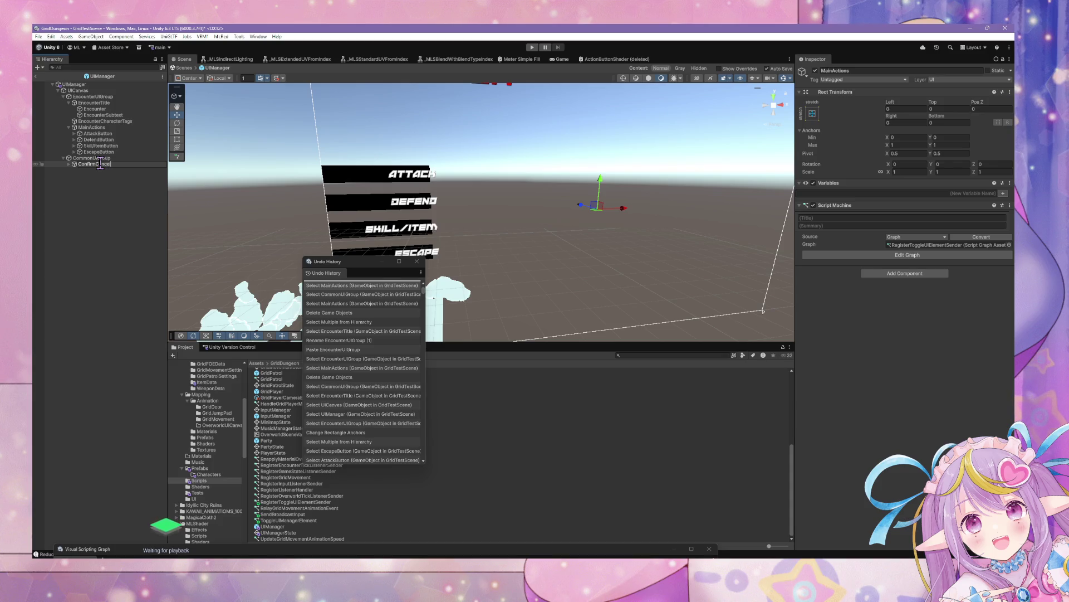
{"action": "key", "text": "Return"}
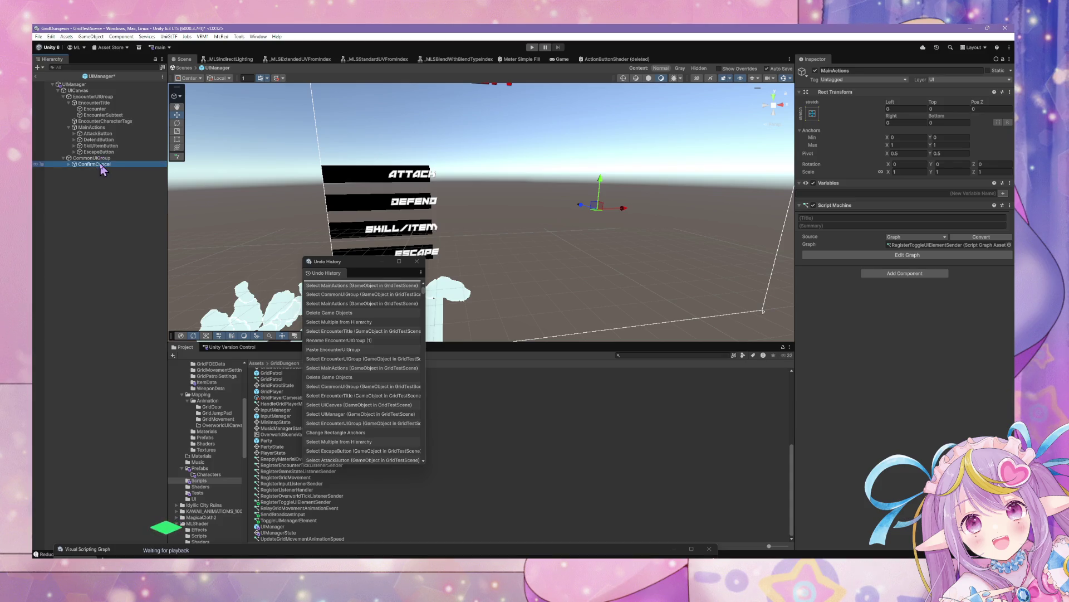
{"action": "left_click", "coordinate": [69, 164]}
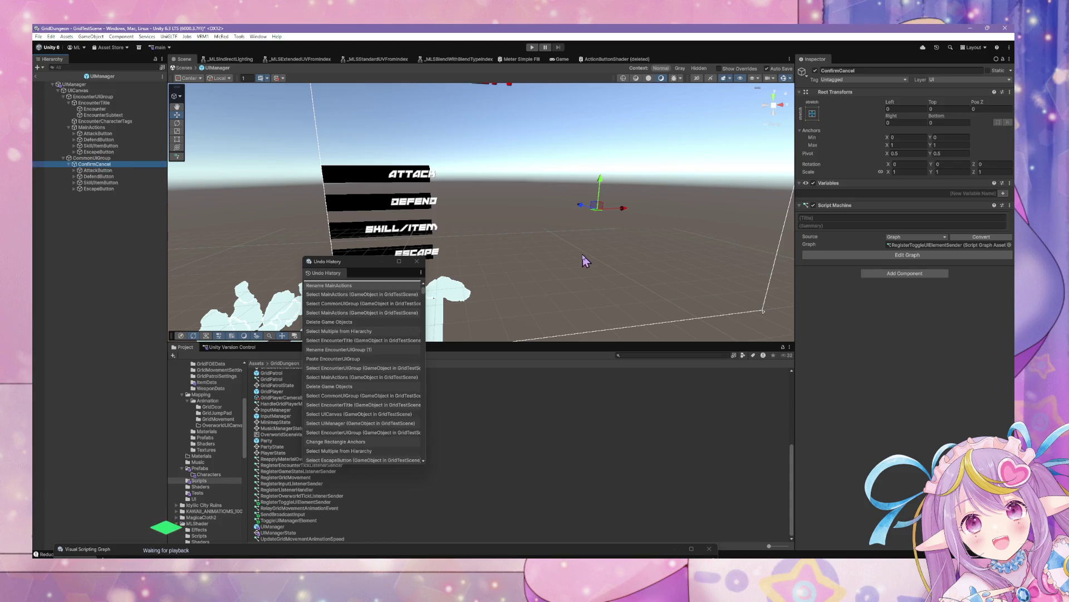
{"action": "key", "text": "f"}
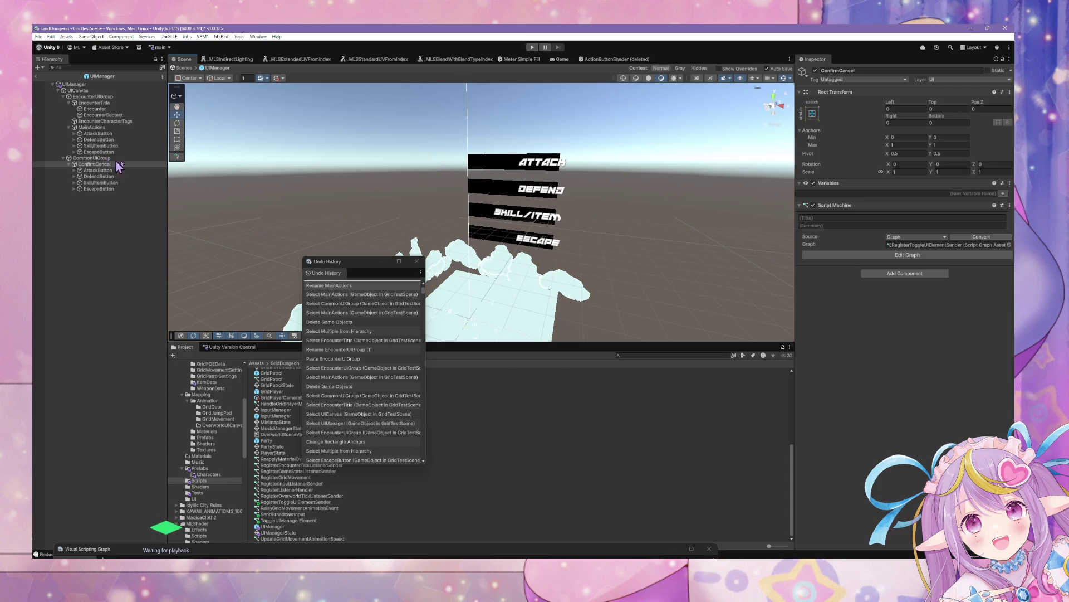
- Anchor the MainActions group to the middle-left preset
{"action": "left_click", "coordinate": [97, 169]}
{"action": "left_click", "coordinate": [98, 189], "text": "shift"}
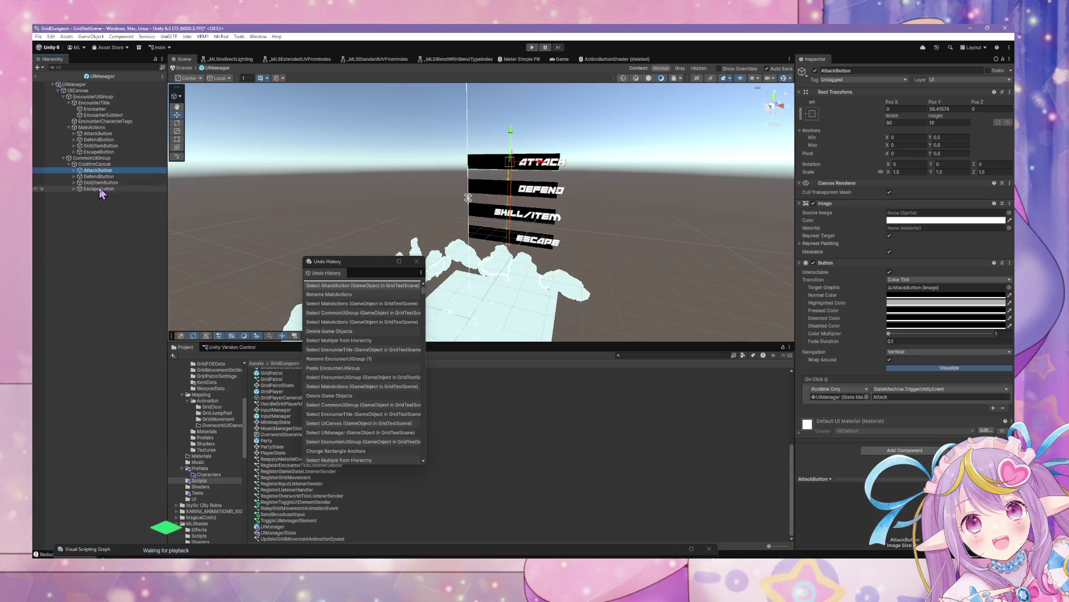
{"action": "left_click", "coordinate": [111, 145]}
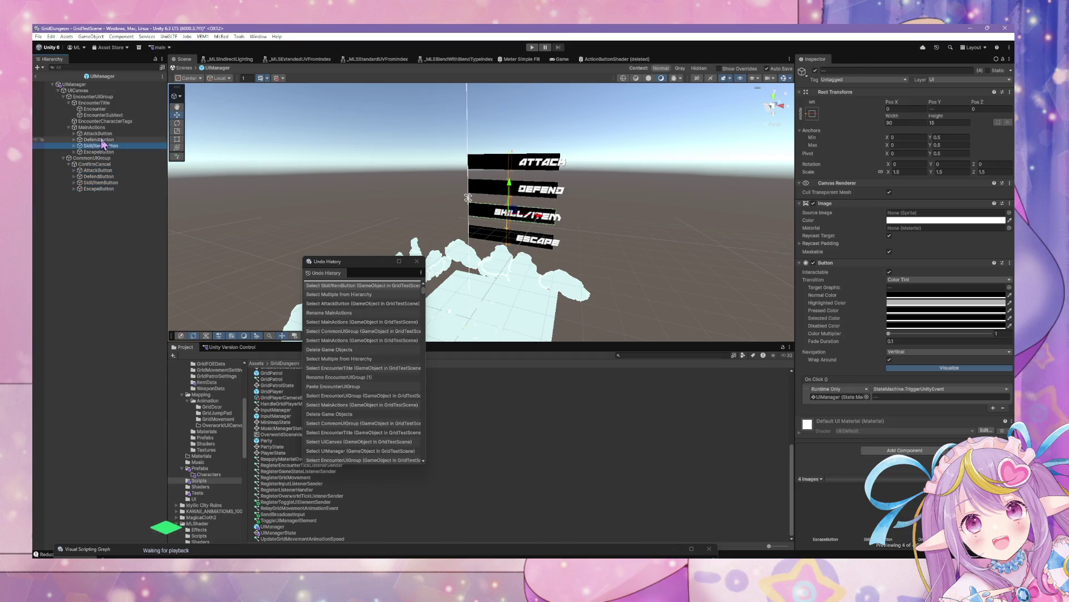
{"action": "left_click", "coordinate": [111, 133]}
{"action": "left_click", "coordinate": [111, 140]}
{"action": "left_click", "coordinate": [111, 152]}
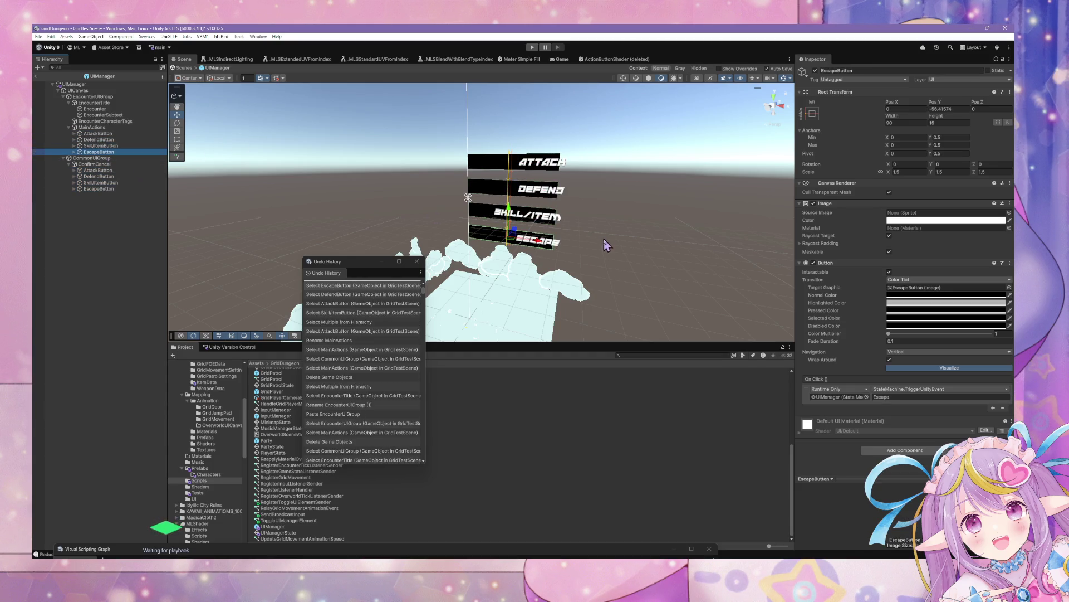
{"action": "left_click", "coordinate": [98, 133]}
{"action": "left_click", "coordinate": [91, 127]}
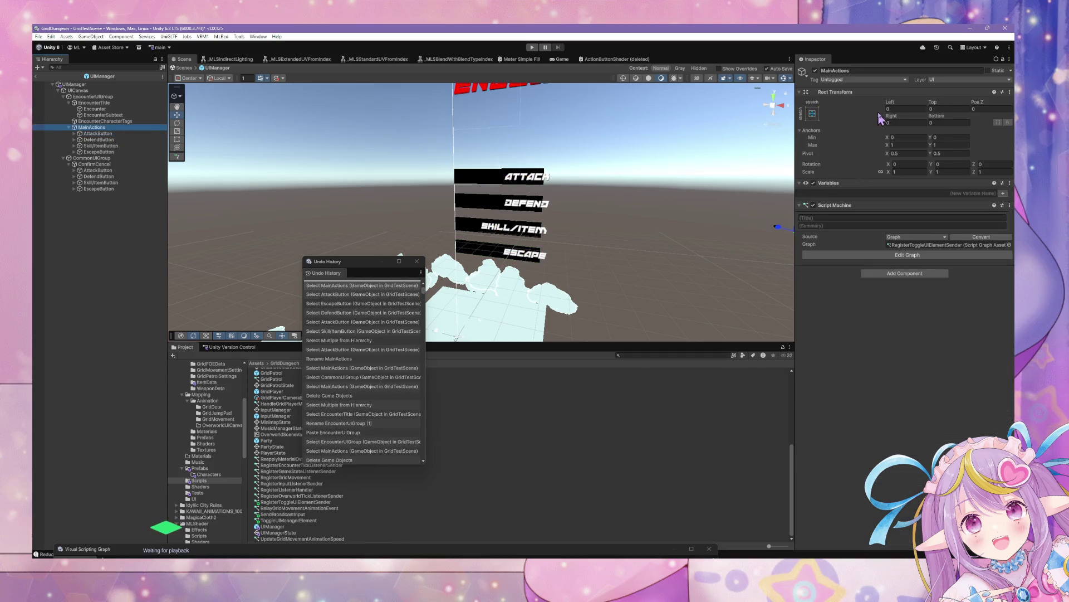
{"action": "left_click", "coordinate": [812, 114]}
{"action": "left_click", "coordinate": [839, 191]}
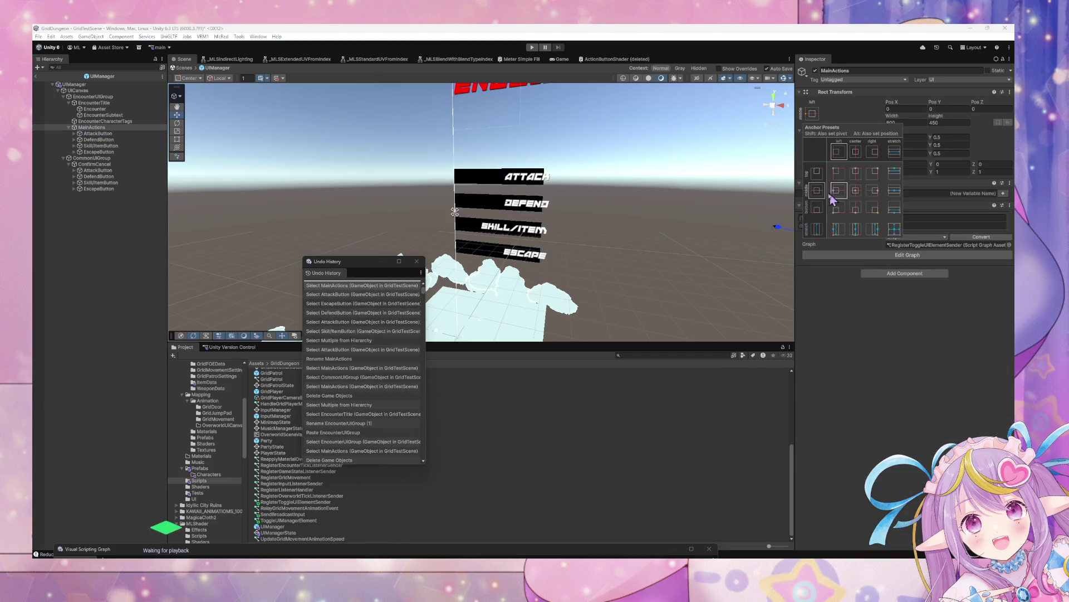
- Set Scale X of all four MainActions buttons to 1.5
{"action": "left_click", "coordinate": [100, 133]}
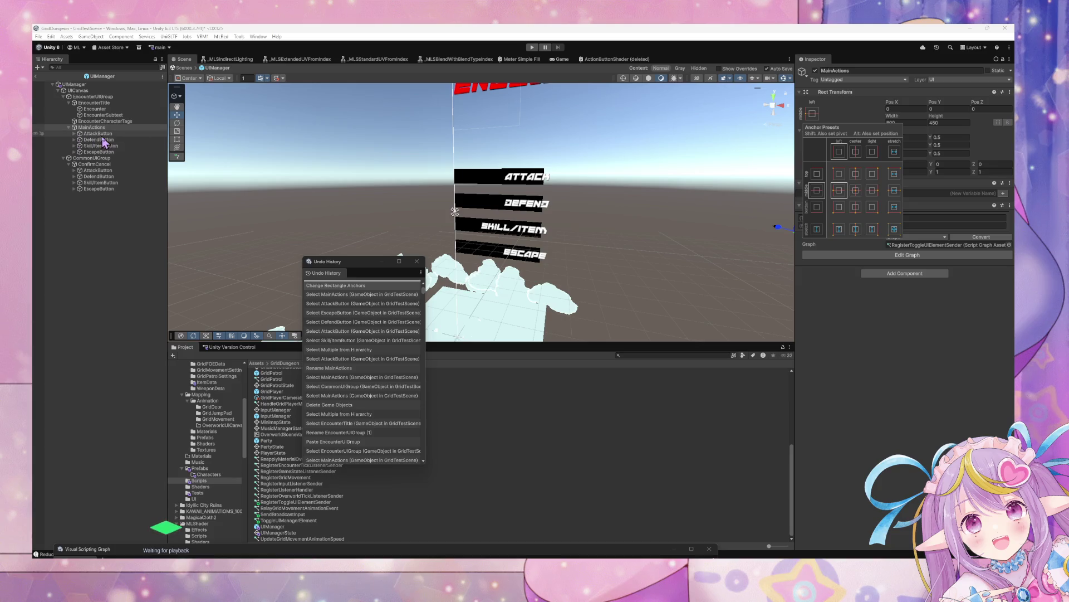
{"action": "left_click", "coordinate": [108, 146]}
{"action": "left_click", "coordinate": [98, 134]}
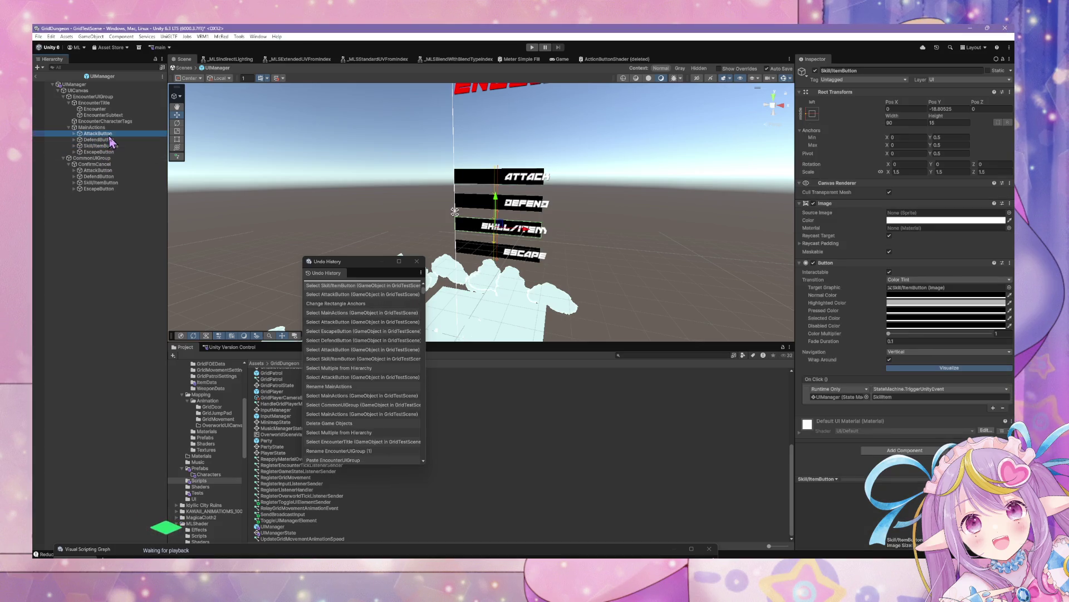
{"action": "left_click", "coordinate": [98, 151], "text": "shift"}
{"action": "left_click", "coordinate": [91, 127]}
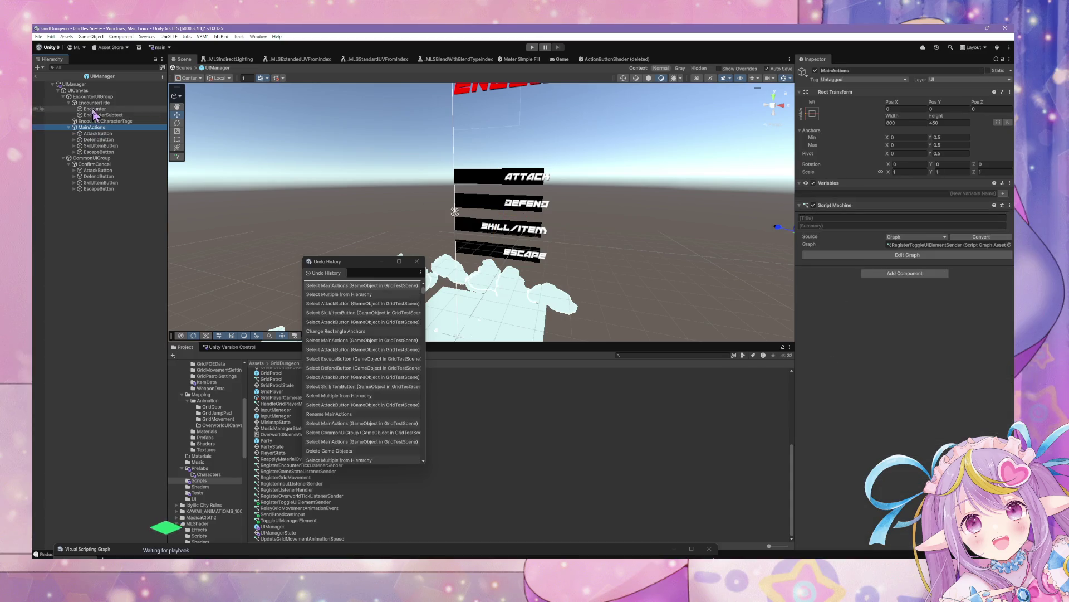
{"action": "left_click", "coordinate": [95, 102]}
{"action": "left_click", "coordinate": [96, 96]}
{"action": "left_click", "coordinate": [92, 127]}
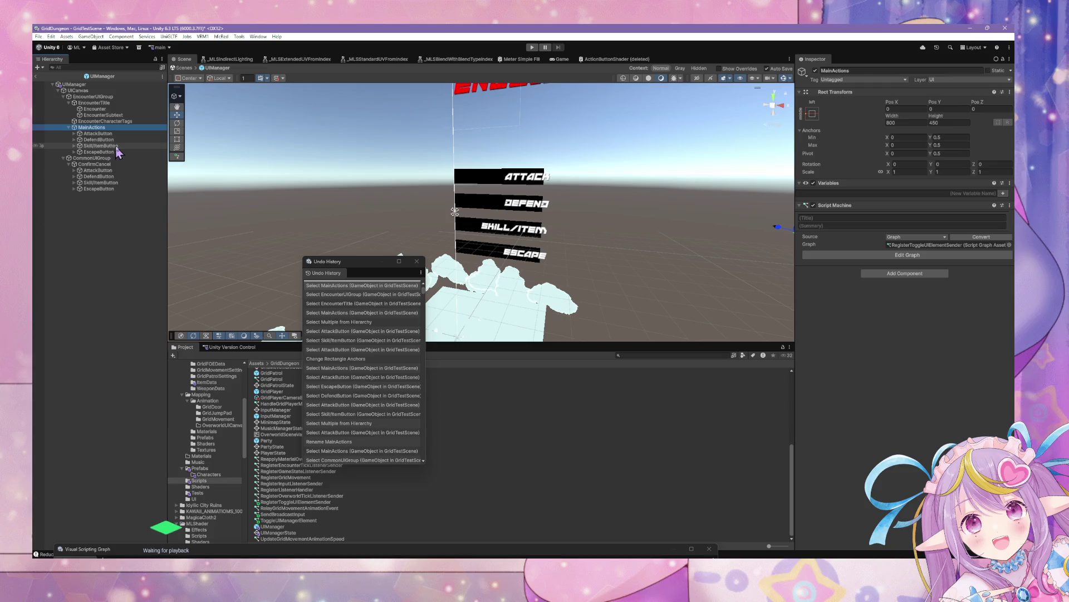
{"action": "left_click", "coordinate": [98, 134]}
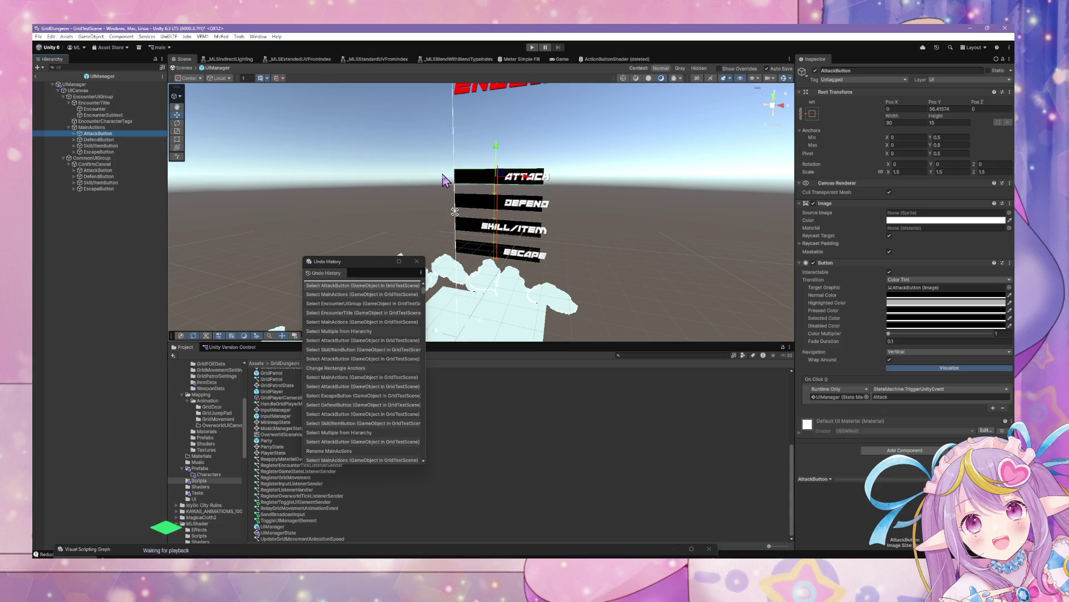
{"action": "key", "text": "shift+Down"}
{"action": "key", "text": "shift+Down"}
{"action": "key", "text": "shift+Down"}
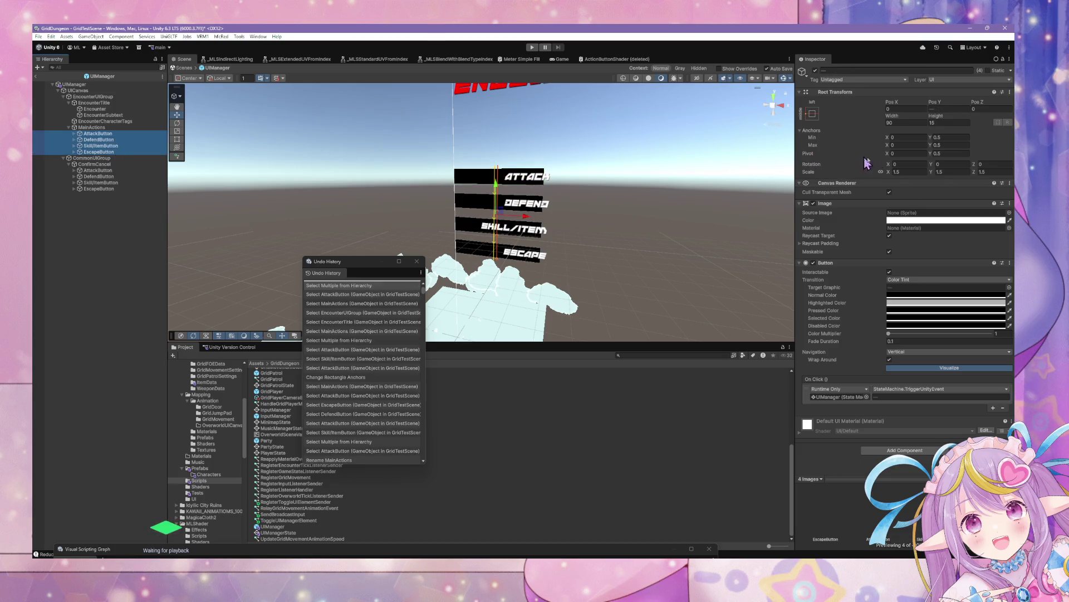
{"action": "left_click", "coordinate": [908, 171]}
{"action": "type", "text": "1"}
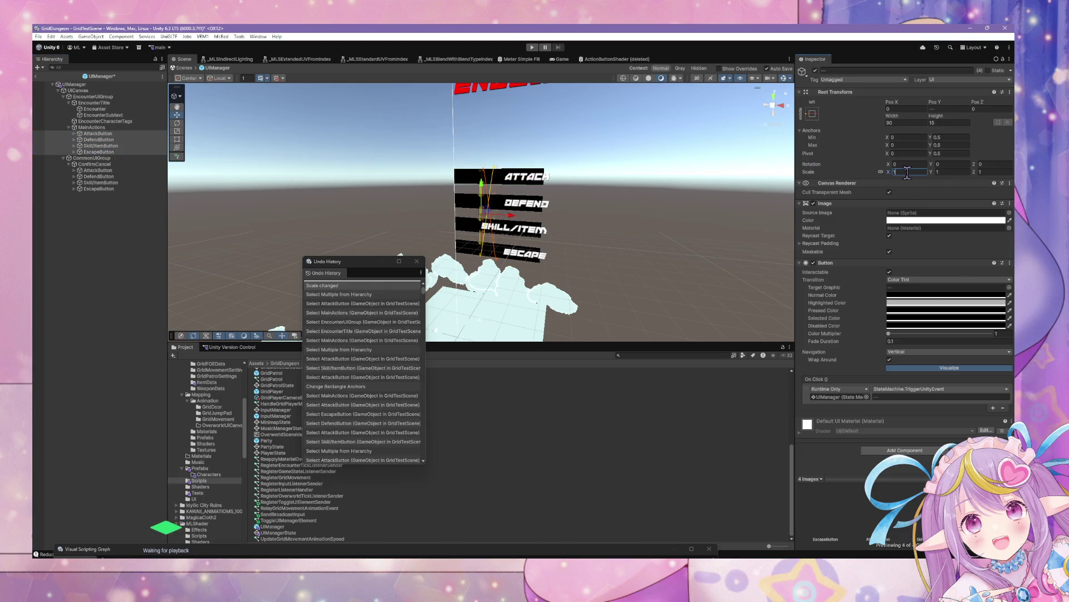
{"action": "type", "text": ".5"}
- Expand AttackButton to inspect its Attack text label
{"action": "left_click", "coordinate": [97, 134]}
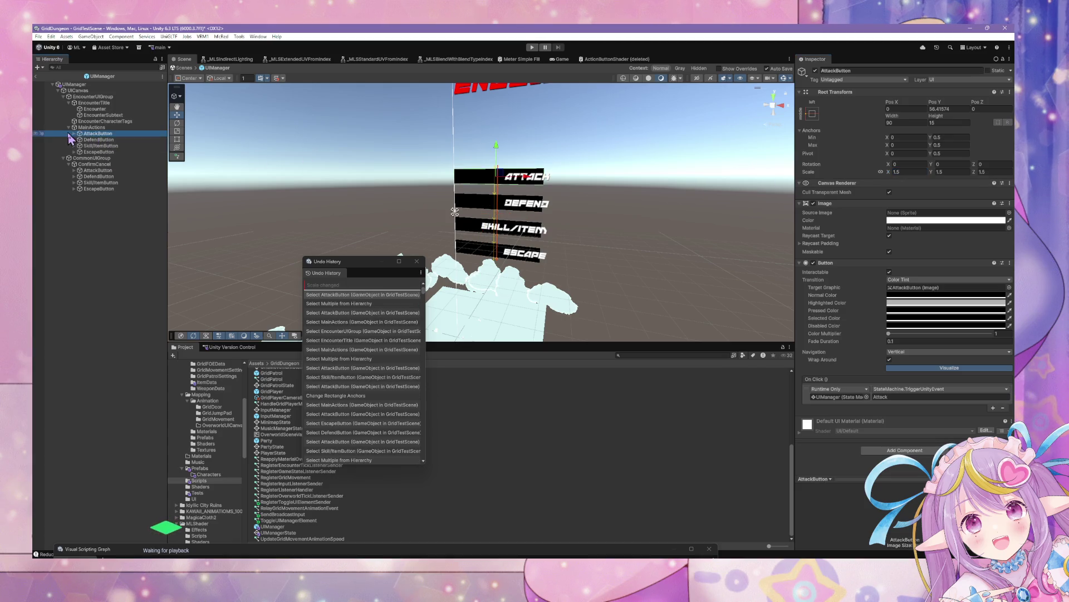
{"action": "left_click", "coordinate": [73, 134]}
{"action": "left_click", "coordinate": [100, 139]}
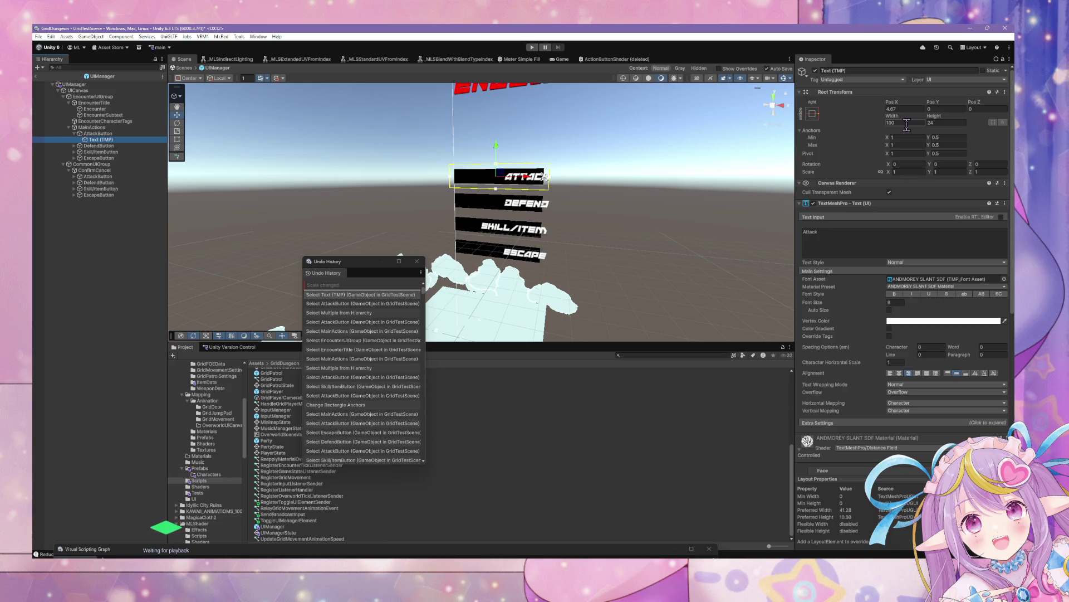
- Review the buttons under ConfirmCancel and MainActions, orbiting the scene to see them
{"action": "left_click", "coordinate": [99, 145]}
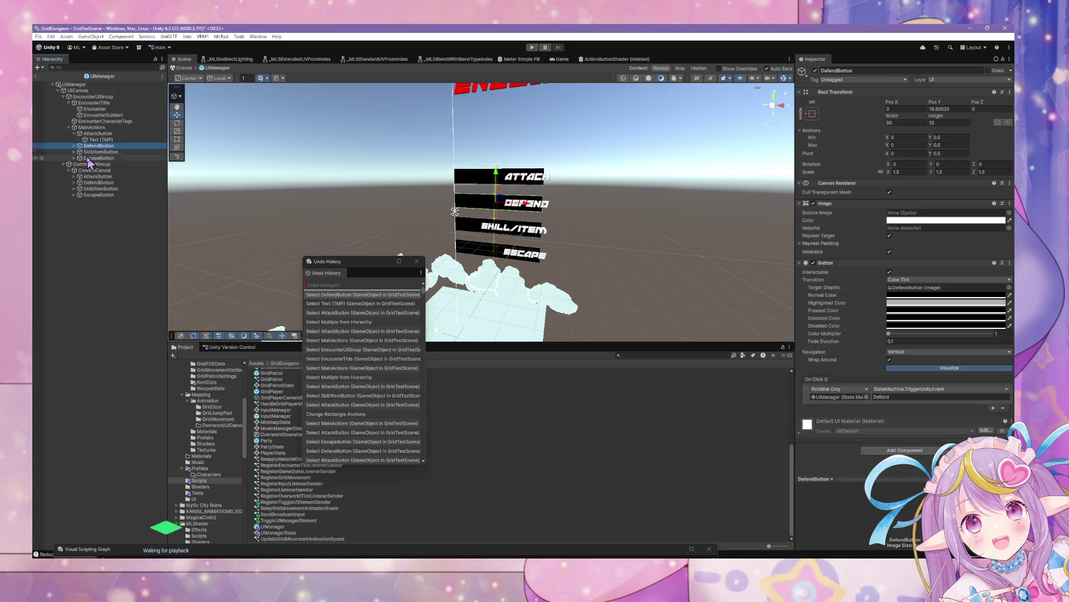
{"action": "left_click", "coordinate": [99, 157]}
{"action": "left_click", "coordinate": [88, 164]}
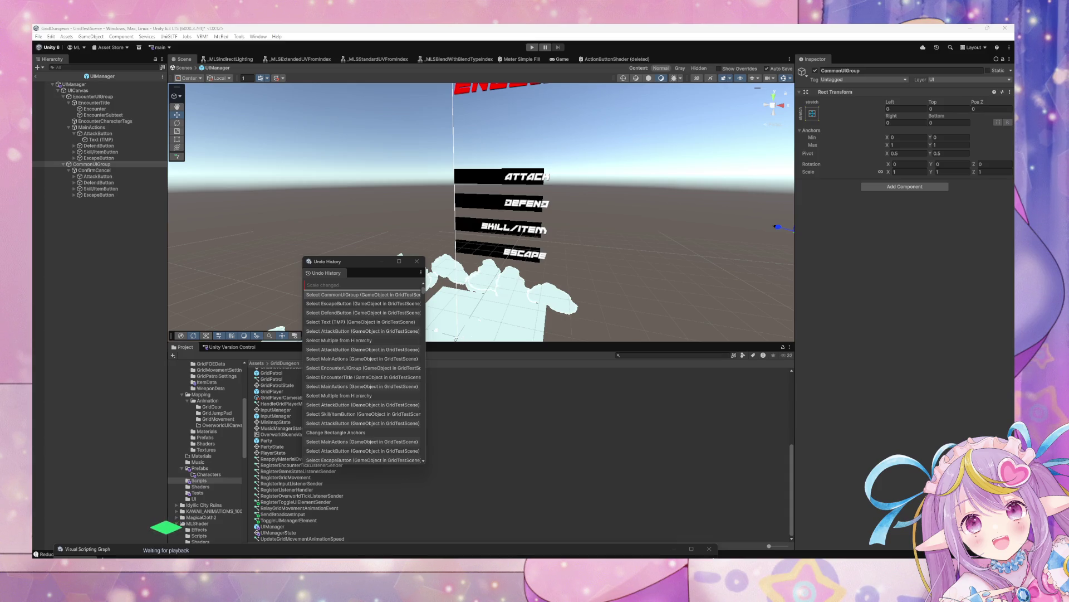
{"action": "left_click", "coordinate": [102, 140]}
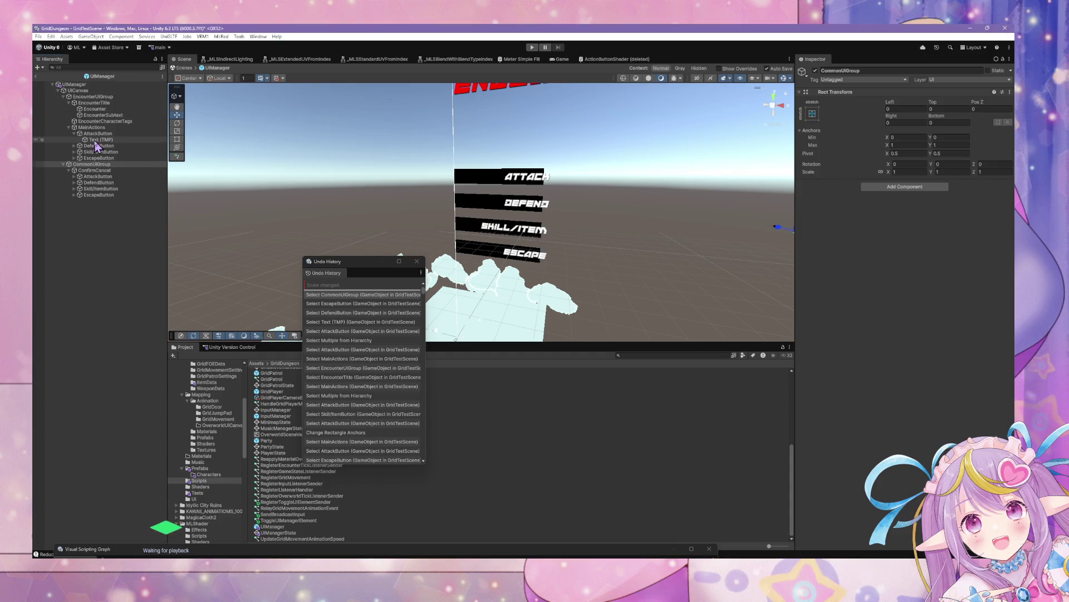
{"action": "left_click", "coordinate": [101, 152]}
{"action": "left_click", "coordinate": [95, 158]}
{"action": "left_click", "coordinate": [98, 152]}
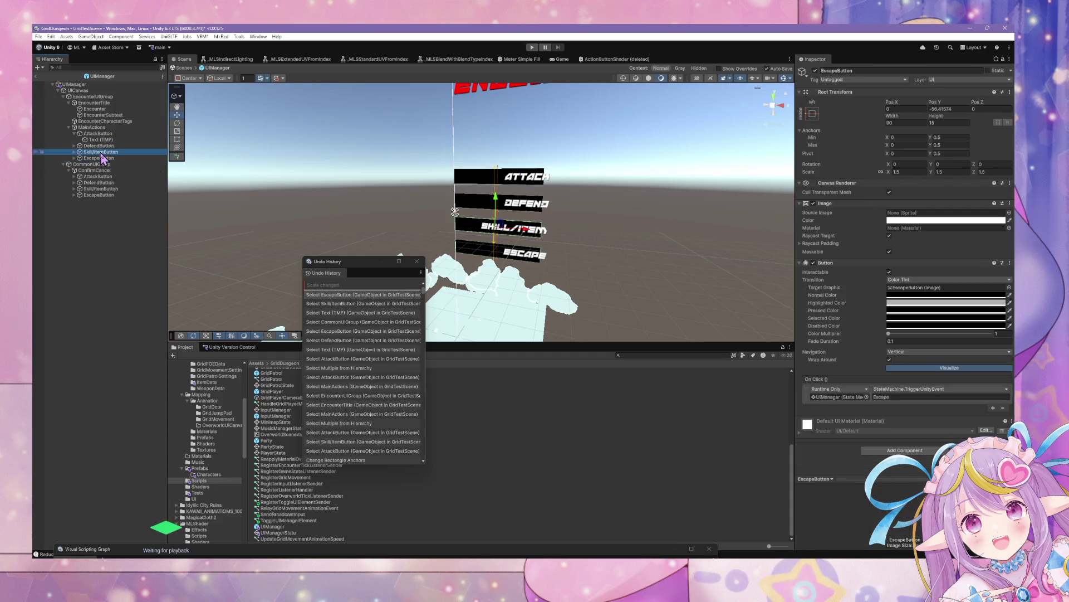
{"action": "left_click", "coordinate": [96, 146]}
{"action": "left_click", "coordinate": [73, 133]}
{"action": "left_click", "coordinate": [94, 164]}
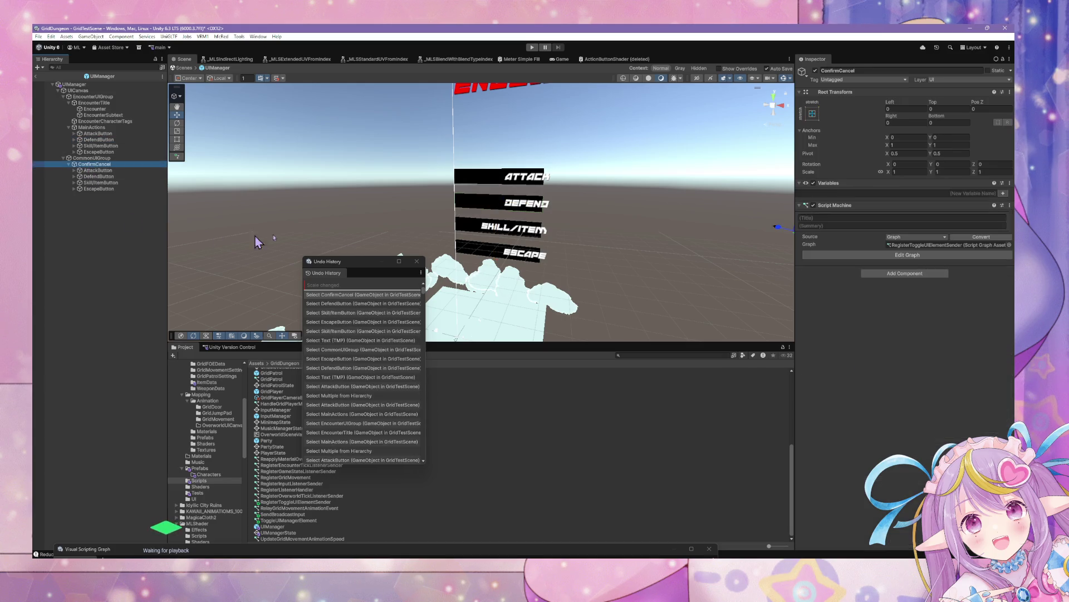
{"action": "mouse_move", "coordinate": [255, 239]}
{"action": "left_mouse_down"}
{"action": "mouse_move", "coordinate": [663, 236]}
{"action": "mouse_move", "coordinate": [592, 280]}
{"action": "mouse_move", "coordinate": [606, 286]}
{"action": "left_mouse_up"}
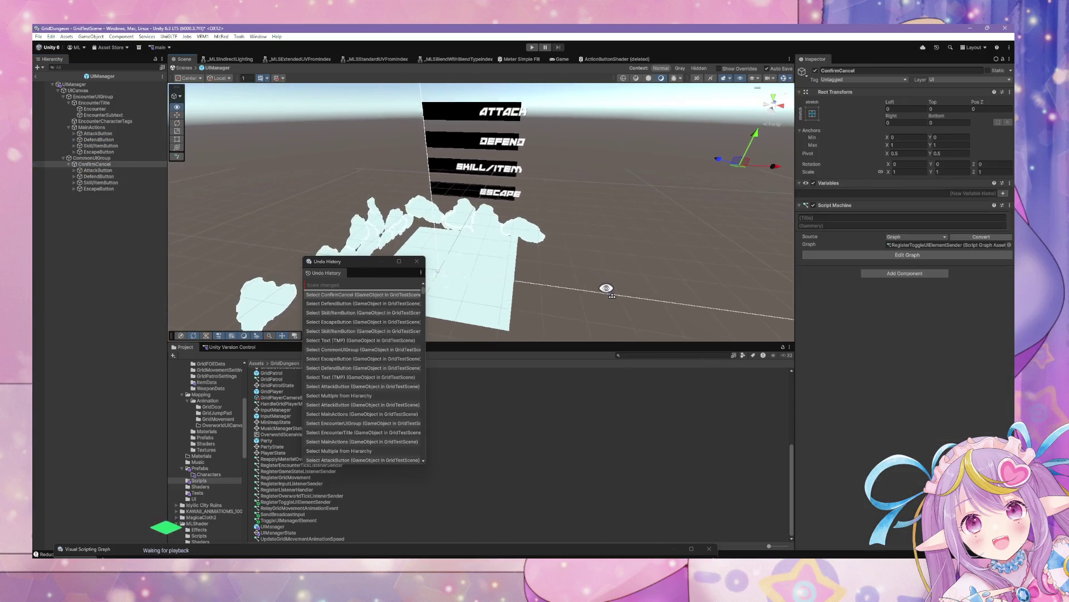
- Delete Skill/ItemButton and EscapeButton from ConfirmCancel, leaving Attack and Defend
{"action": "left_click", "coordinate": [98, 170]}
{"action": "left_click", "coordinate": [97, 176]}
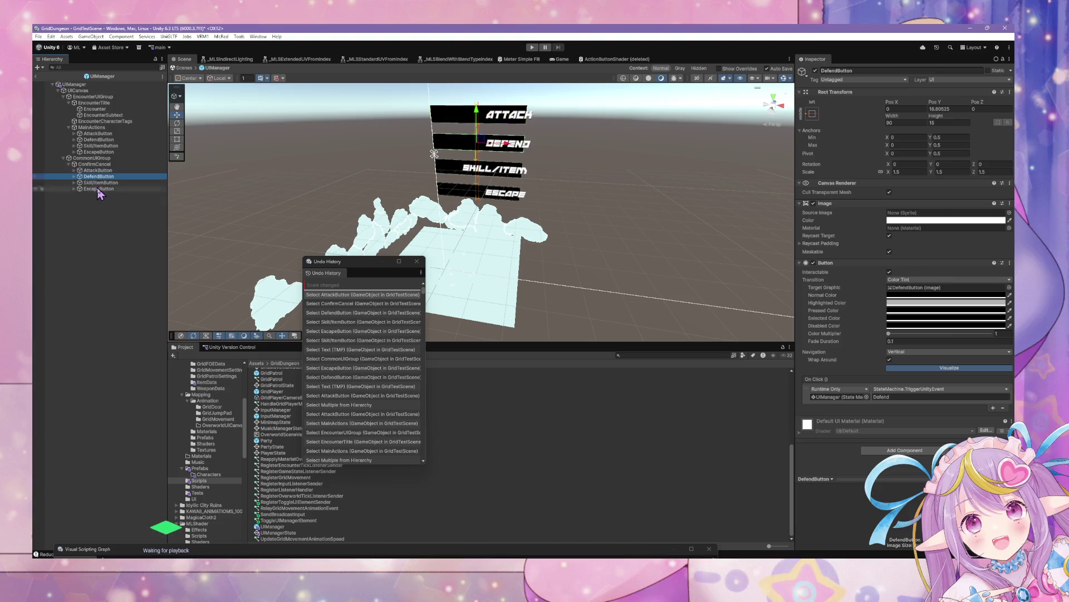
{"action": "left_click", "coordinate": [98, 188]}
{"action": "left_click", "coordinate": [98, 182], "text": "shift"}
{"action": "key", "text": "Delete"}
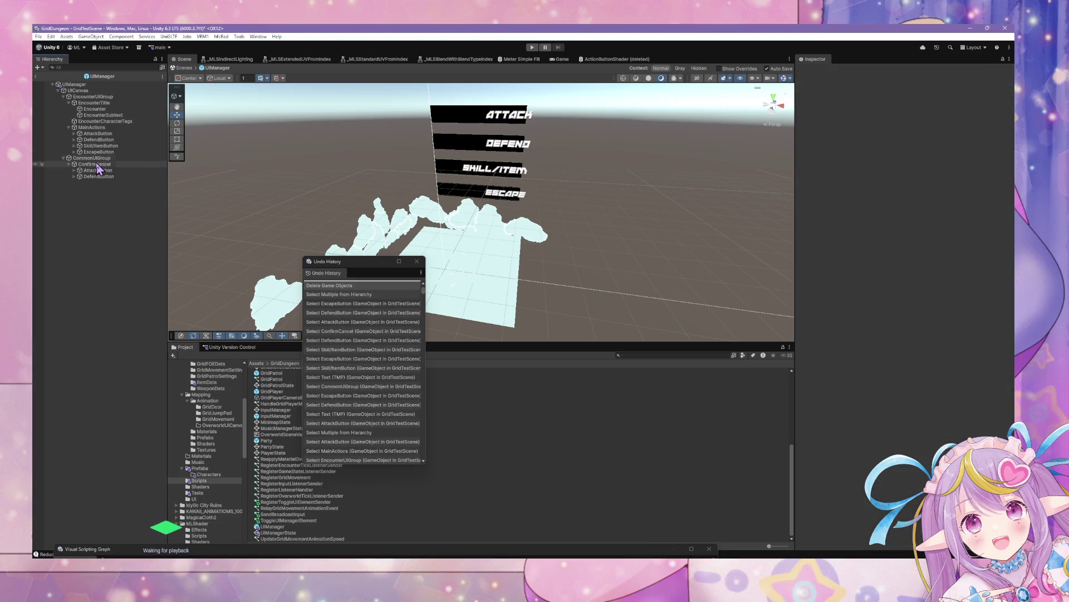
{"action": "left_click", "coordinate": [94, 164]}
{"action": "left_click_drag", "start_coordinate": [269, 193], "coordinate": [226, 159]}
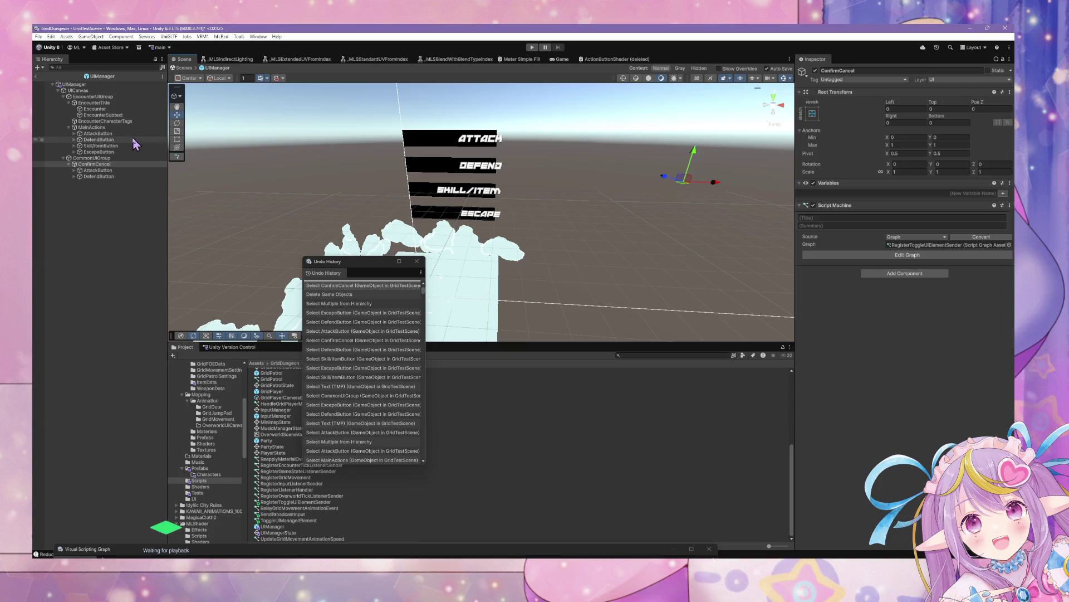
- Move ConfirmCancel down and left below the action column, to Left -50 and Right 50
{"action": "left_click", "coordinate": [106, 127]}
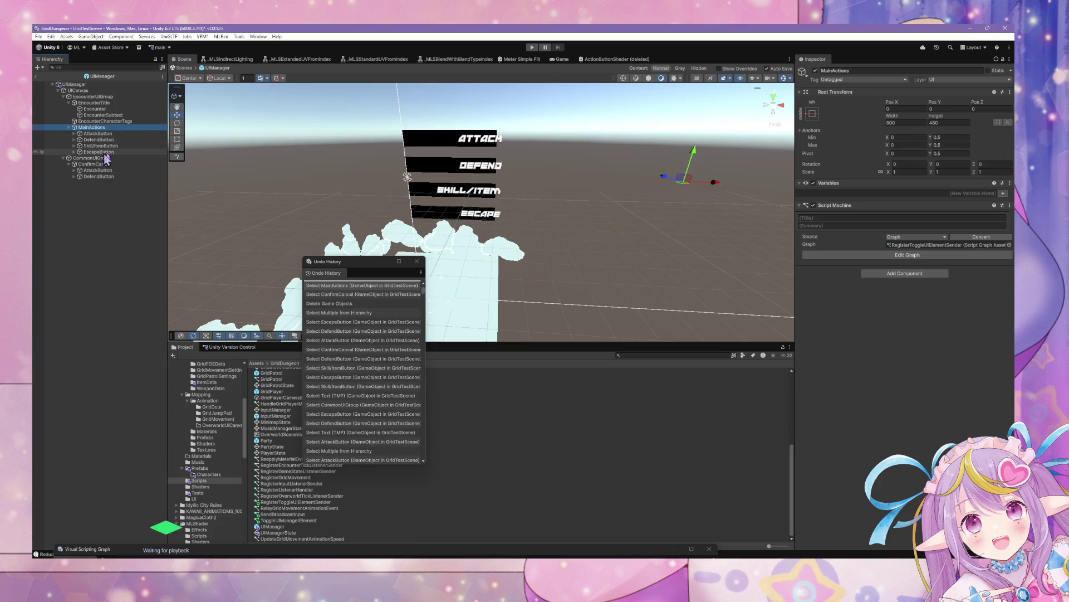
{"action": "mouse_move", "coordinate": [515, 120]}
{"action": "left_mouse_down"}
{"action": "mouse_move", "coordinate": [526, 134]}
{"action": "mouse_move", "coordinate": [537, 120]}
{"action": "left_mouse_up"}
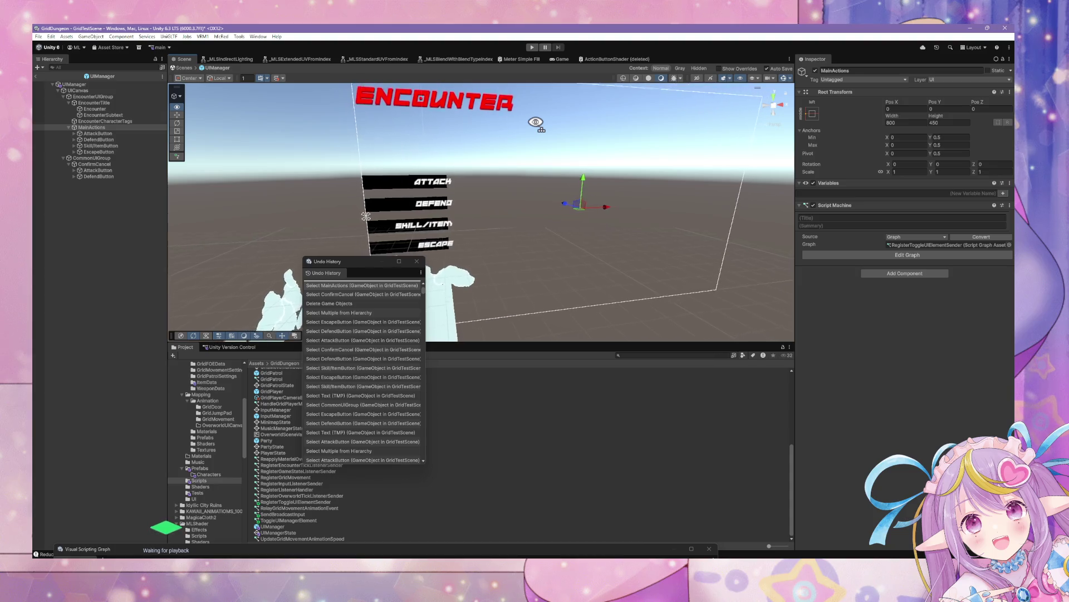
{"action": "left_click", "coordinate": [139, 170]}
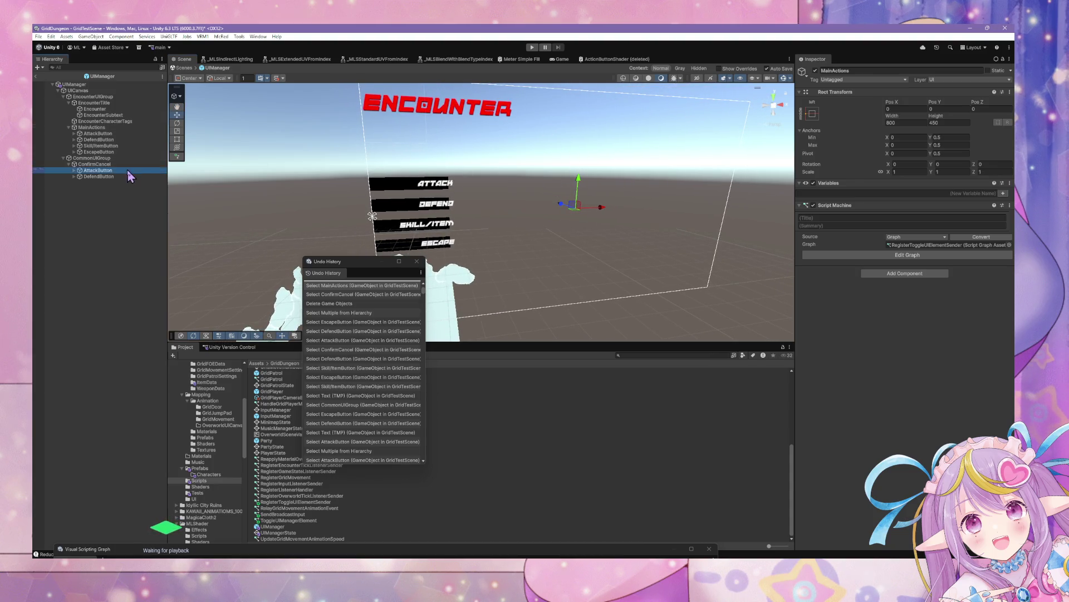
{"action": "left_click", "coordinate": [435, 185]}
{"action": "mouse_move", "coordinate": [603, 191]}
{"action": "left_mouse_down"}
{"action": "mouse_move", "coordinate": [598, 267]}
{"action": "mouse_move", "coordinate": [603, 289]}
{"action": "mouse_move", "coordinate": [617, 289]}
{"action": "left_mouse_up"}
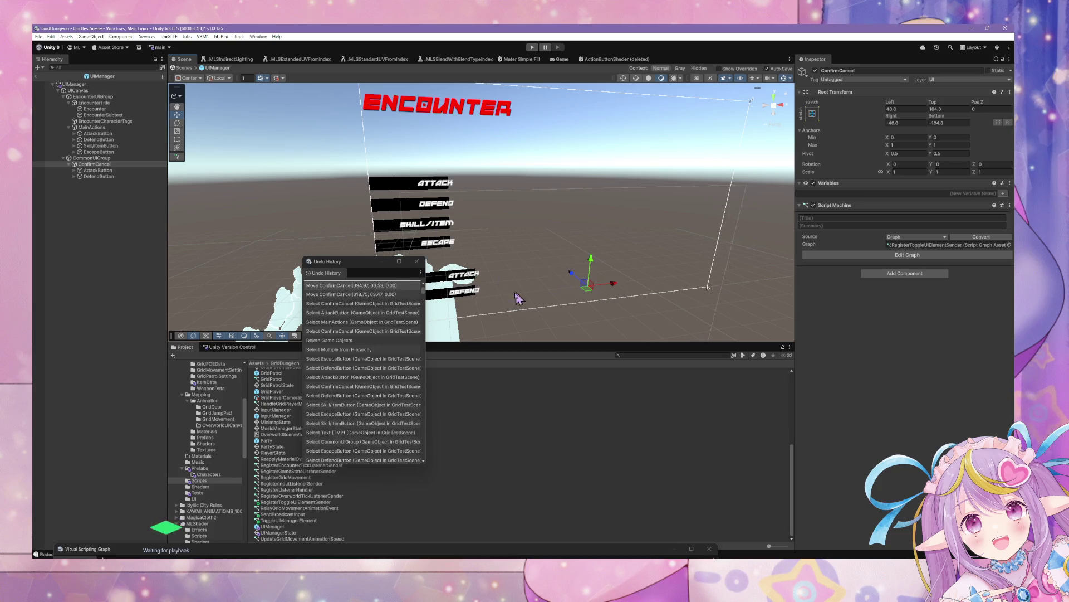
{"action": "left_click_drag", "start_coordinate": [381, 264], "coordinate": [440, 371]}
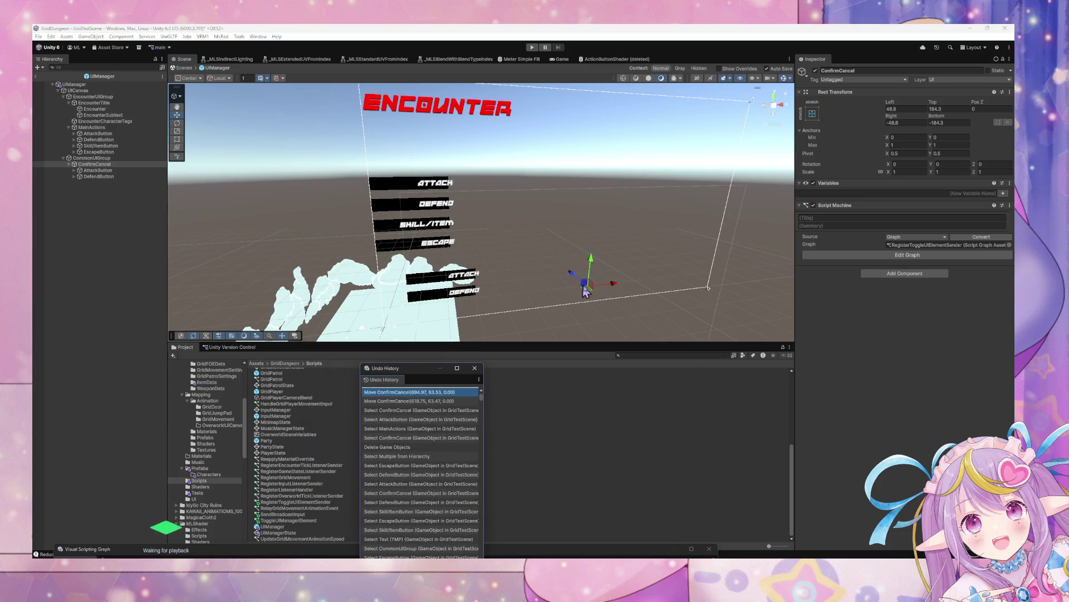
{"action": "mouse_move", "coordinate": [585, 292]}
{"action": "left_mouse_down"}
{"action": "mouse_move", "coordinate": [616, 289]}
{"action": "mouse_move", "coordinate": [601, 294]}
{"action": "mouse_move", "coordinate": [618, 301]}
{"action": "left_mouse_up"}
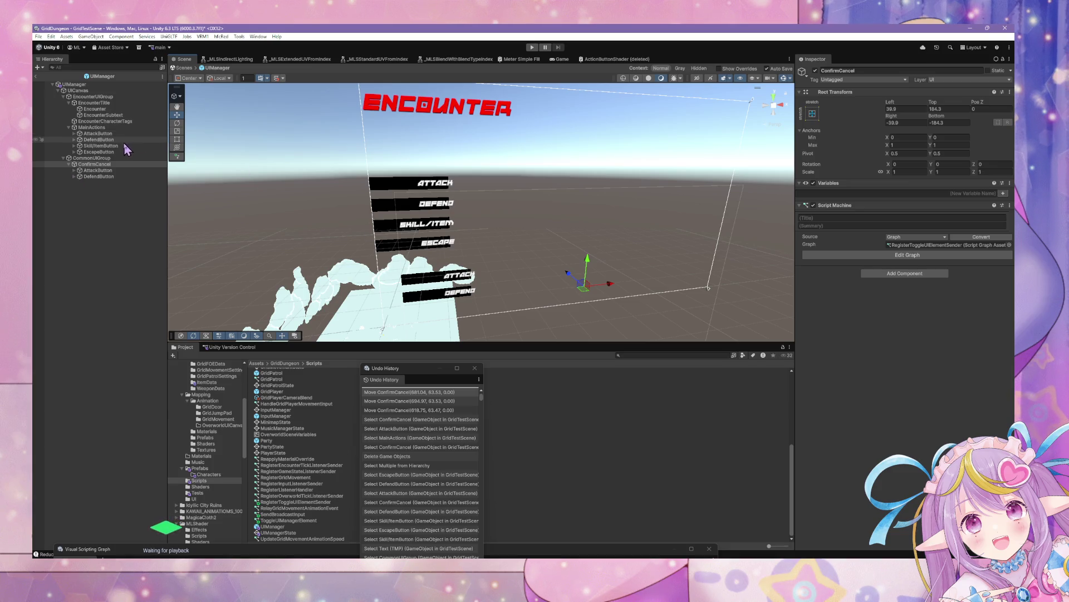
{"action": "mouse_move", "coordinate": [613, 288]}
{"action": "left_mouse_down"}
{"action": "mouse_move", "coordinate": [580, 301]}
{"action": "mouse_move", "coordinate": [589, 301]}
{"action": "left_mouse_up"}
{"action": "left_click", "coordinate": [99, 176]}
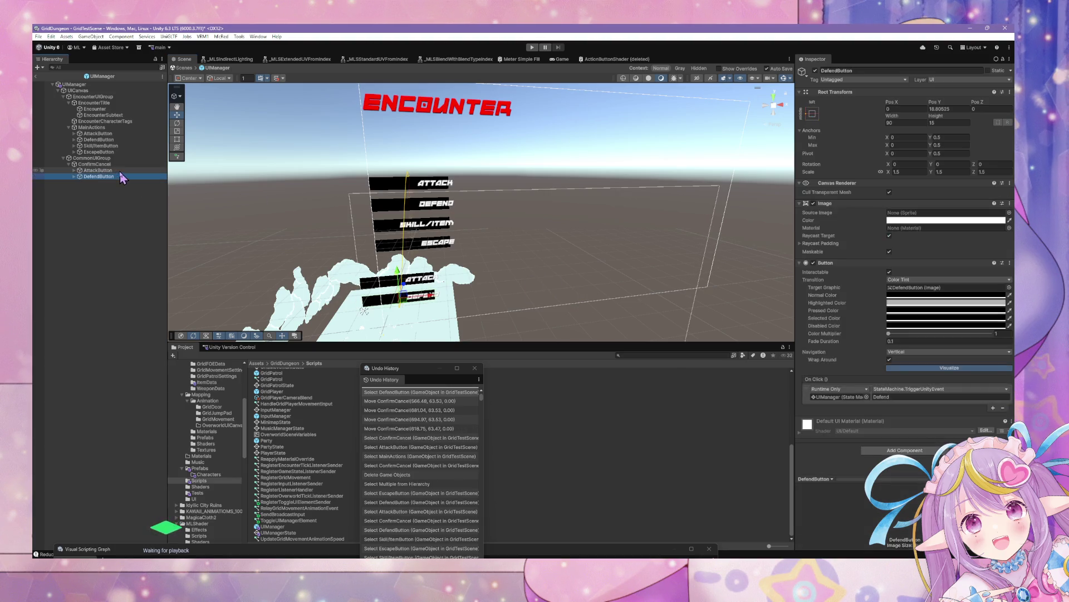
- Change ConfirmCancel AttackButton's On Click trigger name from Attack to Cancel
{"action": "key", "text": "Up"}
{"action": "key", "text": "Down"}
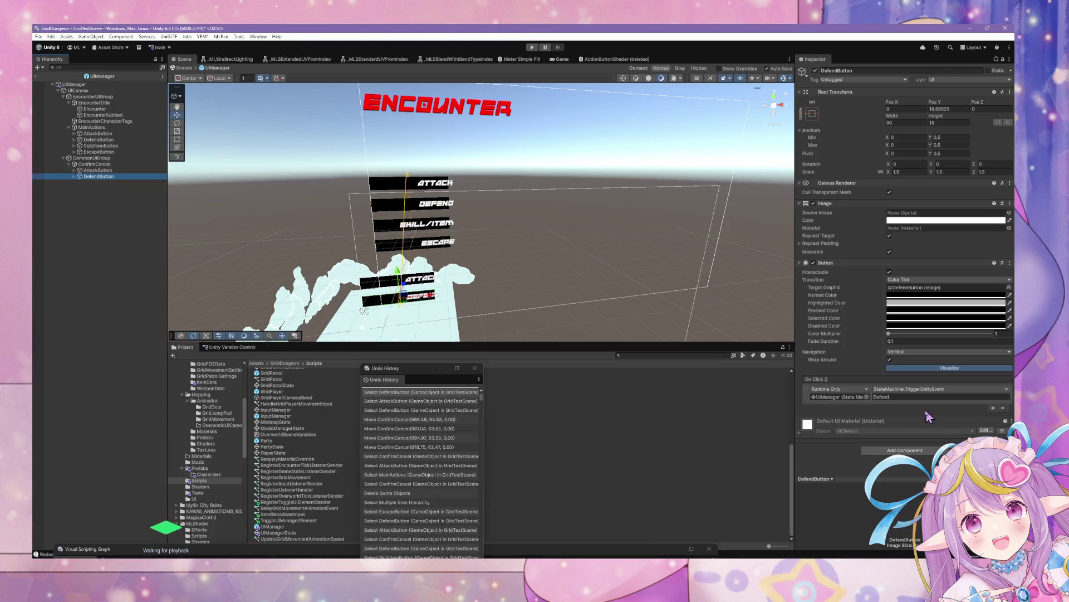
{"action": "left_click", "coordinate": [99, 170]}
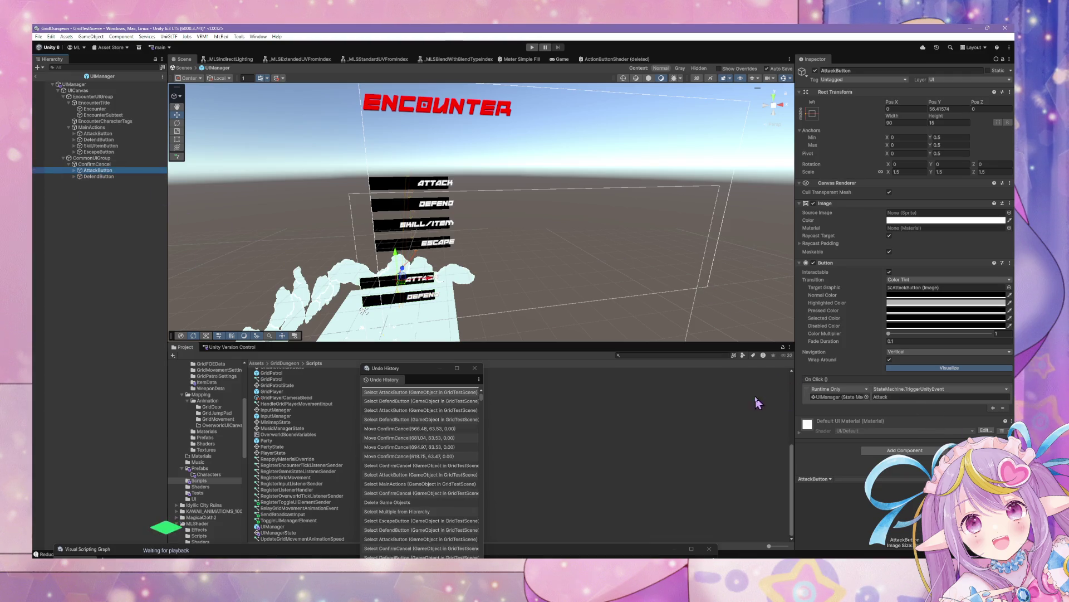
{"action": "left_click", "coordinate": [892, 396]}
{"action": "type", "text": "C"}
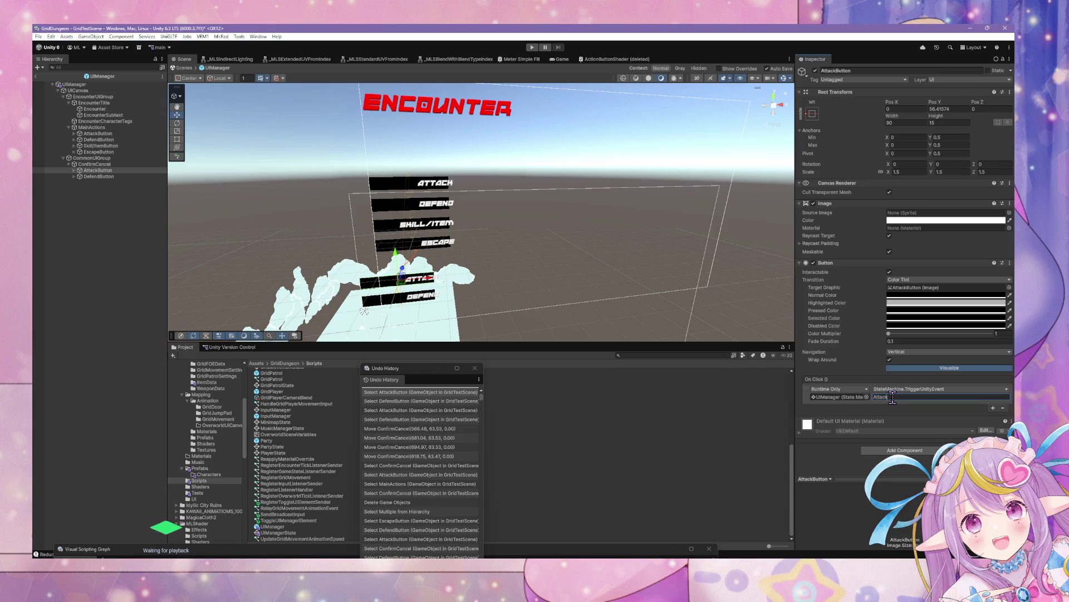
{"action": "type", "text": "ancel"}
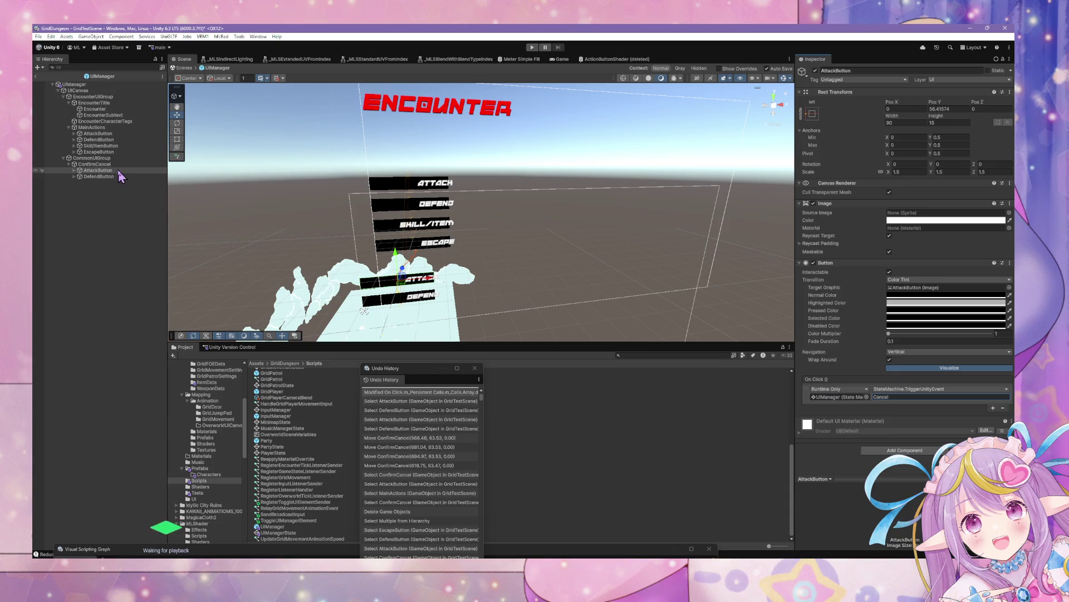
- Delete ConfirmCancel's DefendButton, then undo to restore it
{"action": "left_click", "coordinate": [100, 176]}
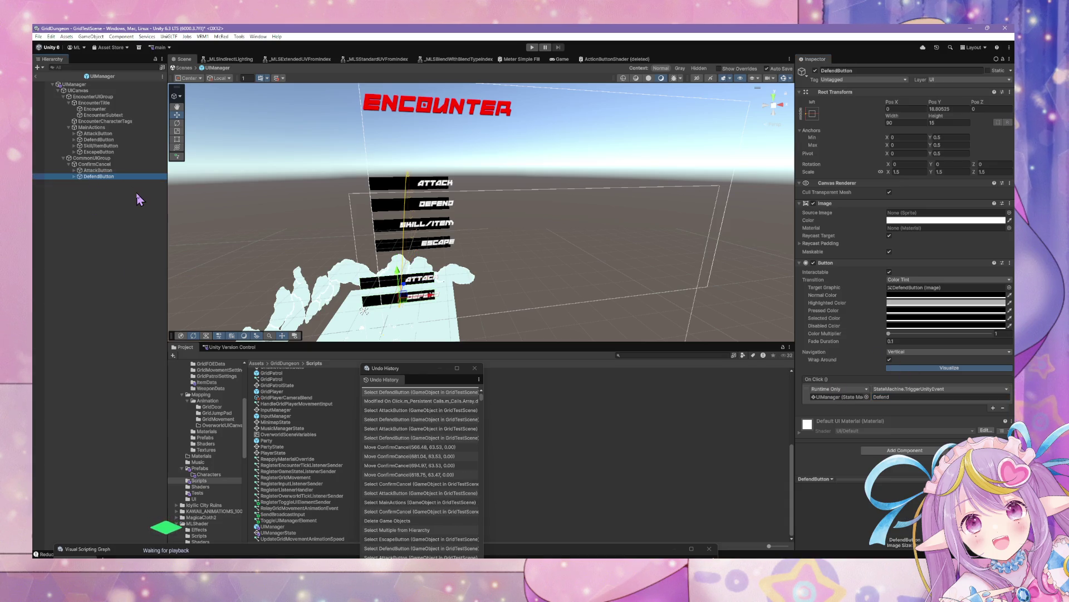
{"action": "key", "text": "Delete"}
{"action": "left_click", "coordinate": [144, 171]}
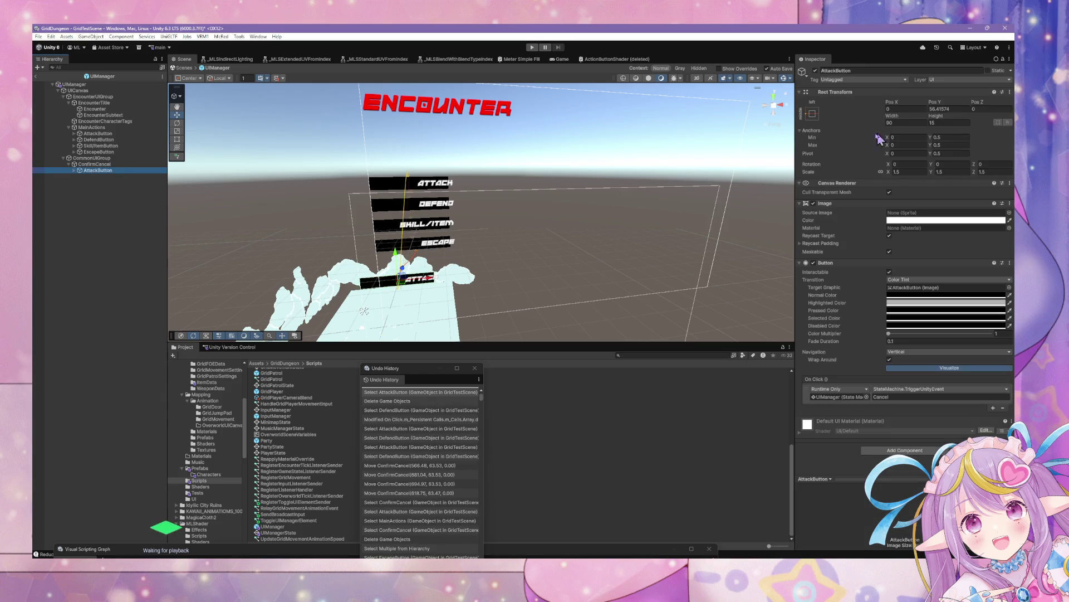
{"action": "key", "text": "ctrl+z"}
{"action": "key", "text": "ctrl+z"}
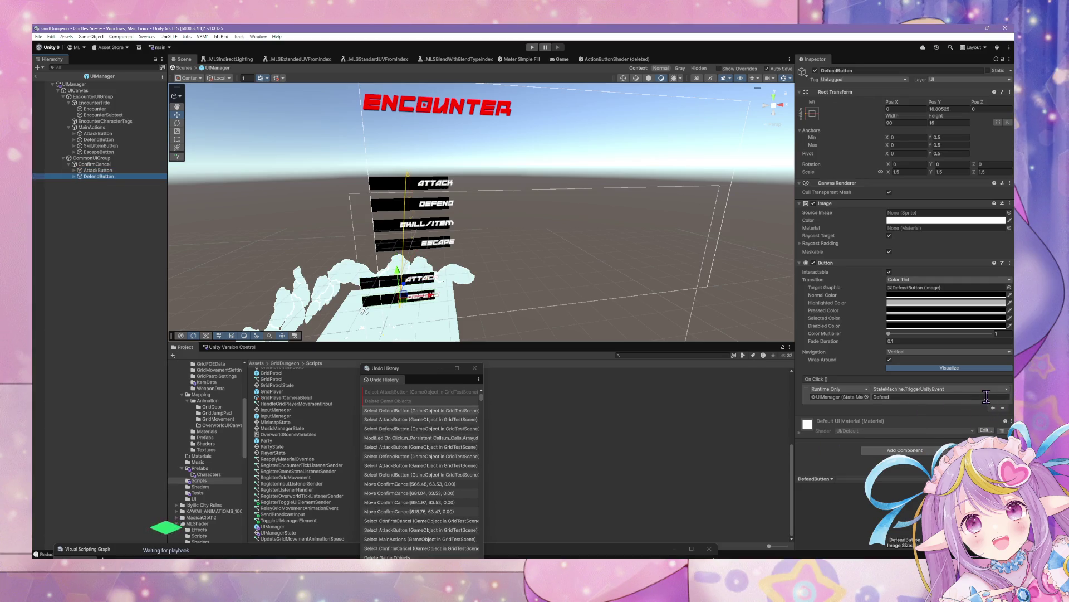
{"action": "left_click", "coordinate": [142, 171]}
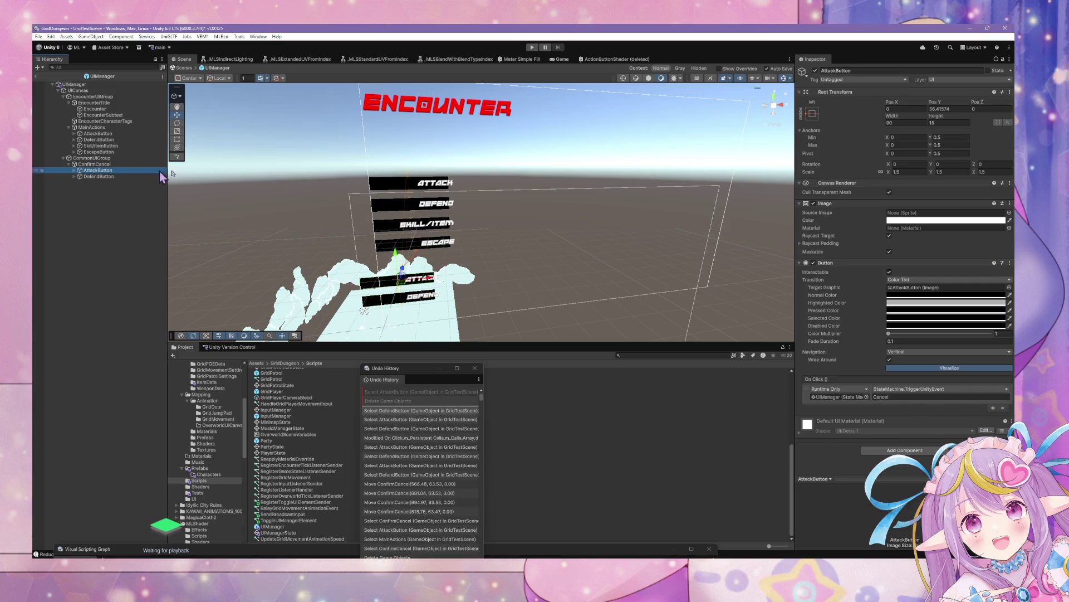
- Rename the ConfirmCancel AttackButton to CancelButton
{"action": "left_click", "coordinate": [865, 71]}
{"action": "type", "text": "Cancel"}
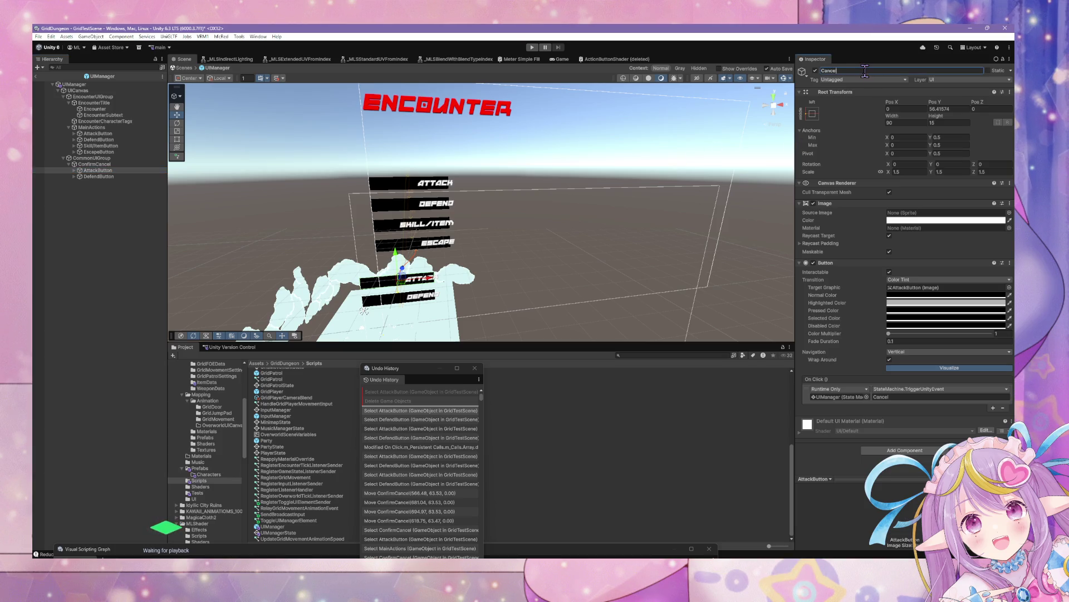
{"action": "key", "text": "Return"}
{"action": "left_click", "coordinate": [109, 170]}
{"action": "key", "text": "Right"}
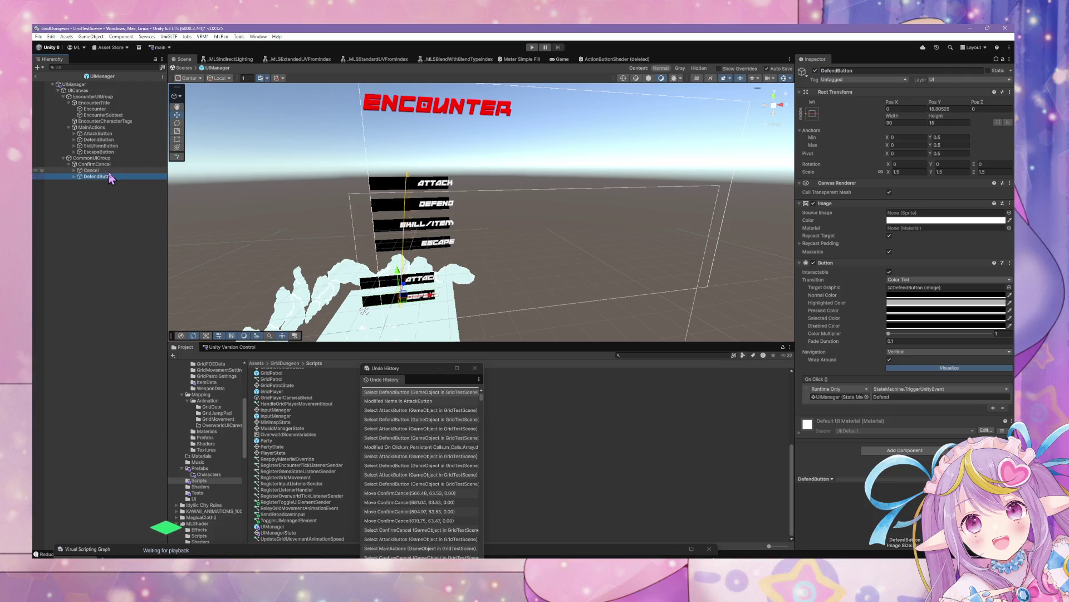
{"action": "key", "text": "f"}
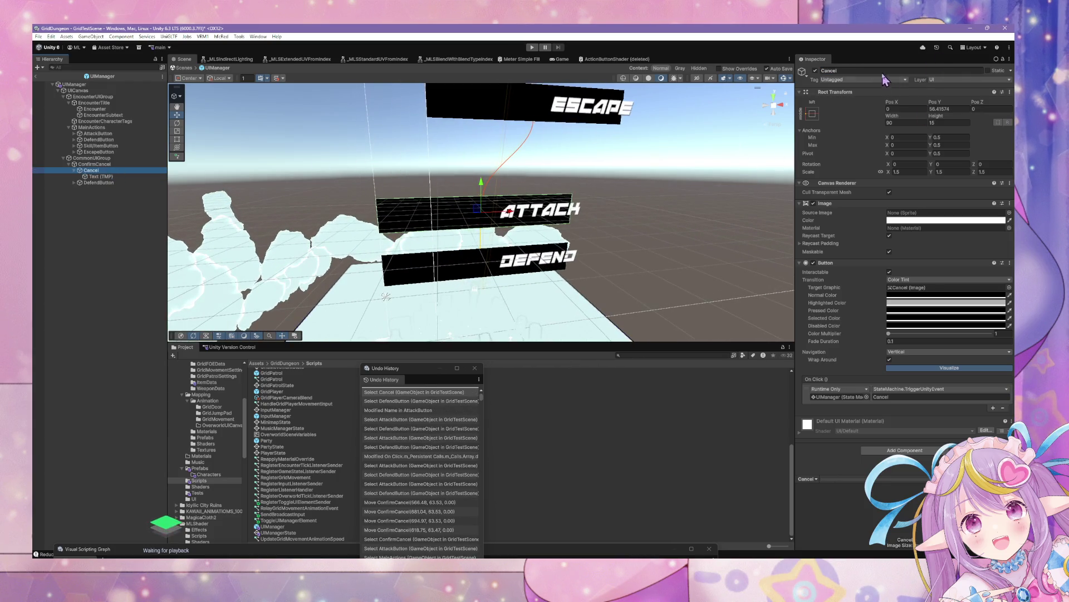
{"action": "left_click", "coordinate": [882, 70]}
{"action": "type", "text": "Button"}
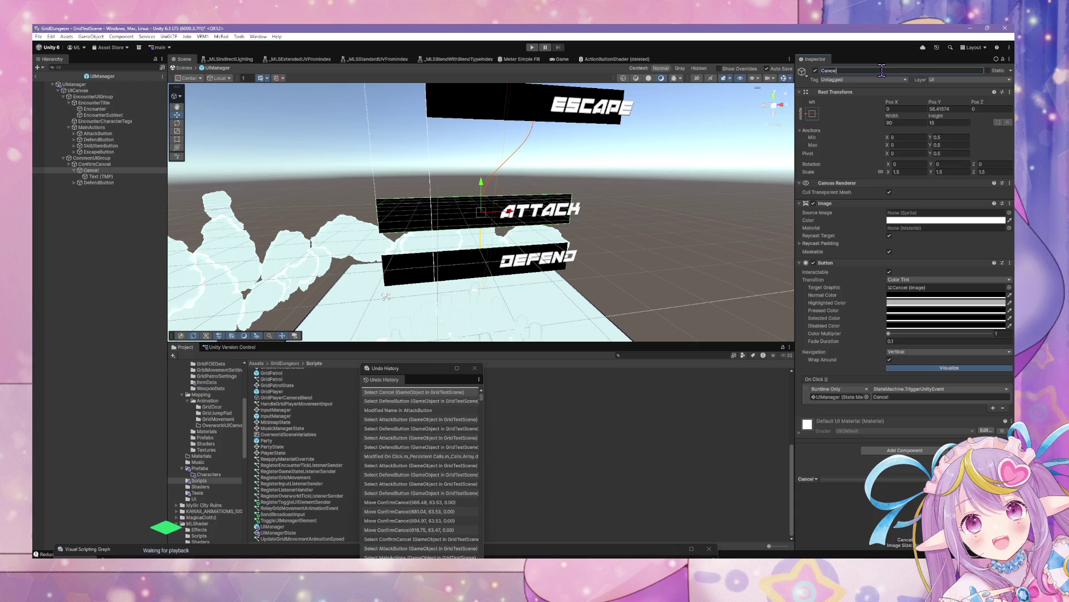
{"action": "key", "text": "Return"}
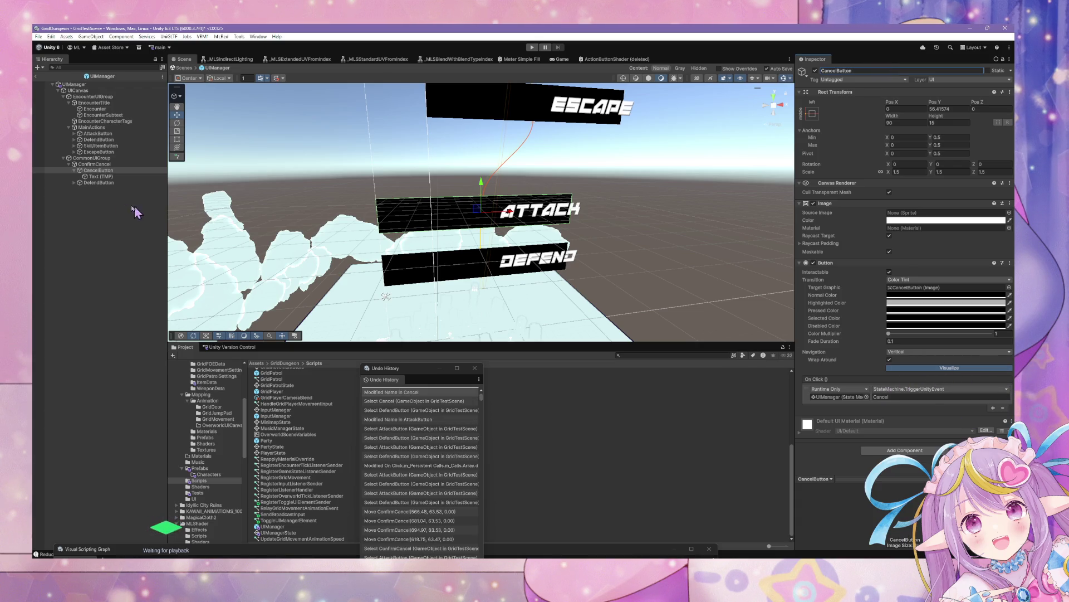
- Change CancelButton's Text (TMP) label from Attack to Cancel
{"action": "left_click", "coordinate": [105, 176]}
{"action": "left_click", "coordinate": [856, 231]}
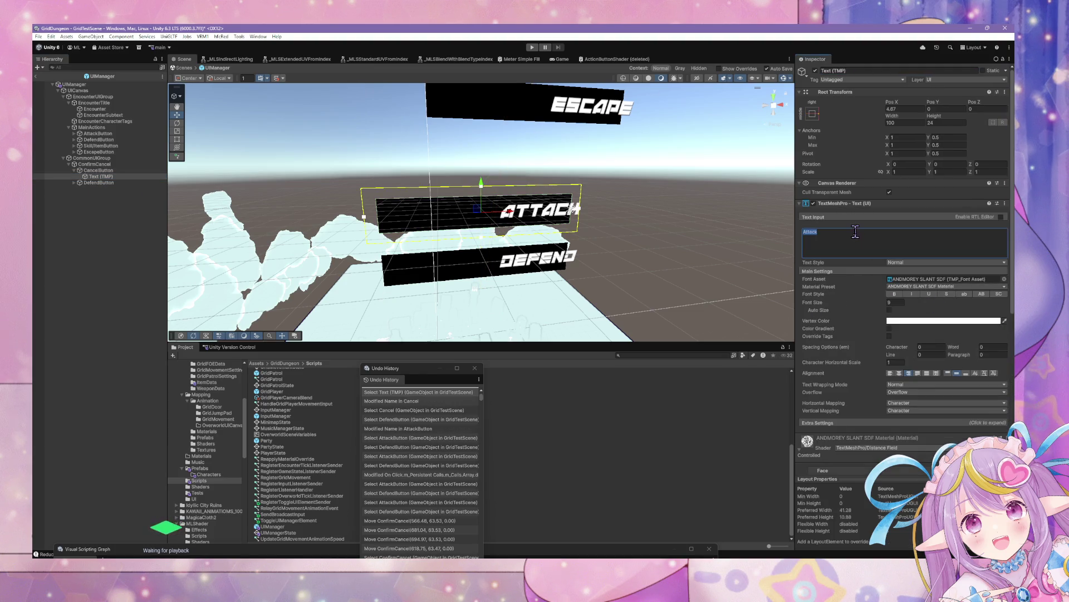
{"action": "key", "text": "ctrl+a"}
{"action": "type", "text": "Cancel"}
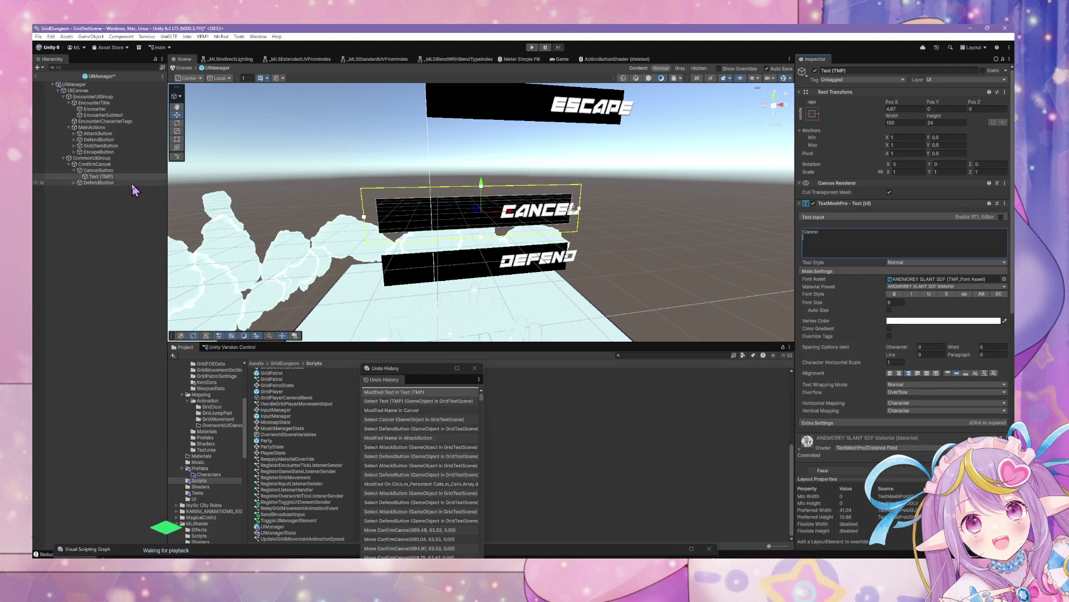
- Delete DefendButton, move CancelButton into CommonUIGroup, and delete the empty ConfirmCancel group
{"action": "left_click", "coordinate": [131, 182]}
{"action": "key", "text": "Delete"}
{"action": "left_click", "coordinate": [111, 165]}
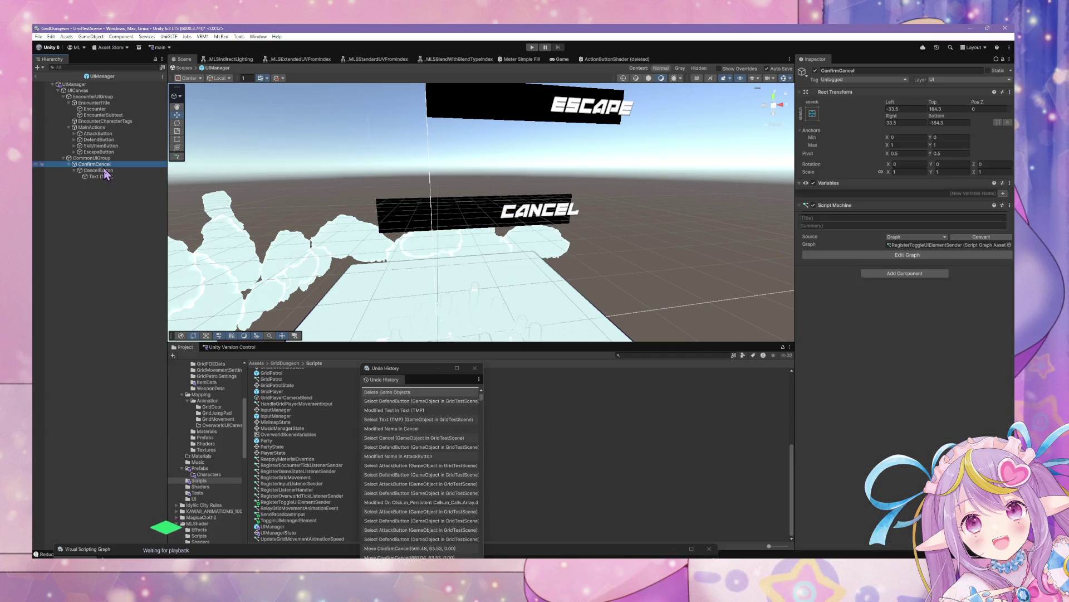
{"action": "left_click", "coordinate": [104, 170]}
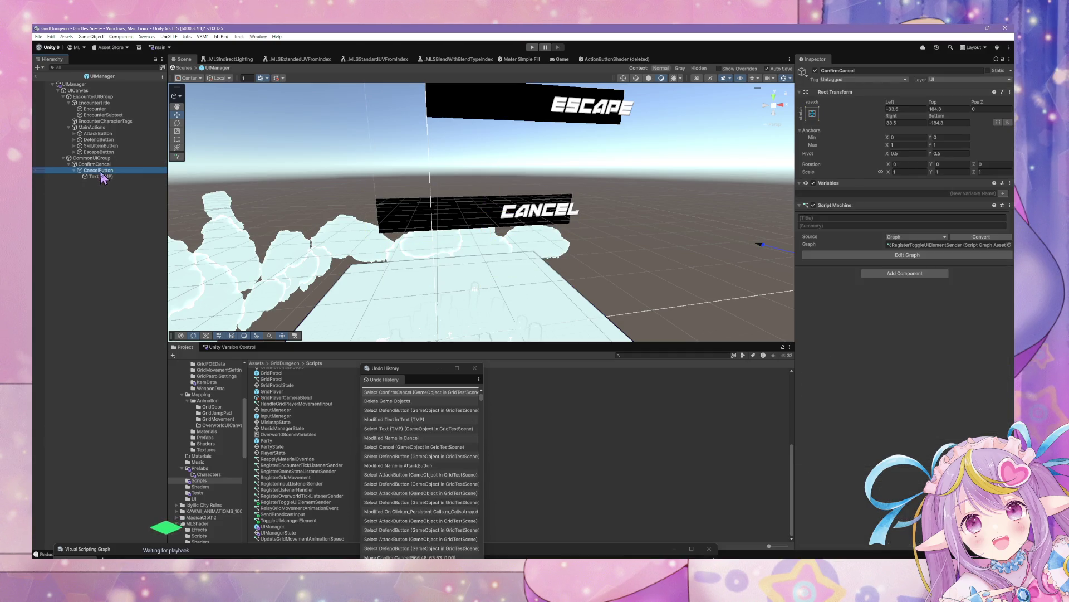
{"action": "left_click_drag", "start_coordinate": [98, 165], "coordinate": [96, 162]}
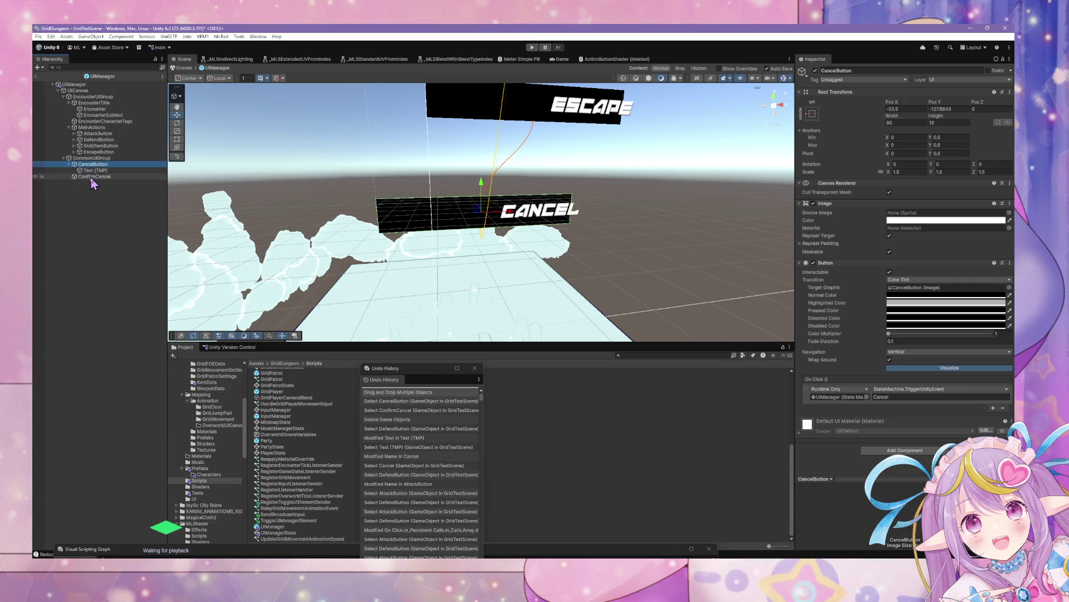
{"action": "left_click", "coordinate": [93, 176]}
{"action": "key", "text": "Delete"}
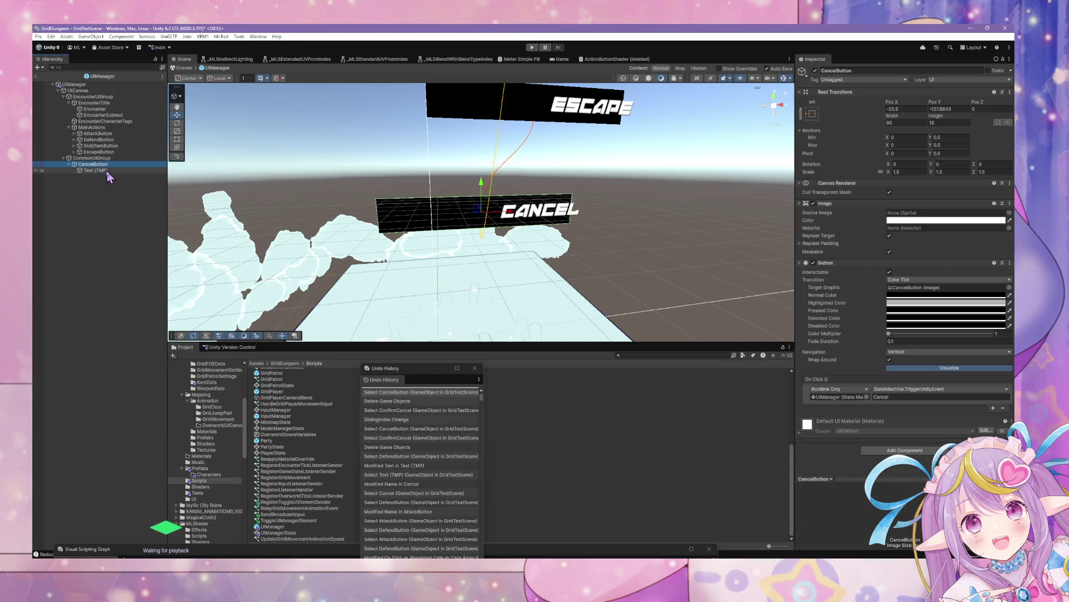
{"action": "left_click", "coordinate": [83, 91]}
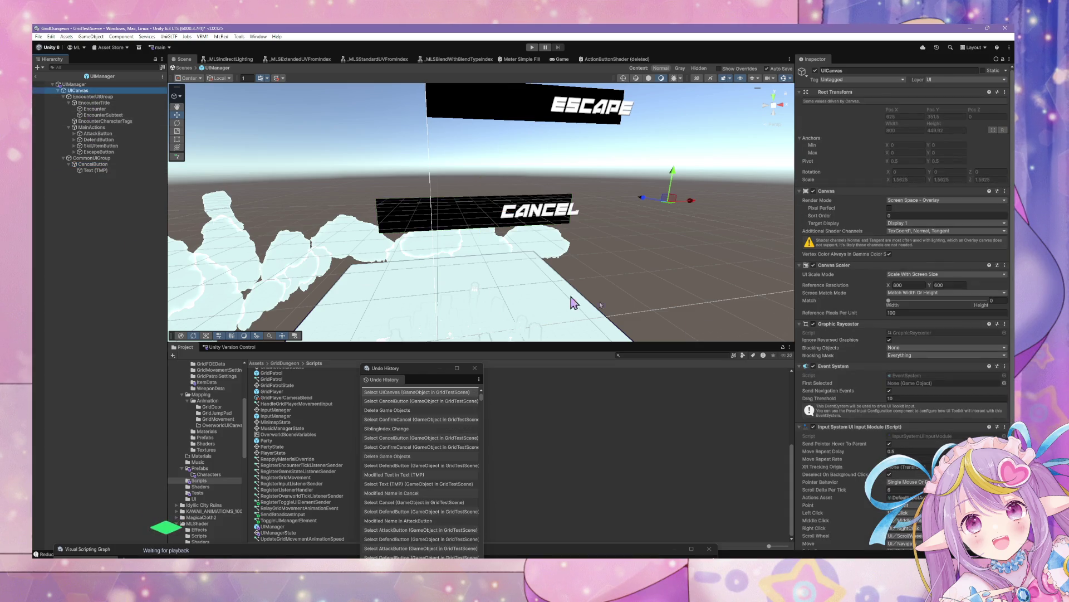
- Slide CancelButton right to centre it under the action buttons, Pos X about -0.22
{"action": "scroll", "coordinate": [676, 186], "scroll_direction": "down", "scroll_amount": 3}
{"action": "left_click_drag", "start_coordinate": [676, 186], "coordinate": [659, 161]}
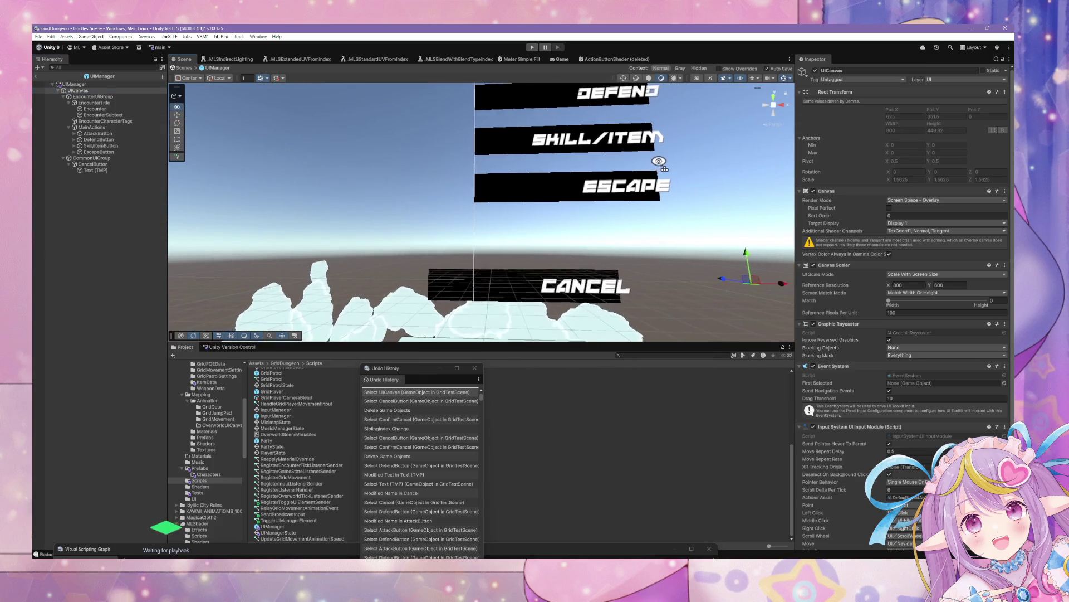
{"action": "scroll", "coordinate": [659, 161], "scroll_direction": "down", "scroll_amount": 3}
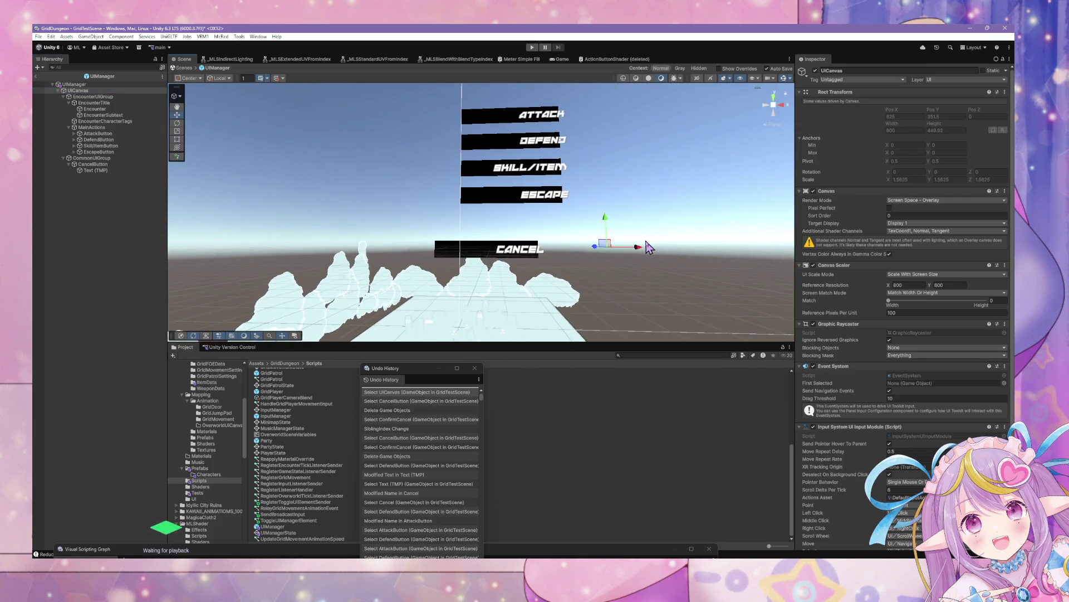
{"action": "left_click_drag", "start_coordinate": [640, 252], "coordinate": [664, 265]}
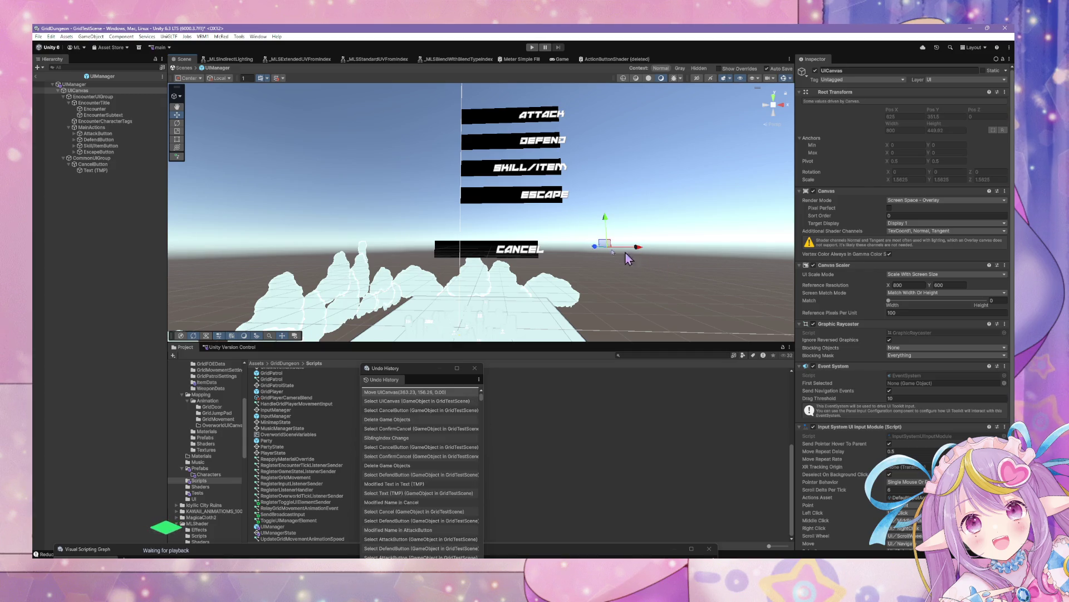
{"action": "left_click", "coordinate": [108, 164]}
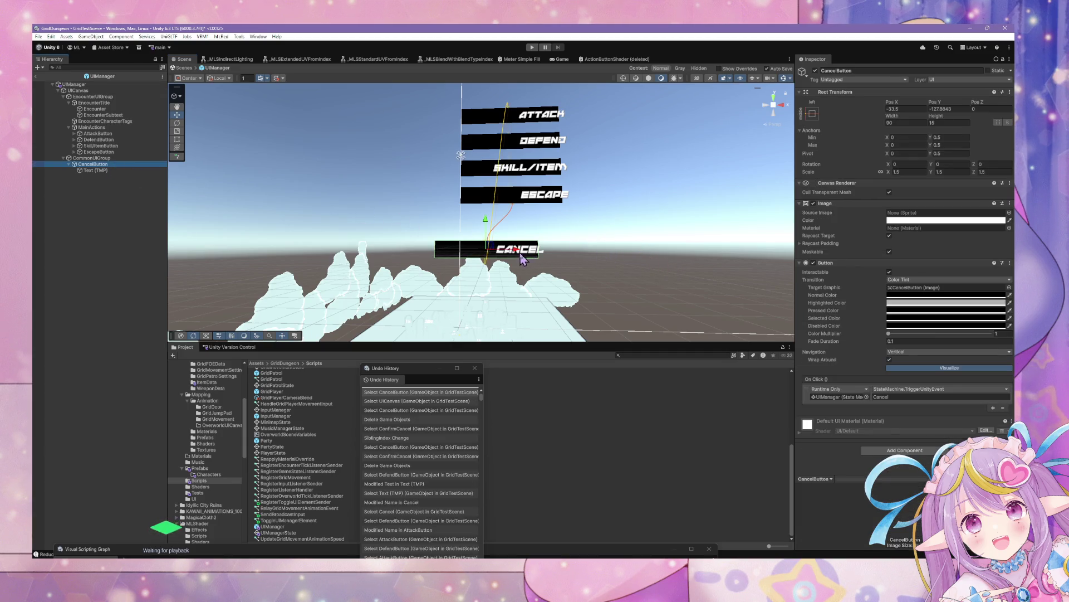
{"action": "left_click_drag", "start_coordinate": [520, 252], "coordinate": [547, 253]}
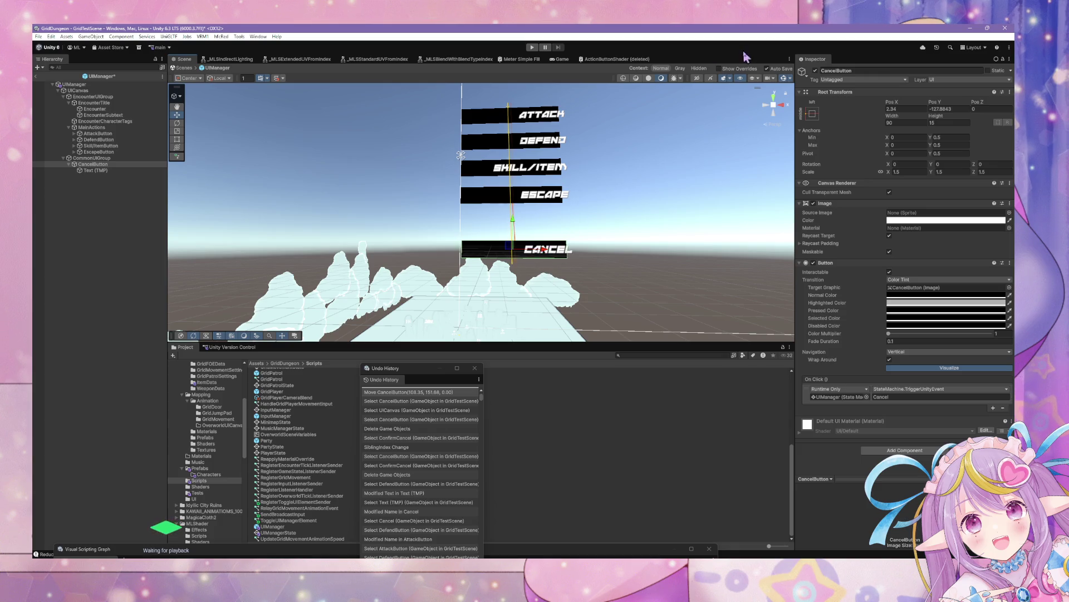
{"action": "left_click", "coordinate": [764, 110]}
{"action": "scroll", "coordinate": [668, 201], "scroll_direction": "up", "scroll_amount": 3}
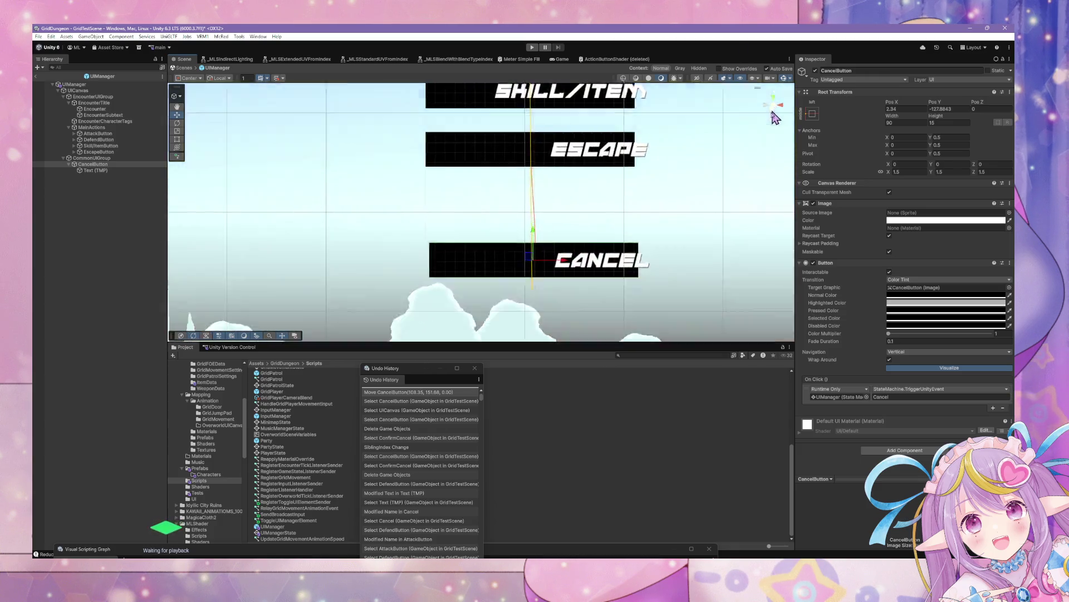
{"action": "scroll", "coordinate": [612, 234], "scroll_direction": "down", "scroll_amount": 1}
{"action": "left_click_drag", "start_coordinate": [550, 251], "coordinate": [545, 285]}
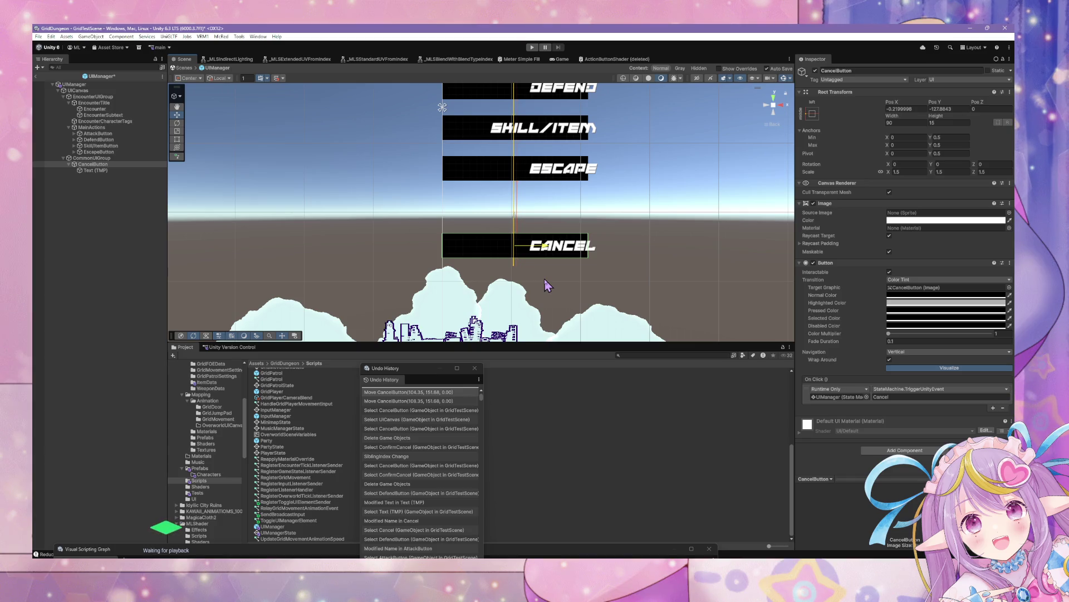
{"action": "left_click", "coordinate": [906, 109]}
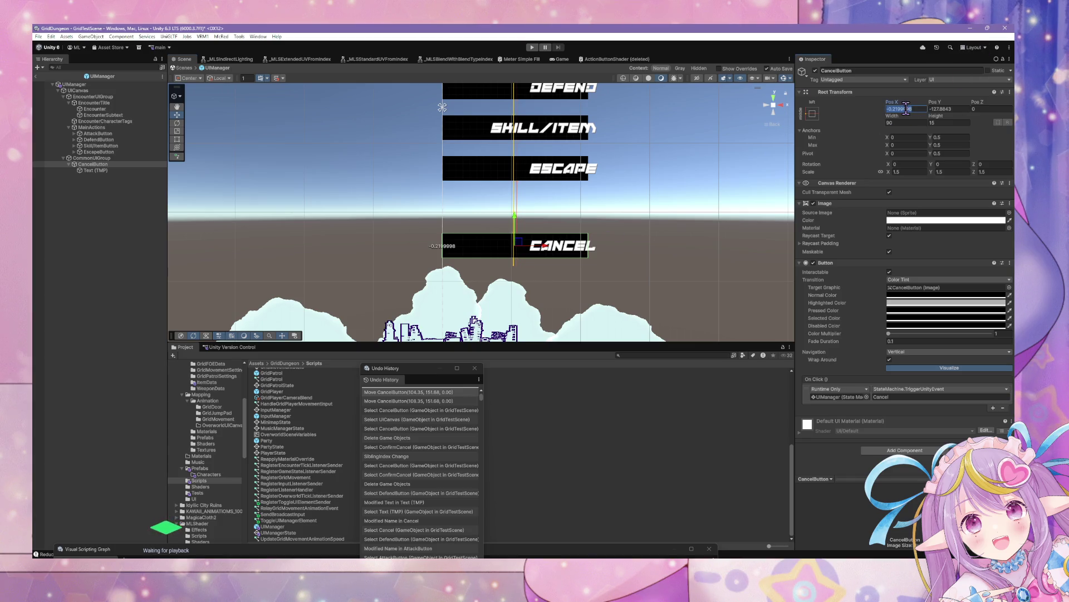
- Set CancelButton's position to Pos X 0, Pos Y -125
{"action": "type", "text": "0"}
{"action": "key", "text": "Tab"}
{"action": "type", "text": "-12"}
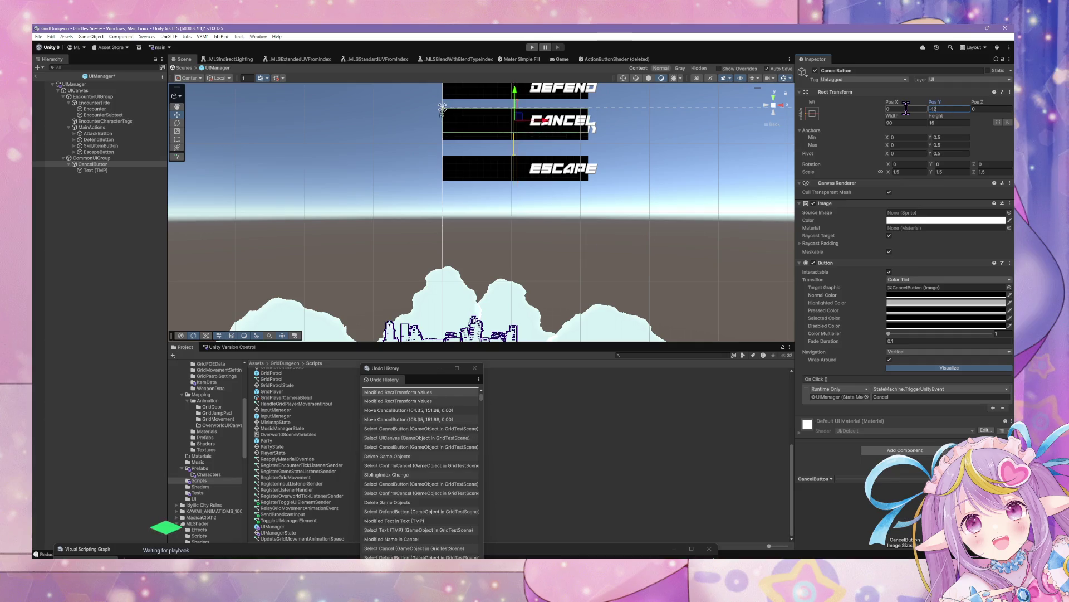
{"action": "type", "text": "5"}
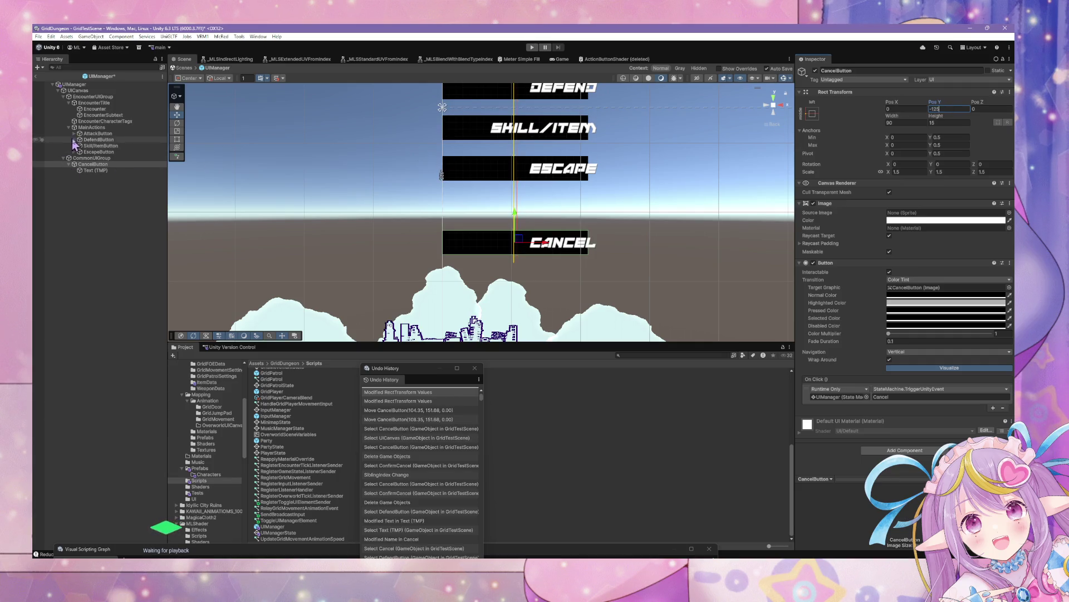
- Try Pos Y 50 for the Escape button and -18 for the Skill/Item button
{"action": "left_click", "coordinate": [99, 152]}
{"action": "left_click", "coordinate": [955, 108]}
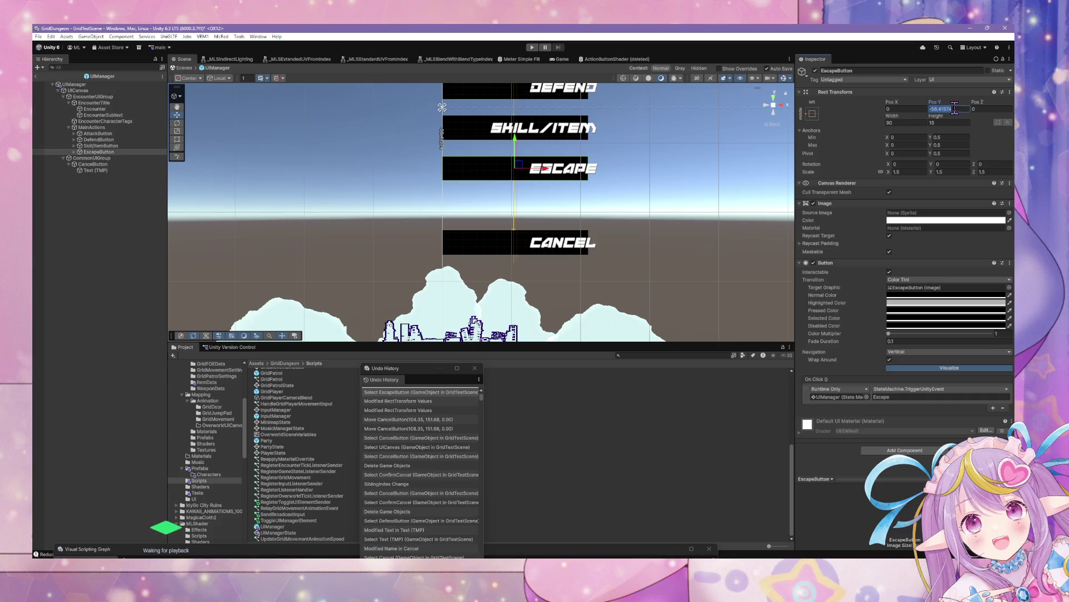
{"action": "type", "text": "50"}
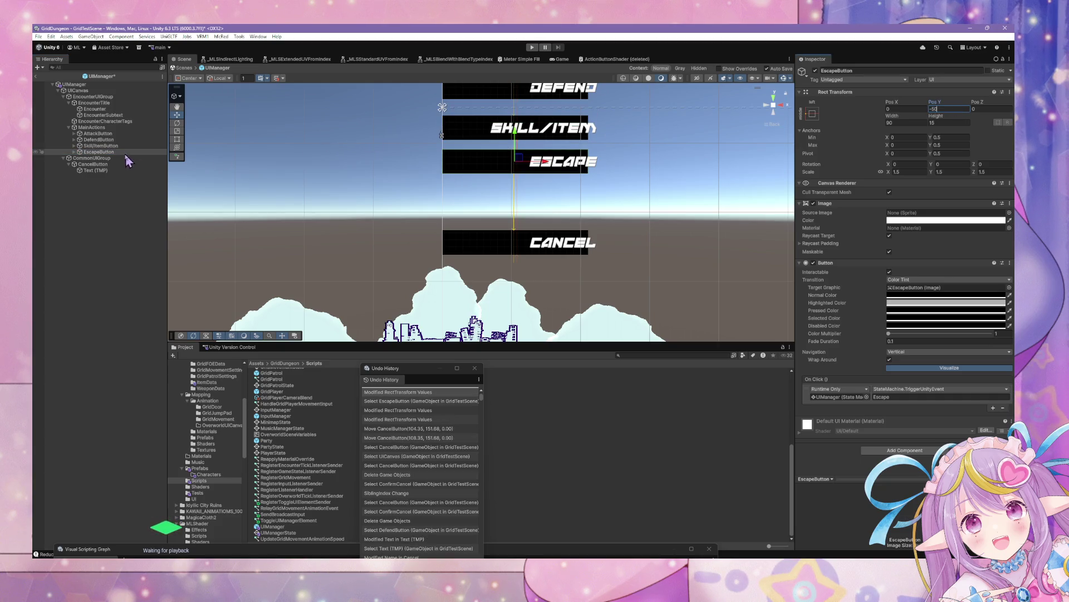
{"action": "left_click", "coordinate": [120, 146]}
{"action": "left_click", "coordinate": [960, 109]}
{"action": "type", "text": "-"}
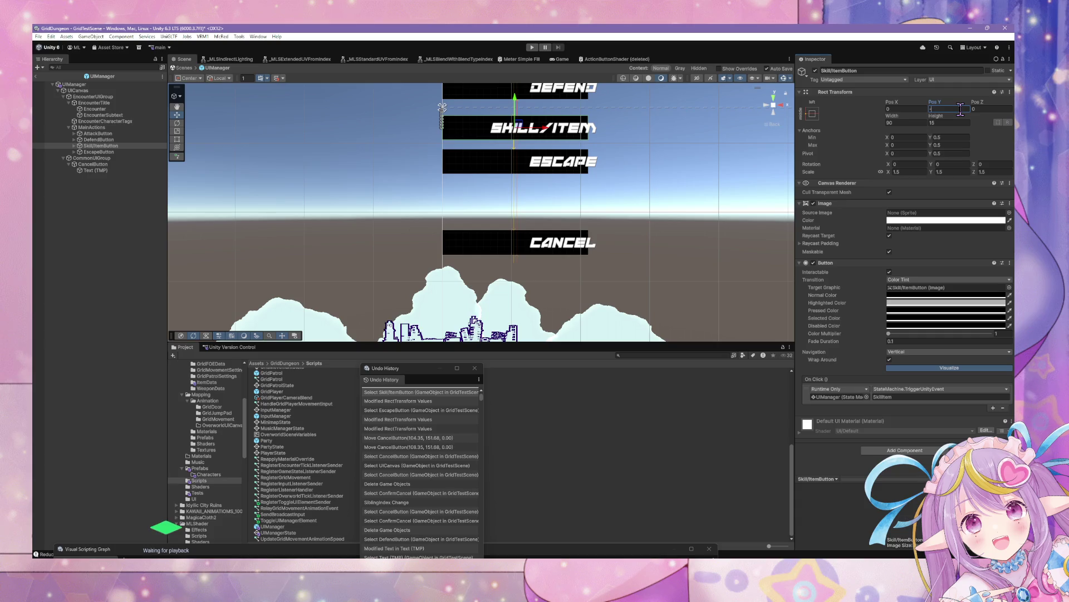
{"action": "type", "text": "18"}
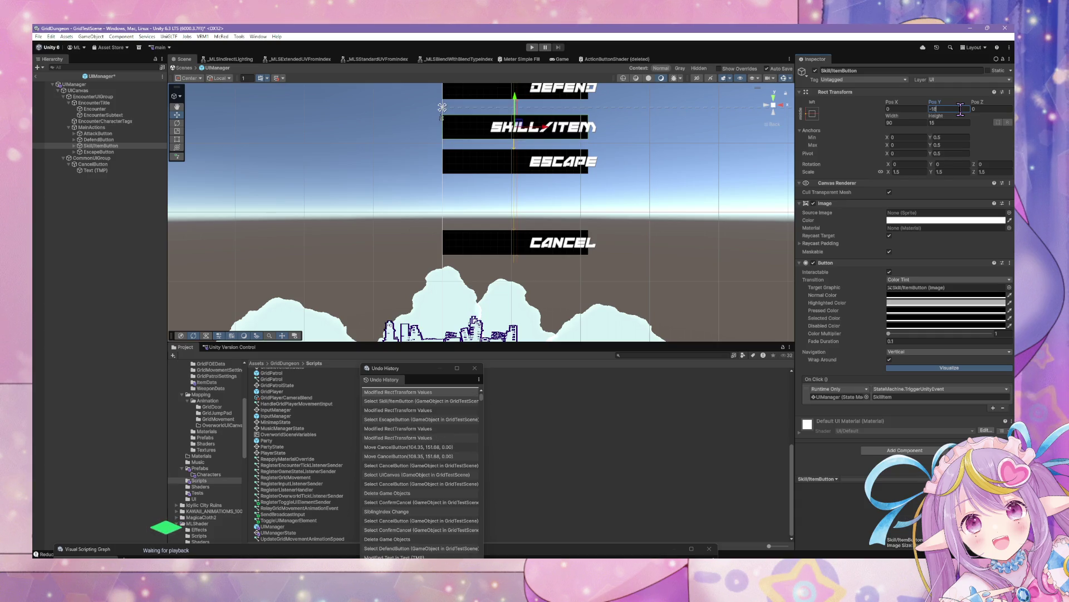
- Compare the Skill/Item, Escape, Defend and CommonUIGroup positions in the Hierarchy
{"action": "left_click", "coordinate": [126, 151]}
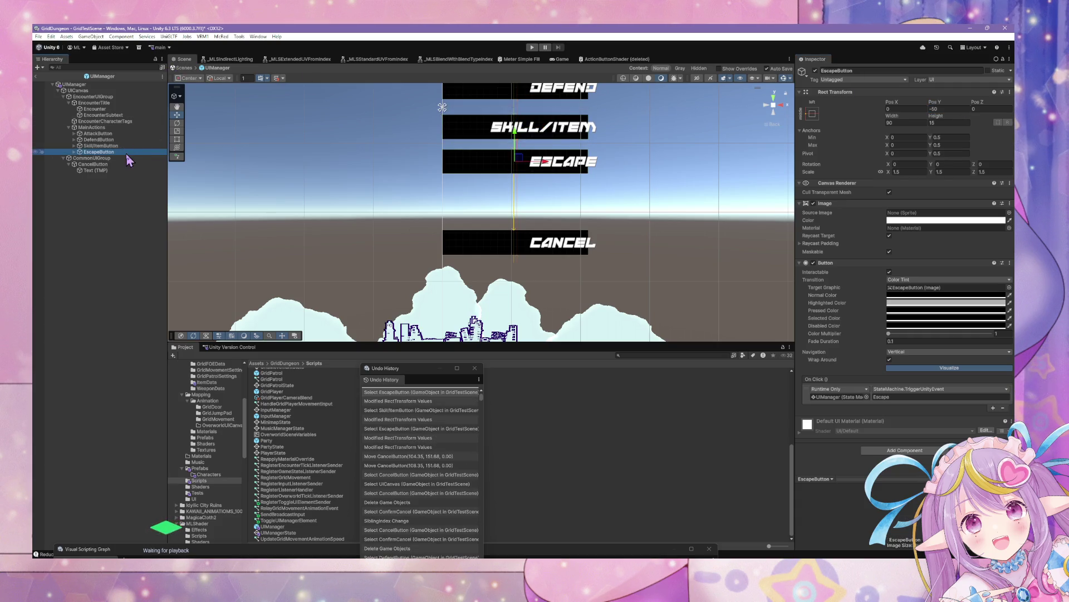
{"action": "left_click", "coordinate": [131, 146]}
{"action": "left_click", "coordinate": [111, 140]}
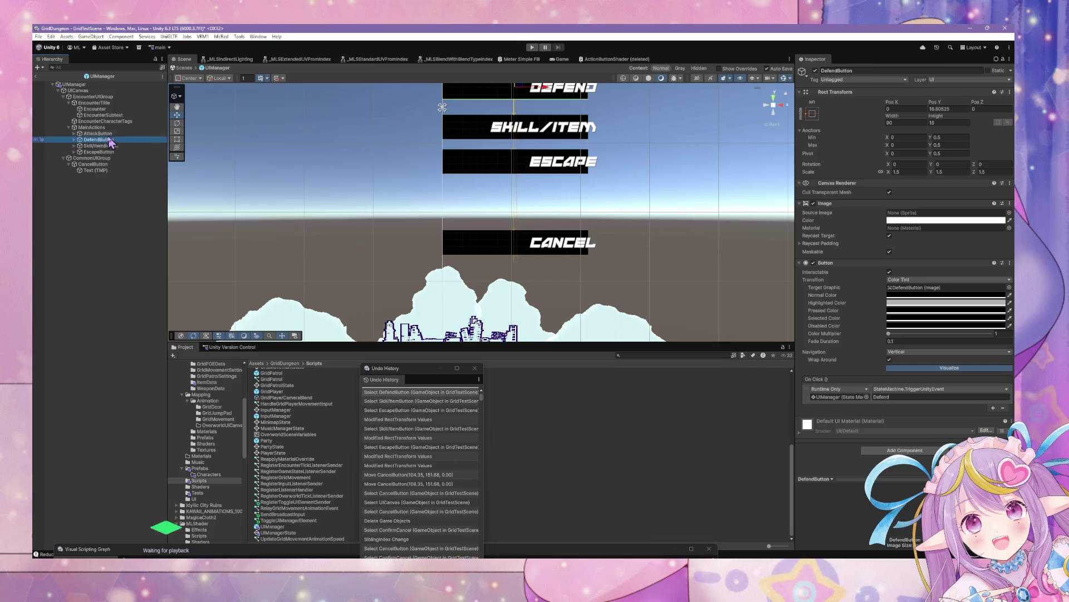
{"action": "left_click", "coordinate": [110, 145]}
{"action": "left_click", "coordinate": [109, 140]}
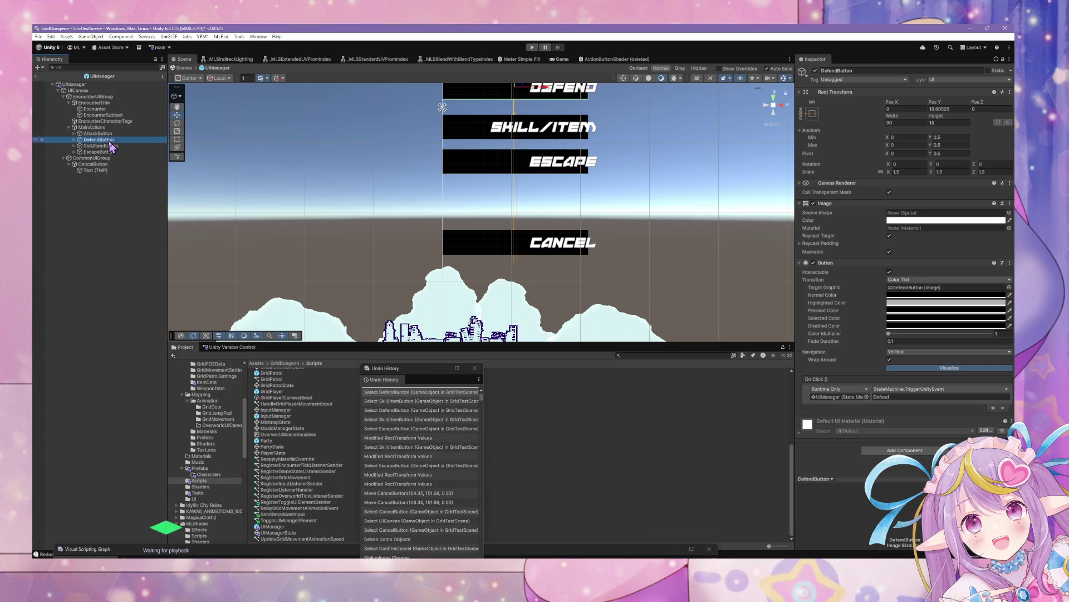
{"action": "left_click", "coordinate": [109, 145]}
{"action": "left_click", "coordinate": [110, 140]}
{"action": "left_click", "coordinate": [109, 145]}
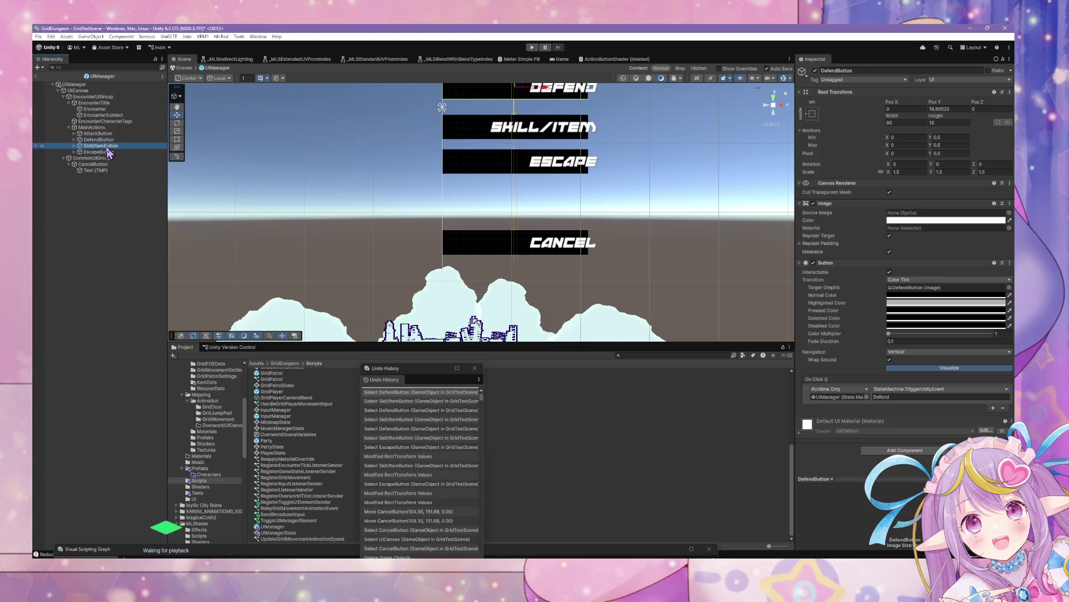
{"action": "left_click", "coordinate": [109, 157]}
{"action": "left_click", "coordinate": [106, 146]}
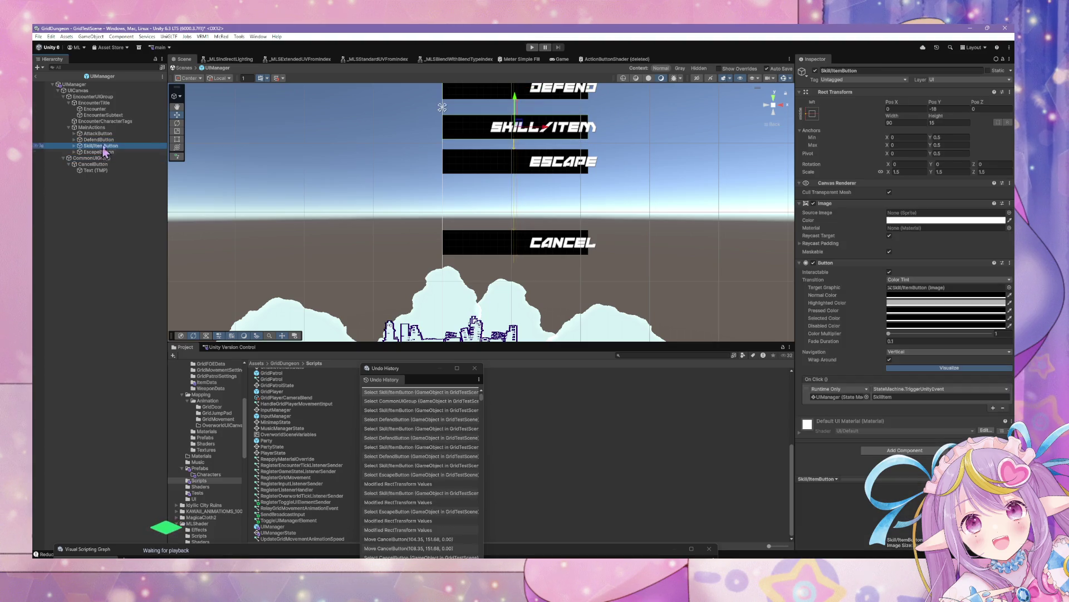
- Stack Attack, Defend, Skill/Item and Escape at Pos Y 50, 25, 0 and -25
{"action": "left_click", "coordinate": [101, 134]}
{"action": "key", "text": "f"}
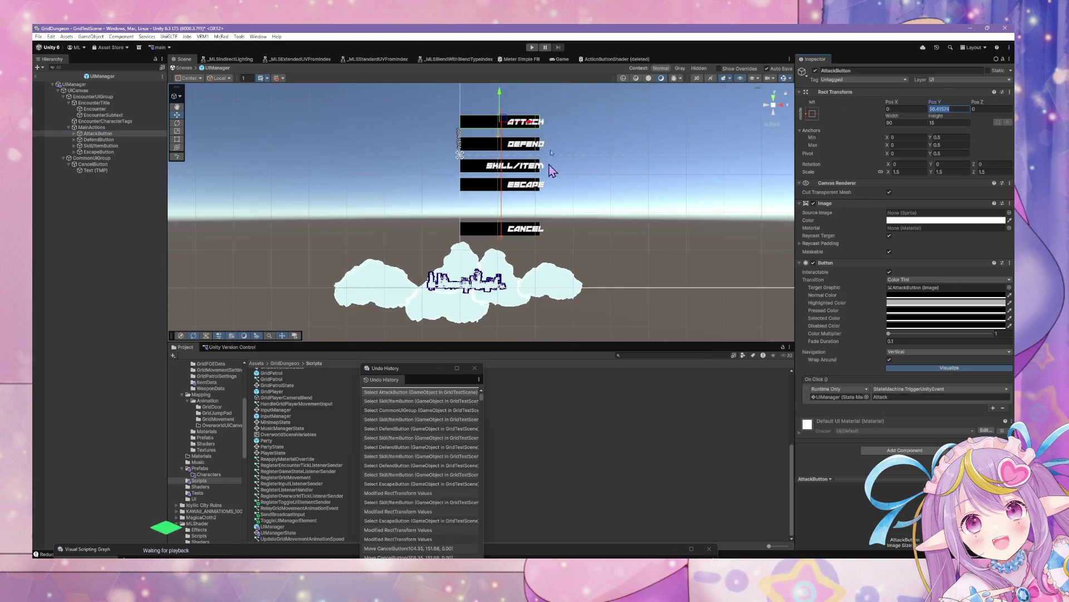
{"action": "left_click", "coordinate": [961, 110]}
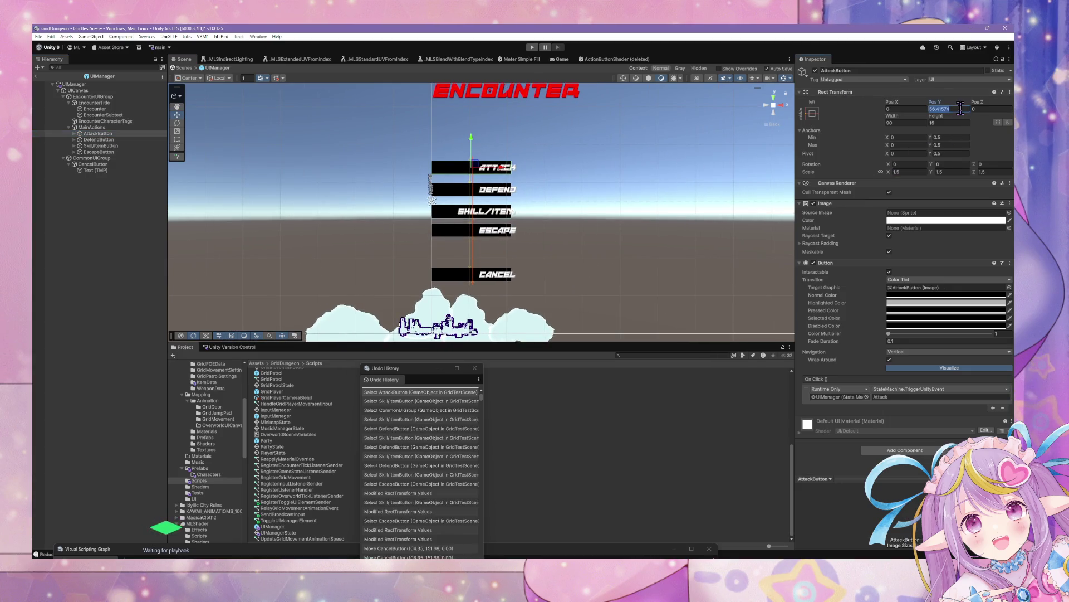
{"action": "type", "text": "50"}
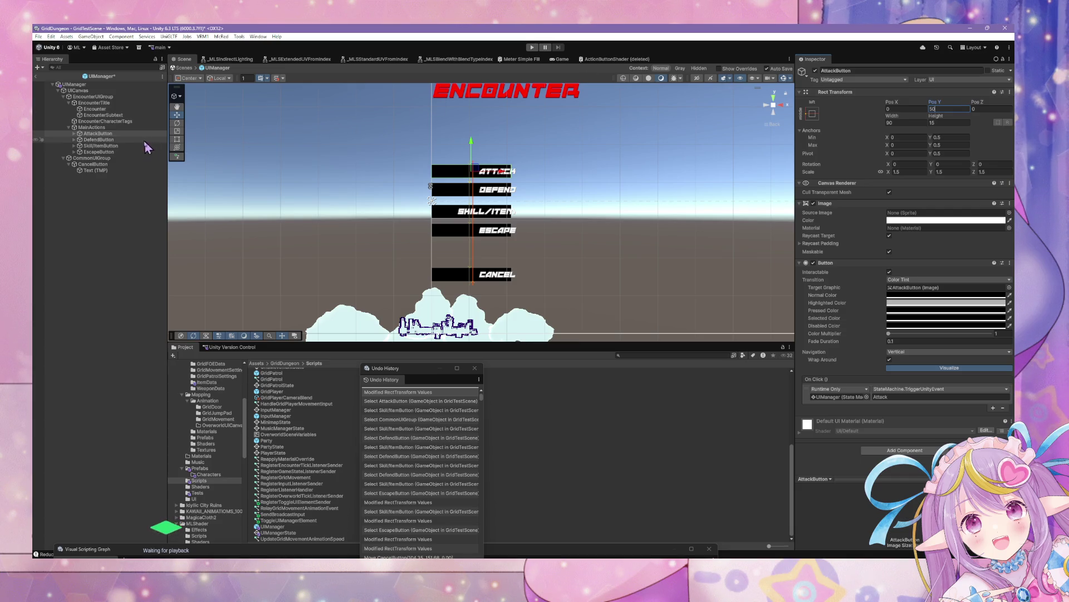
{"action": "left_click", "coordinate": [98, 139]}
{"action": "left_click", "coordinate": [946, 110]}
{"action": "type", "text": "25"}
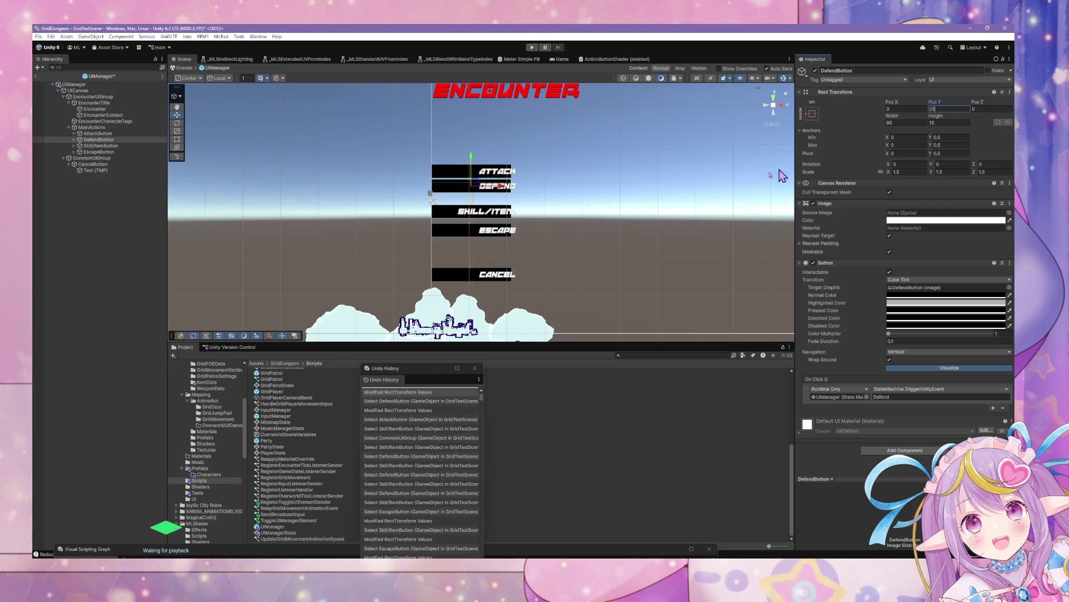
{"action": "left_click", "coordinate": [103, 145]}
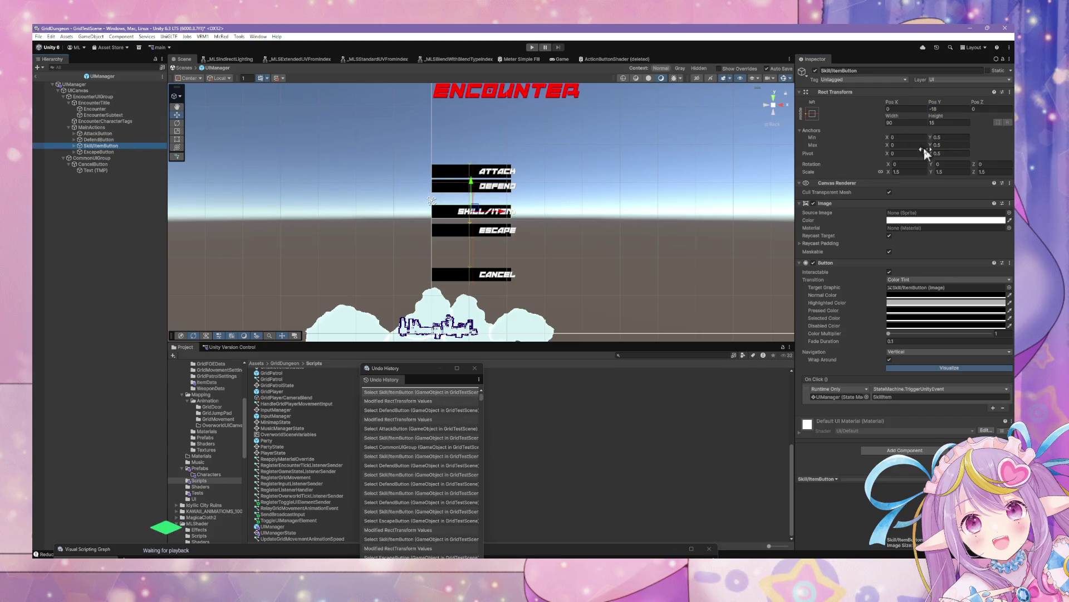
{"action": "left_click", "coordinate": [947, 109]}
{"action": "type", "text": "0"}
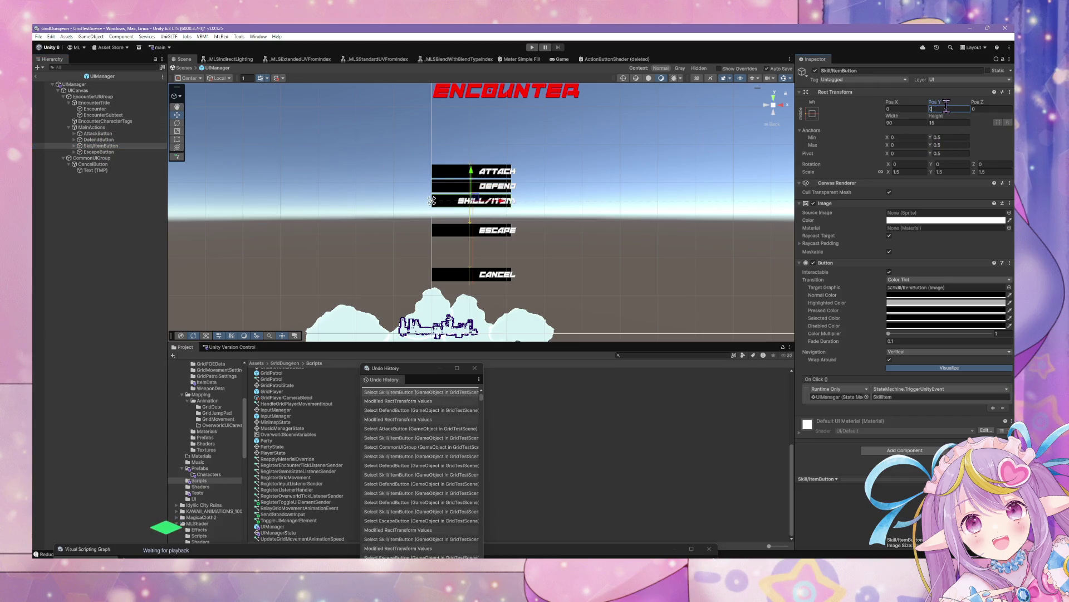
{"action": "left_click", "coordinate": [100, 151]}
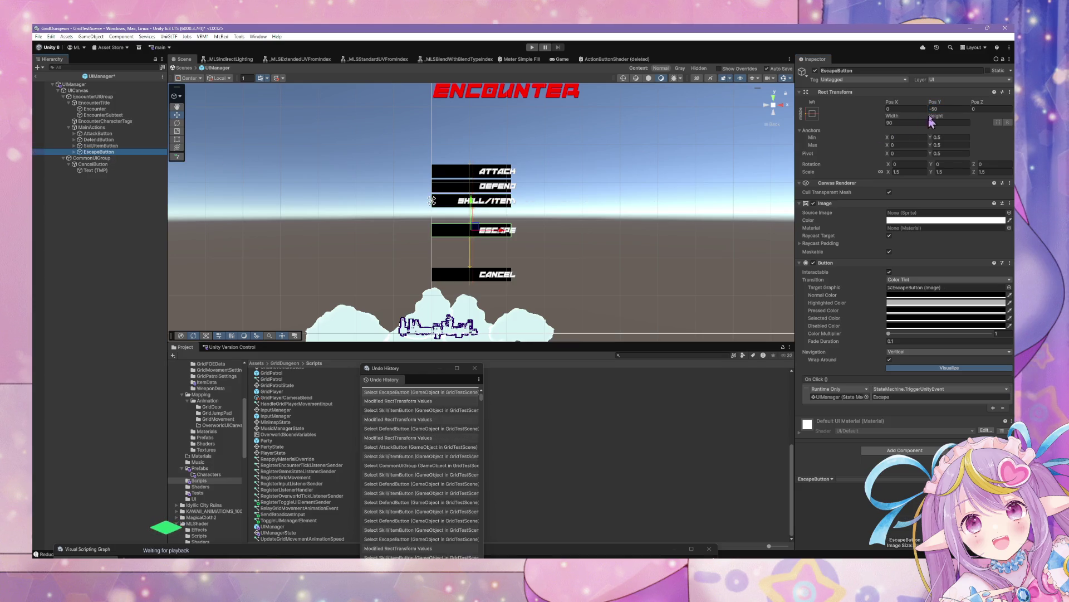
{"action": "left_click", "coordinate": [949, 108]}
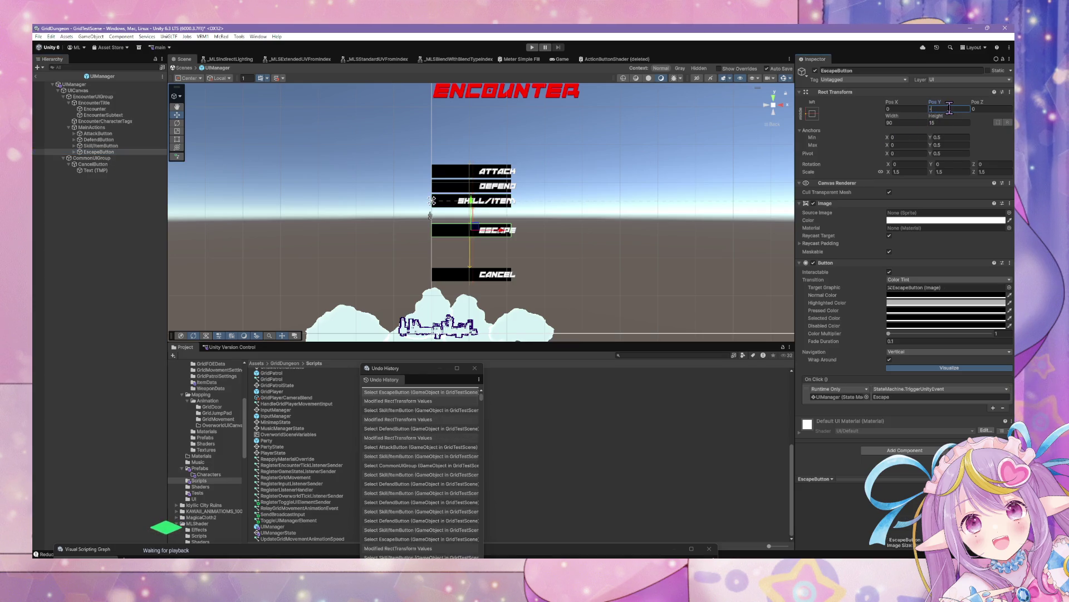
{"action": "type", "text": "25"}
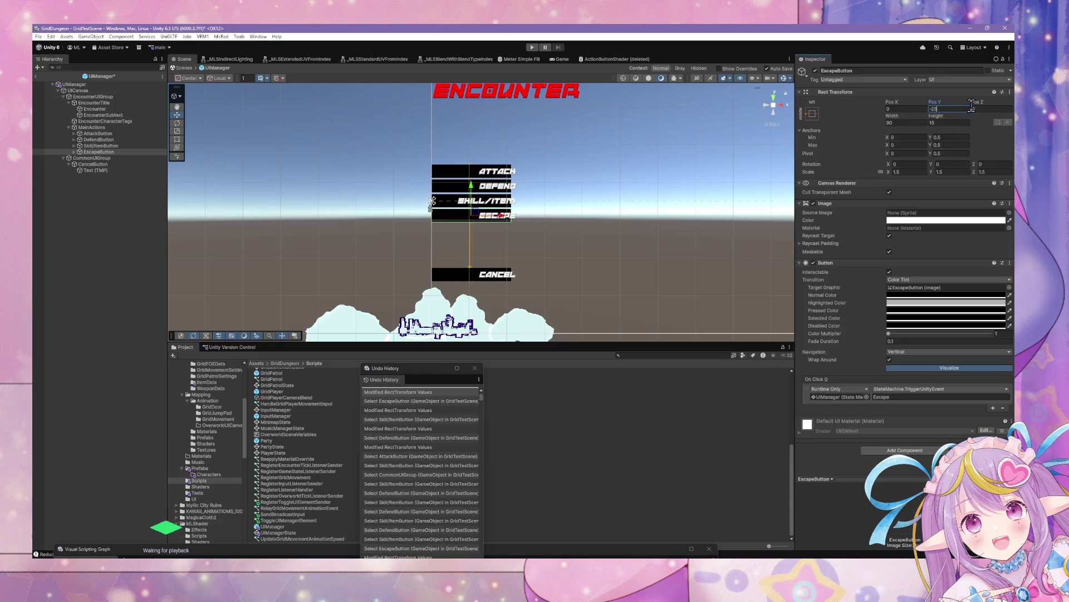
- Move CancelButton to Pos Y -100 below the button column
{"action": "scroll", "coordinate": [611, 232], "scroll_direction": "up", "scroll_amount": 2}
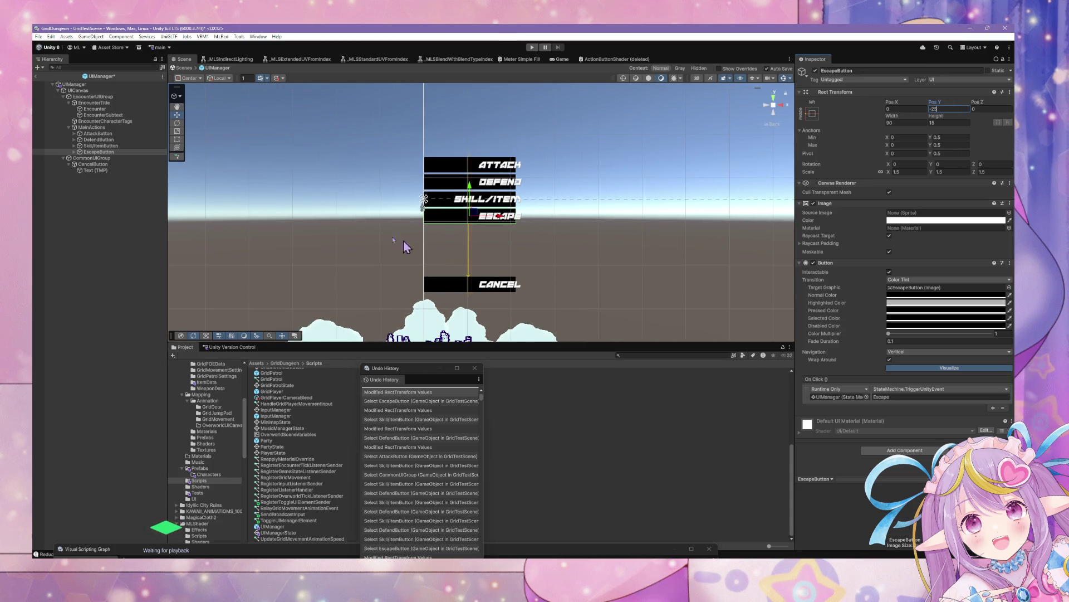
{"action": "left_click", "coordinate": [462, 283]}
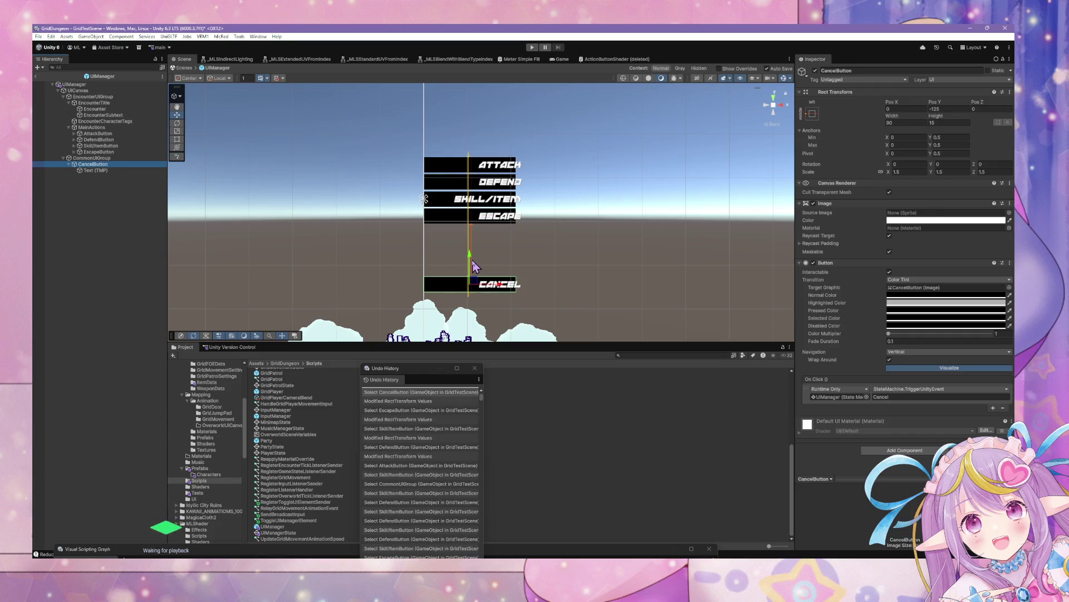
{"action": "left_click", "coordinate": [948, 109]}
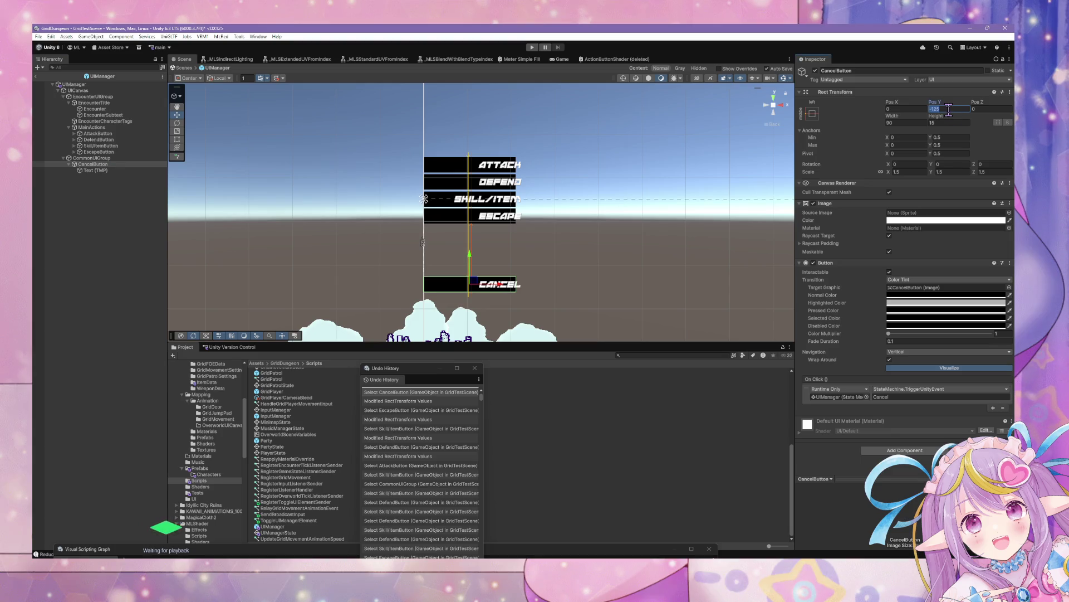
{"action": "type", "text": "-100"}
{"action": "left_click", "coordinate": [700, 210]}
{"action": "mouse_move", "coordinate": [700, 210]}
{"action": "left_mouse_down"}
{"action": "mouse_move", "coordinate": [609, 174]}
{"action": "mouse_move", "coordinate": [652, 184]}
{"action": "mouse_move", "coordinate": [601, 210]}
{"action": "mouse_move", "coordinate": [631, 193]}
{"action": "left_mouse_up"}
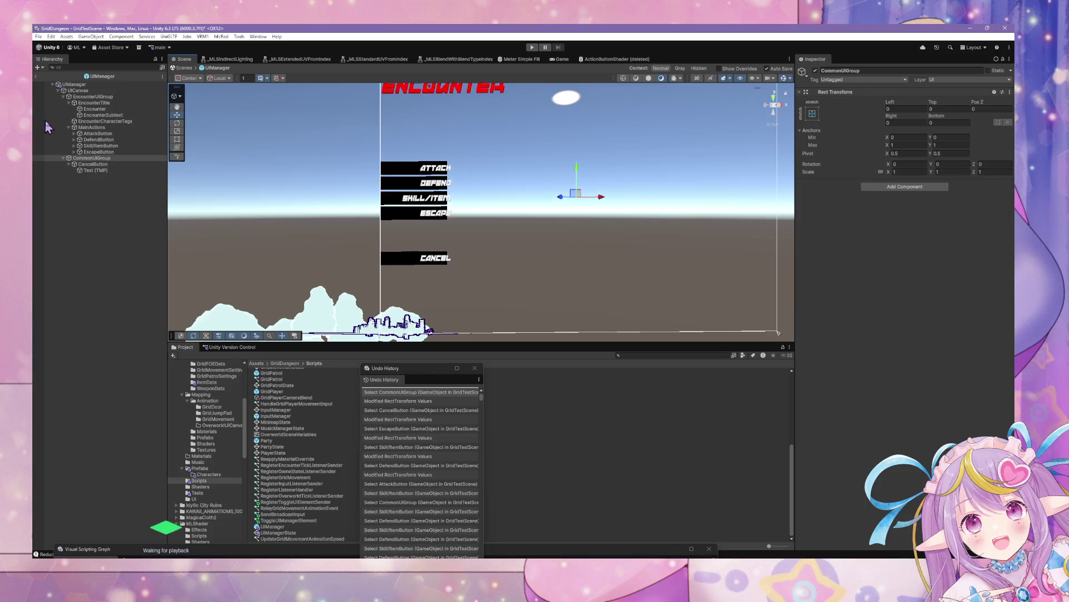
- Add a Script Machine to CancelButton using the RegisterToggleUIElementSender graph
{"action": "left_click", "coordinate": [93, 164]}
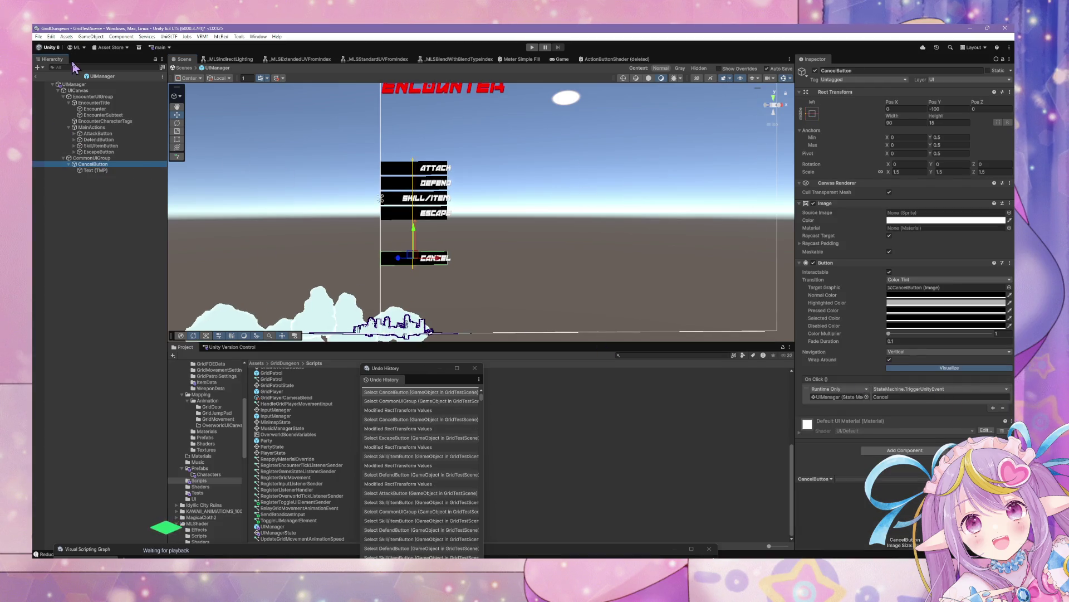
{"action": "left_click", "coordinate": [74, 84]}
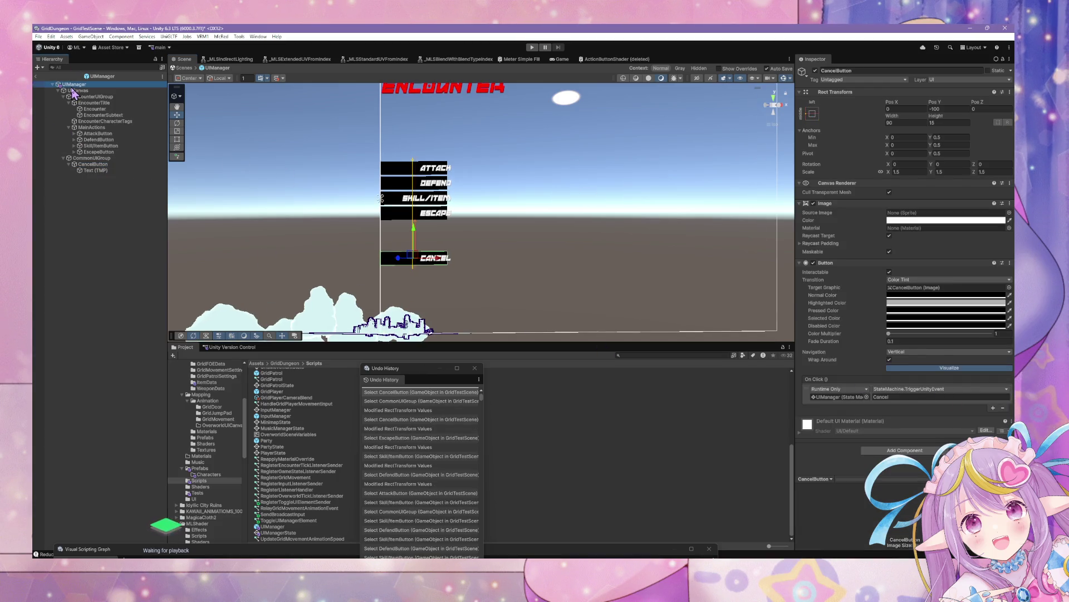
{"action": "left_click", "coordinate": [81, 180]}
{"action": "left_click", "coordinate": [93, 163]}
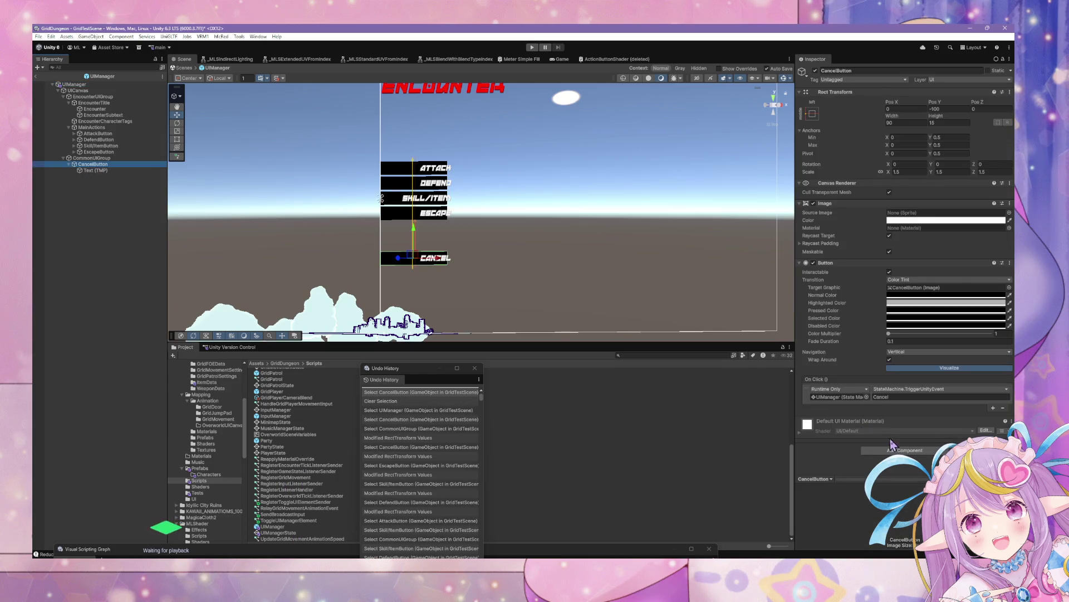
{"action": "left_click", "coordinate": [894, 450]}
{"action": "left_click", "coordinate": [902, 471]}
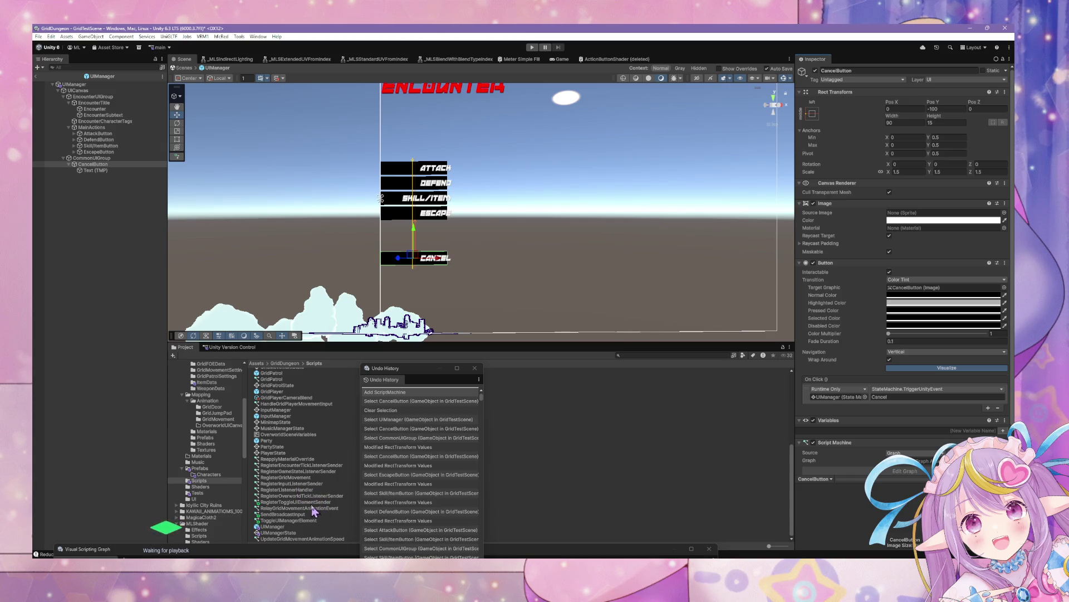
{"action": "mouse_move", "coordinate": [313, 507]}
{"action": "left_mouse_down"}
{"action": "mouse_move", "coordinate": [724, 440]}
{"action": "mouse_move", "coordinate": [917, 471]}
{"action": "left_mouse_up"}
- Compare MainActions' Script Machine setup with CancelButton's
{"action": "left_click", "coordinate": [91, 127]}
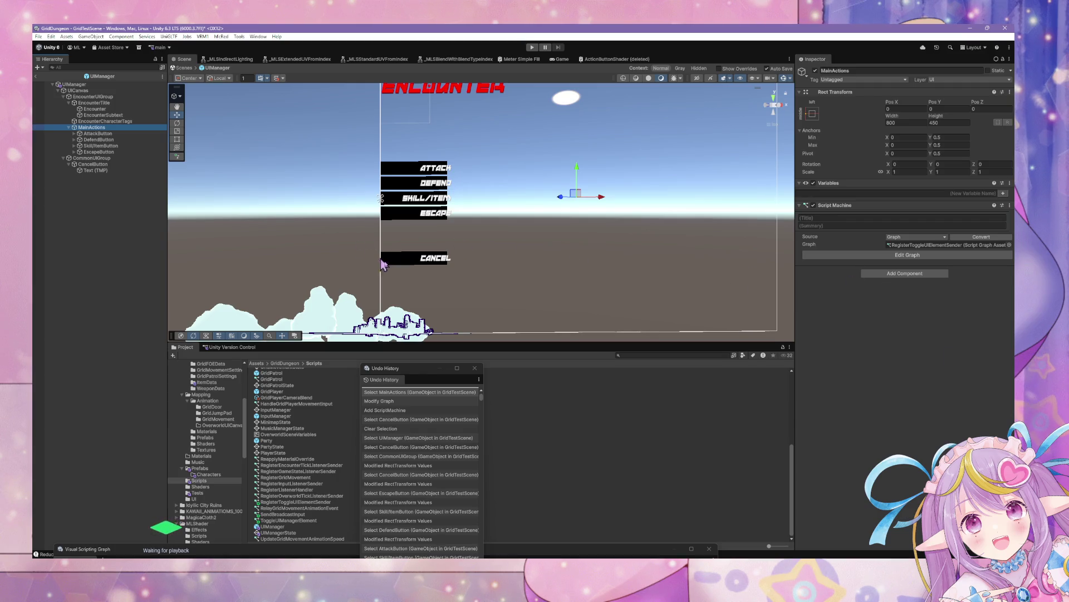
{"action": "left_click", "coordinate": [92, 158]}
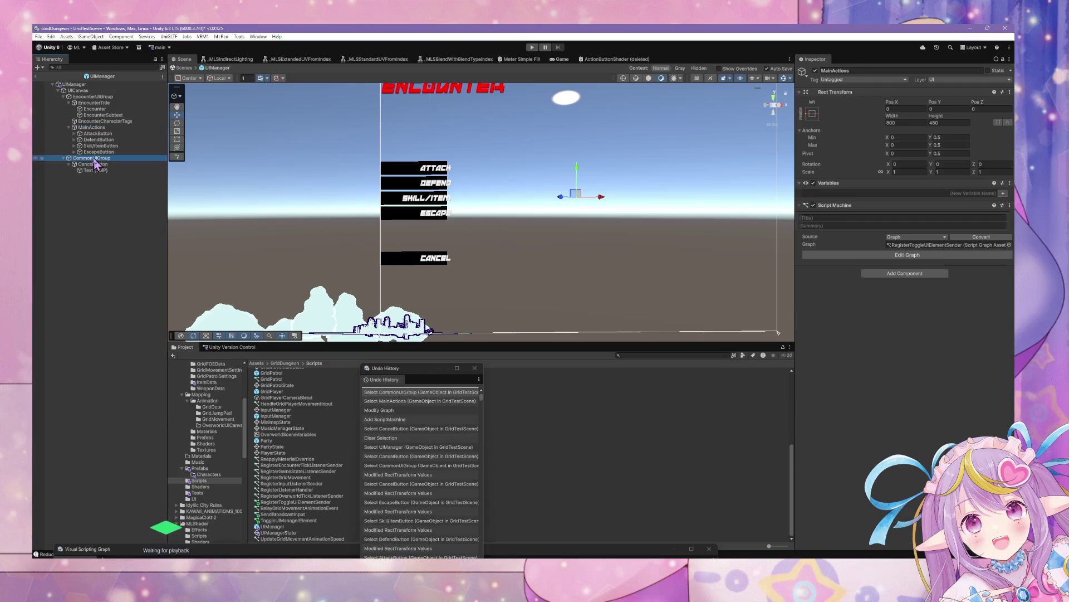
{"action": "left_click", "coordinate": [92, 165]}
{"action": "scroll", "coordinate": [976, 426], "scroll_direction": "down", "scroll_amount": 3}
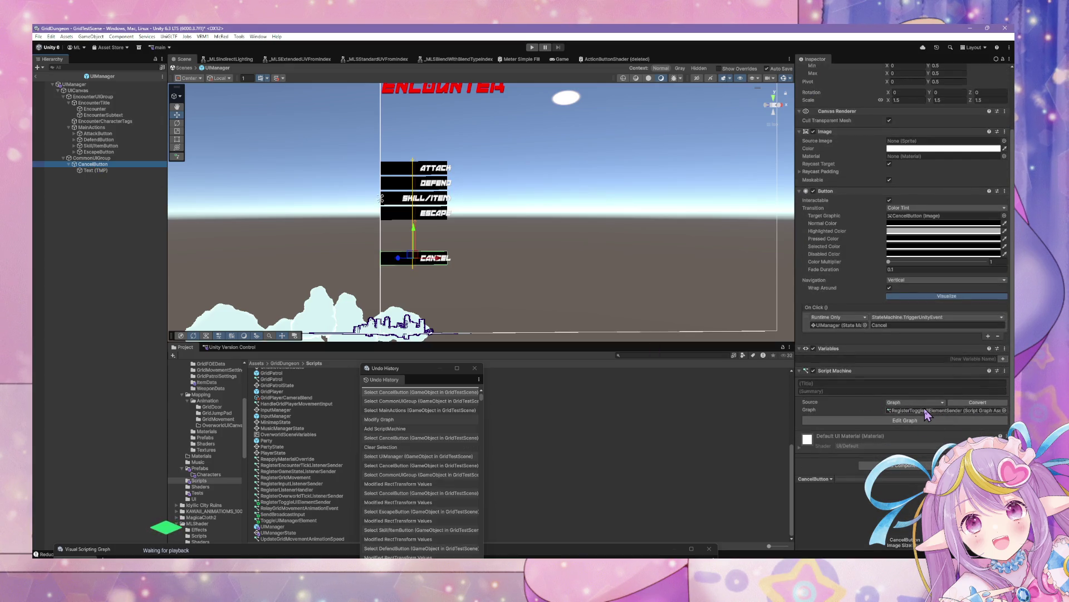
{"action": "scroll", "coordinate": [926, 415], "scroll_direction": "up", "scroll_amount": 3}
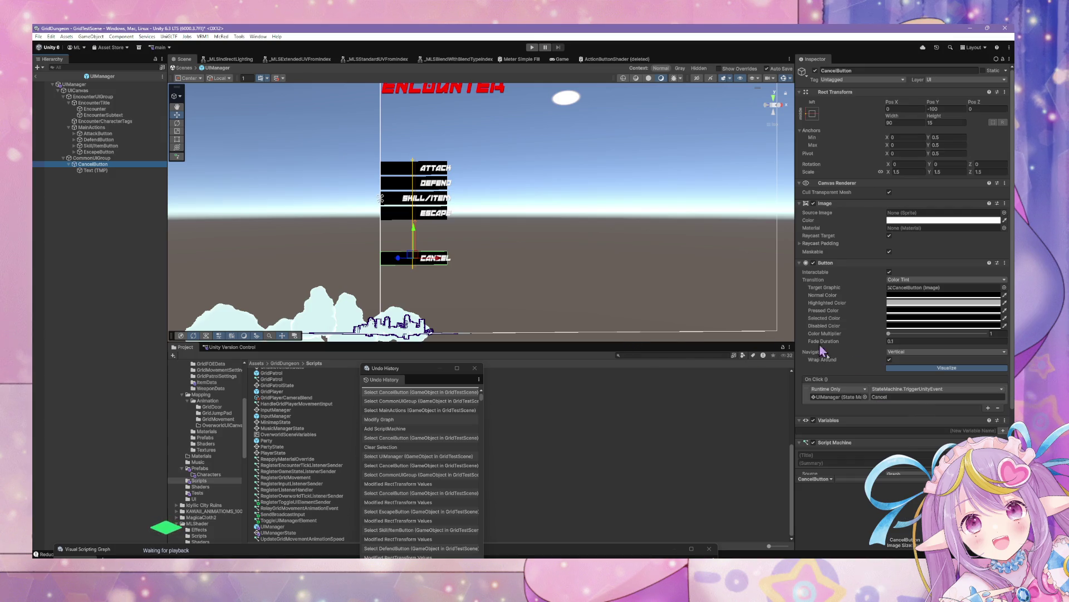
- Move the undo history window aside, review CancelButton's Button settings, and enter Play mode
{"action": "left_click", "coordinate": [74, 84]}
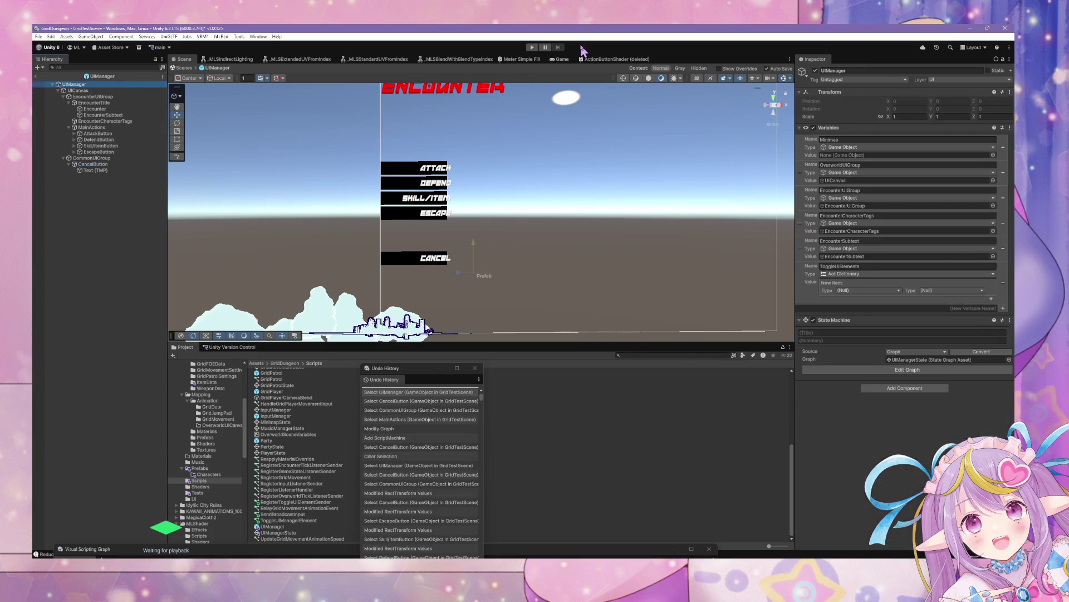
{"action": "left_click", "coordinate": [435, 383]}
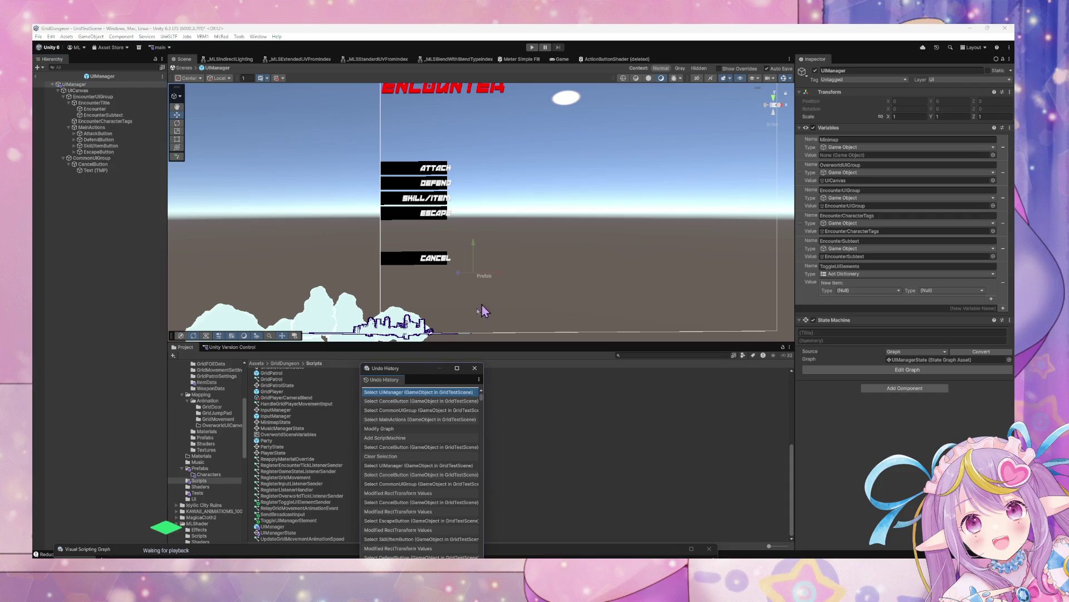
{"action": "left_click_drag", "start_coordinate": [416, 367], "coordinate": [577, 343]}
{"action": "left_click", "coordinate": [93, 164]}
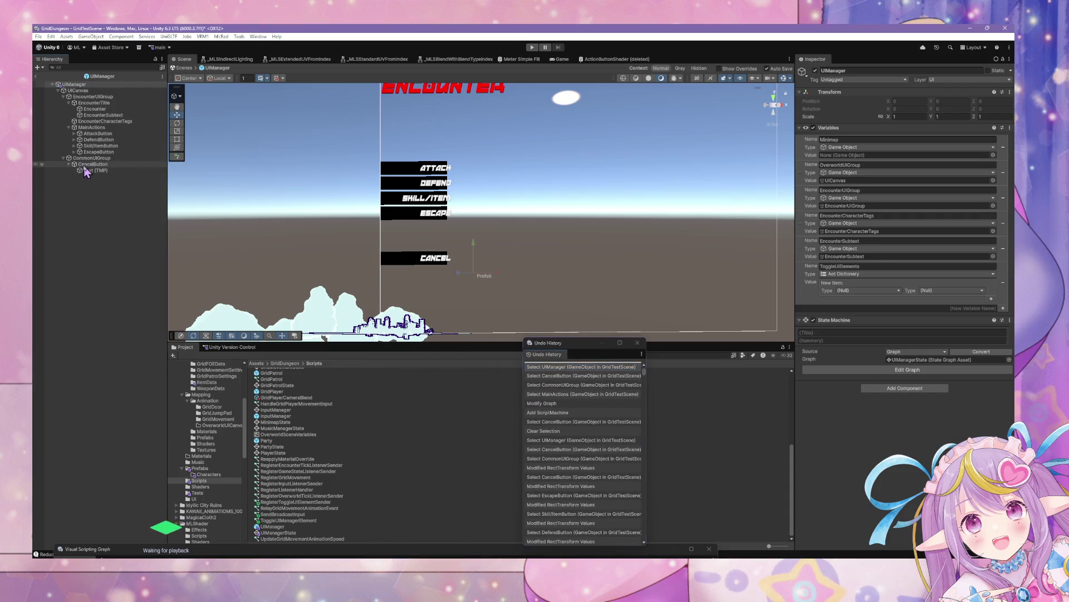
{"action": "scroll", "coordinate": [603, 232], "scroll_direction": "down", "scroll_amount": 2}
{"action": "scroll", "coordinate": [869, 246], "scroll_direction": "down", "scroll_amount": 3}
{"action": "scroll", "coordinate": [872, 251], "scroll_direction": "down", "scroll_amount": 1}
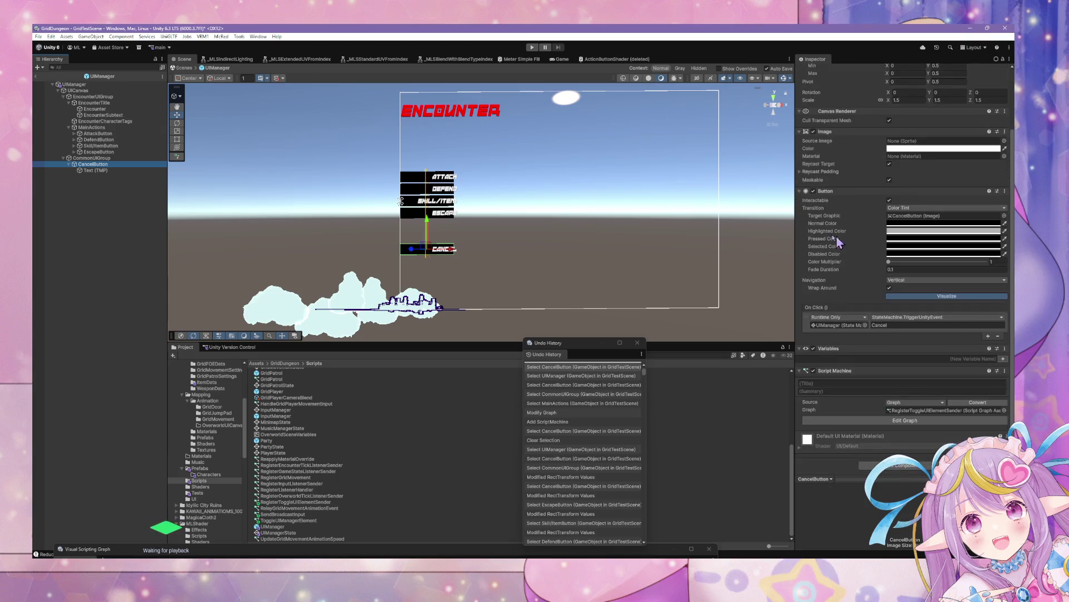
{"action": "scroll", "coordinate": [507, 178], "scroll_direction": "up", "scroll_amount": 2}
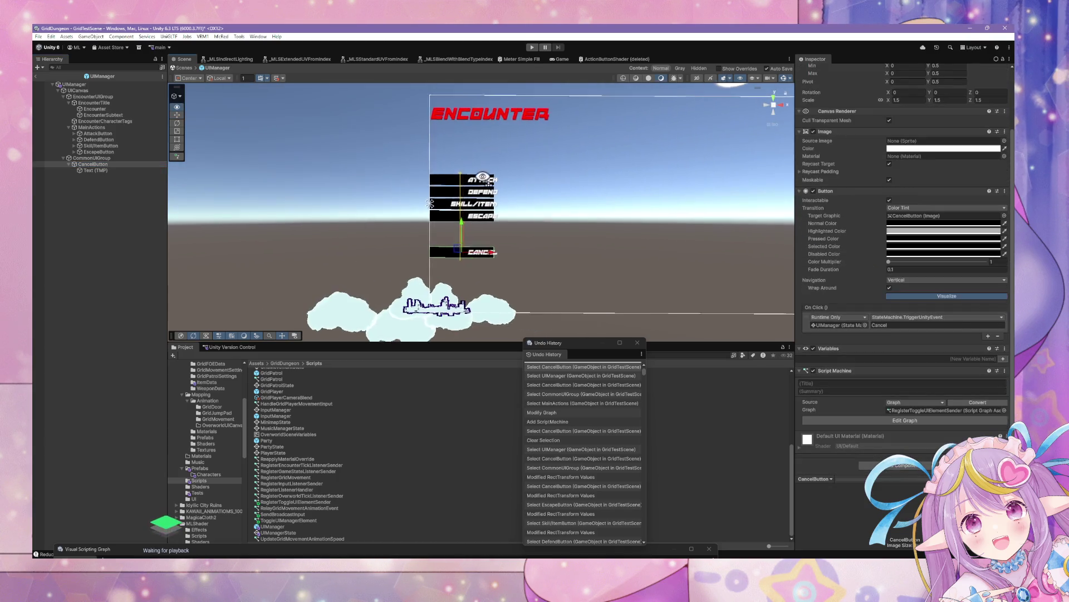
{"action": "left_click", "coordinate": [531, 48]}
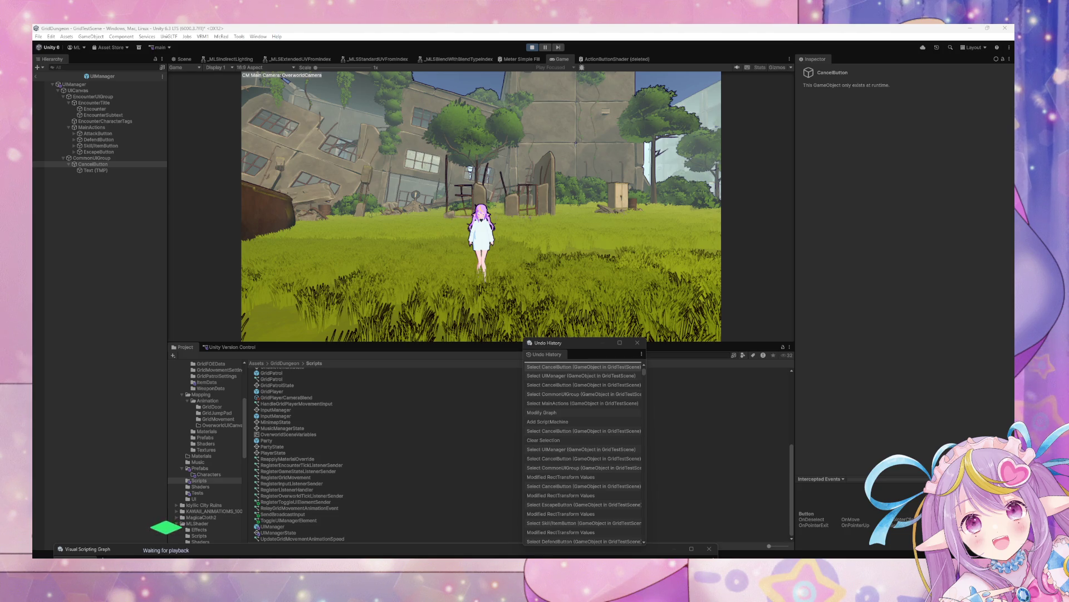
- In the running encounter, enter Attack targeting and cancel back four times, then open the Console
{"action": "left_click", "coordinate": [437, 226]}
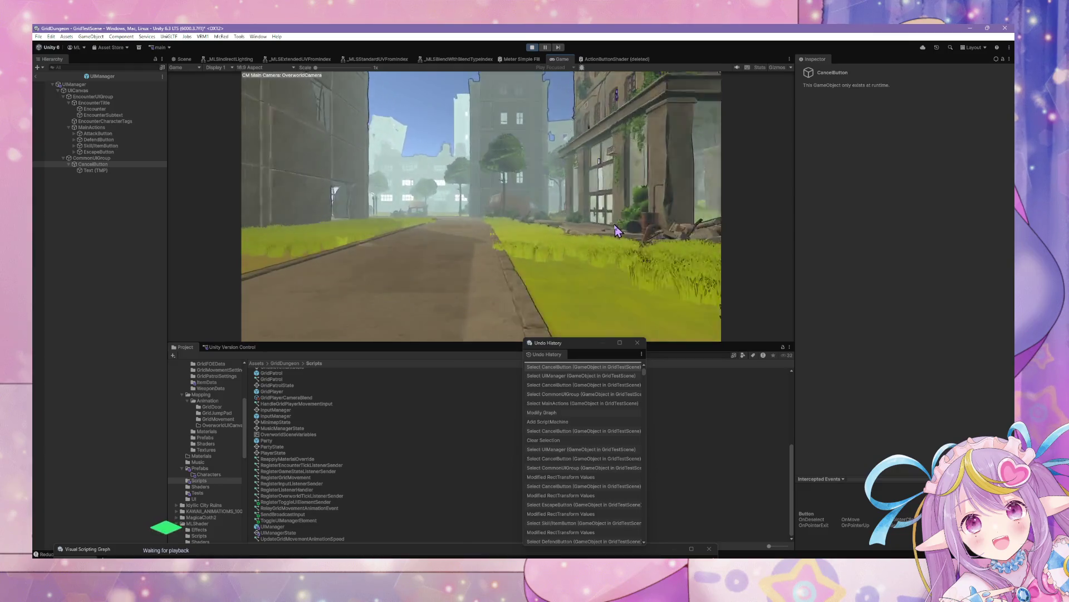
{"action": "left_click", "coordinate": [309, 179]}
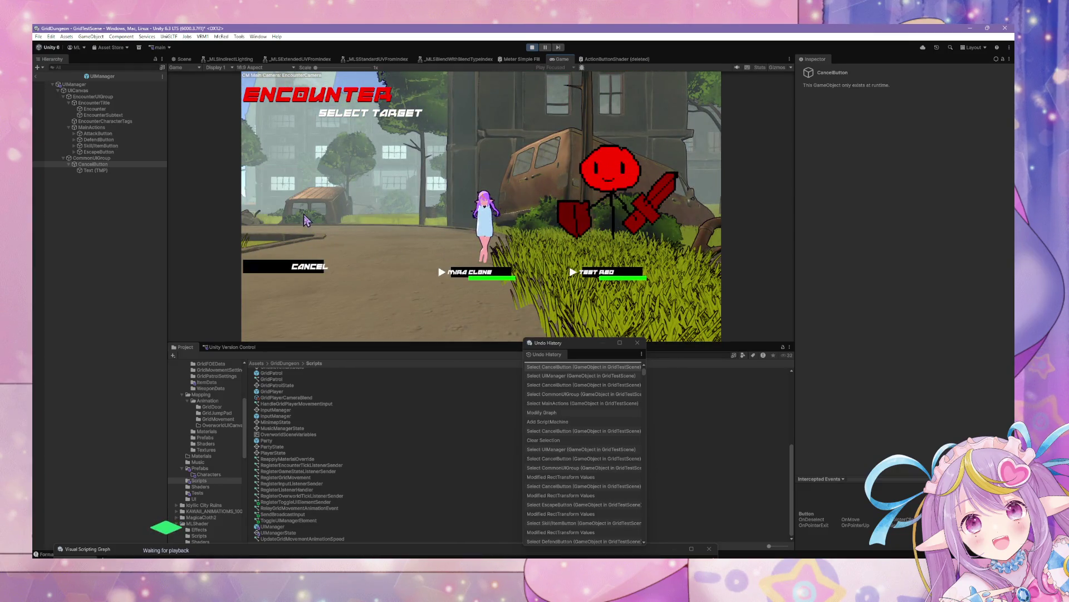
{"action": "key", "text": "Escape"}
{"action": "left_click", "coordinate": [292, 208]}
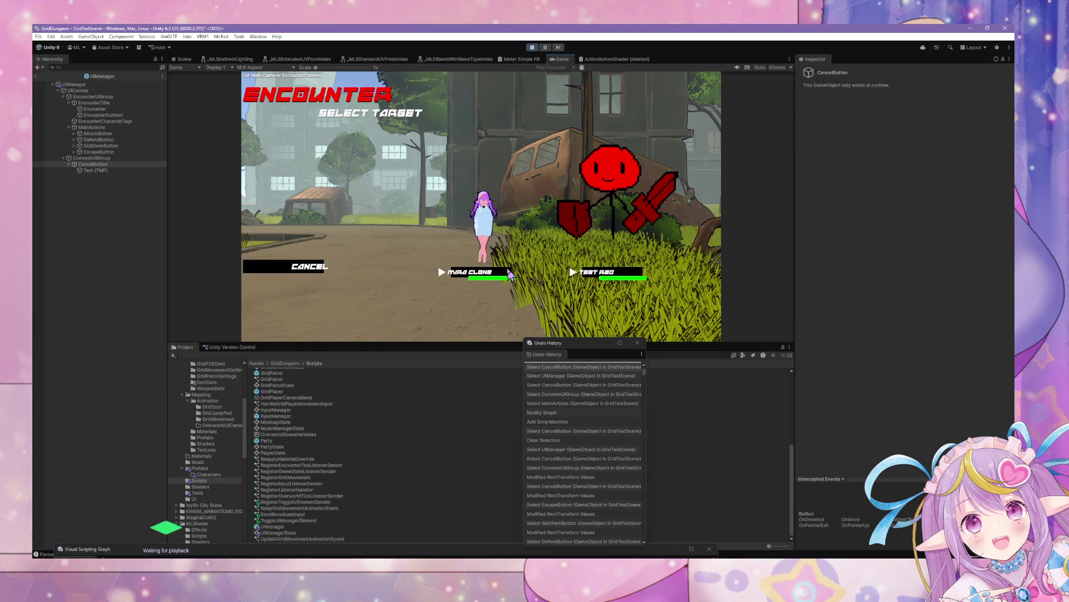
{"action": "key", "text": "Escape"}
{"action": "left_click", "coordinate": [291, 208]}
{"action": "key", "text": "Escape"}
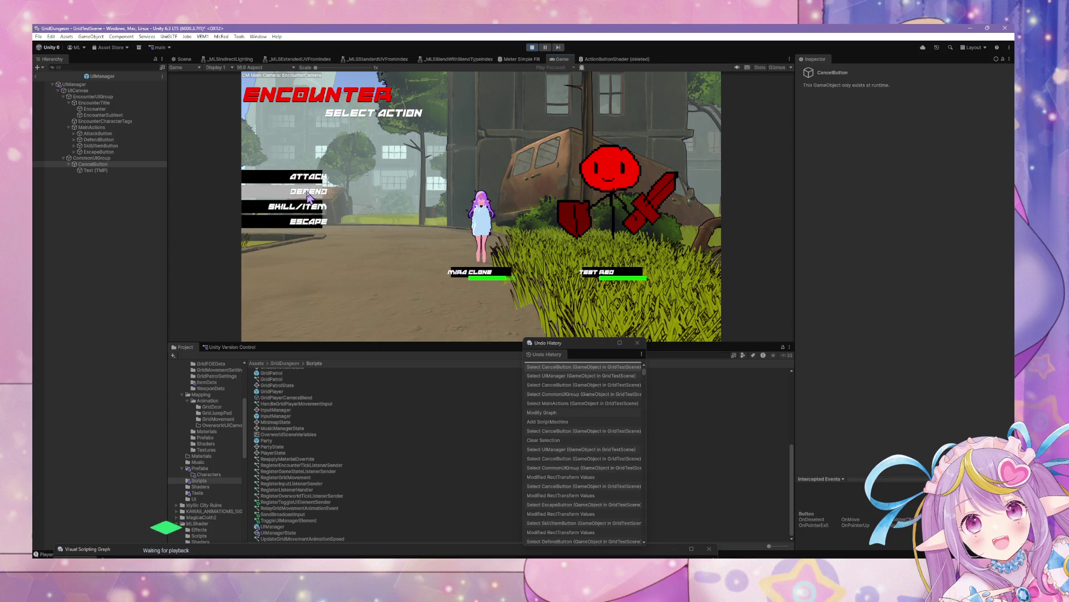
{"action": "left_click", "coordinate": [292, 207]}
{"action": "key", "text": "Escape"}
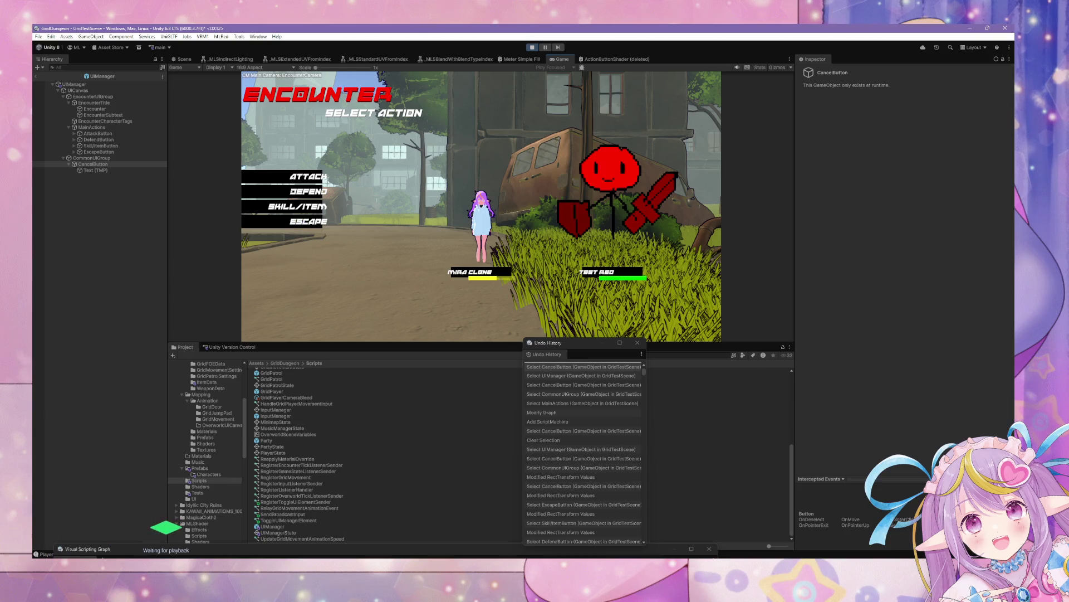
{"action": "key", "text": "ctrl+shift+c"}
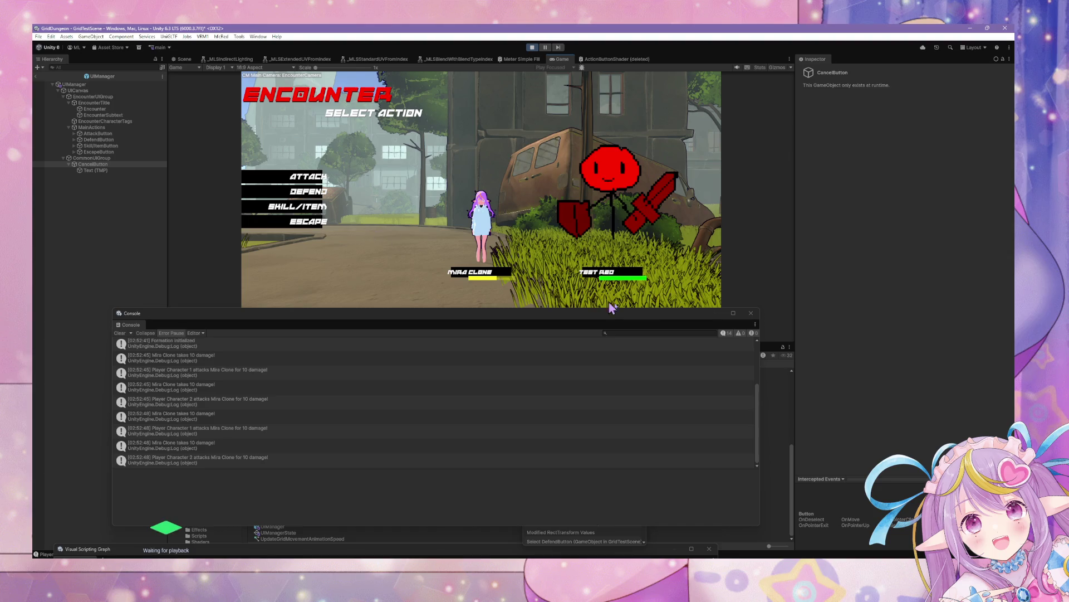
- Move the Console off the game view, escape the encounter to the overworld, and show the Scene view
{"action": "left_click_drag", "start_coordinate": [669, 328], "coordinate": [827, 449]}
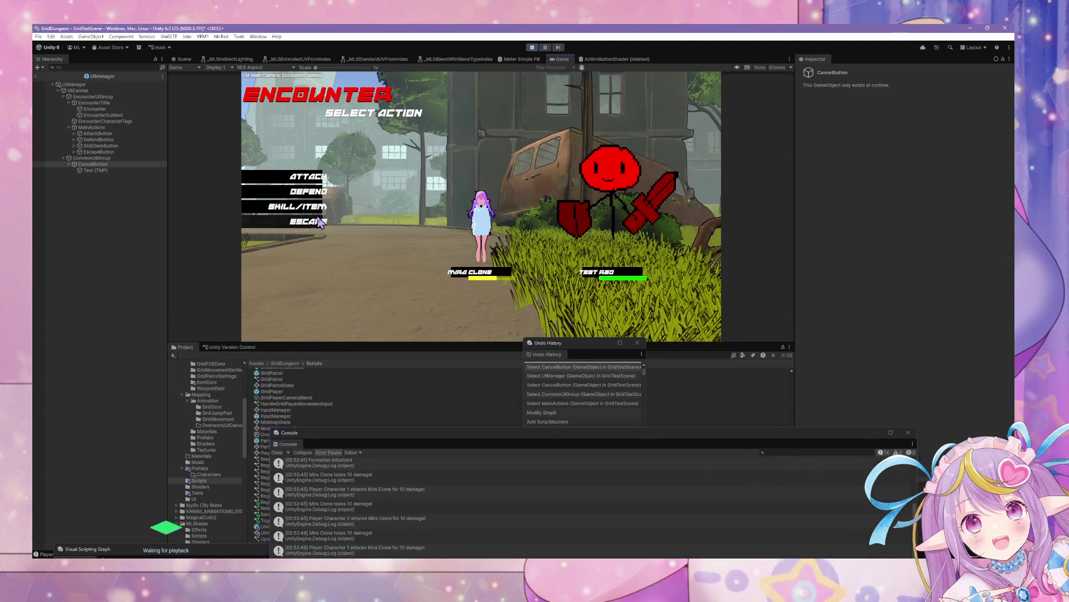
{"action": "key", "text": "Escape"}
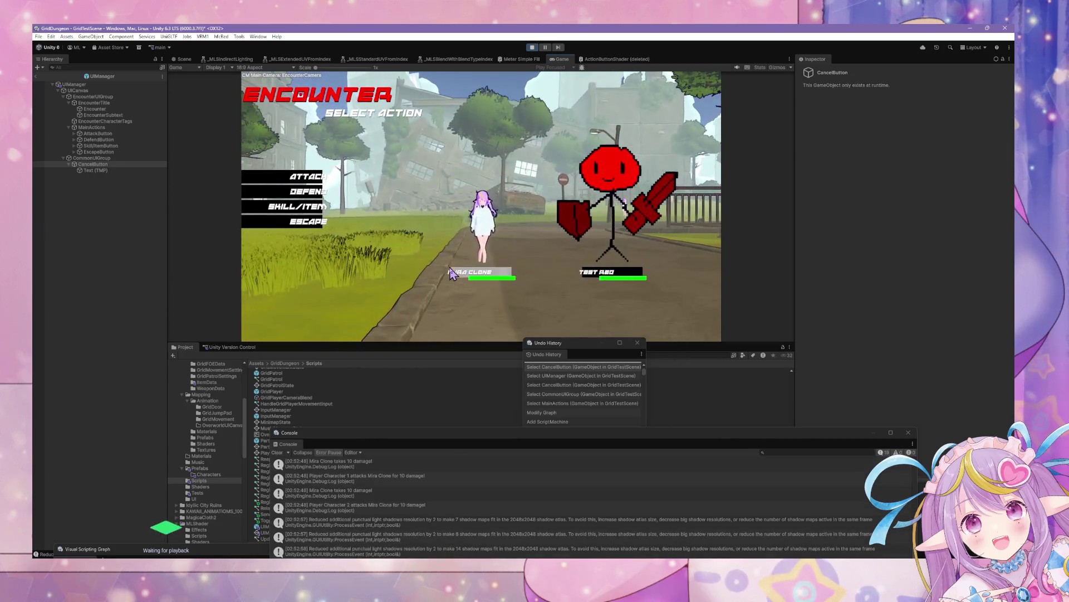
{"action": "left_click", "coordinate": [305, 223]}
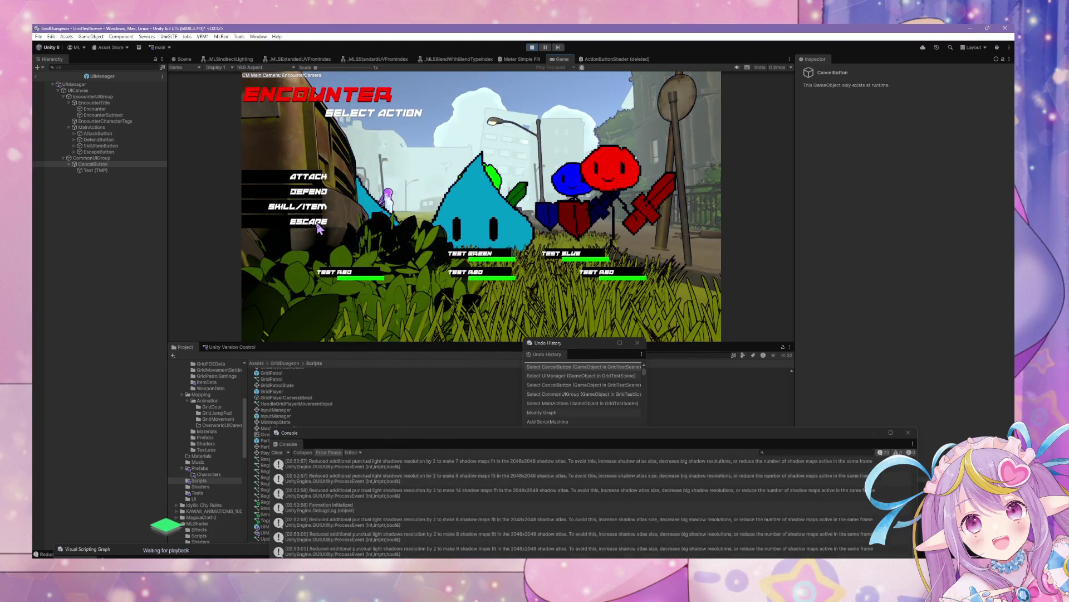
{"action": "left_click", "coordinate": [318, 223]}
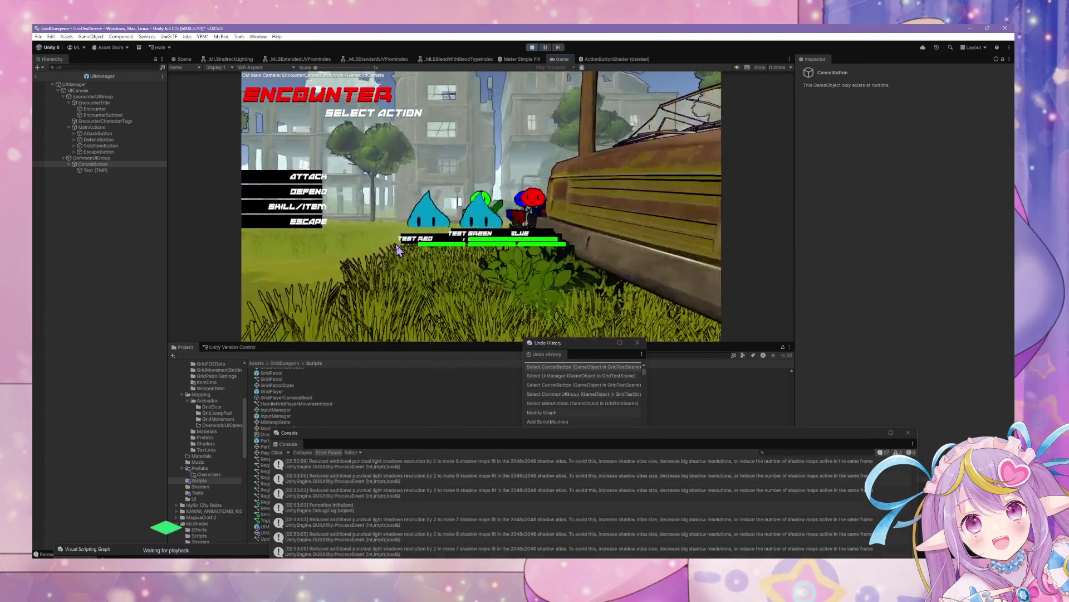
{"action": "left_click", "coordinate": [315, 226]}
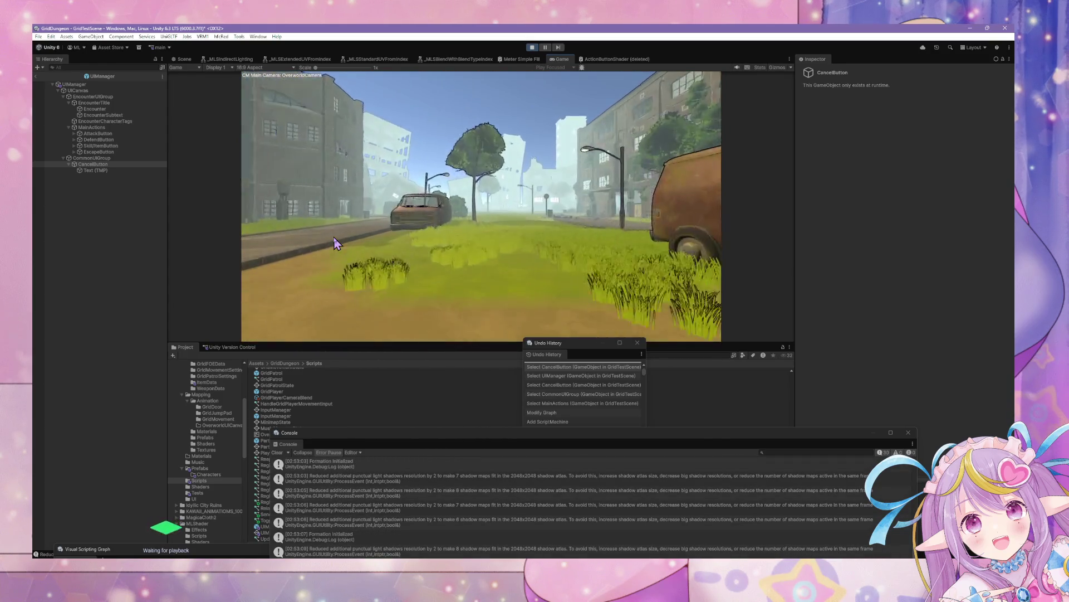
{"action": "left_click", "coordinate": [184, 59]}
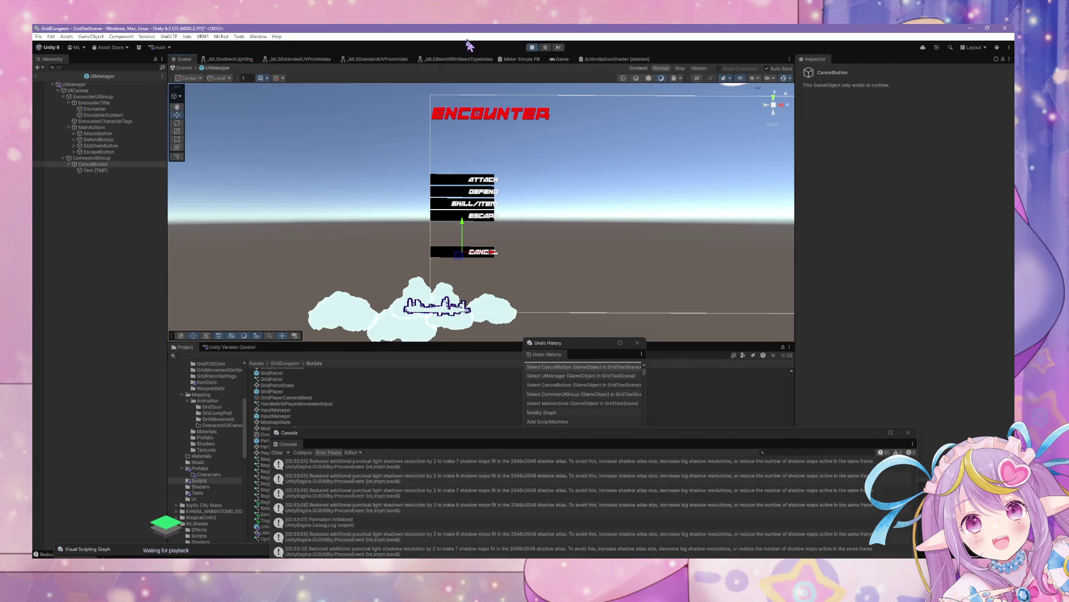
- Float the Game view into its own window, reposition it, and stop the play test
{"action": "left_click", "coordinate": [184, 67]}
{"action": "mouse_move", "coordinate": [285, 166]}
{"action": "left_mouse_down"}
{"action": "mouse_move", "coordinate": [334, 172]}
{"action": "mouse_move", "coordinate": [311, 178]}
{"action": "mouse_move", "coordinate": [390, 156]}
{"action": "left_mouse_up"}
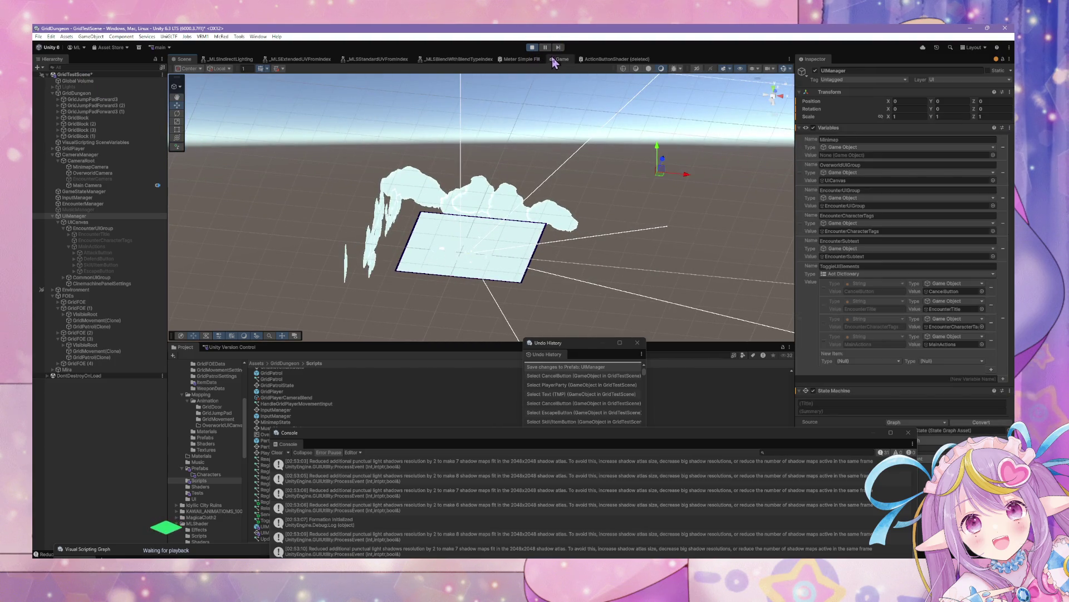
{"action": "mouse_move", "coordinate": [553, 61]}
{"action": "left_mouse_down"}
{"action": "mouse_move", "coordinate": [563, 119]}
{"action": "mouse_move", "coordinate": [632, 258]}
{"action": "mouse_move", "coordinate": [440, 115]}
{"action": "left_mouse_up"}
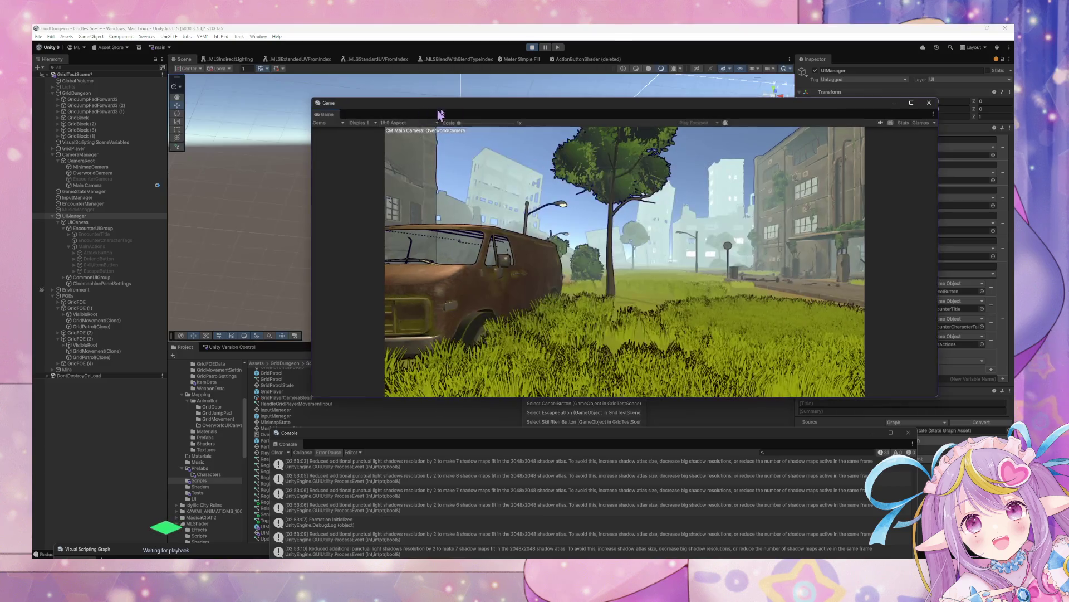
{"action": "mouse_move", "coordinate": [543, 116]}
{"action": "left_mouse_down"}
{"action": "mouse_move", "coordinate": [494, 209]}
{"action": "mouse_move", "coordinate": [517, 238]}
{"action": "left_mouse_up"}
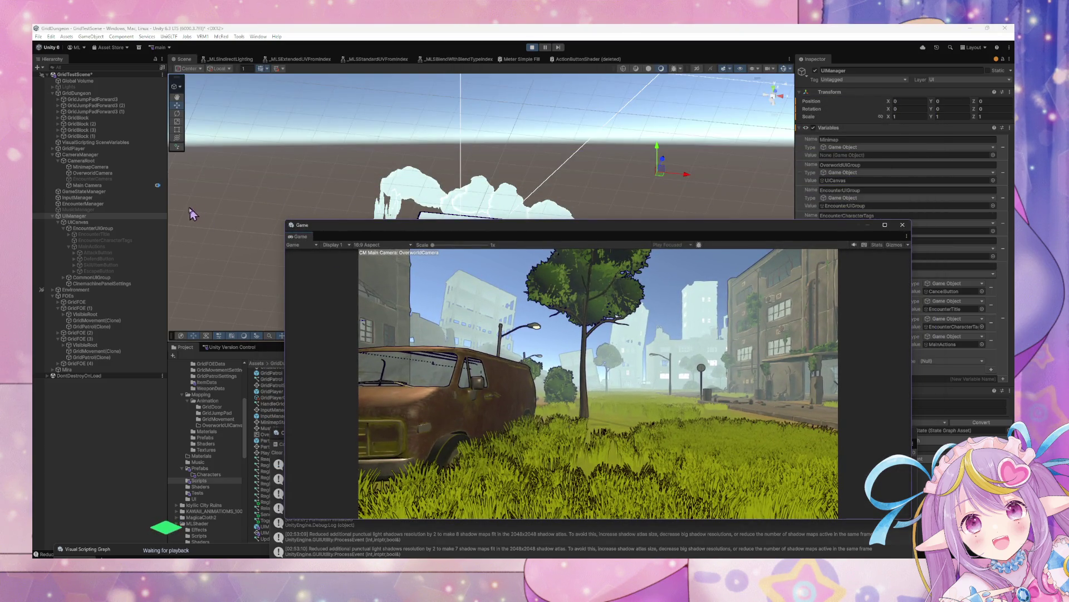
{"action": "key", "text": "q"}
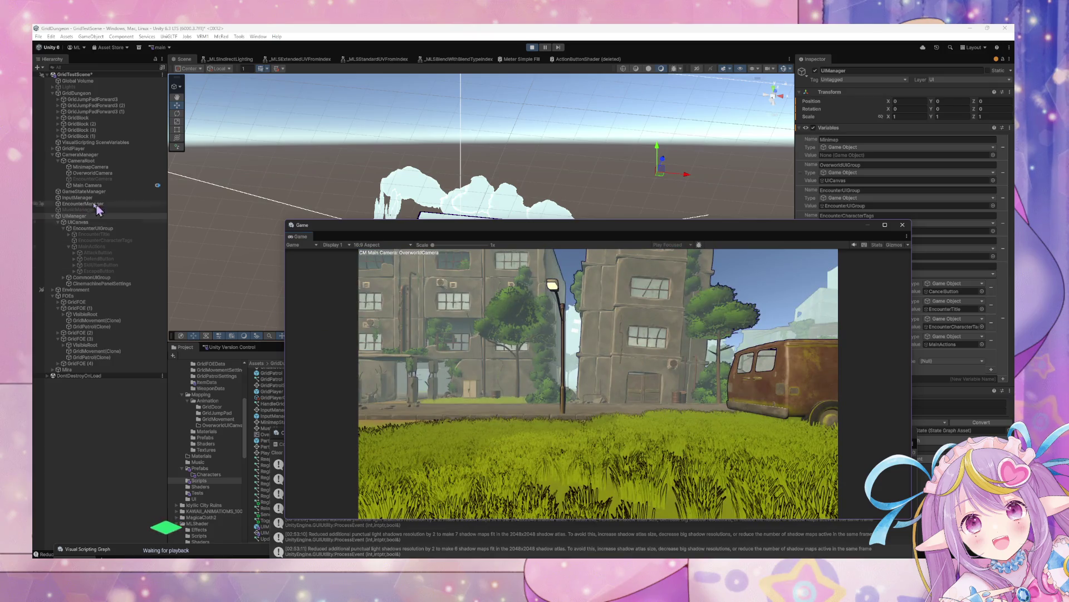
{"action": "left_click", "coordinate": [83, 216]}
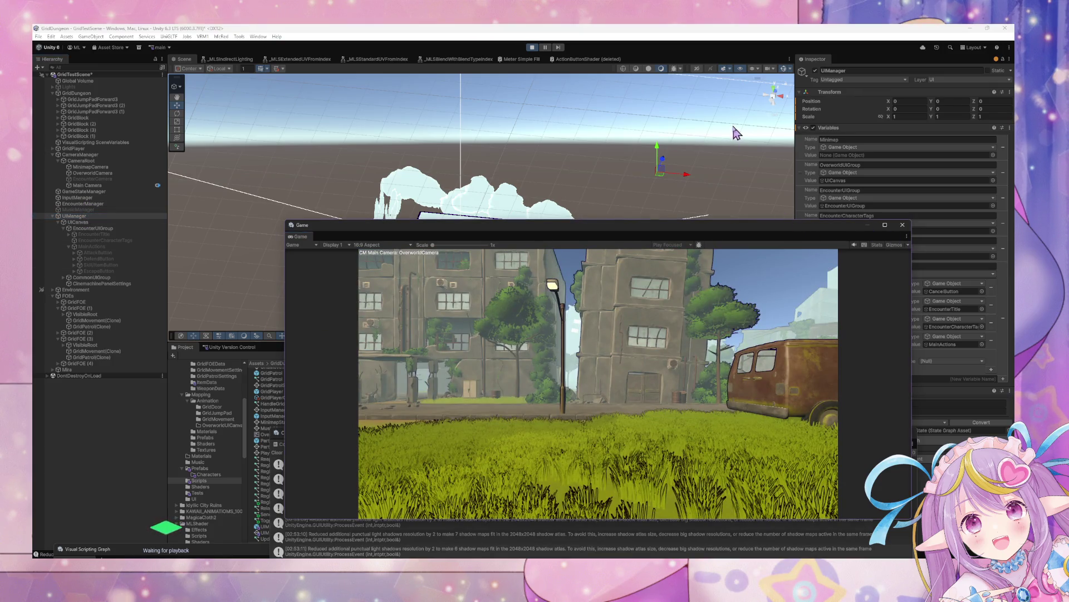
{"action": "mouse_move", "coordinate": [599, 232]}
{"action": "left_mouse_down"}
{"action": "mouse_move", "coordinate": [461, 98]}
{"action": "mouse_move", "coordinate": [480, 103]}
{"action": "left_mouse_up"}
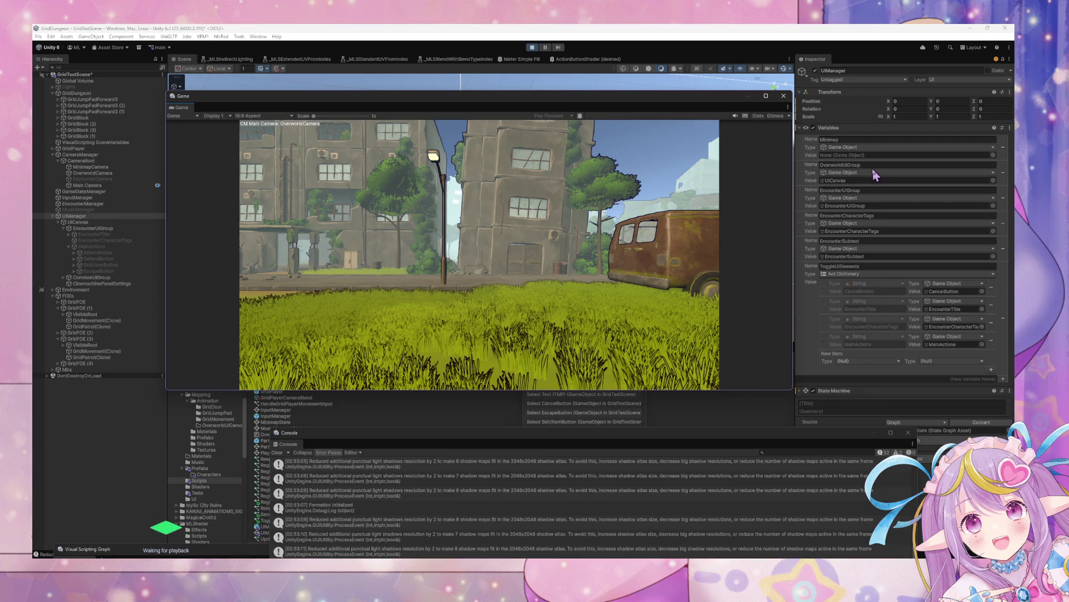
{"action": "left_click", "coordinate": [536, 48]}
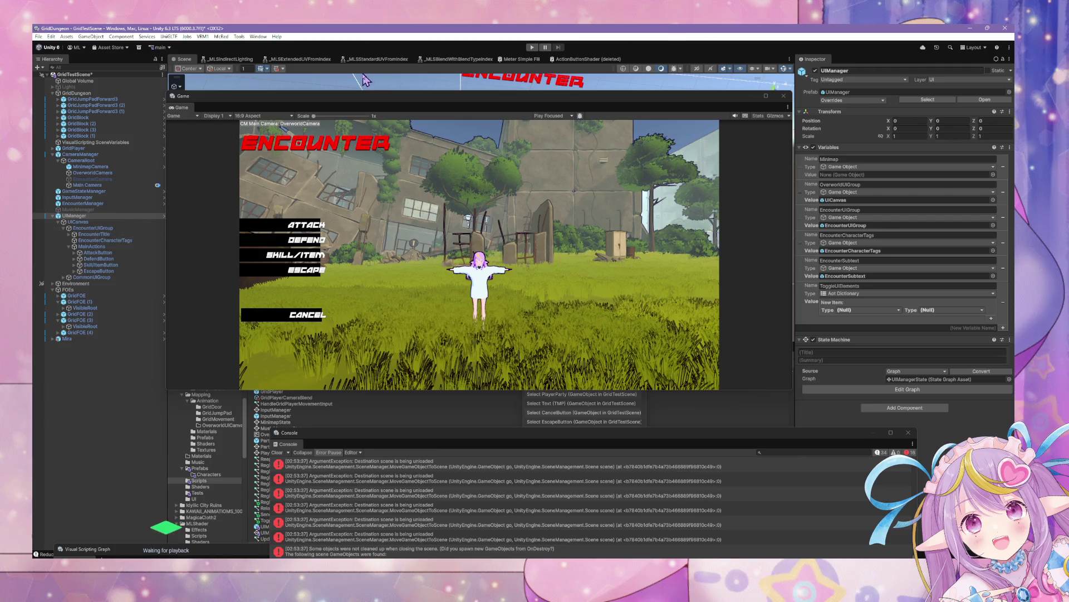
- Shrink the Game window, search the Project for 'minimap', frame UIManager and expand CommonUIGroup
{"action": "mouse_move", "coordinate": [330, 103]}
{"action": "left_mouse_down"}
{"action": "mouse_move", "coordinate": [636, 306]}
{"action": "mouse_move", "coordinate": [542, 434]}
{"action": "left_mouse_up"}
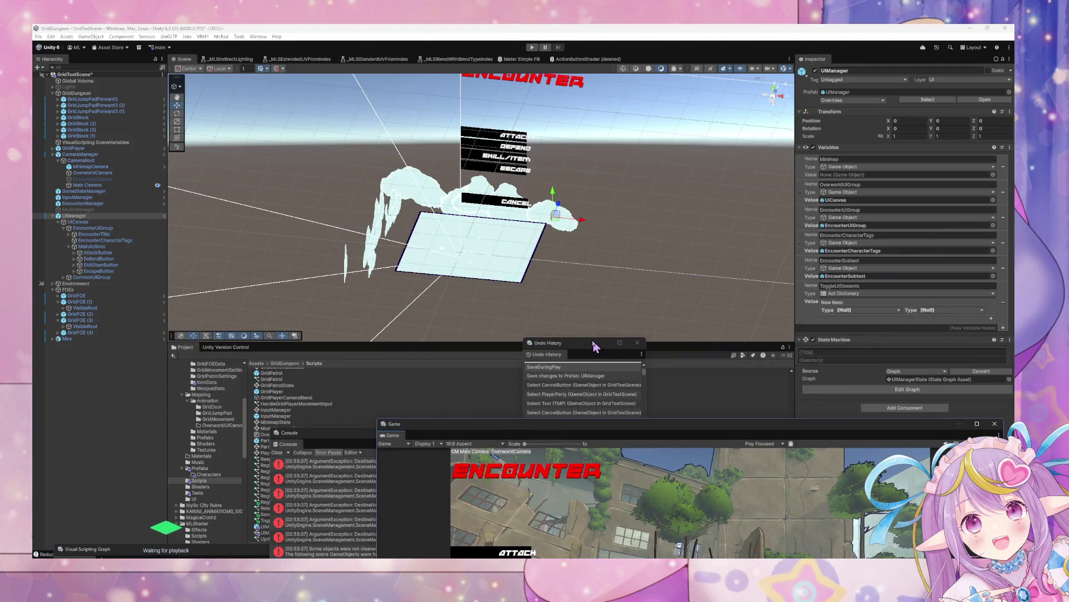
{"action": "left_click", "coordinate": [626, 355]}
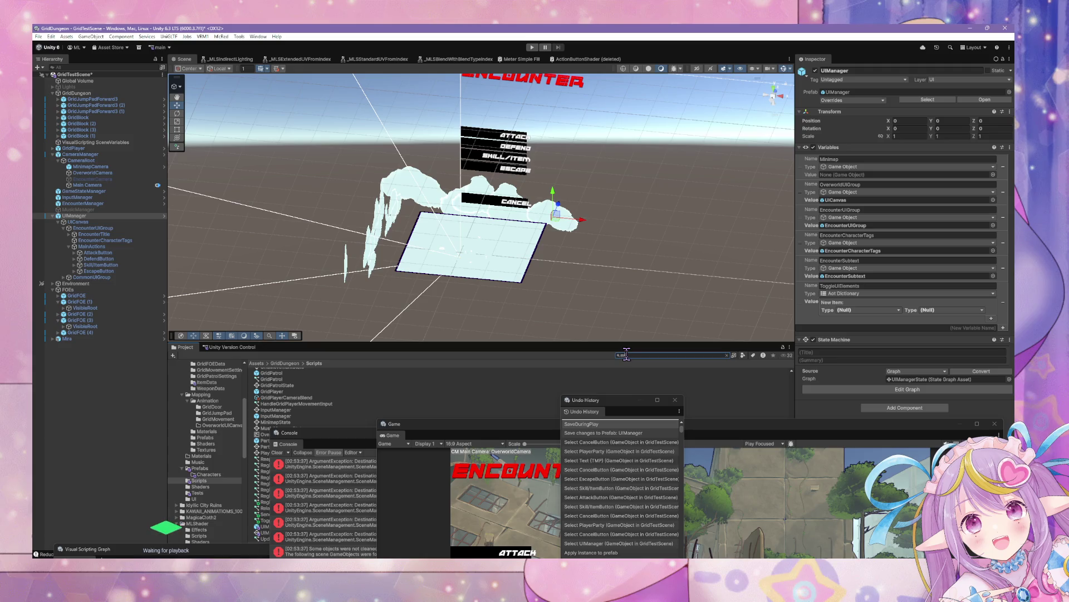
{"action": "type", "text": "inimap"}
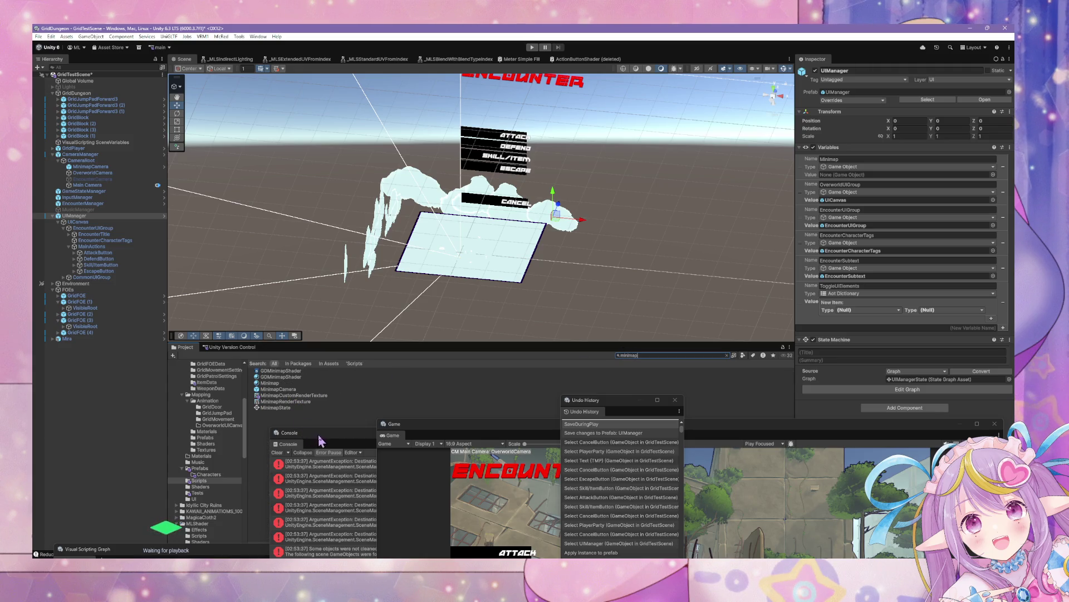
{"action": "left_click_drag", "start_coordinate": [320, 440], "coordinate": [490, 481]}
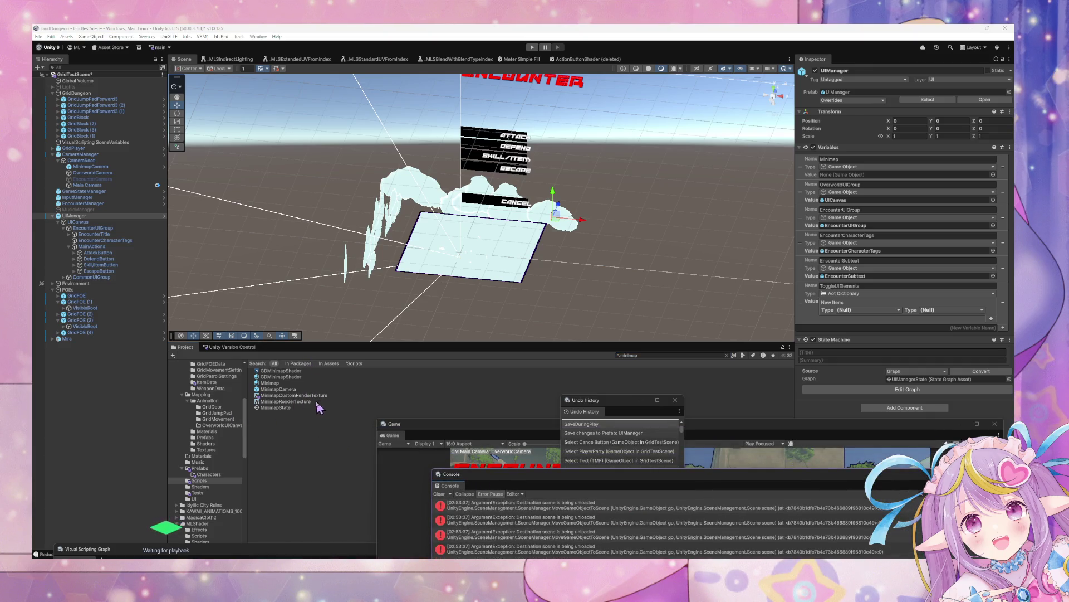
{"action": "key", "text": "f"}
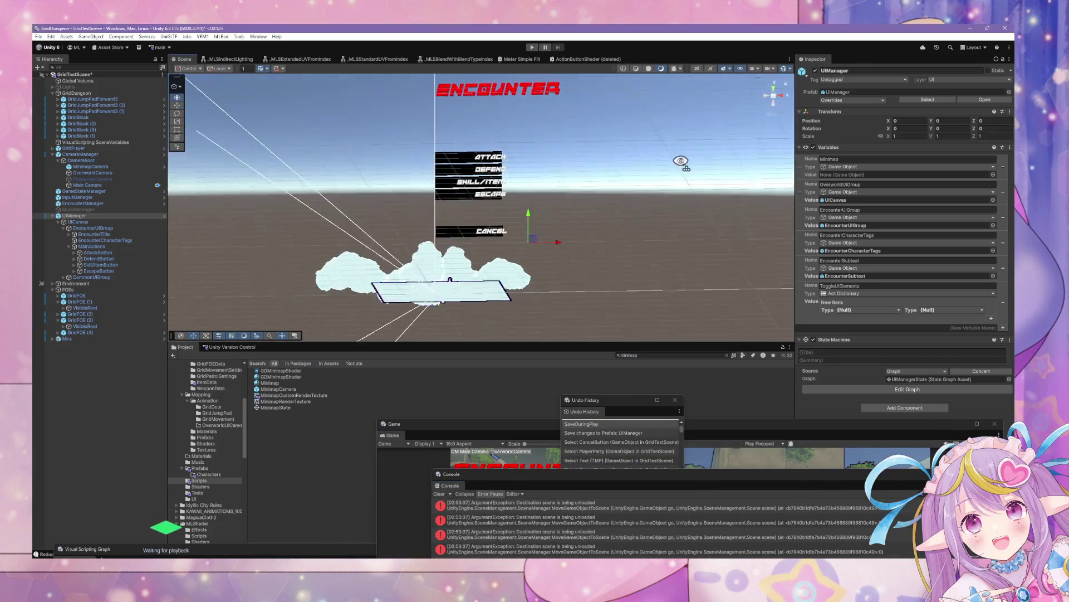
{"action": "left_click", "coordinate": [64, 277]}
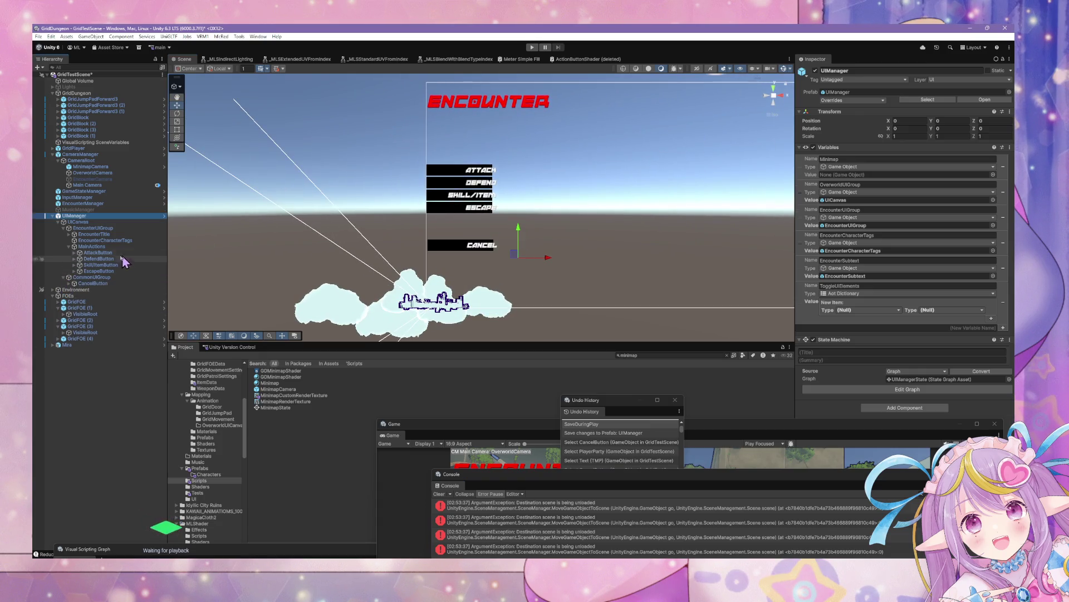
{"action": "left_click", "coordinate": [100, 278]}
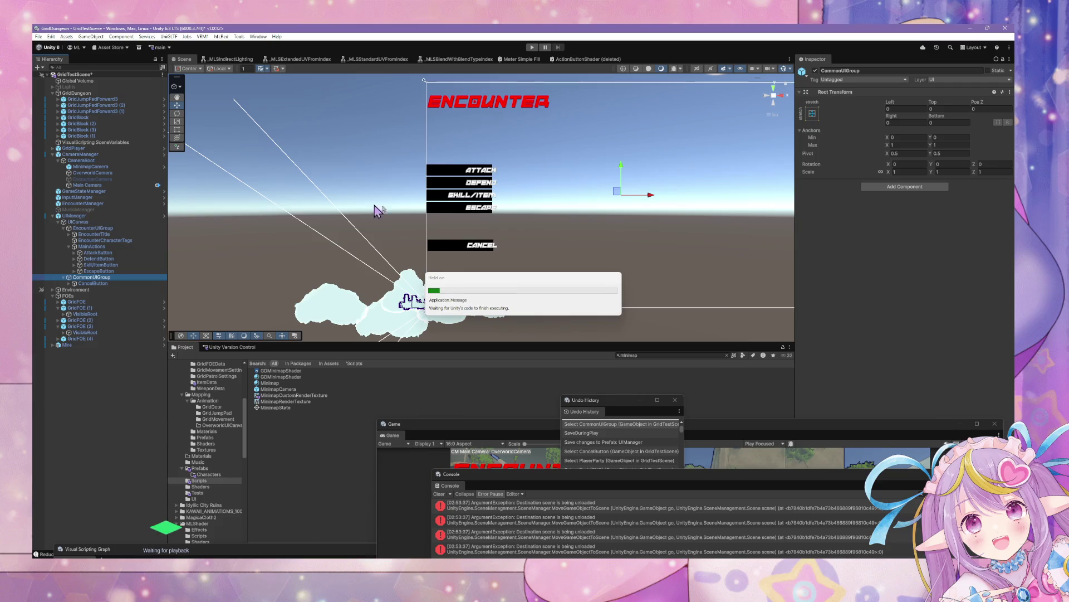
{"action": "left_click", "coordinate": [78, 222]}
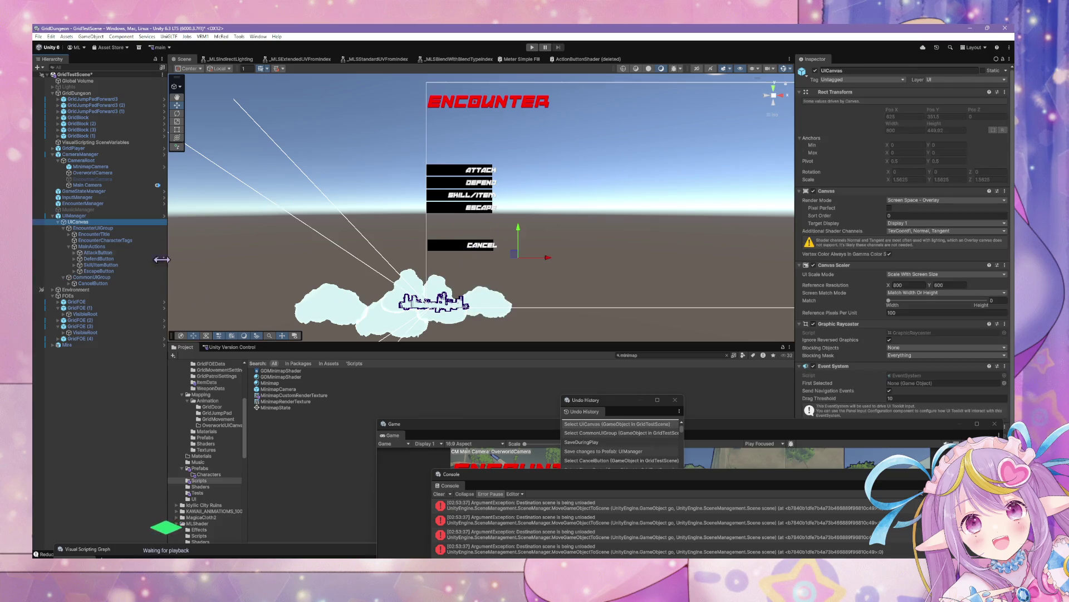
- Create a Raw Image under UIManager and name it Minimap
{"action": "right_click", "coordinate": [87, 217]}
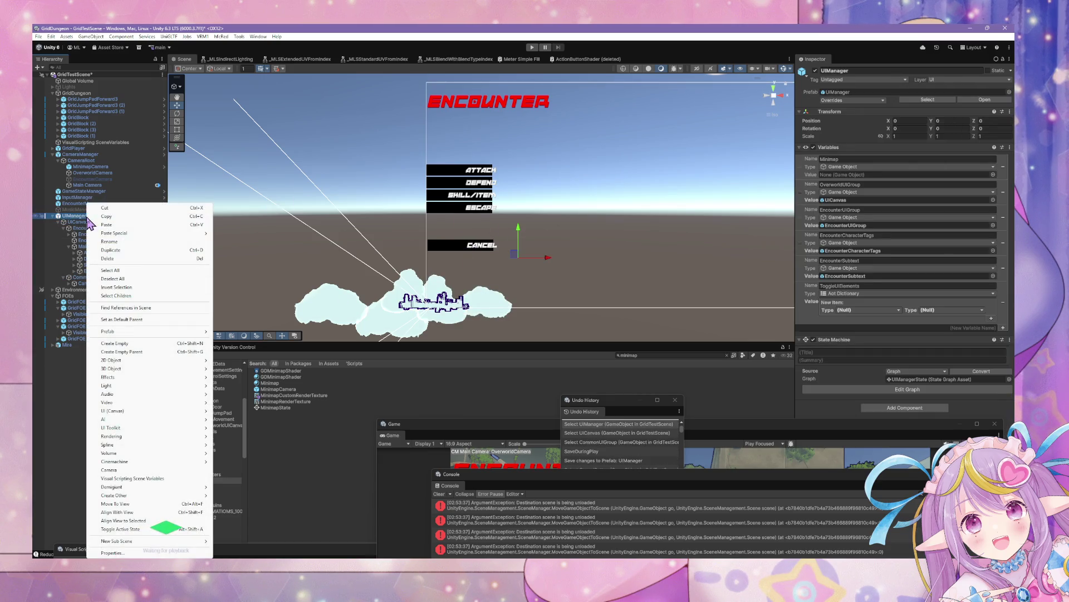
{"action": "mouse_move", "coordinate": [179, 411]}
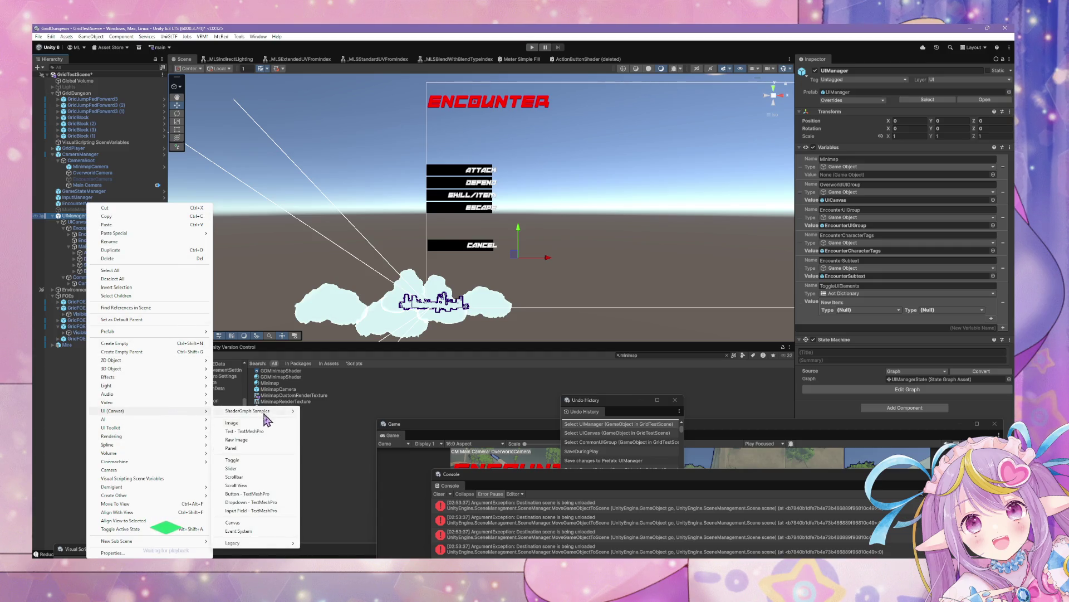
{"action": "left_click", "coordinate": [298, 440]}
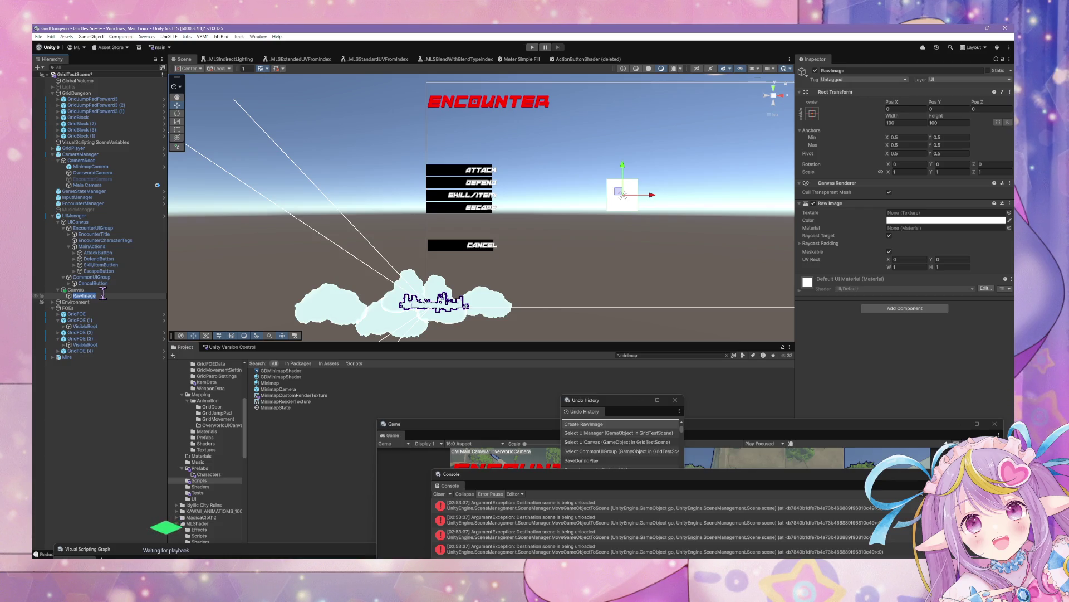
{"action": "type", "text": "Minimap"}
{"action": "key", "text": "Return"}
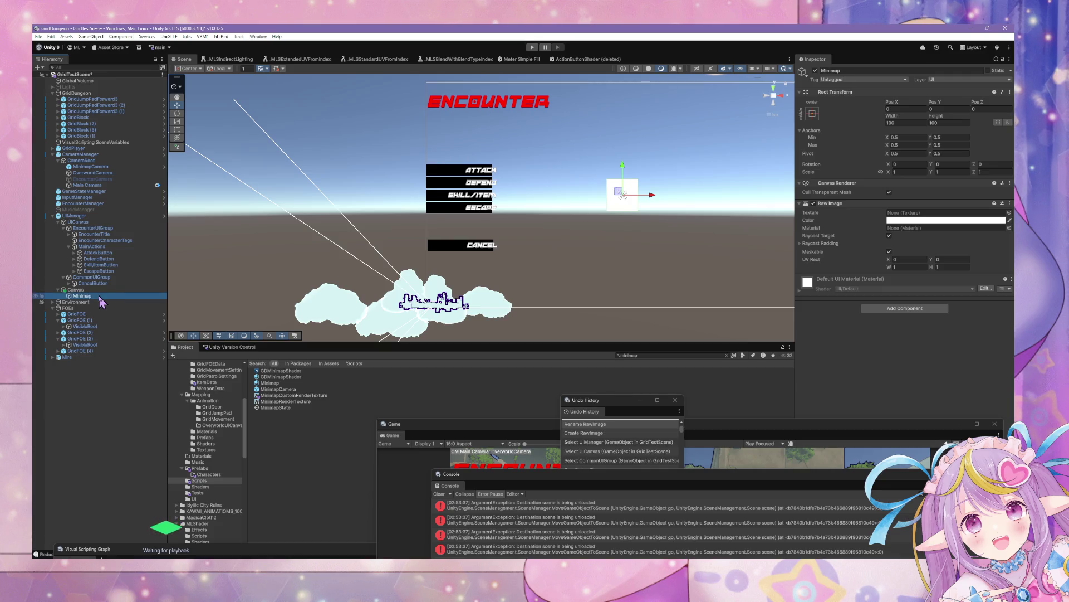
- Delete the extra Canvas, move Minimap into CommonUIGroup, and anchor it top-right
{"action": "mouse_move", "coordinate": [98, 295]}
{"action": "left_mouse_down"}
{"action": "mouse_move", "coordinate": [105, 237]}
{"action": "mouse_move", "coordinate": [92, 230]}
{"action": "left_mouse_up"}
{"action": "left_click", "coordinate": [83, 296]}
{"action": "key", "text": "Delete"}
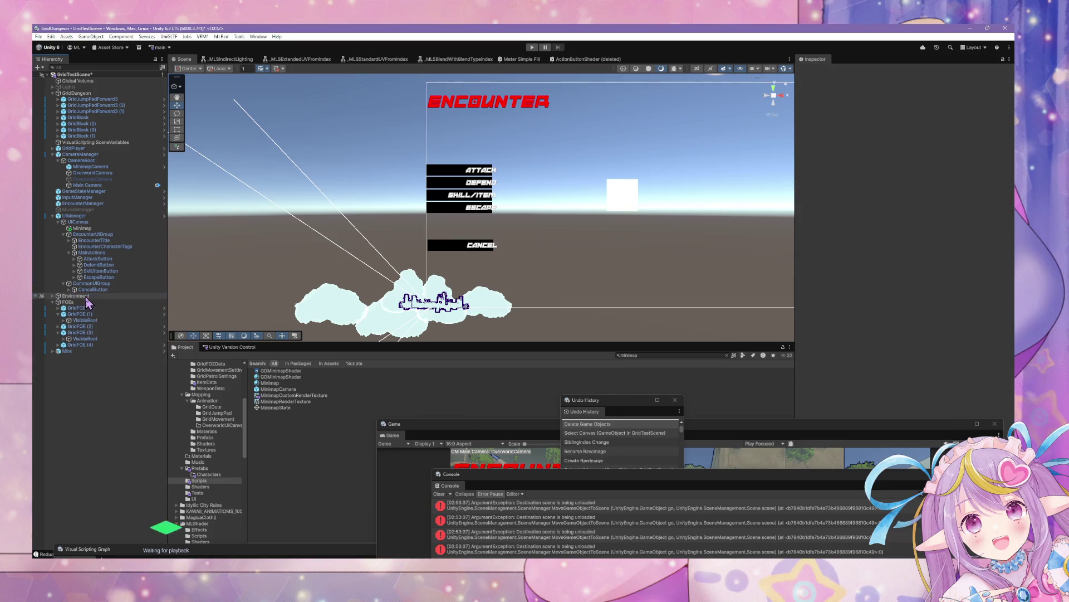
{"action": "left_click", "coordinate": [84, 228]}
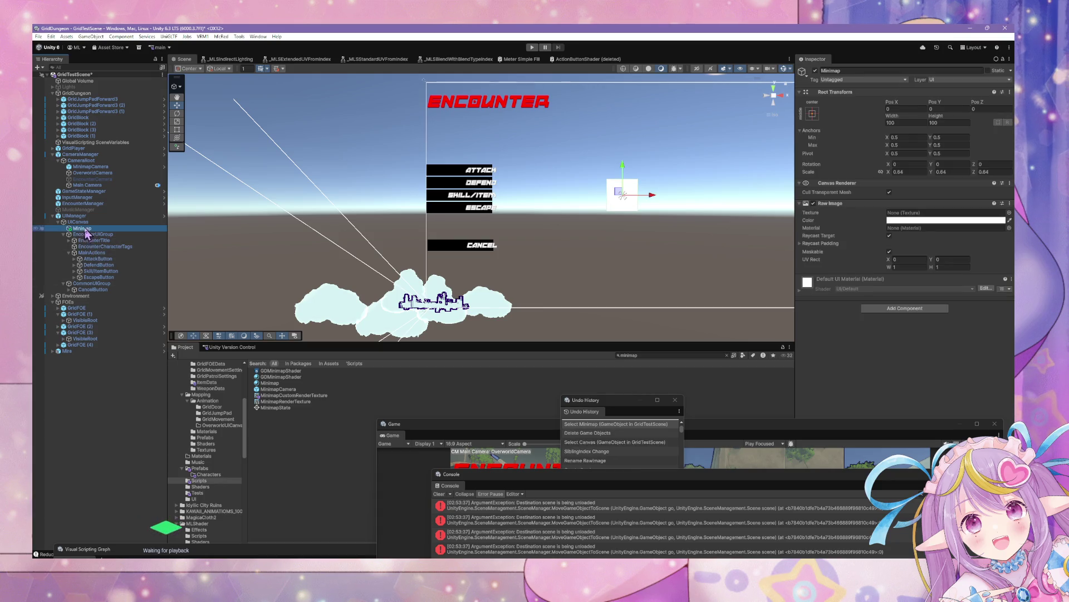
{"action": "left_click_drag", "start_coordinate": [83, 229], "coordinate": [90, 286]}
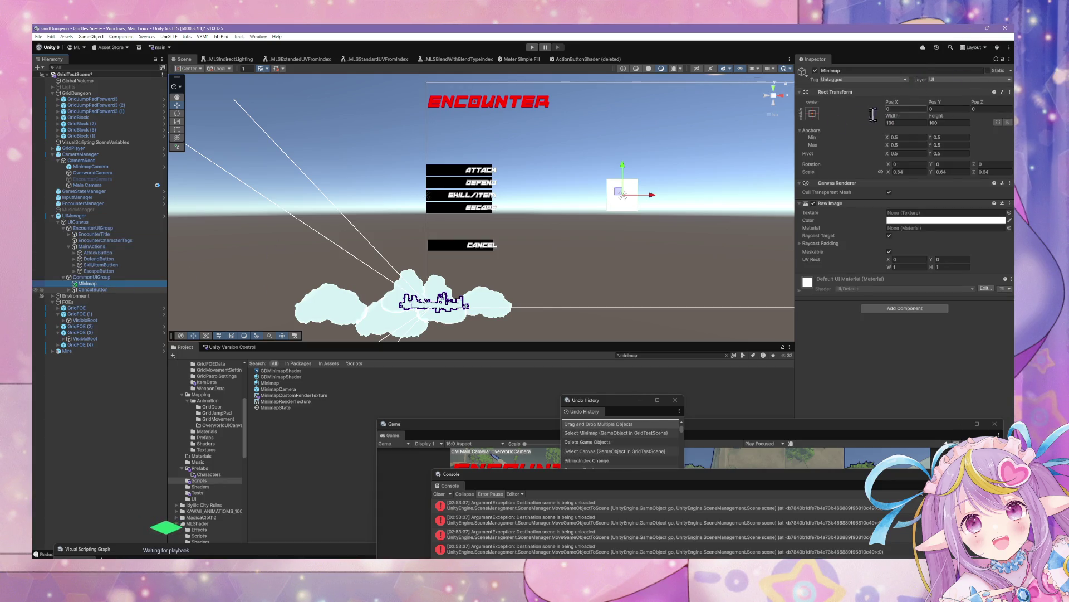
{"action": "left_click", "coordinate": [812, 114]}
{"action": "left_click", "coordinate": [872, 173]}
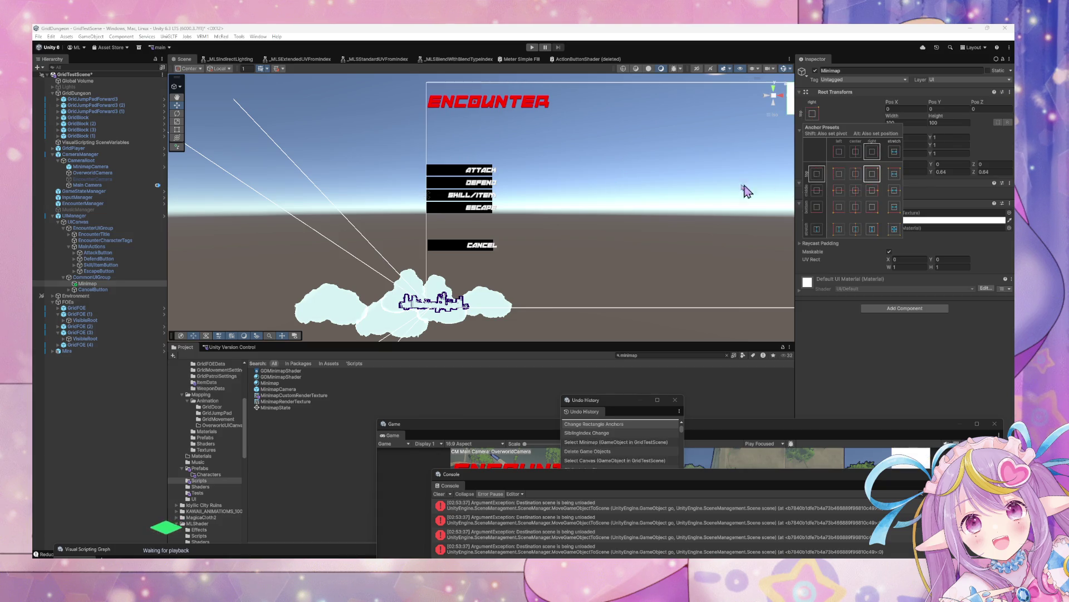
- Give the Minimap image the MinimapCustomRenderTexture texture and the Minimap material
{"action": "key", "text": "f"}
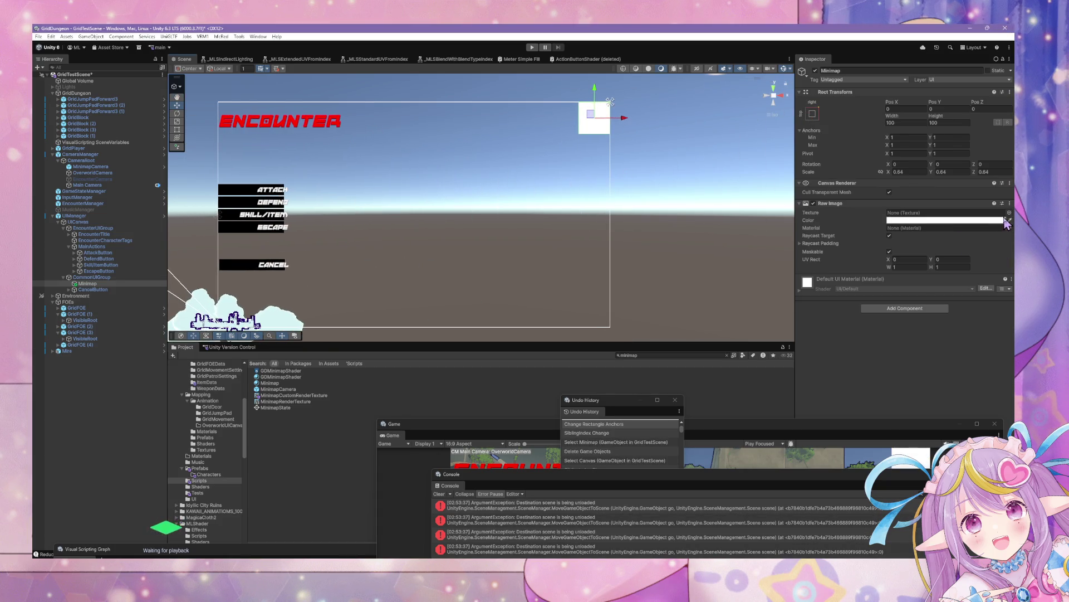
{"action": "left_click", "coordinate": [1009, 212]}
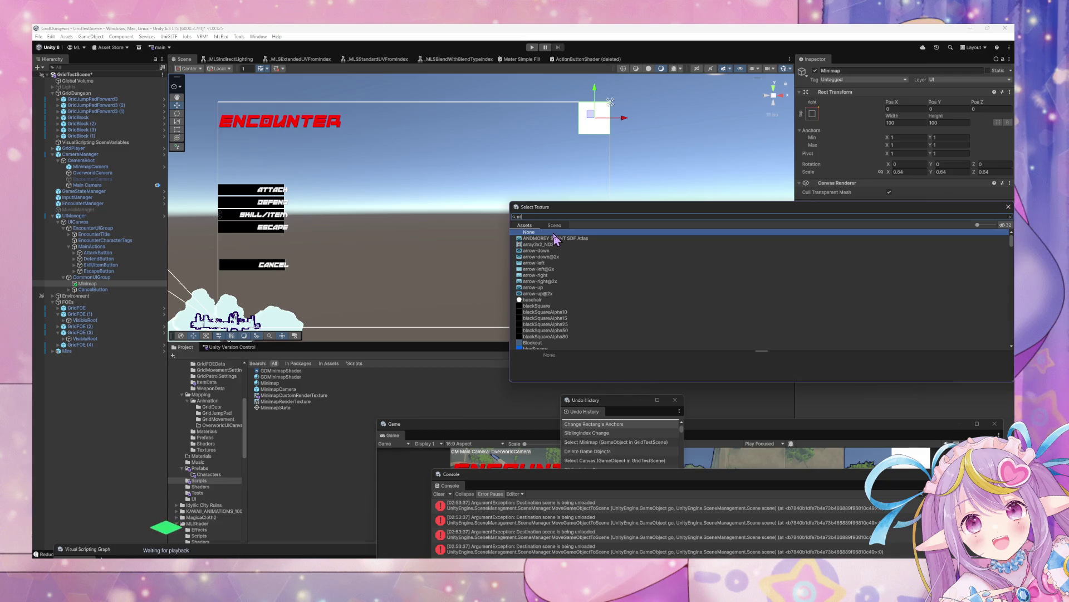
{"action": "type", "text": "ni"}
{"action": "double_click", "coordinate": [568, 245]}
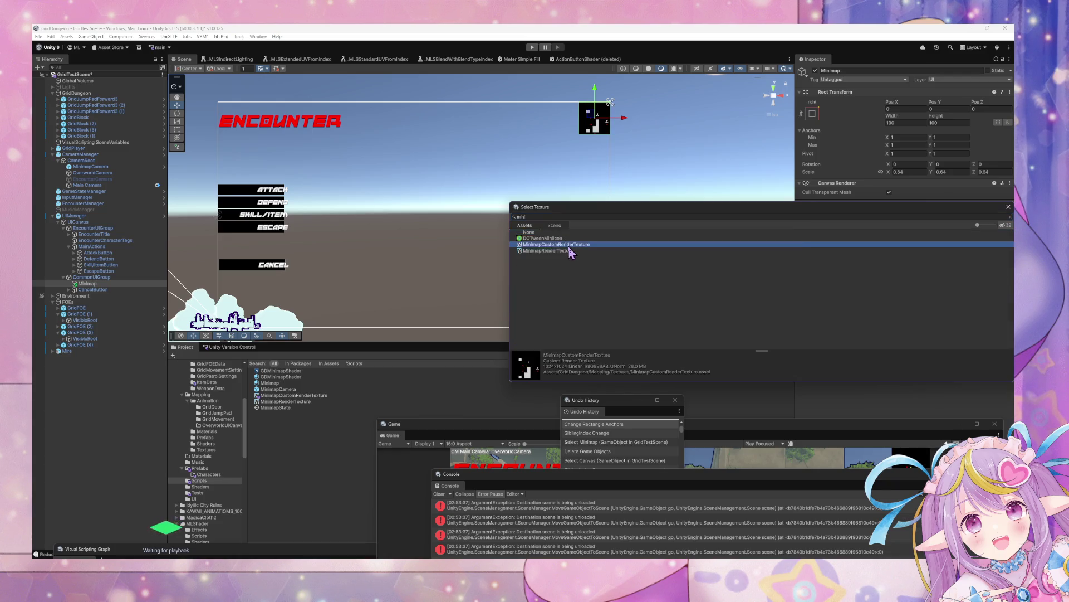
{"action": "left_click", "coordinate": [1010, 228]}
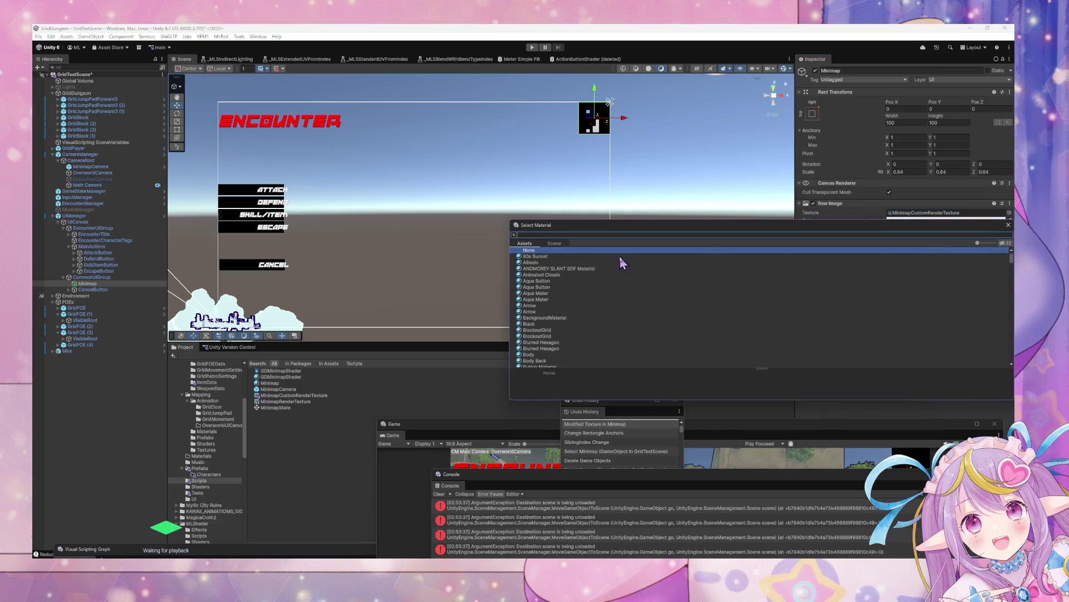
{"action": "type", "text": "mini"}
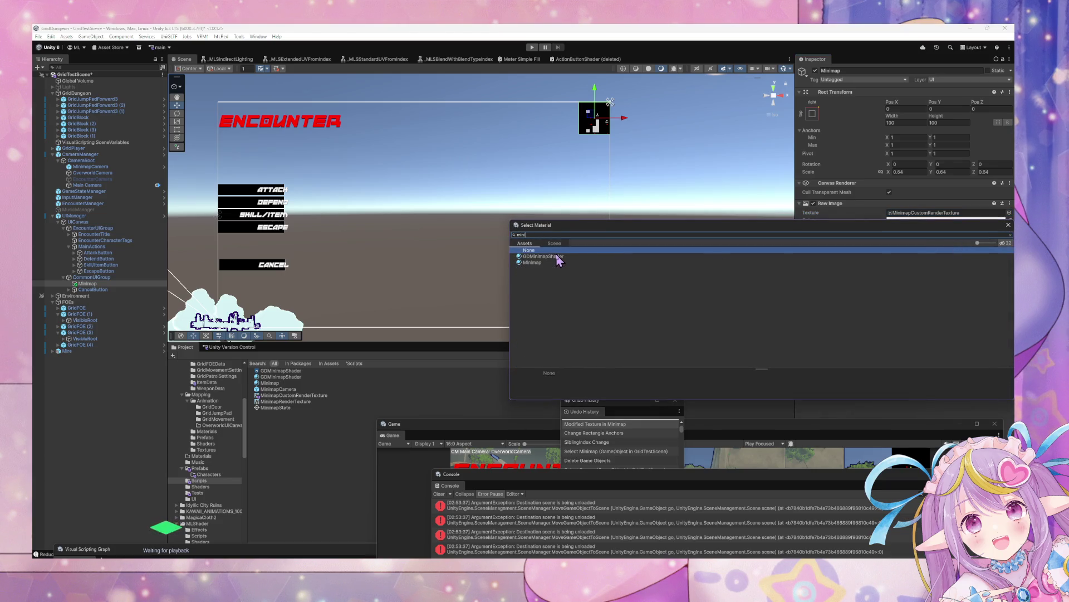
{"action": "left_click", "coordinate": [555, 262]}
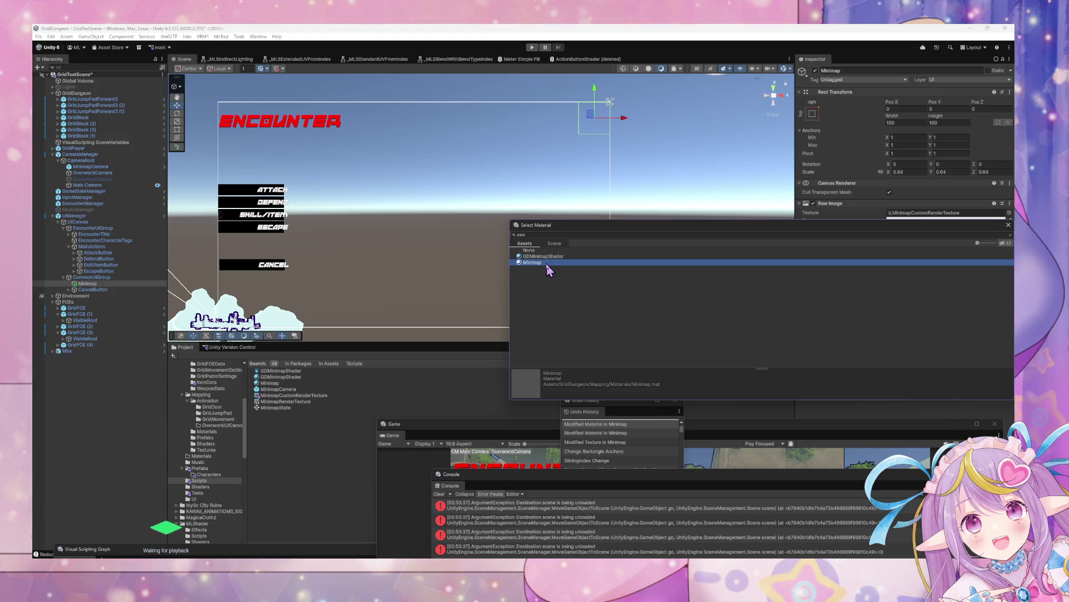
{"action": "double_click", "coordinate": [555, 262]}
- Set Minimap's scale to 1 with proportional scaling on
{"action": "mouse_move", "coordinate": [566, 158]}
{"action": "left_mouse_down"}
{"action": "mouse_move", "coordinate": [539, 178]}
{"action": "mouse_move", "coordinate": [559, 159]}
{"action": "left_mouse_up"}
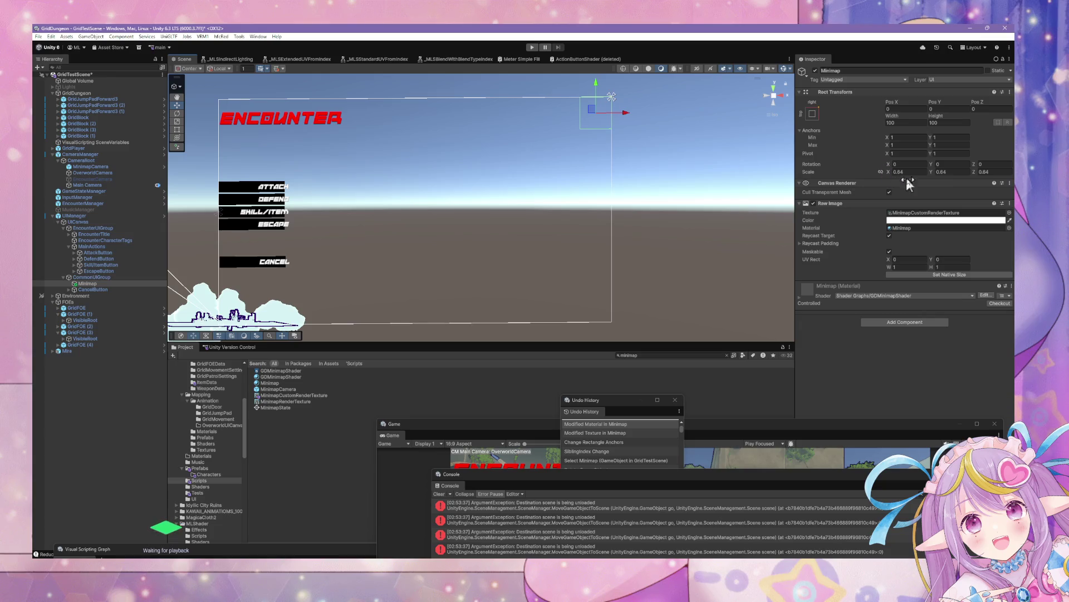
{"action": "left_click", "coordinate": [881, 171]}
{"action": "double_click", "coordinate": [914, 172]}
{"action": "type", "text": "1"}
{"action": "key", "text": "Return"}
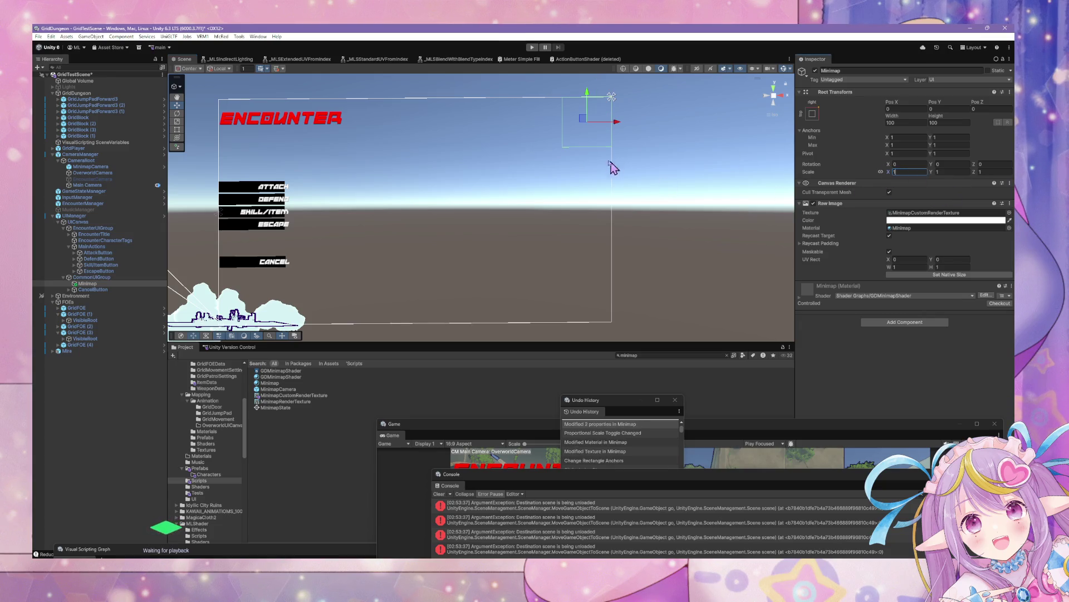
- Delete the Minimap object from CommonUIGroup
{"action": "left_click_drag", "start_coordinate": [598, 149], "coordinate": [490, 179]}
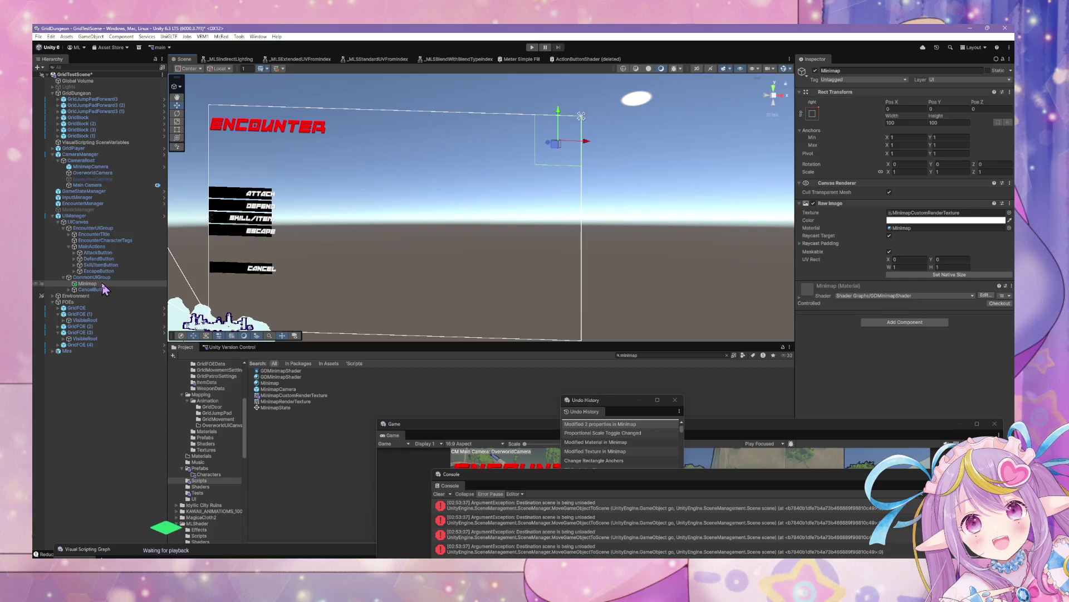
{"action": "left_click", "coordinate": [95, 277]}
{"action": "left_click", "coordinate": [98, 283]}
{"action": "key", "text": "Delete"}
- Create a new Raw Image under CommonUIGroup showing MinimapCustomRenderTexture
{"action": "right_click", "coordinate": [100, 276]}
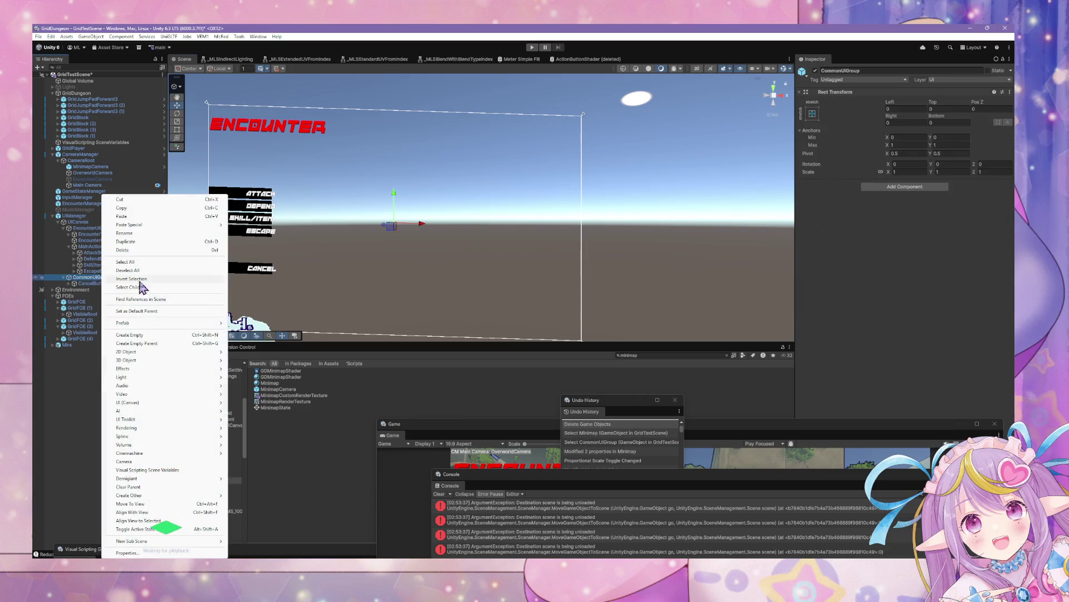
{"action": "mouse_move", "coordinate": [184, 402]}
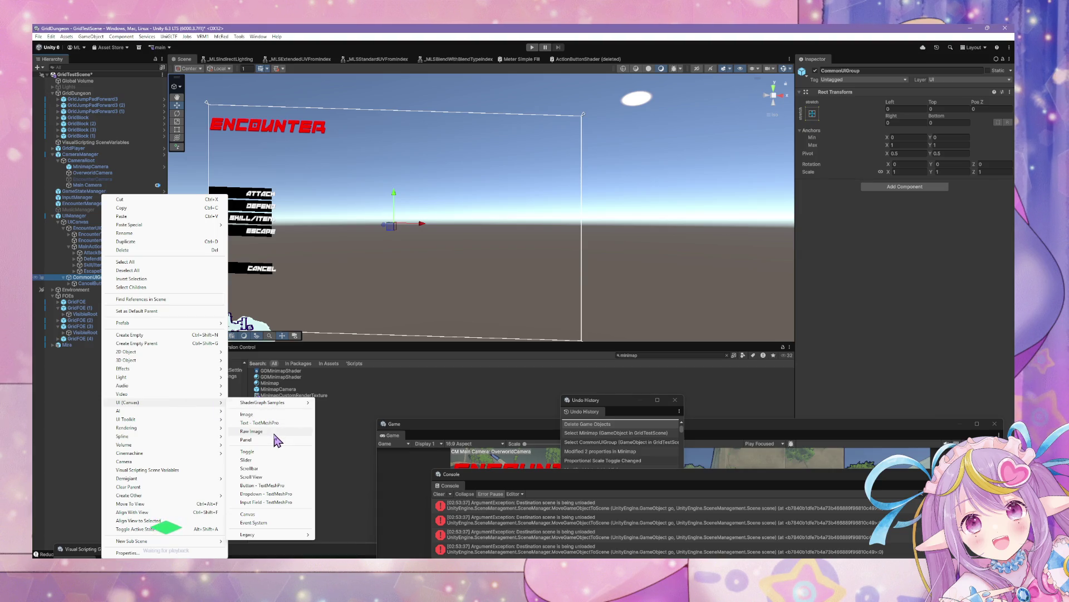
{"action": "left_click", "coordinate": [251, 431]}
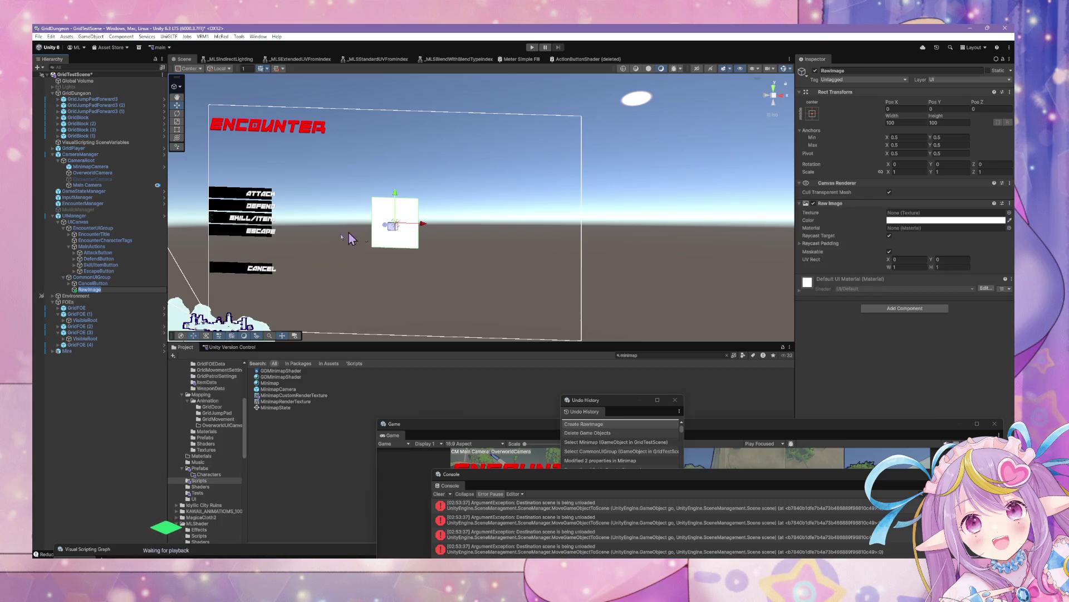
{"action": "left_click", "coordinate": [1009, 212]}
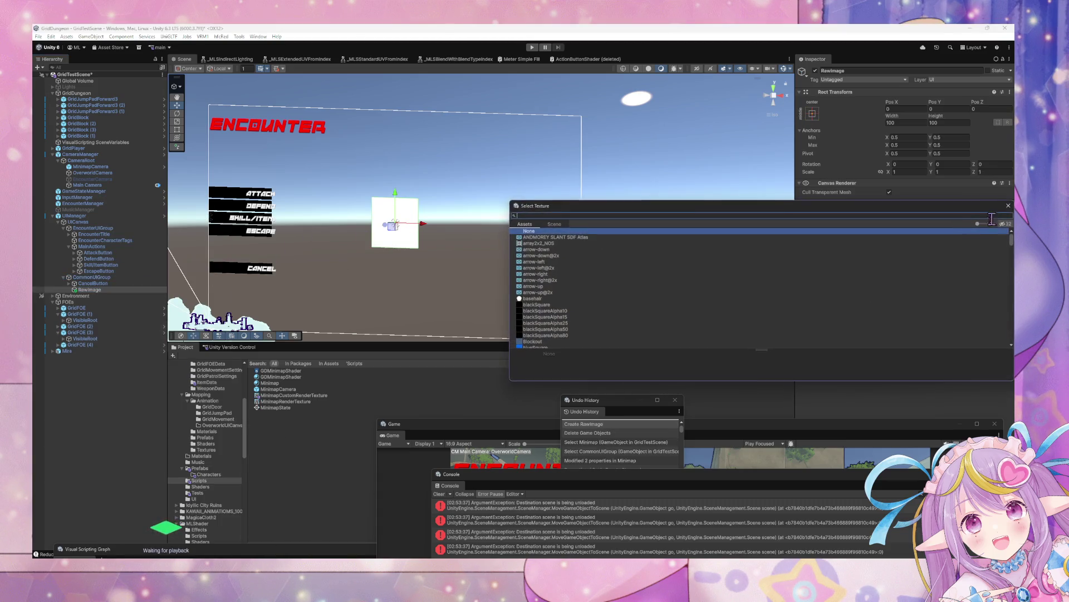
{"action": "type", "text": "mini"}
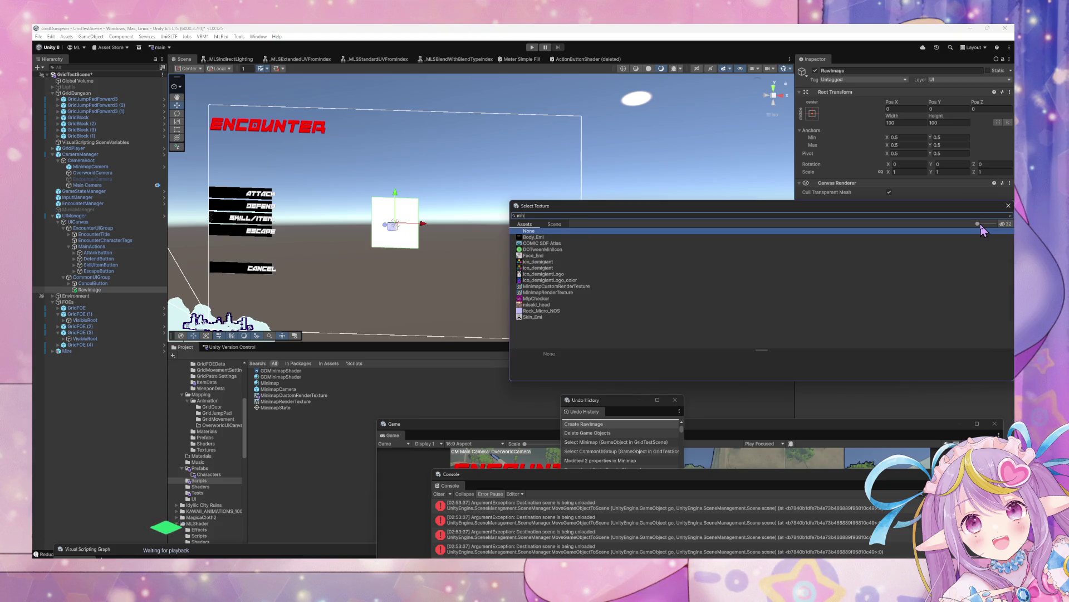
{"action": "left_click", "coordinate": [557, 237]}
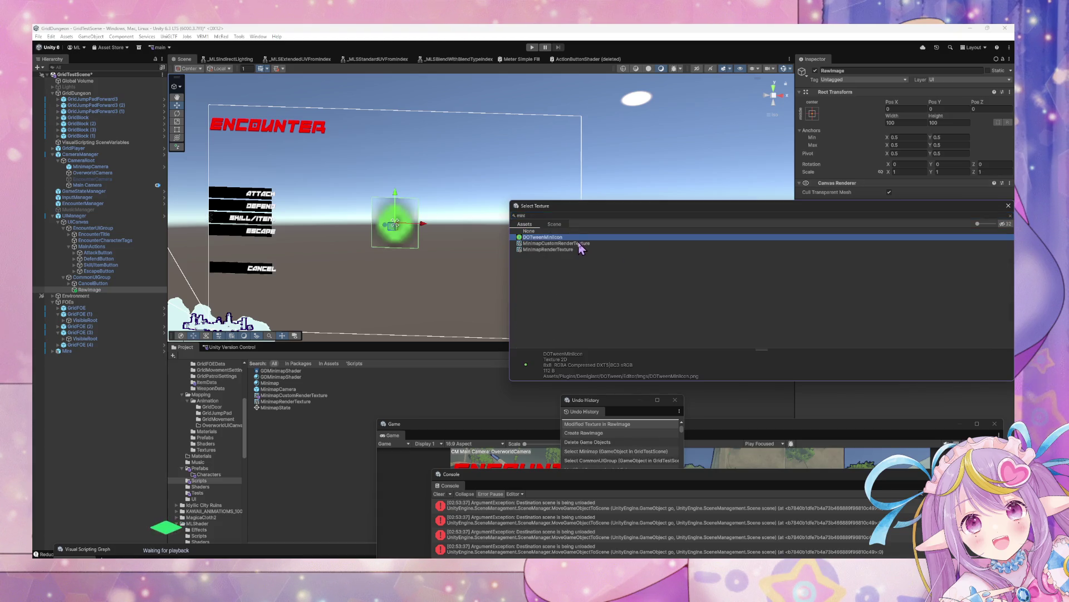
{"action": "left_click", "coordinate": [575, 244]}
{"action": "double_click", "coordinate": [575, 245]}
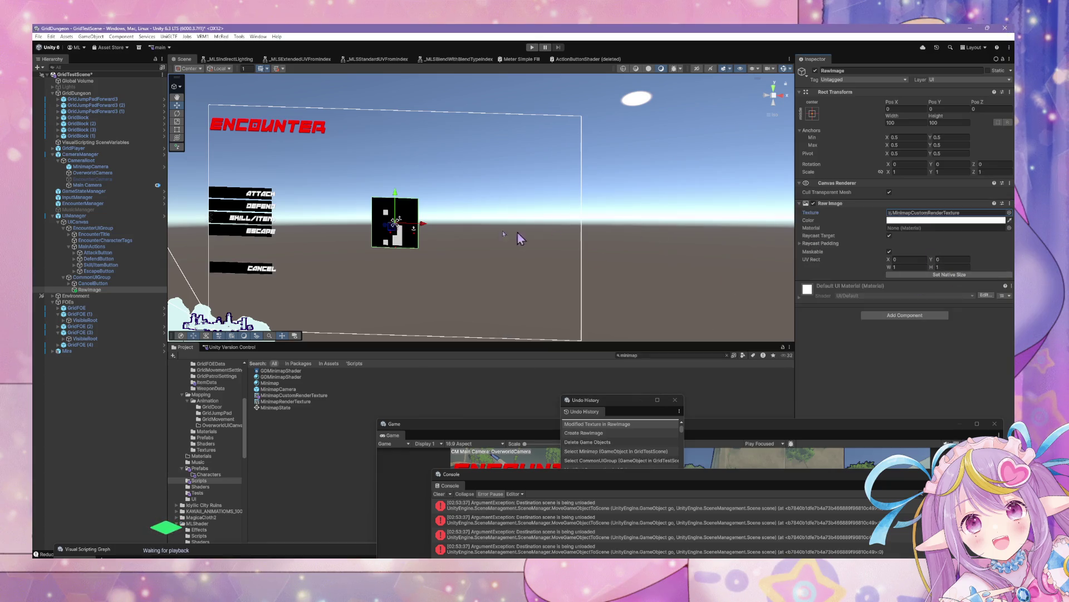
- Rename the RawImage object to Minimap
{"action": "left_click", "coordinate": [109, 289]}
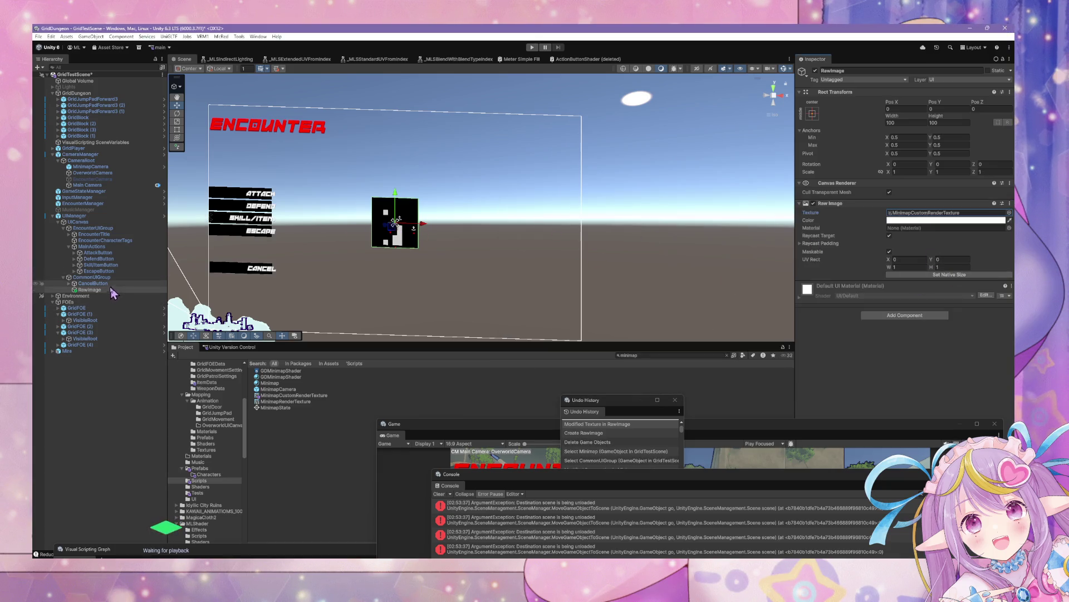
{"action": "type", "text": "m"}
{"action": "key", "text": "BackSpace"}
{"action": "type", "text": "Minimap"}
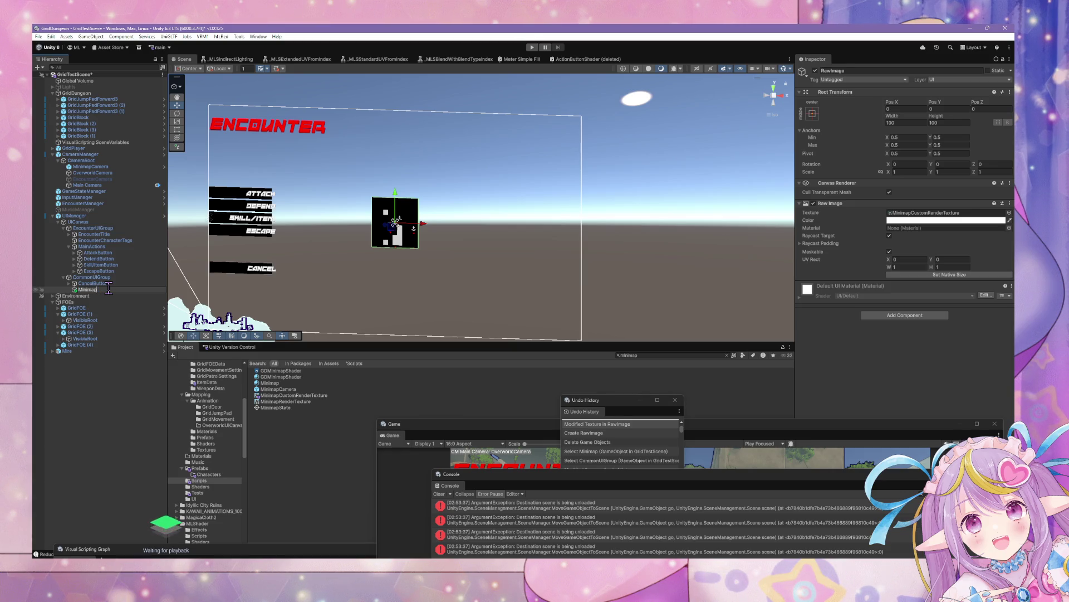
{"action": "key", "text": "Return"}
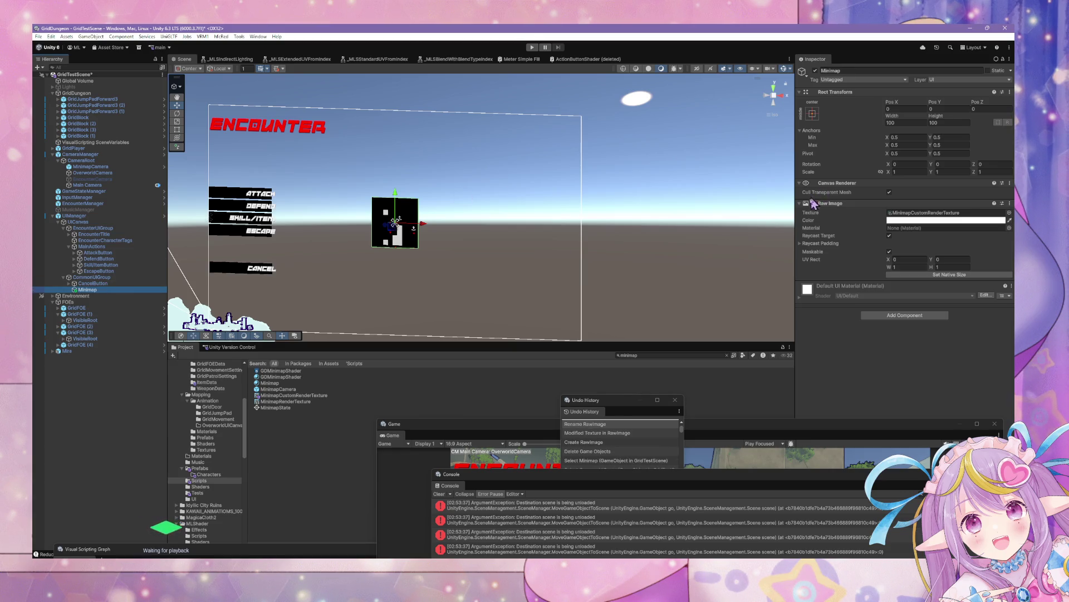
{"action": "left_click", "coordinate": [812, 110]}
- Anchor the Minimap image to the top-right corner and assign it the Minimap material
{"action": "left_click", "coordinate": [872, 174], "text": "alt+shift"}
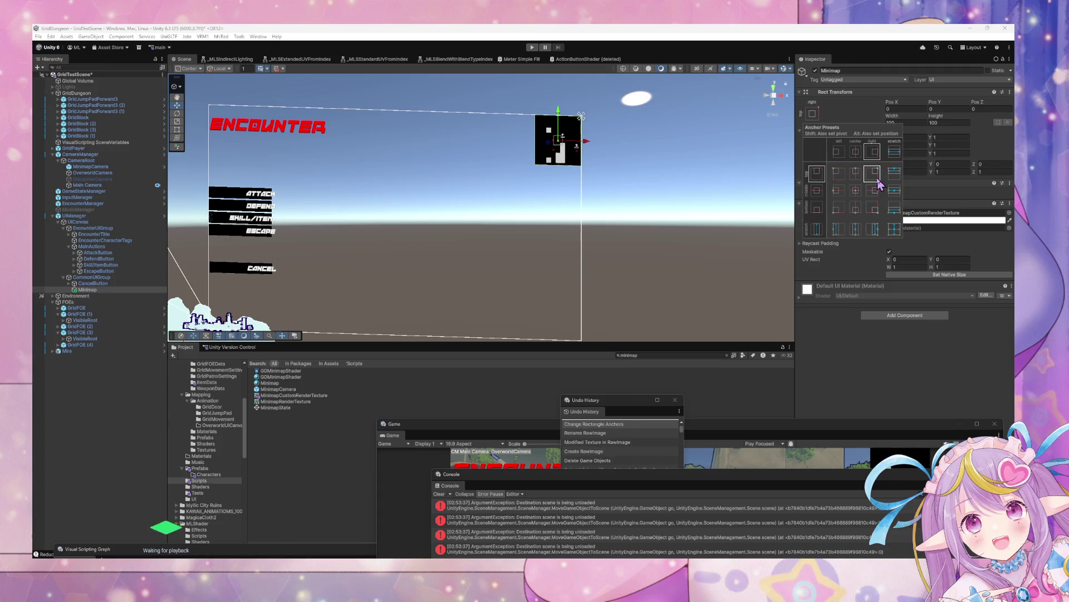
{"action": "mouse_move", "coordinate": [591, 262]}
{"action": "left_mouse_down"}
{"action": "mouse_move", "coordinate": [556, 245]}
{"action": "mouse_move", "coordinate": [550, 255]}
{"action": "mouse_move", "coordinate": [552, 244]}
{"action": "mouse_move", "coordinate": [653, 255]}
{"action": "mouse_move", "coordinate": [425, 239]}
{"action": "mouse_move", "coordinate": [522, 245]}
{"action": "left_mouse_up"}
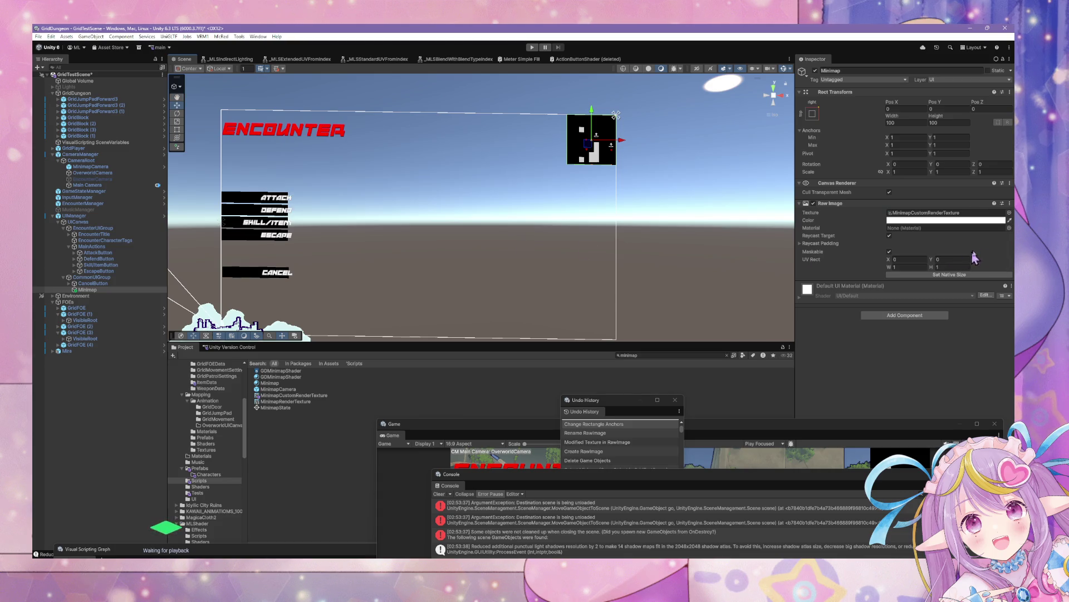
{"action": "left_click", "coordinate": [1009, 228]}
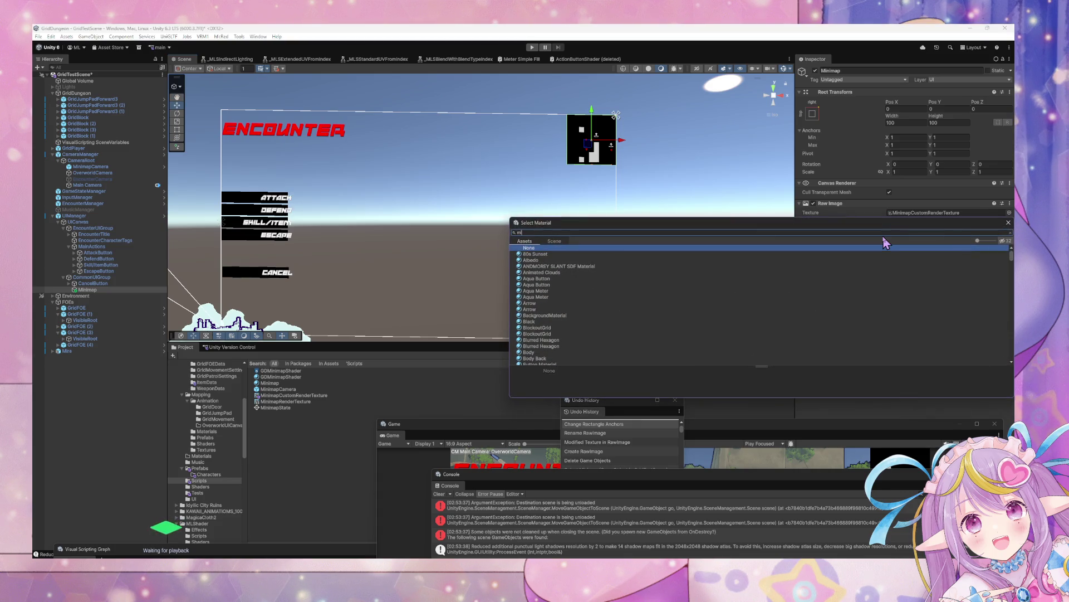
{"action": "type", "text": "inima"}
{"action": "left_click", "coordinate": [531, 263]}
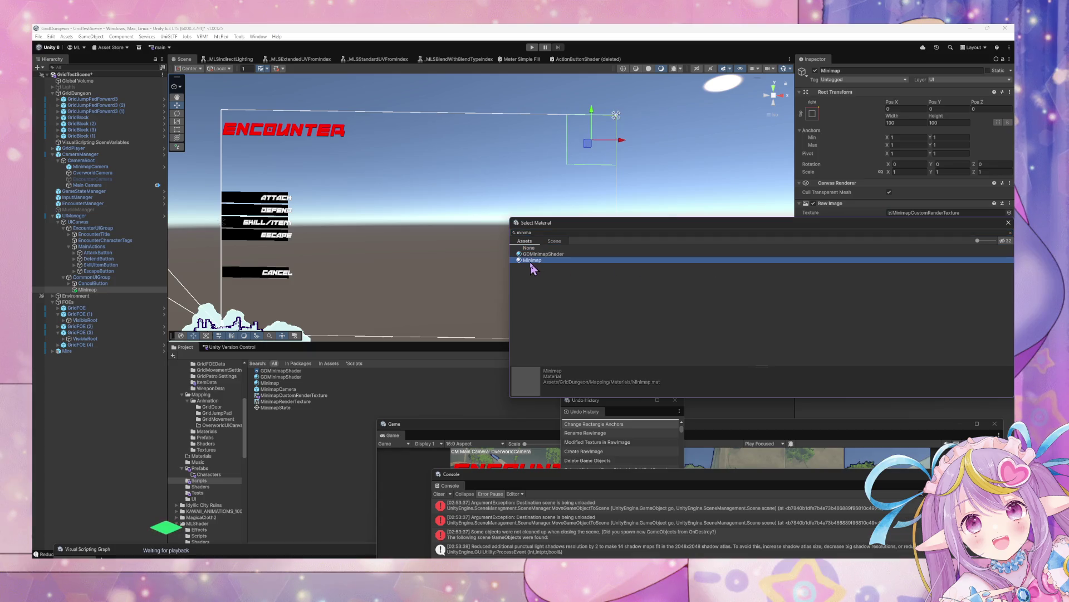
{"action": "left_click", "coordinate": [534, 261]}
{"action": "double_click", "coordinate": [556, 258]}
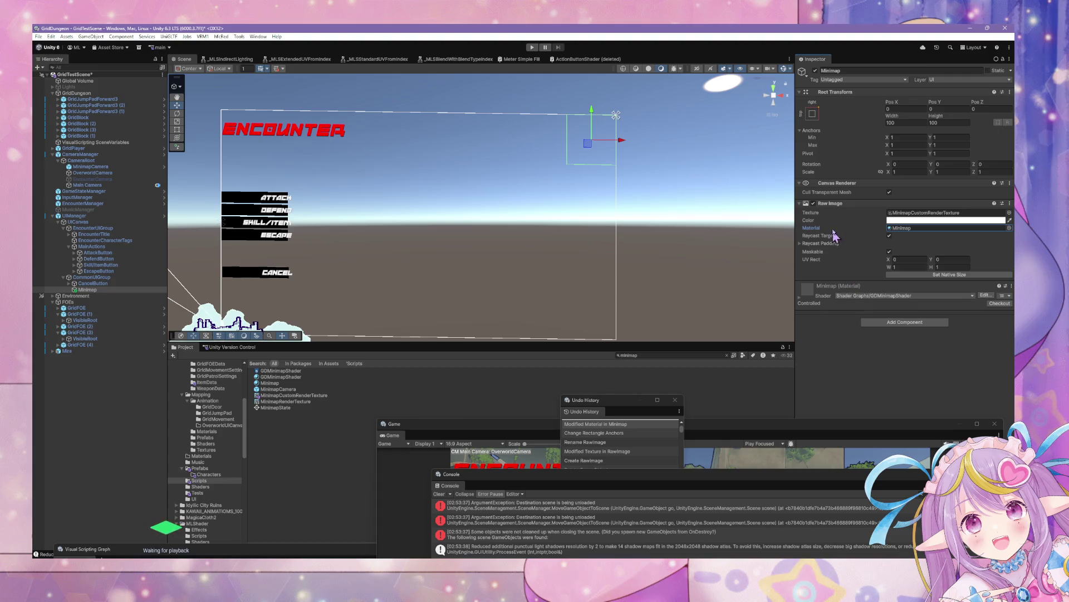
- Resize the Minimap image to 150 × 150 and clear the Console
{"action": "left_click", "coordinate": [881, 171]}
{"action": "left_click", "coordinate": [908, 123]}
{"action": "type", "text": "200"}
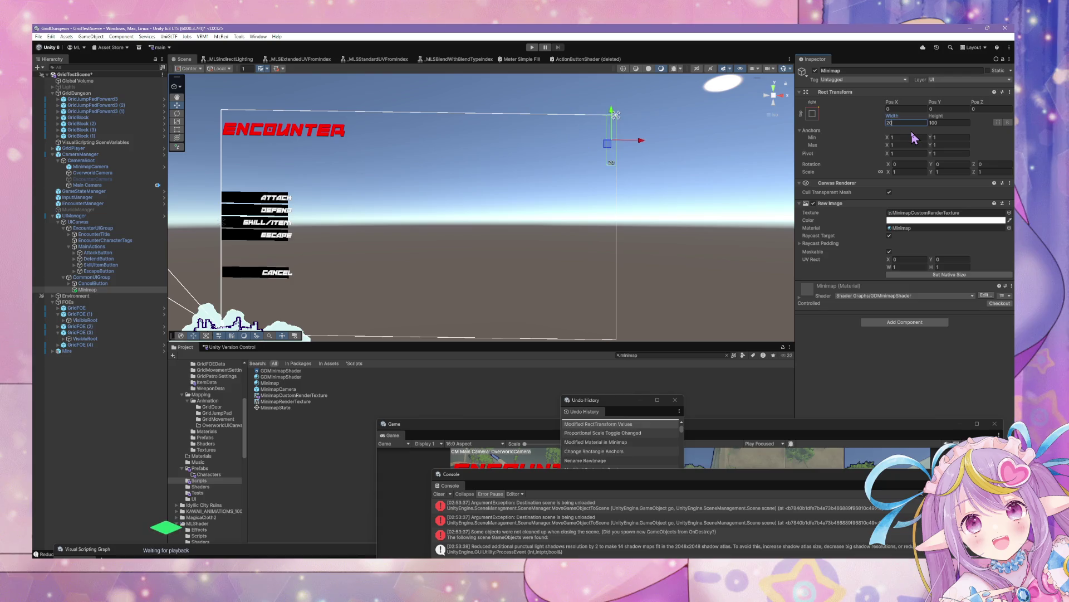
{"action": "key", "text": "BackSpace"}
{"action": "key", "text": "BackSpace"}
{"action": "key", "text": "BackSpace"}
{"action": "type", "text": "150"}
{"action": "key", "text": "Tab"}
{"action": "type", "text": "150"}
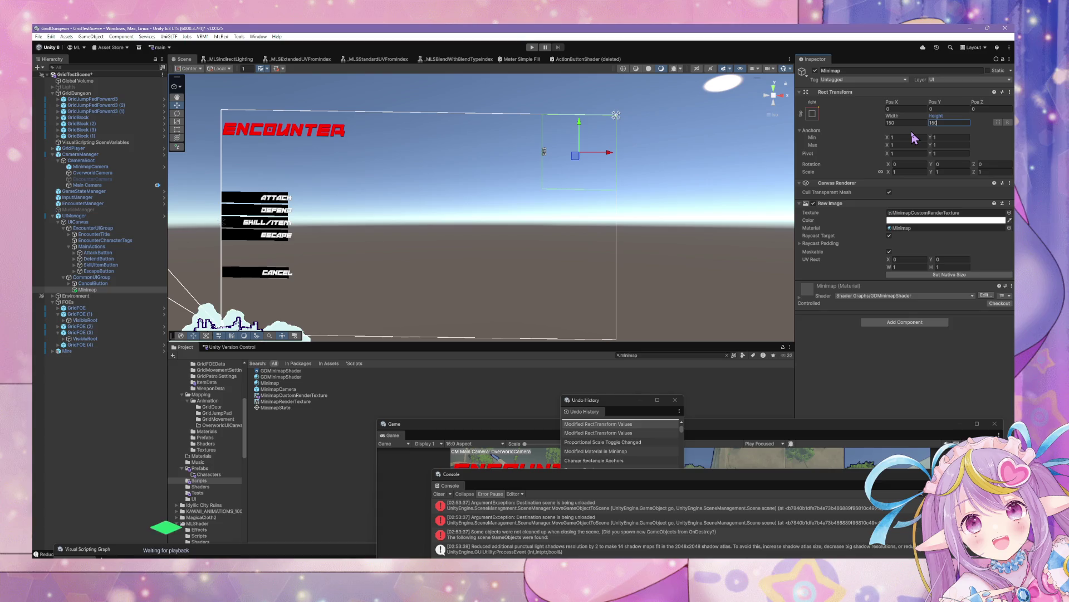
{"action": "mouse_move", "coordinate": [704, 148]}
{"action": "left_mouse_down"}
{"action": "mouse_move", "coordinate": [632, 160]}
{"action": "mouse_move", "coordinate": [669, 160]}
{"action": "left_mouse_up"}
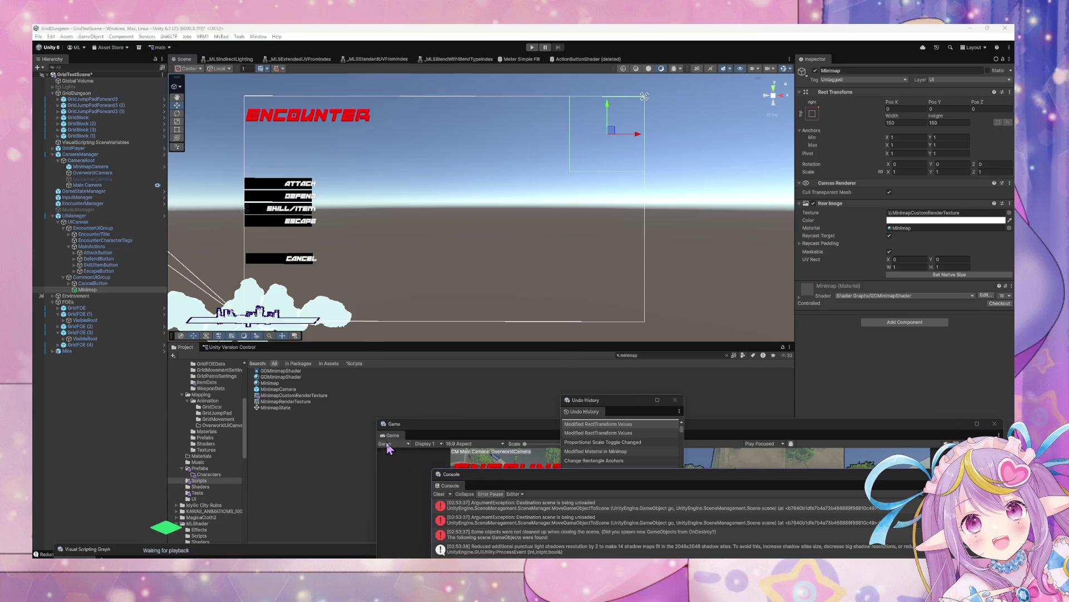
{"action": "left_click", "coordinate": [441, 493]}
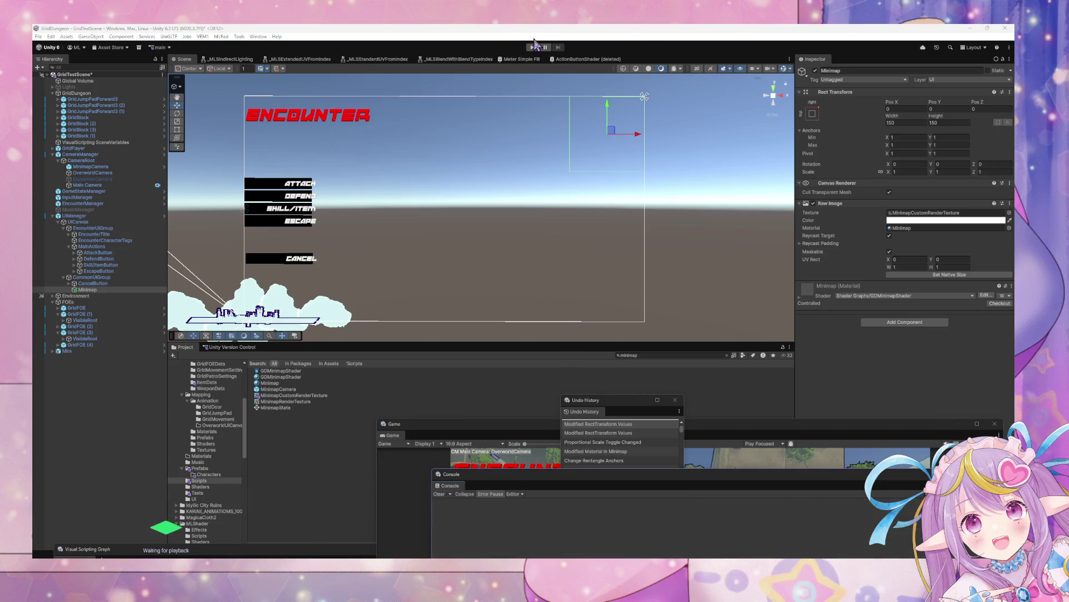
- Apply all overrides on the UIManager prefab
{"action": "left_click", "coordinate": [465, 139]}
{"action": "left_click", "coordinate": [465, 140]}
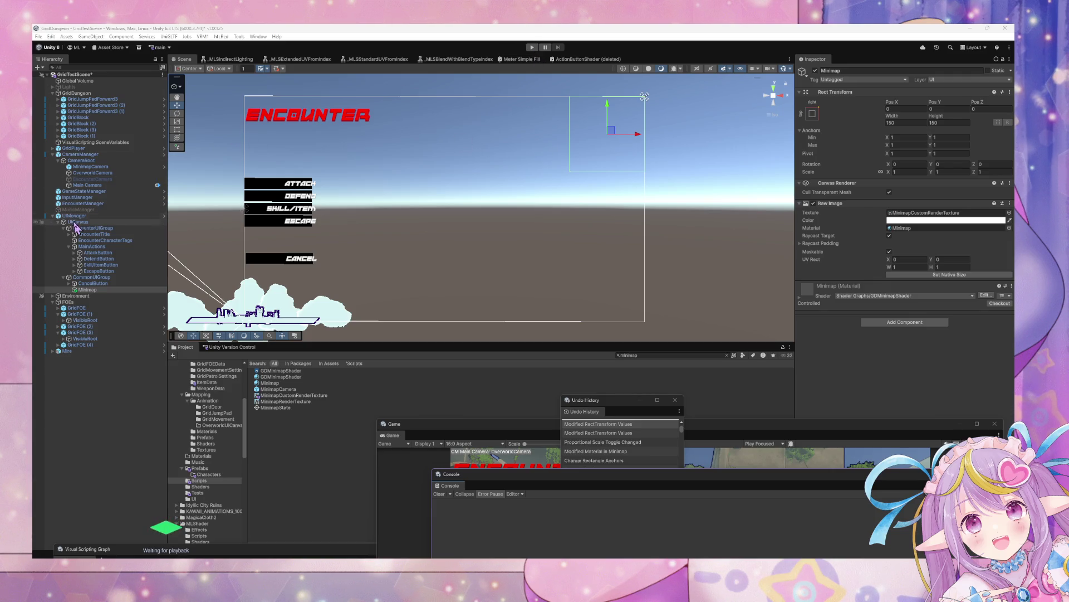
{"action": "left_click", "coordinate": [852, 100]}
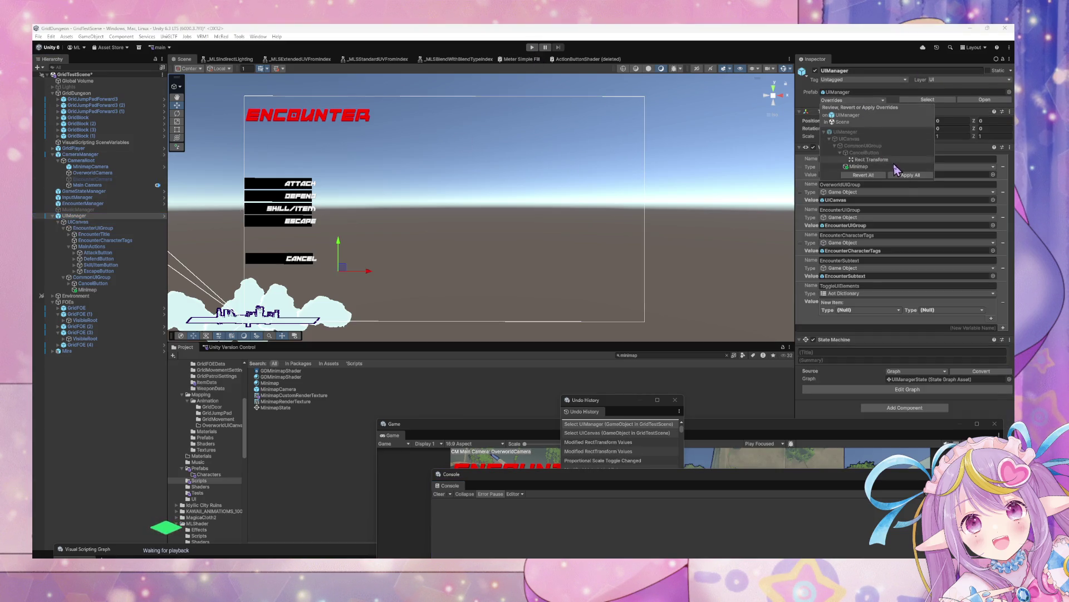
{"action": "left_click", "coordinate": [917, 178]}
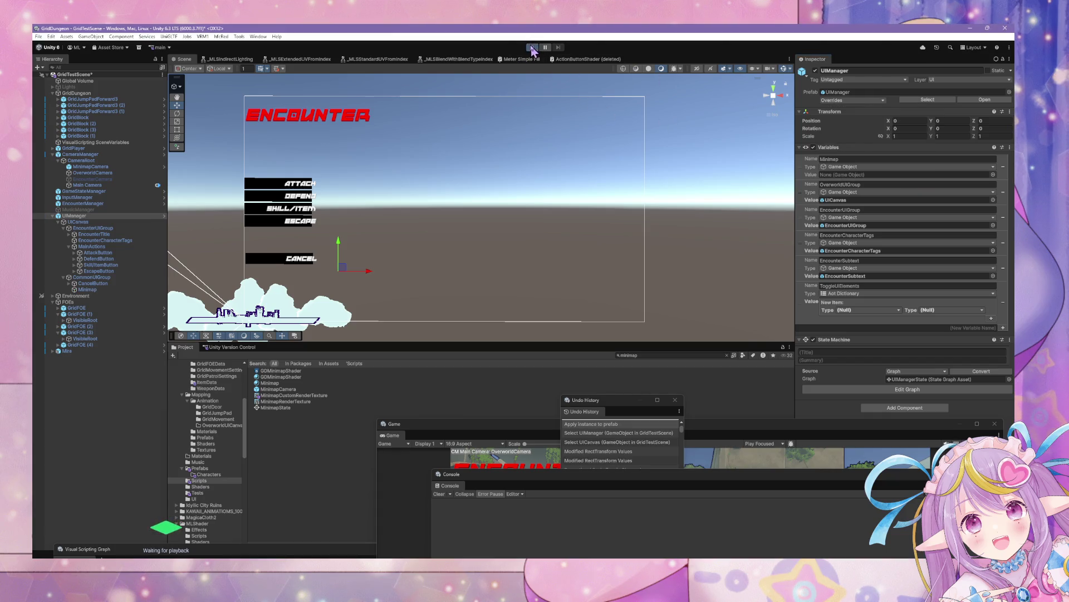
- Play-test the scene with the Game window rearranged, then stop Play mode
{"action": "left_click", "coordinate": [532, 49]}
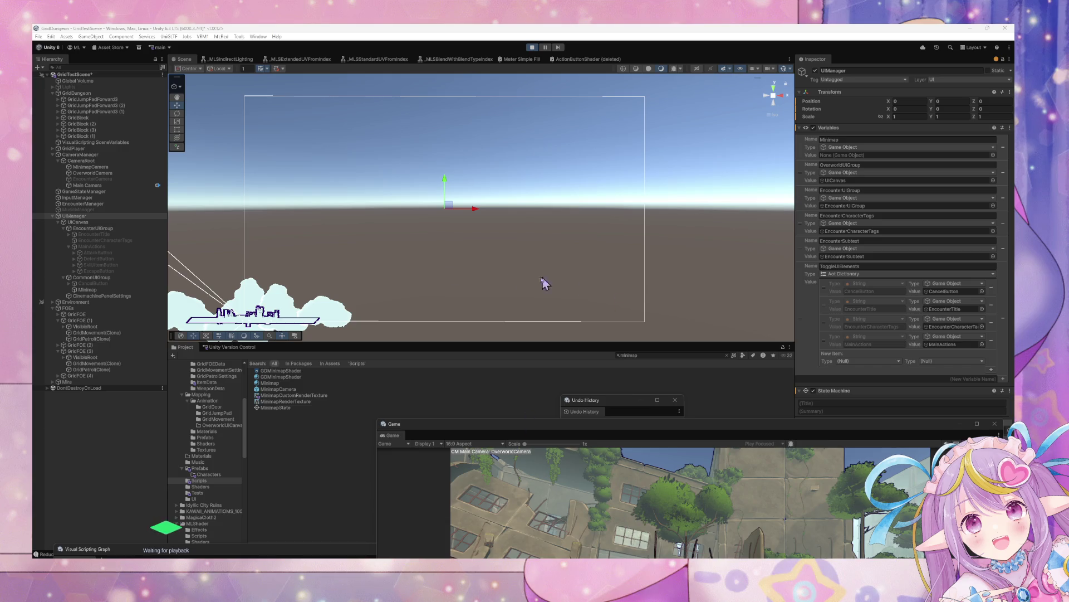
{"action": "left_click_drag", "start_coordinate": [702, 425], "coordinate": [530, 148]}
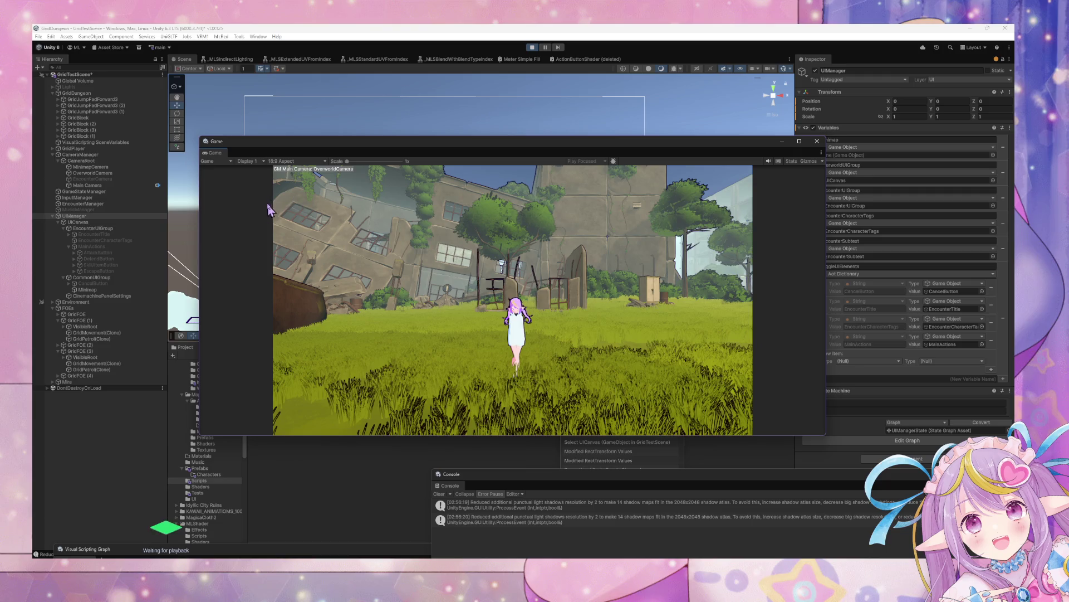
{"action": "left_click", "coordinate": [110, 217]}
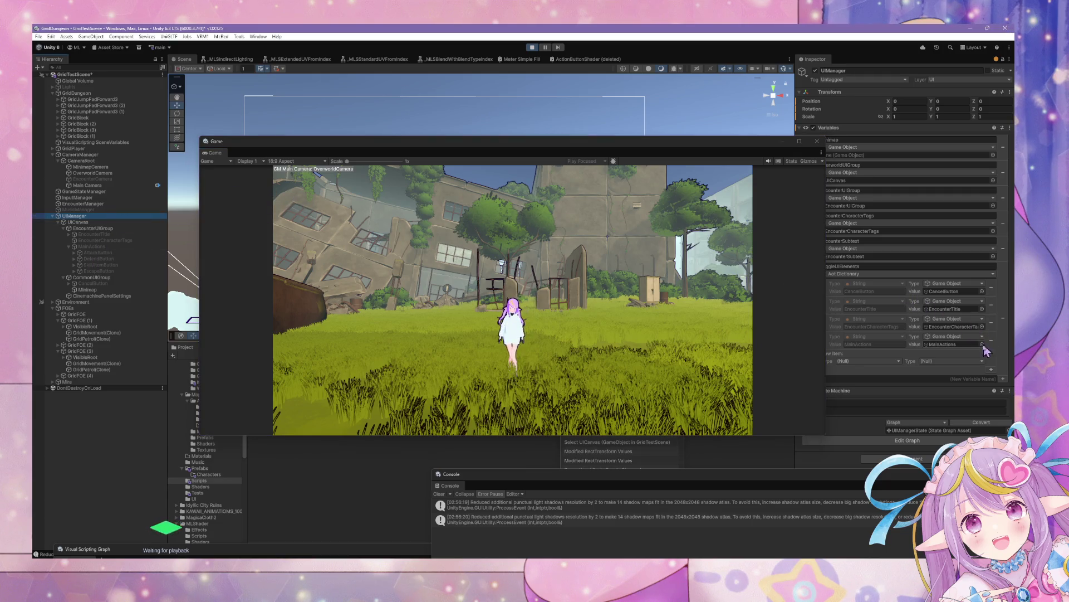
{"action": "left_click_drag", "start_coordinate": [679, 145], "coordinate": [616, 204]}
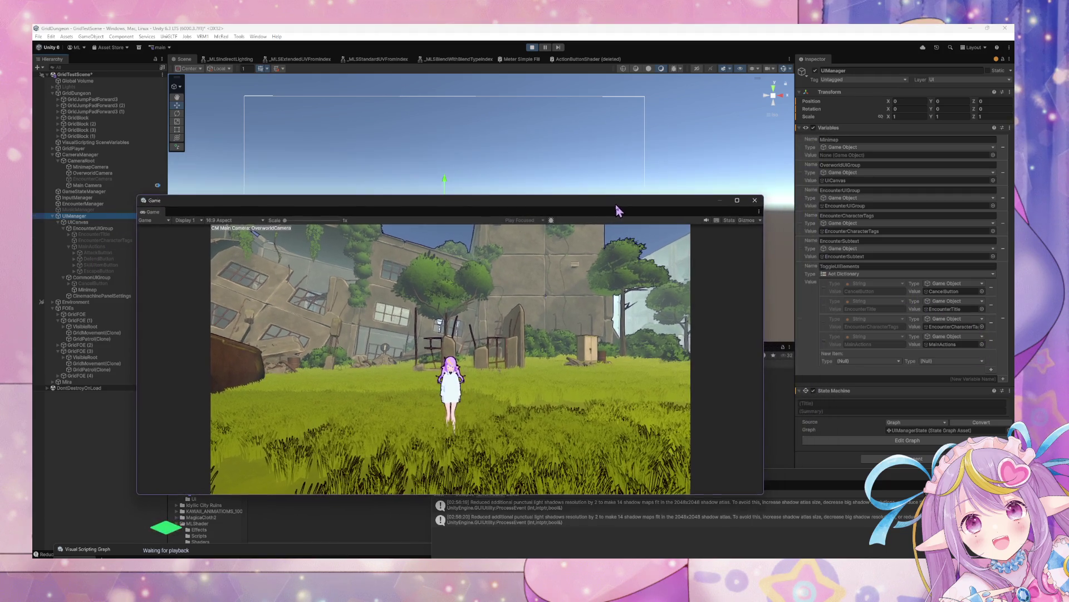
{"action": "left_click", "coordinate": [78, 291]}
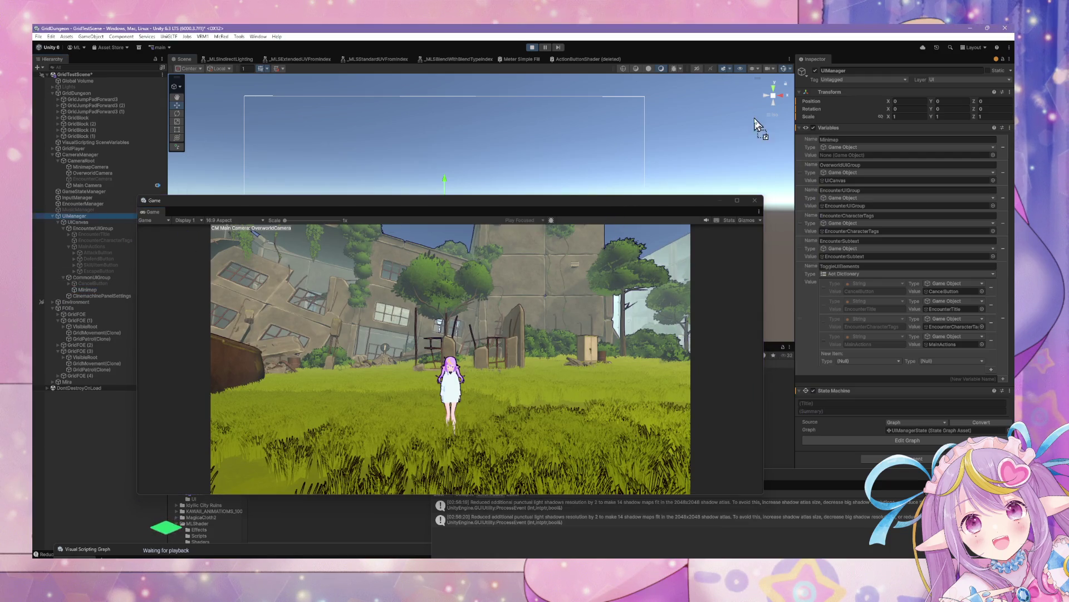
{"action": "left_click", "coordinate": [598, 319]}
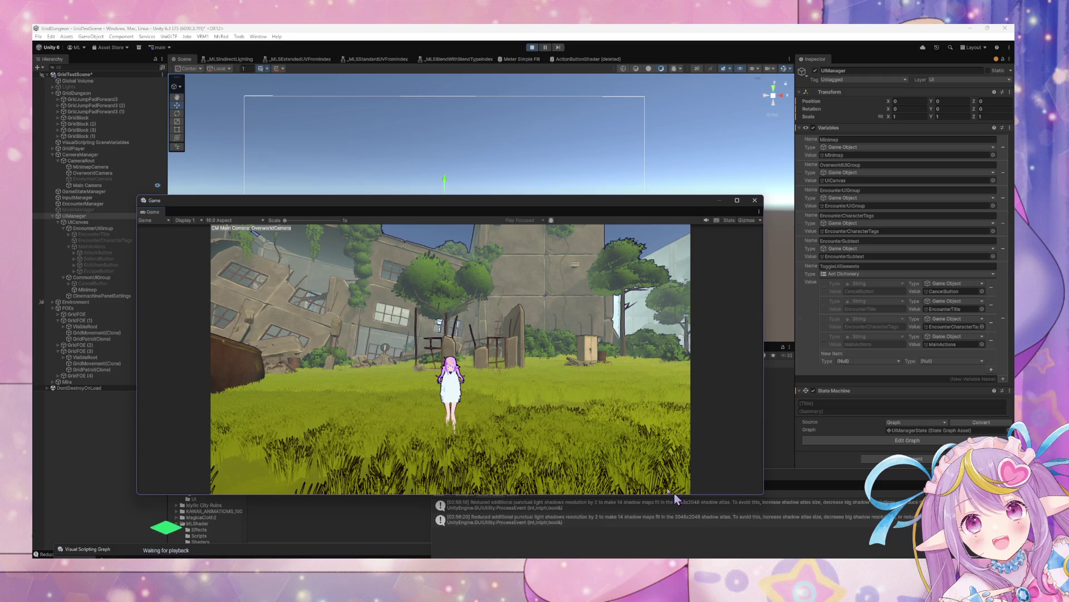
{"action": "mouse_move", "coordinate": [226, 195]}
{"action": "left_mouse_down"}
{"action": "mouse_move", "coordinate": [225, 303]}
{"action": "mouse_move", "coordinate": [226, 185]}
{"action": "left_mouse_up"}
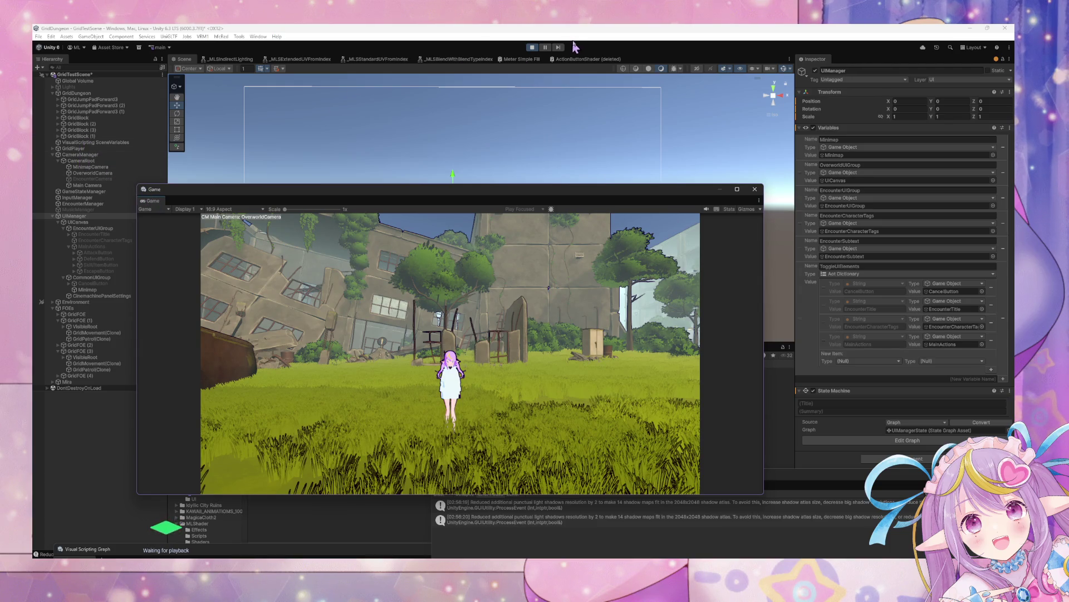
{"action": "left_click", "coordinate": [533, 47]}
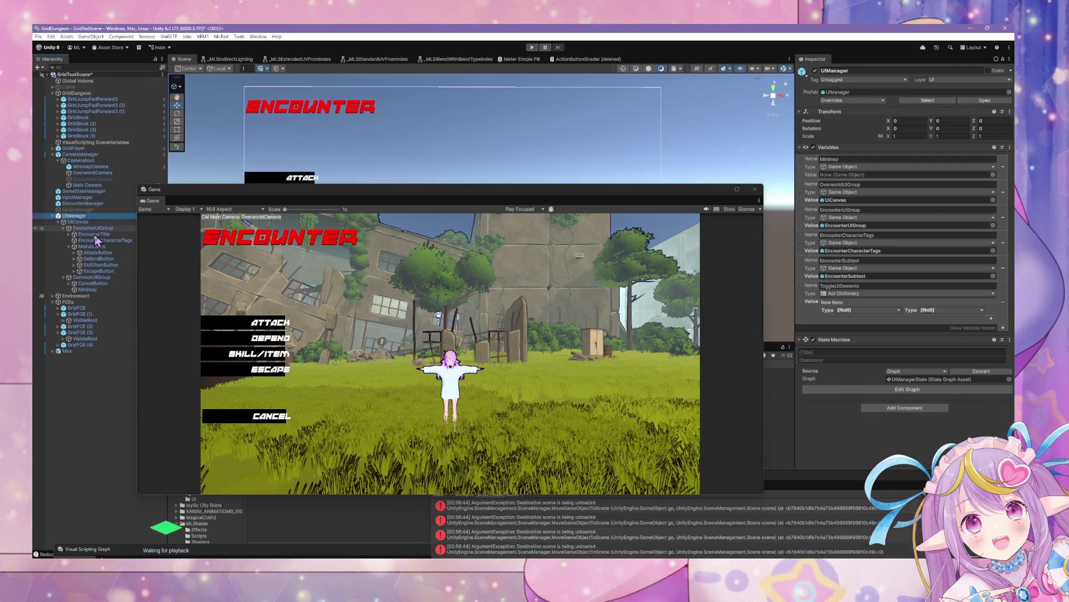
- Add a State Machine component to the Minimap object
{"action": "left_click", "coordinate": [87, 289]}
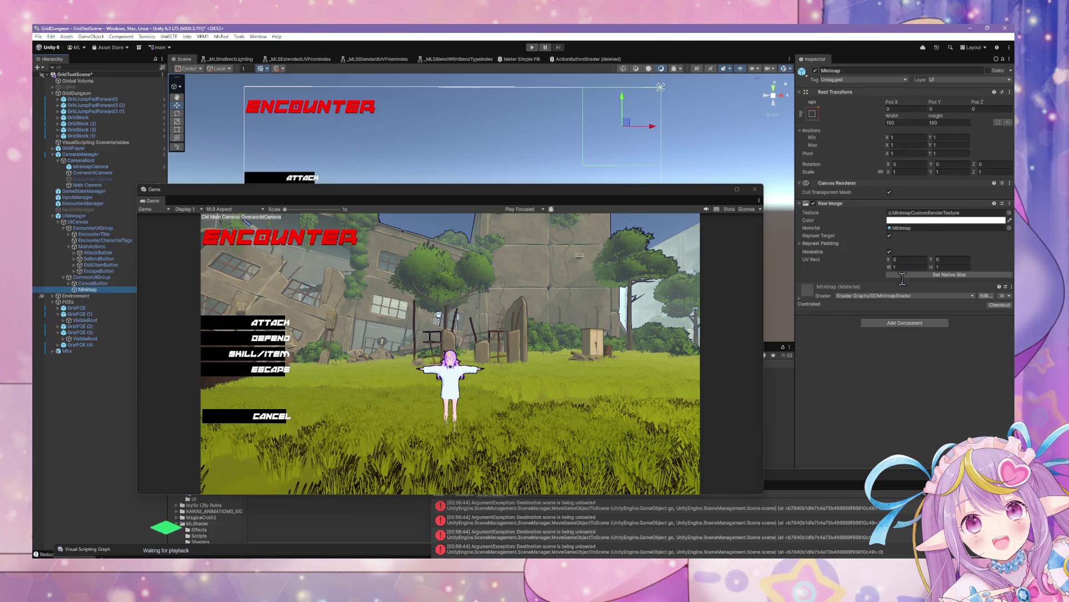
{"action": "left_click", "coordinate": [904, 323]}
{"action": "type", "text": "state"}
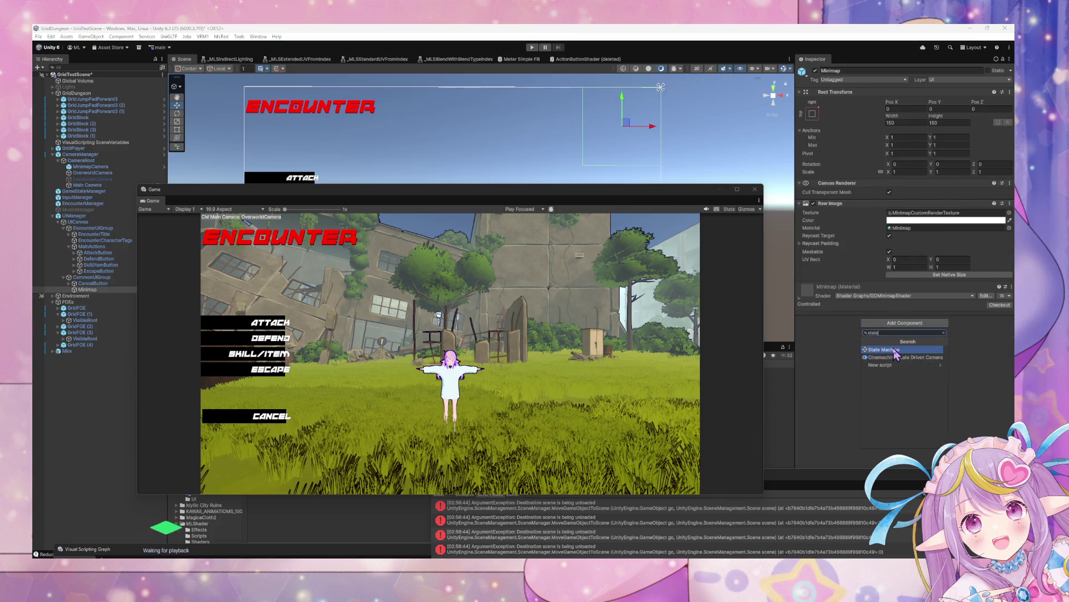
{"action": "left_click", "coordinate": [893, 349]}
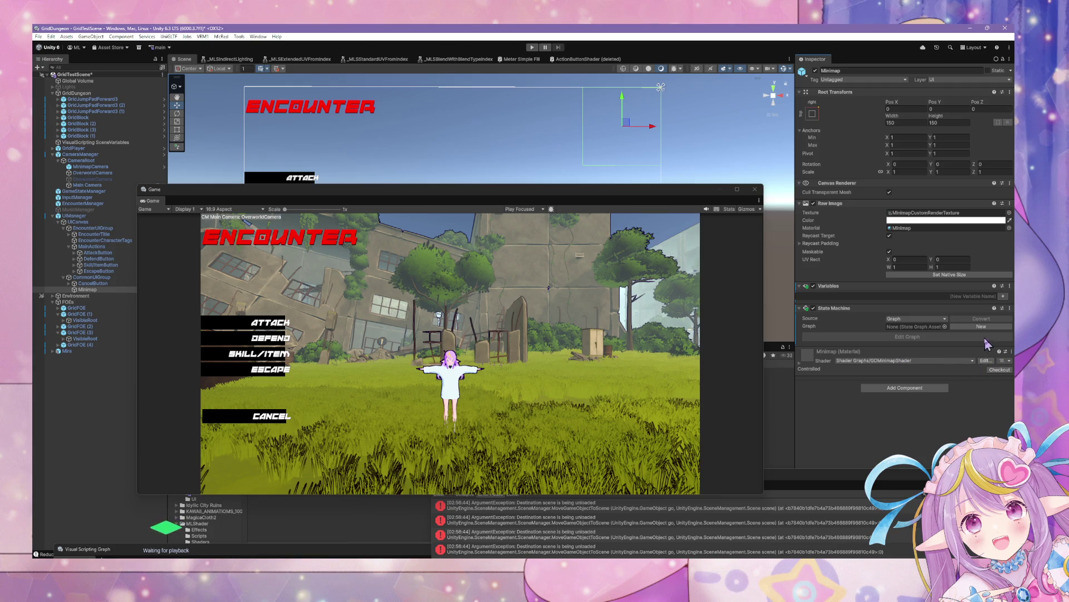
- Assign MinimapState as the state machine's graph and start a play test
{"action": "left_click", "coordinate": [946, 326]}
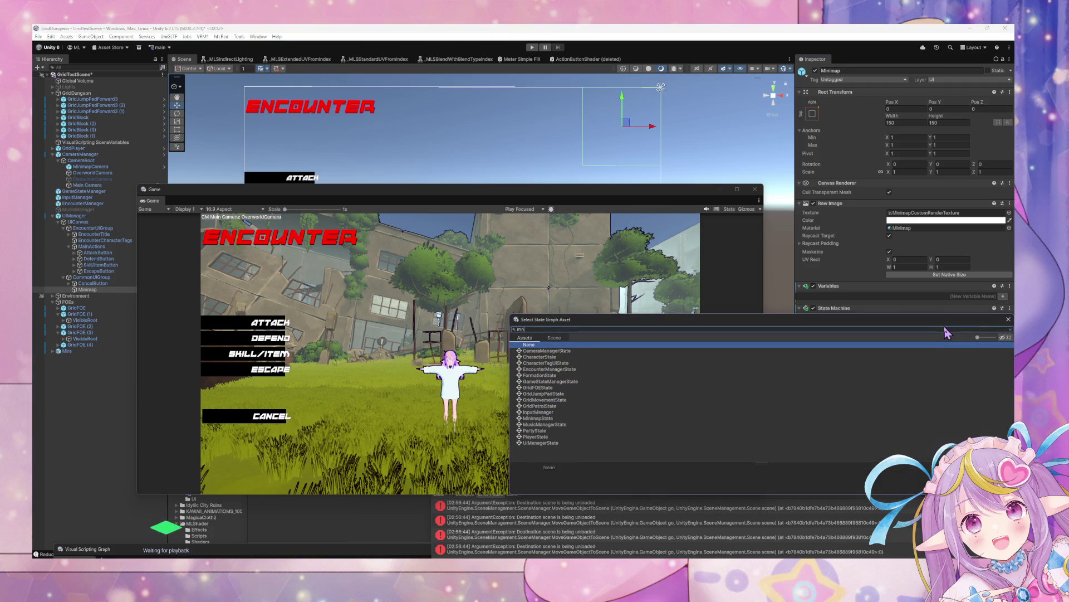
{"action": "type", "text": "imap"}
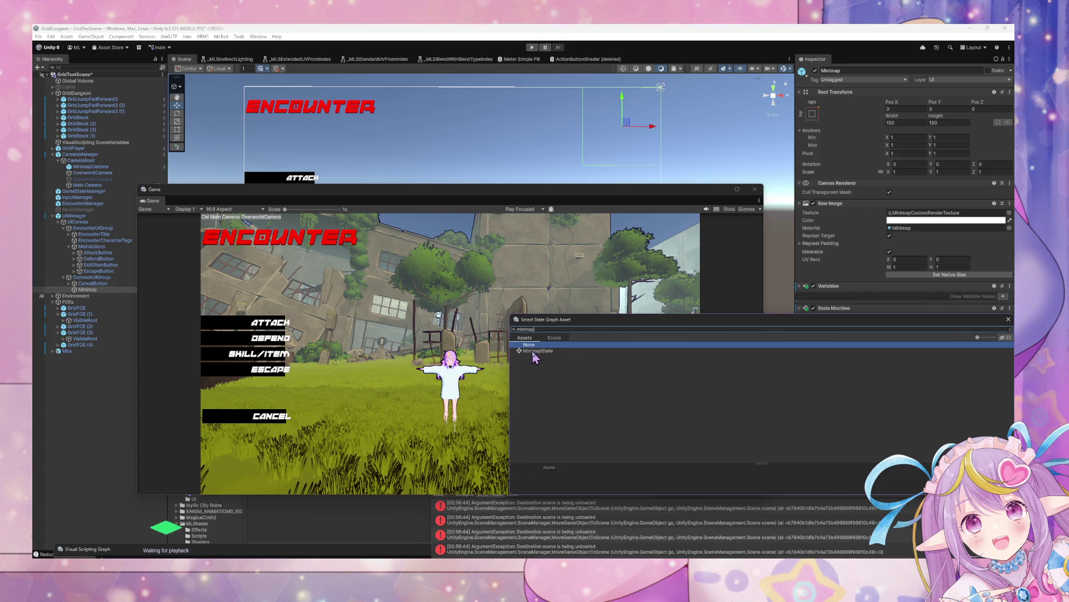
{"action": "double_click", "coordinate": [534, 352]}
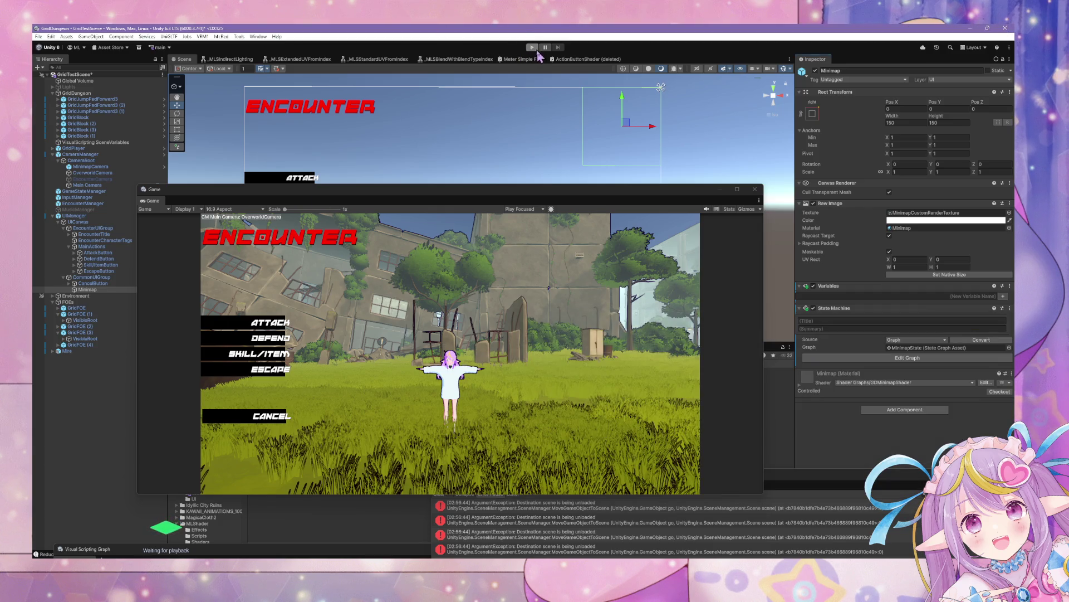
{"action": "left_click", "coordinate": [532, 47]}
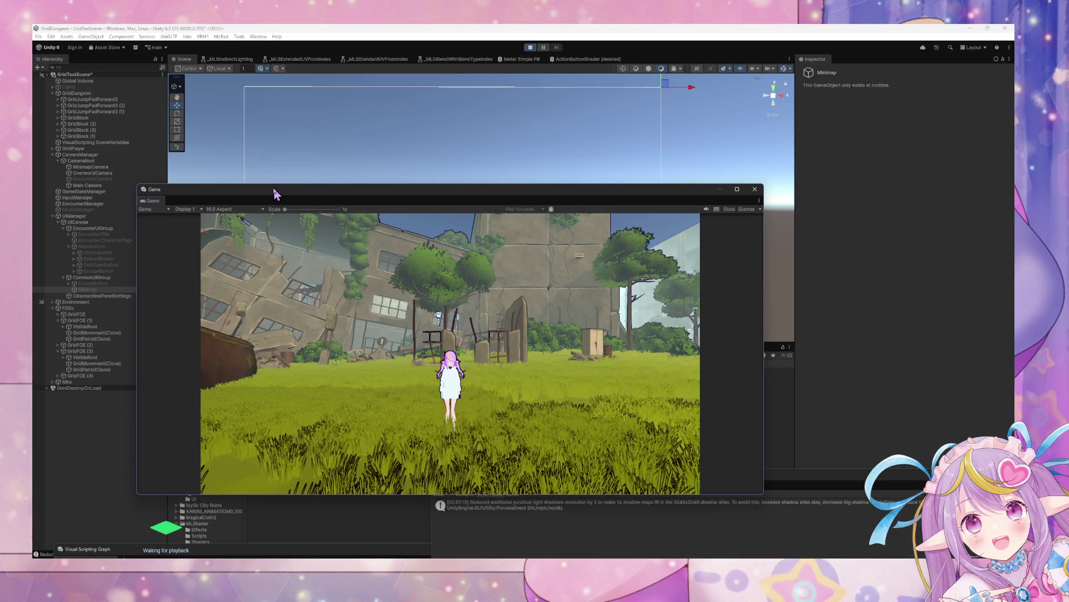
- In the encounter, choose Attack, then Cancel out of target selection
{"action": "mouse_move", "coordinate": [277, 191]}
{"action": "left_mouse_down"}
{"action": "mouse_move", "coordinate": [271, 177]}
{"action": "mouse_move", "coordinate": [634, 165]}
{"action": "mouse_move", "coordinate": [546, 129]}
{"action": "left_mouse_up"}
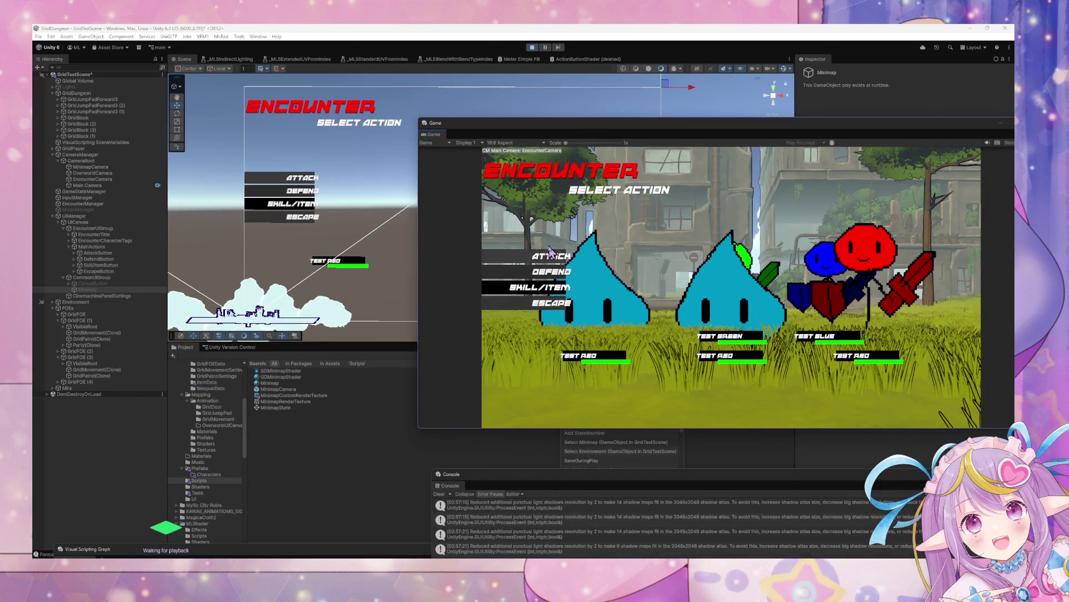
{"action": "left_click", "coordinate": [551, 256]}
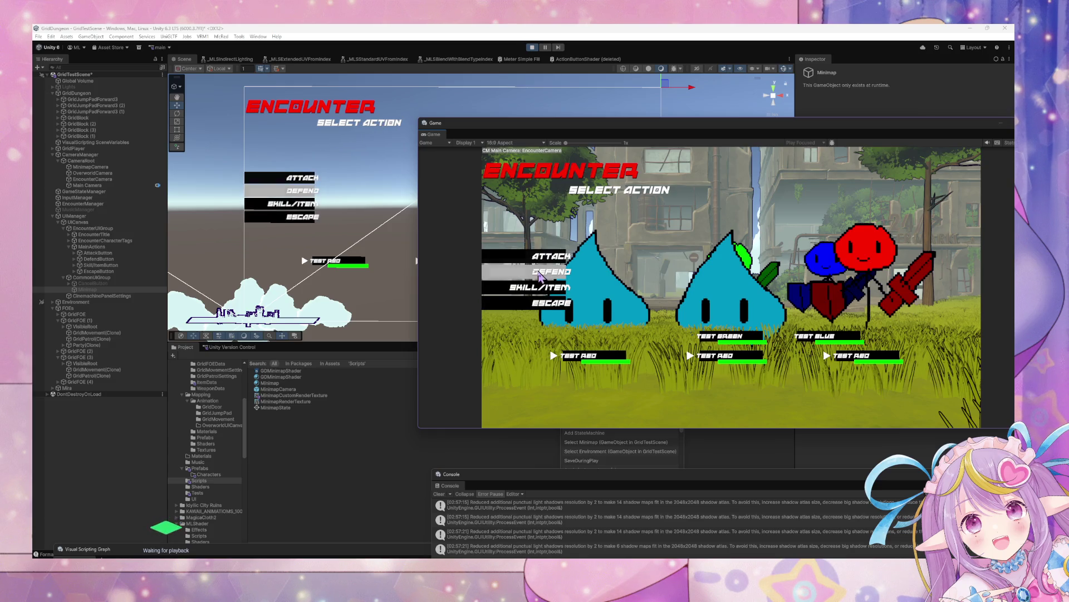
{"action": "left_click", "coordinate": [543, 257]}
{"action": "left_click", "coordinate": [546, 346]}
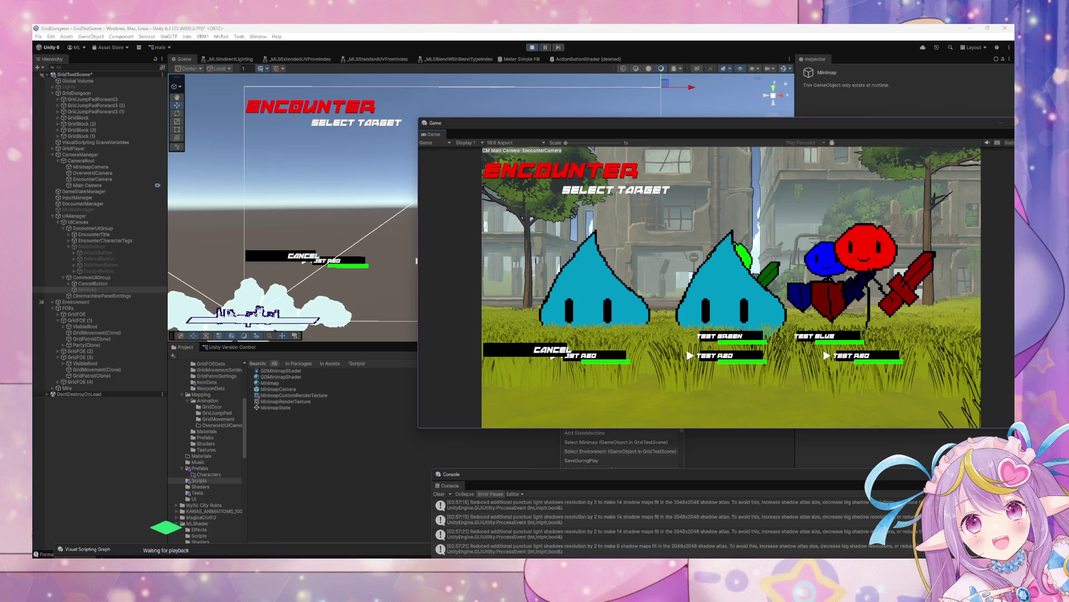
- Move the Console to read the damage log, retry Attack, then Escape the encounter
{"action": "left_click", "coordinate": [50, 555]}
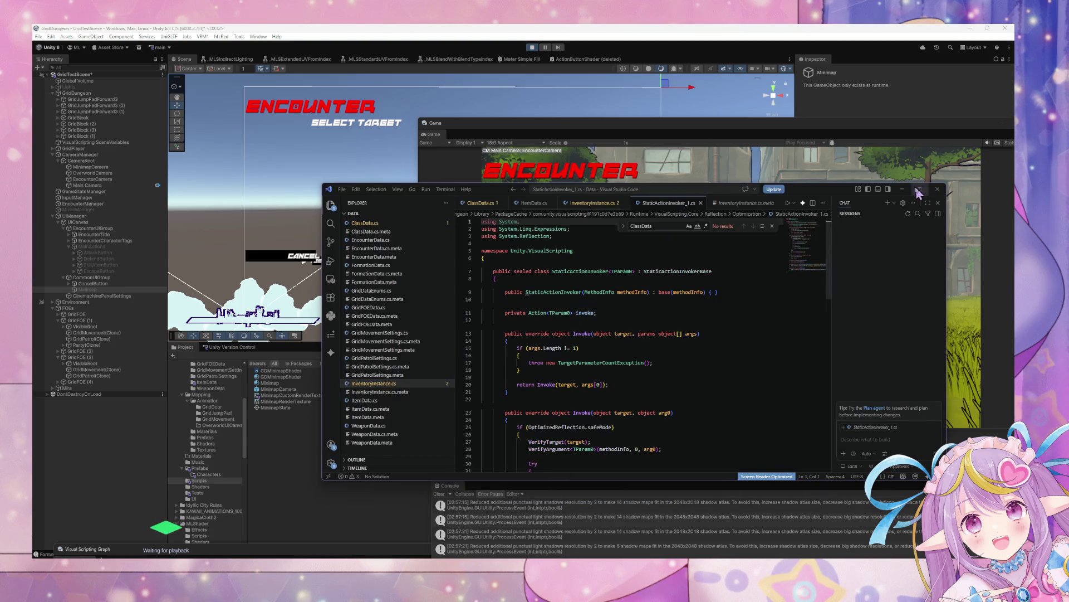
{"action": "key", "text": "alt+Tab"}
{"action": "left_click_drag", "start_coordinate": [633, 479], "coordinate": [234, 128]}
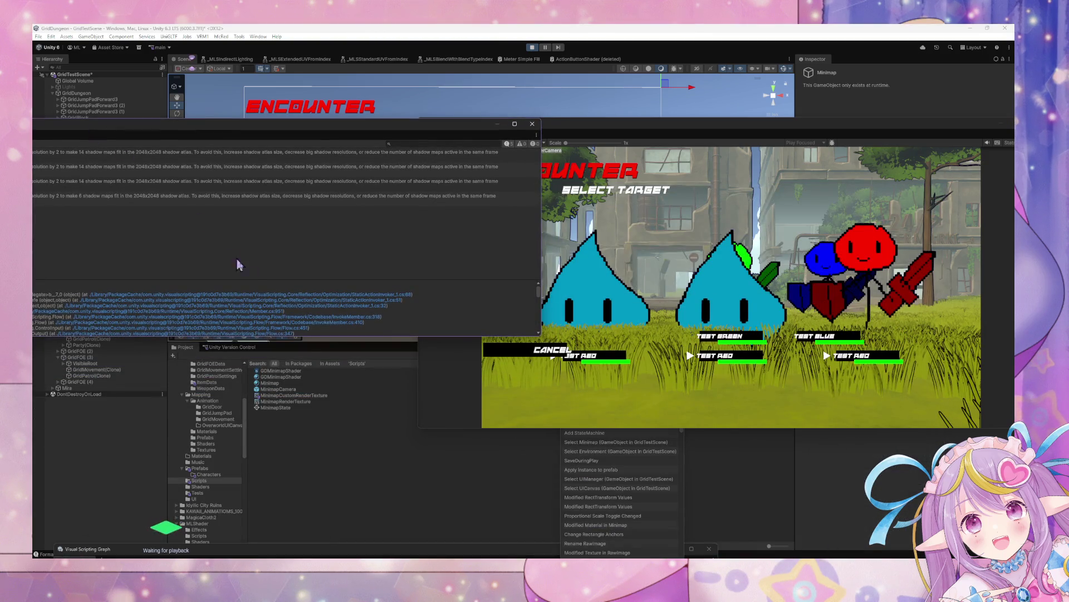
{"action": "left_click", "coordinate": [360, 350]}
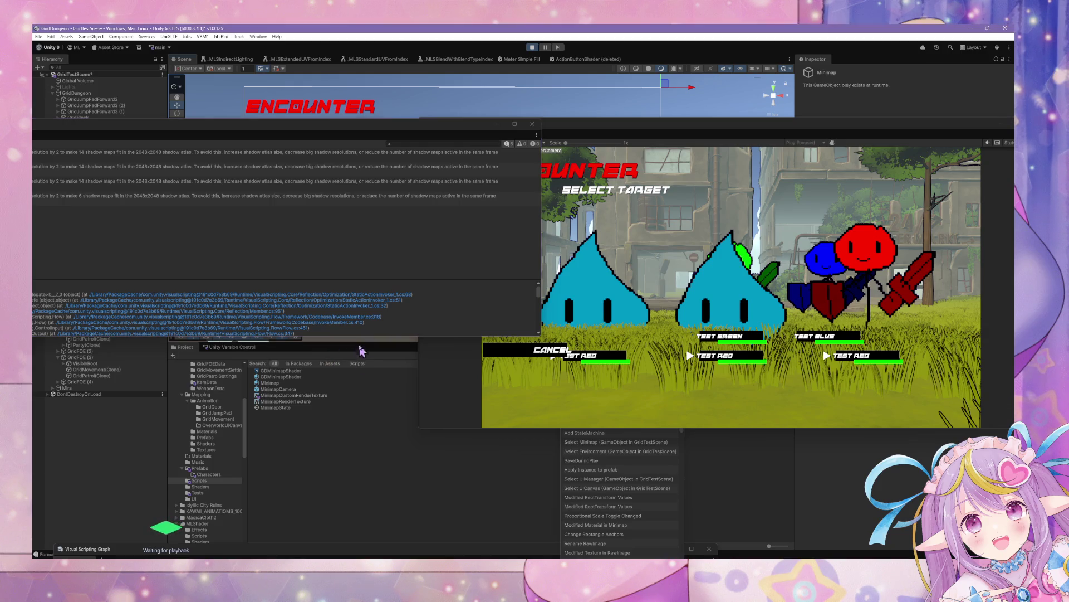
{"action": "left_click", "coordinate": [611, 396]}
{"action": "key", "text": "Escape"}
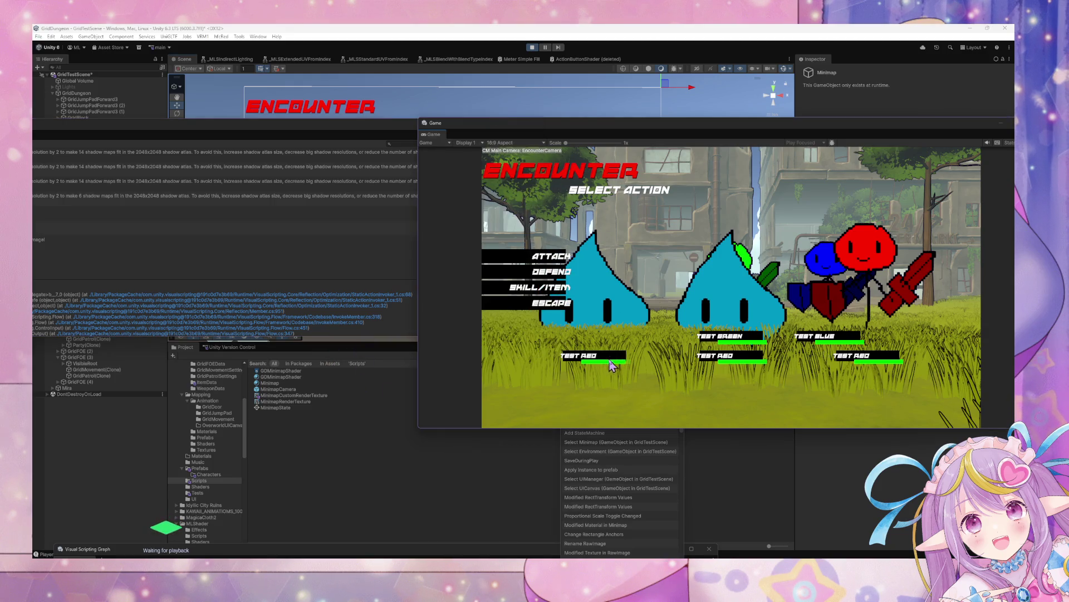
{"action": "left_click", "coordinate": [546, 260]}
{"action": "key", "text": "Escape"}
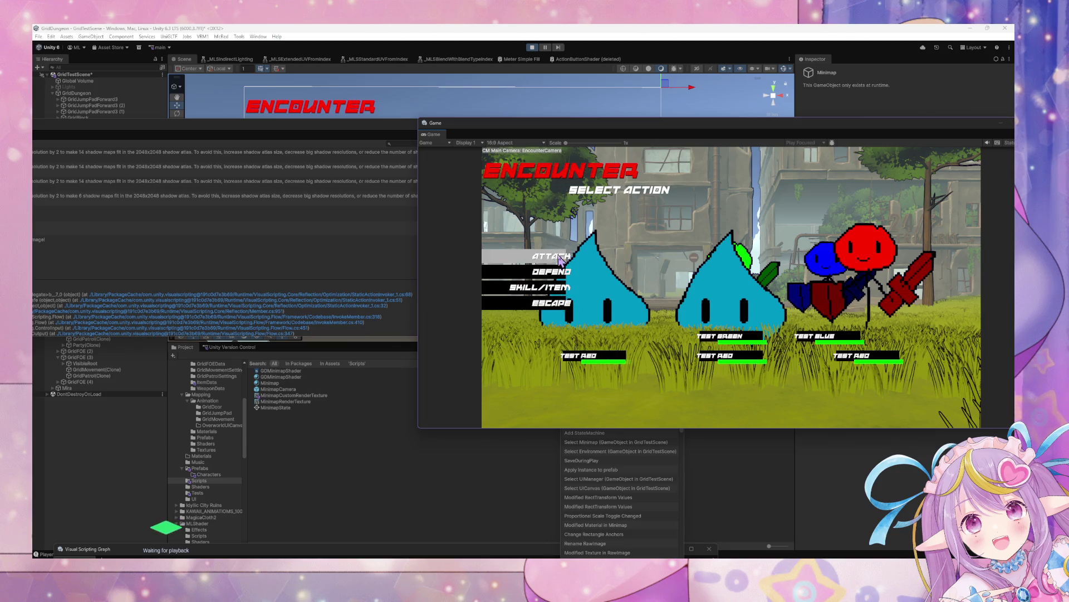
{"action": "mouse_move", "coordinate": [155, 138]}
{"action": "left_mouse_down"}
{"action": "mouse_move", "coordinate": [441, 202]}
{"action": "mouse_move", "coordinate": [382, 196]}
{"action": "mouse_move", "coordinate": [418, 369]}
{"action": "mouse_move", "coordinate": [503, 282]}
{"action": "mouse_move", "coordinate": [563, 332]}
{"action": "mouse_move", "coordinate": [557, 446]}
{"action": "left_mouse_up"}
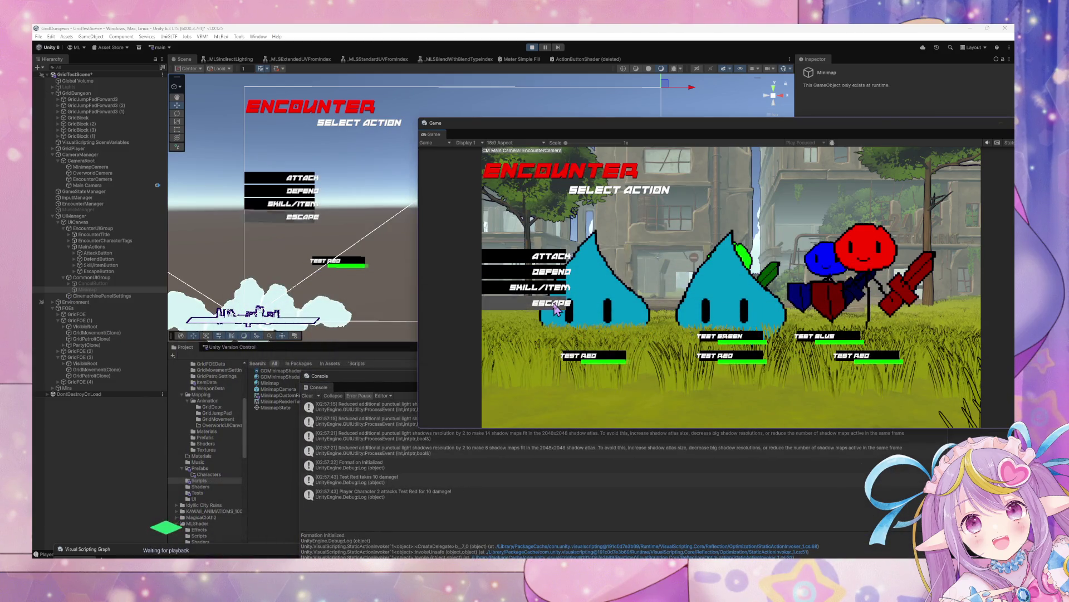
{"action": "left_click", "coordinate": [549, 310]}
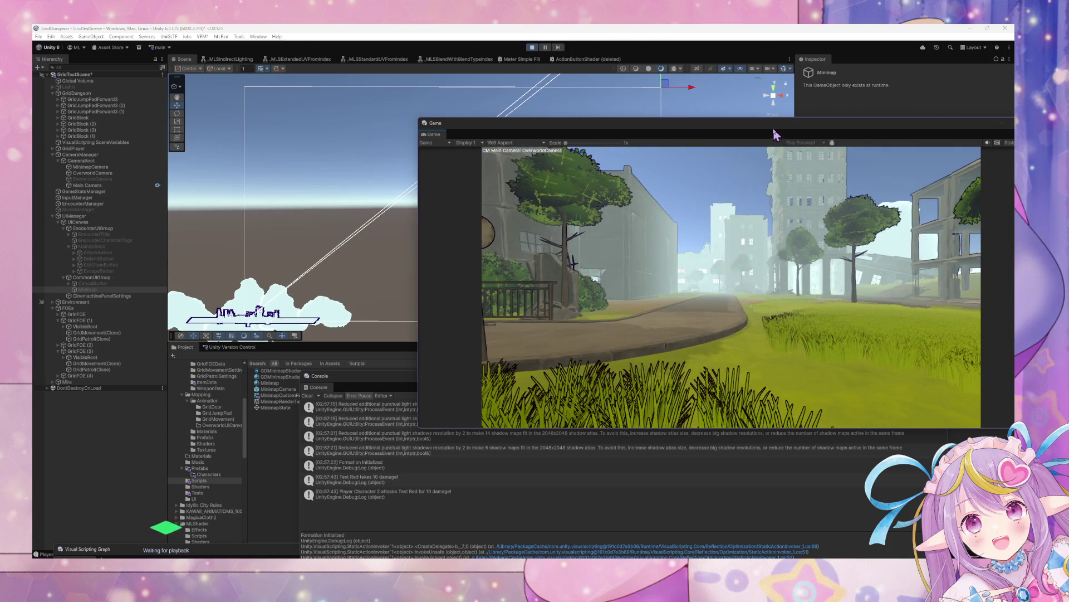
- During play, inspect Minimap and UIManager and view the damage log's stack trace
{"action": "mouse_move", "coordinate": [776, 135]}
{"action": "left_mouse_down"}
{"action": "mouse_move", "coordinate": [640, 112]}
{"action": "mouse_move", "coordinate": [568, 166]}
{"action": "left_mouse_up"}
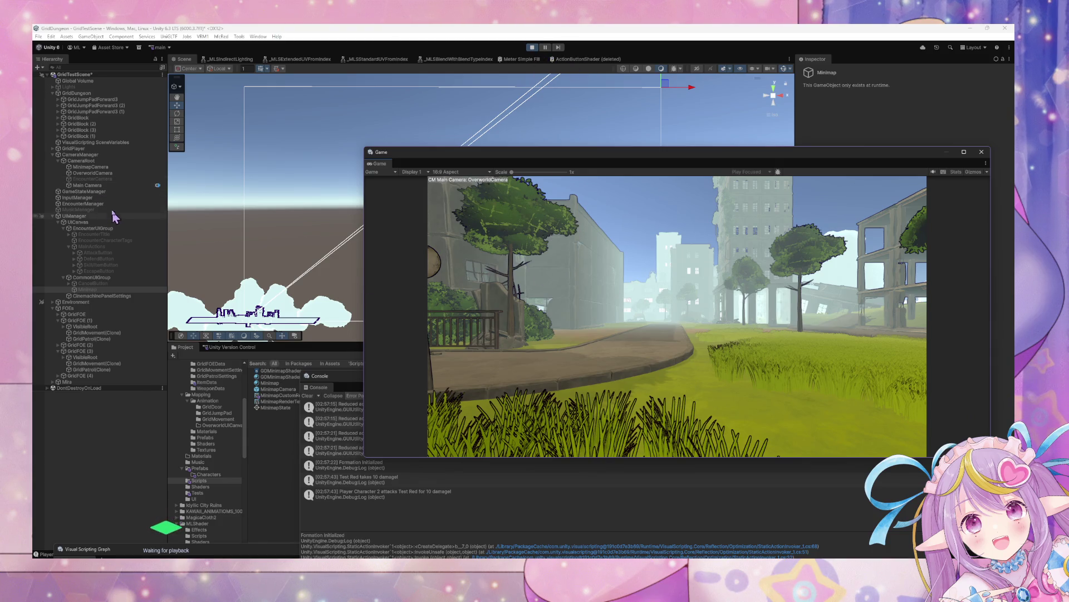
{"action": "left_click", "coordinate": [101, 289]}
{"action": "mouse_move", "coordinate": [678, 158]}
{"action": "left_mouse_down"}
{"action": "mouse_move", "coordinate": [349, 334]}
{"action": "mouse_move", "coordinate": [656, 130]}
{"action": "left_mouse_up"}
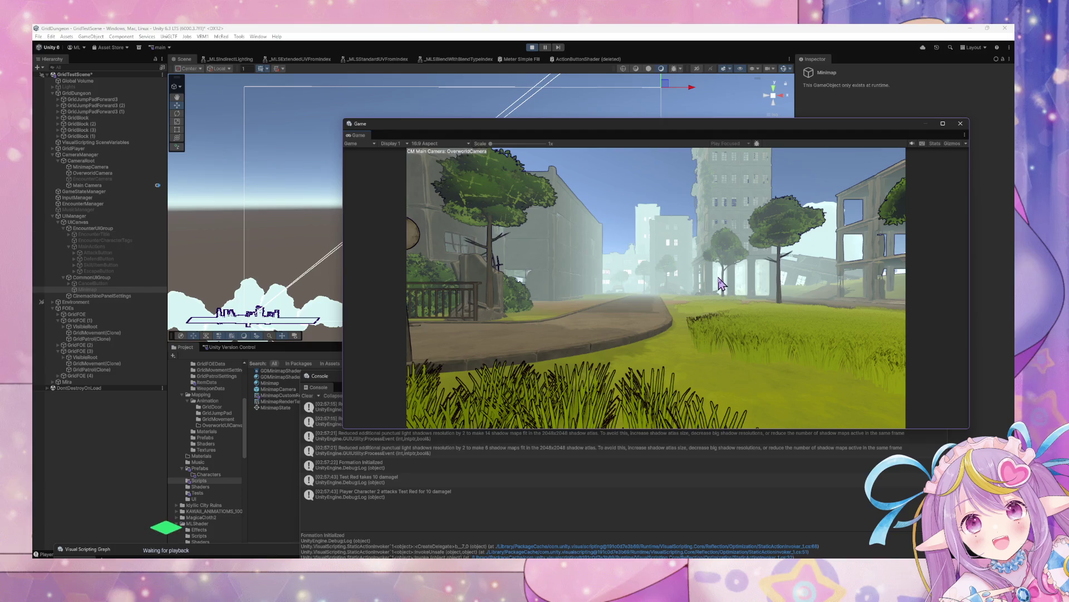
{"action": "left_click", "coordinate": [703, 283]}
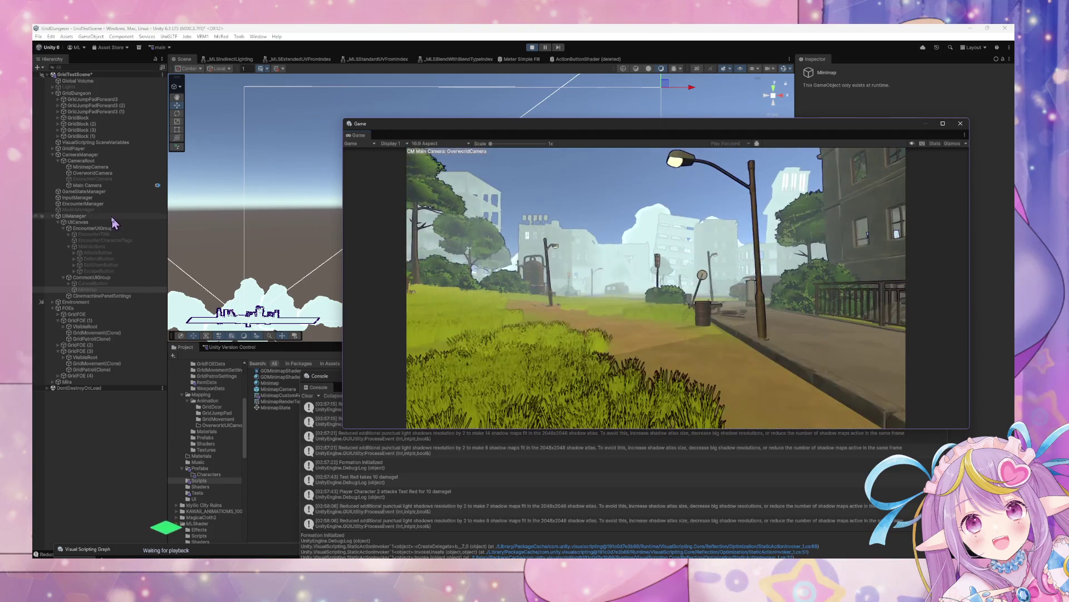
{"action": "left_click", "coordinate": [114, 217]}
{"action": "left_click", "coordinate": [604, 480]}
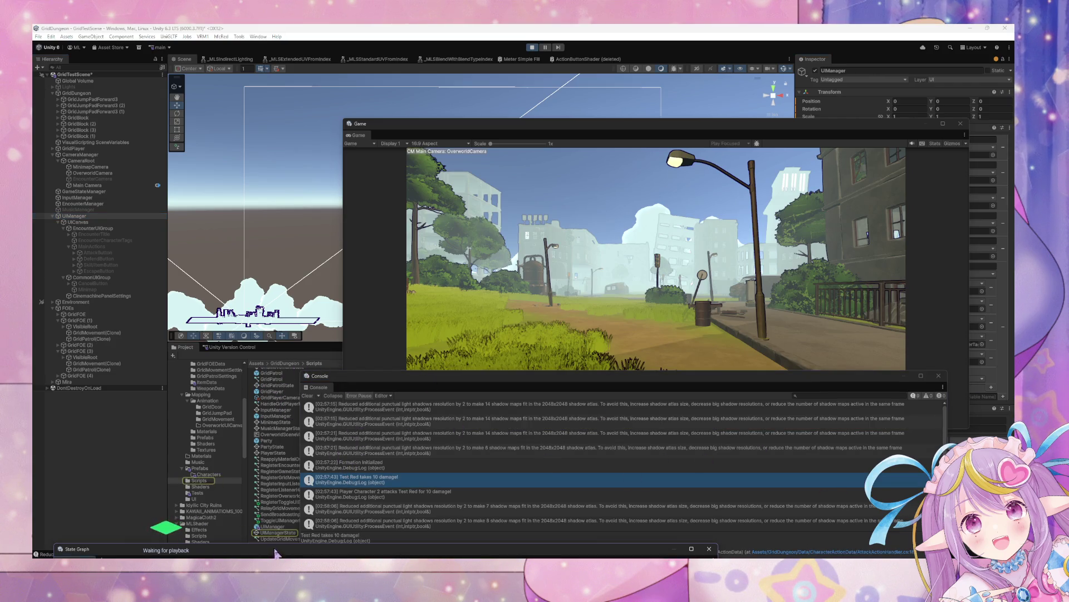
{"action": "left_click", "coordinate": [277, 534]}
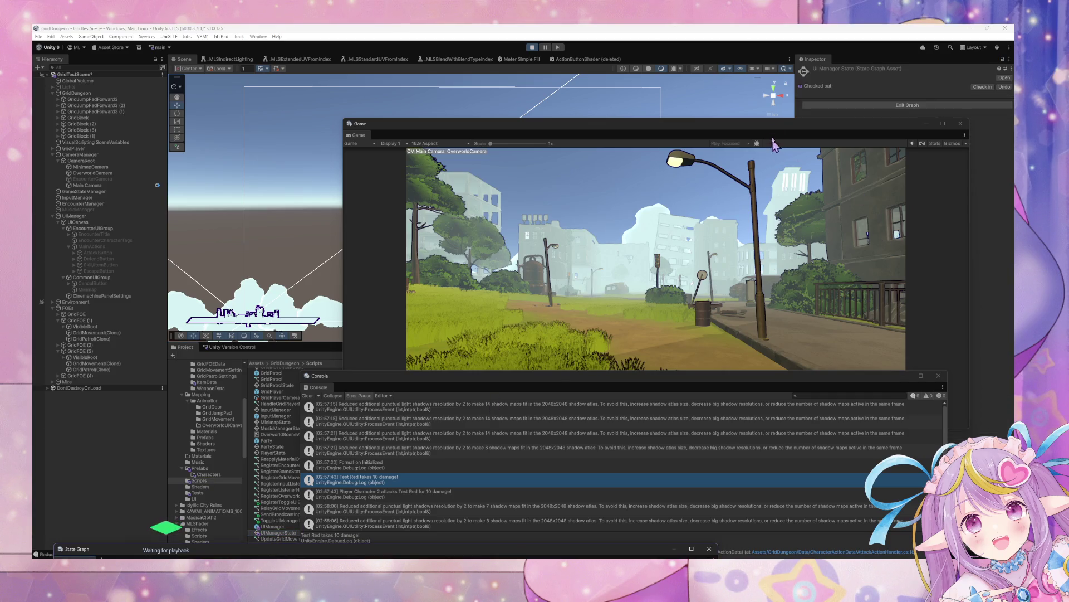
- Review CommonUIGroup, Minimap and UIManager's ToggleUIElements variables, then stop Play mode
{"action": "mouse_move", "coordinate": [772, 119]}
{"action": "left_mouse_down"}
{"action": "mouse_move", "coordinate": [787, 490]}
{"action": "mouse_move", "coordinate": [850, 301]}
{"action": "mouse_move", "coordinate": [855, 312]}
{"action": "left_mouse_up"}
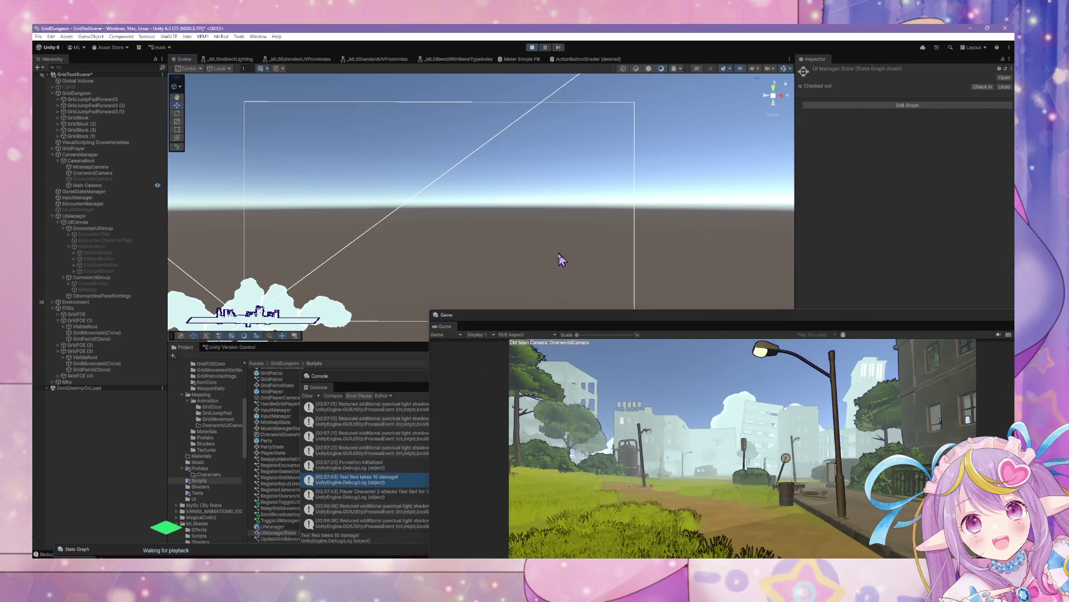
{"action": "left_click", "coordinate": [87, 277]}
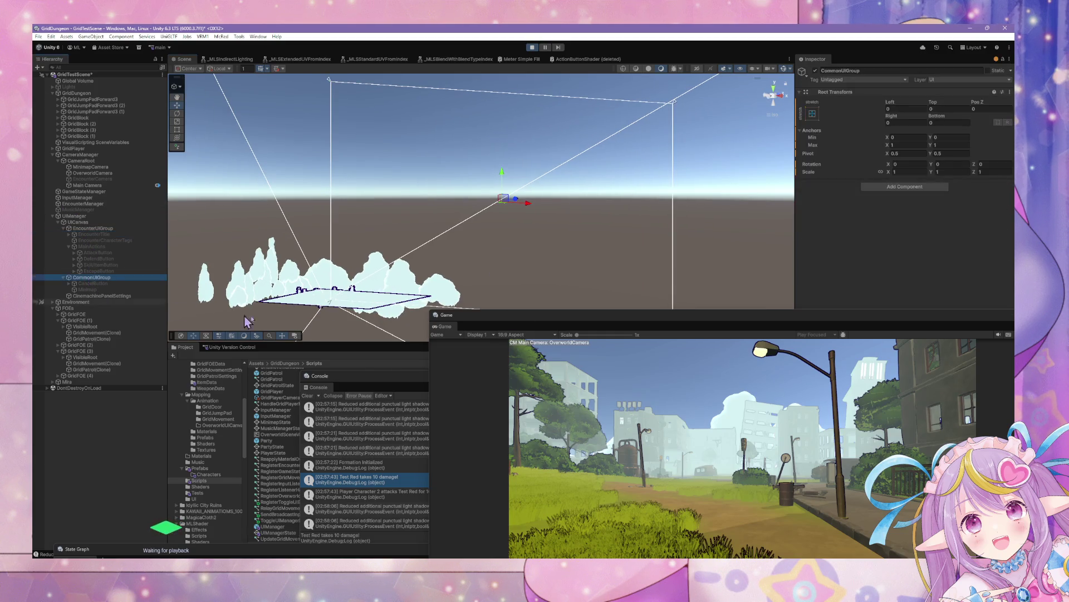
{"action": "left_click", "coordinate": [126, 289]}
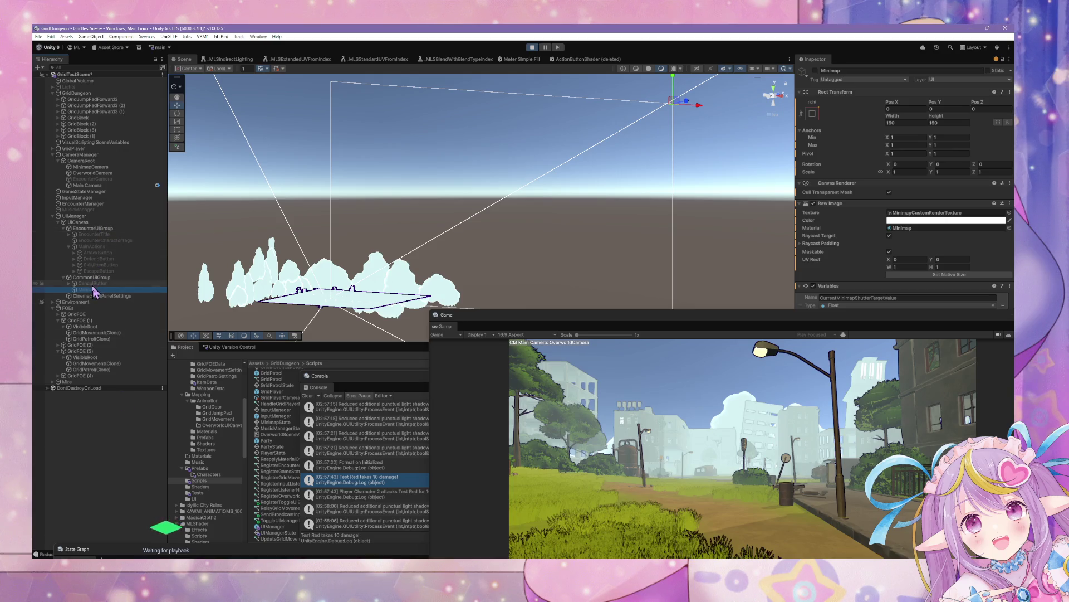
{"action": "left_click", "coordinate": [88, 217]}
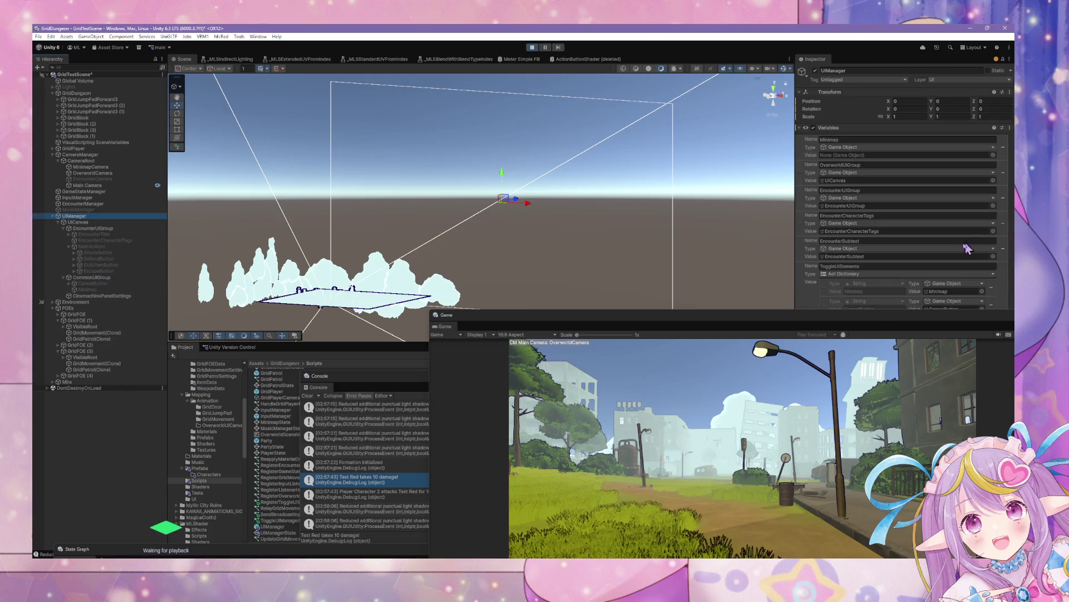
{"action": "left_click_drag", "start_coordinate": [920, 324], "coordinate": [640, 356]}
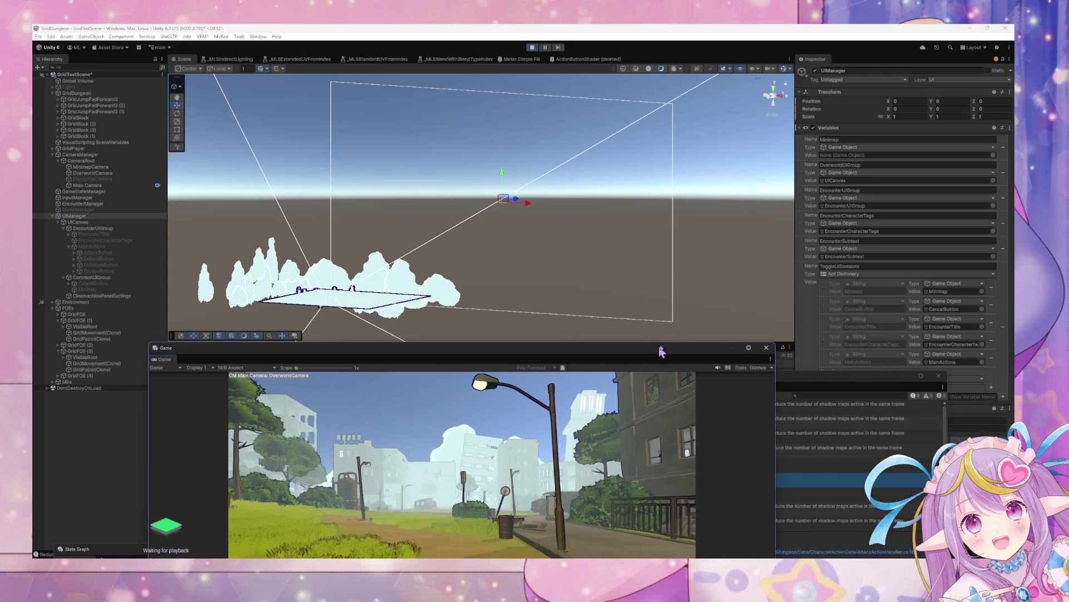
{"action": "left_click", "coordinate": [533, 49]}
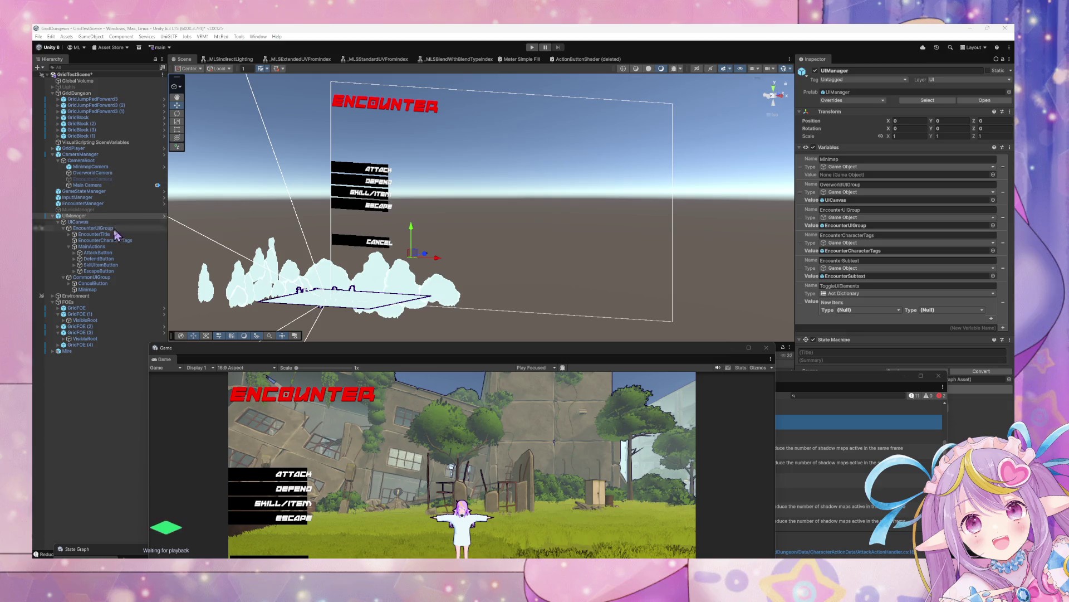
- Drag the Minimap object onto UIManager's Minimap variable and dock the Console over the Game view
{"action": "left_click", "coordinate": [88, 290]}
{"action": "mouse_move", "coordinate": [89, 294]}
{"action": "left_mouse_down"}
{"action": "mouse_move", "coordinate": [917, 178]}
{"action": "mouse_move", "coordinate": [898, 176]}
{"action": "left_mouse_up"}
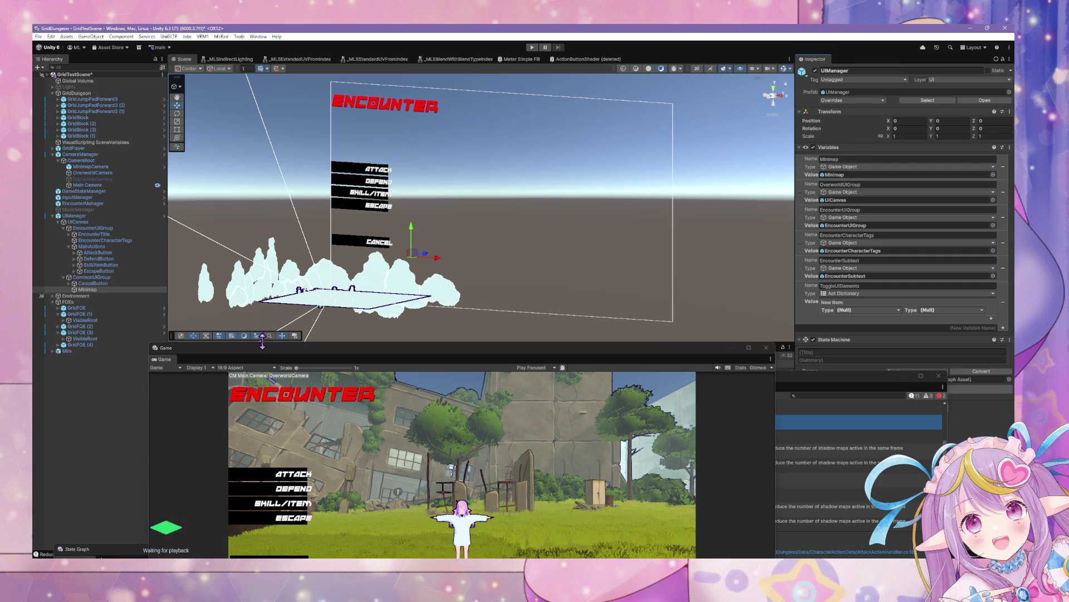
{"action": "mouse_move", "coordinate": [262, 342]}
{"action": "left_mouse_down"}
{"action": "mouse_move", "coordinate": [67, 402]}
{"action": "mouse_move", "coordinate": [377, 377]}
{"action": "mouse_move", "coordinate": [523, 344]}
{"action": "left_mouse_up"}
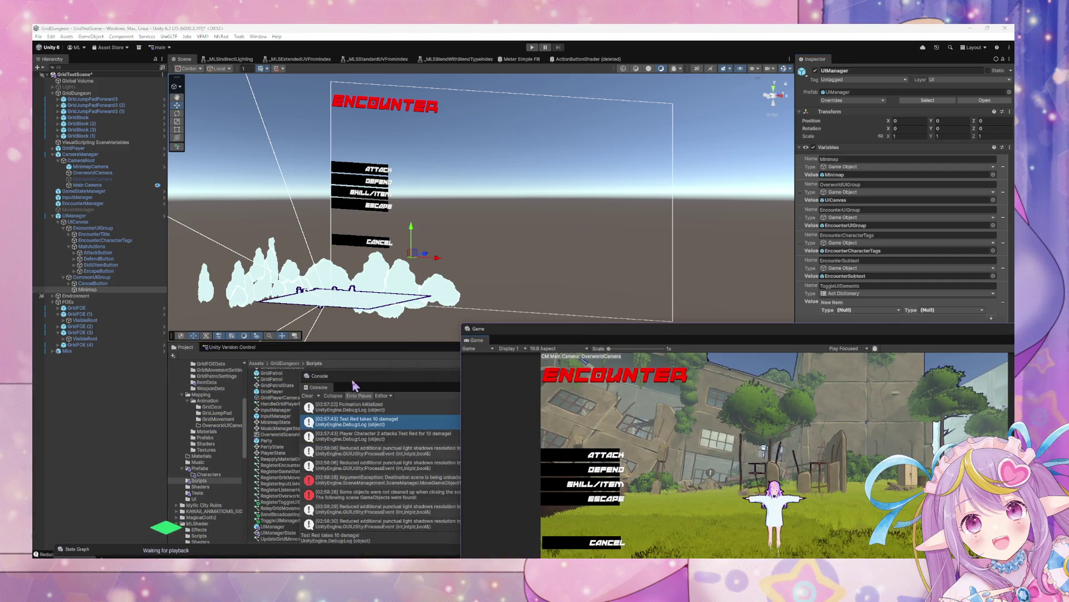
{"action": "mouse_move", "coordinate": [354, 384]}
{"action": "left_mouse_down"}
{"action": "mouse_move", "coordinate": [523, 238]}
{"action": "mouse_move", "coordinate": [518, 341]}
{"action": "left_mouse_up"}
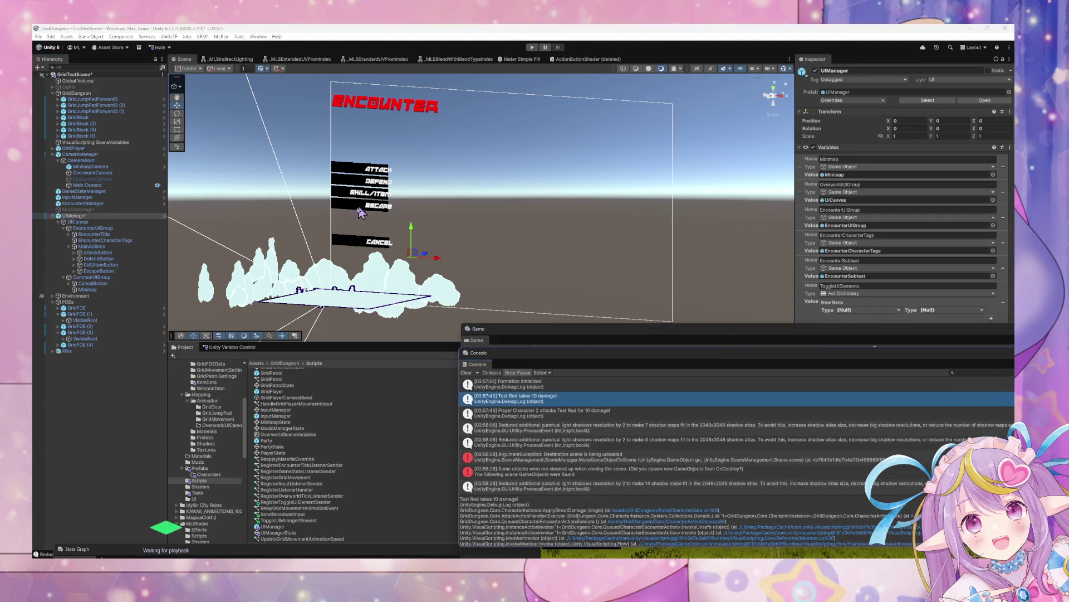
{"action": "mouse_move", "coordinate": [783, 103]}
{"action": "left_mouse_down"}
{"action": "mouse_move", "coordinate": [776, 96]}
{"action": "mouse_move", "coordinate": [616, 159]}
{"action": "left_mouse_up"}
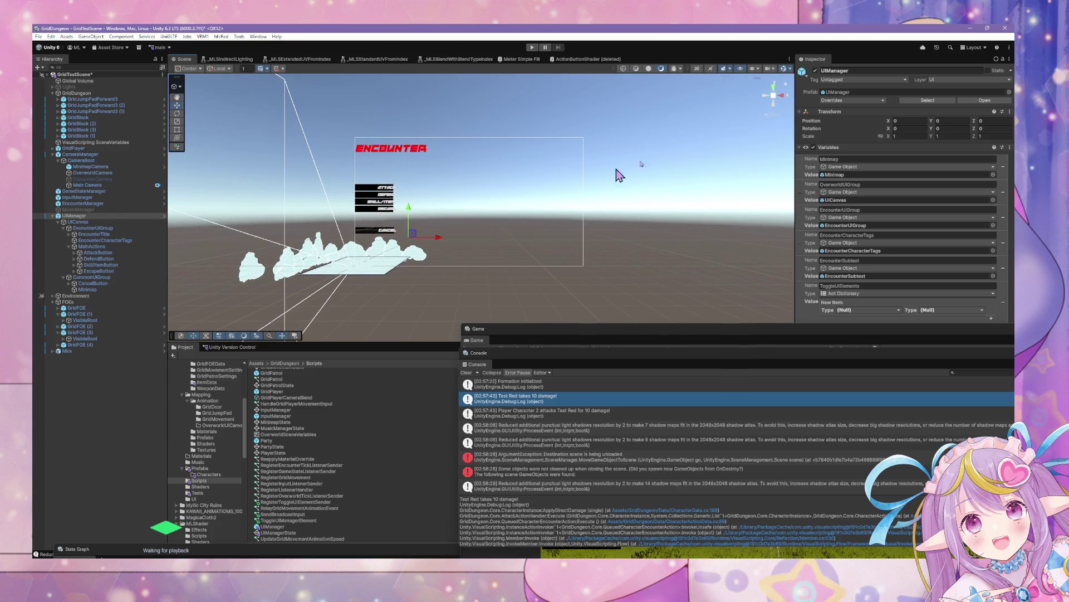
- View the canvas front-on and set CancelButton's Rect Transform Pos X to 0
{"action": "left_click", "coordinate": [775, 99]}
{"action": "scroll", "coordinate": [473, 217], "scroll_direction": "up", "scroll_amount": 5}
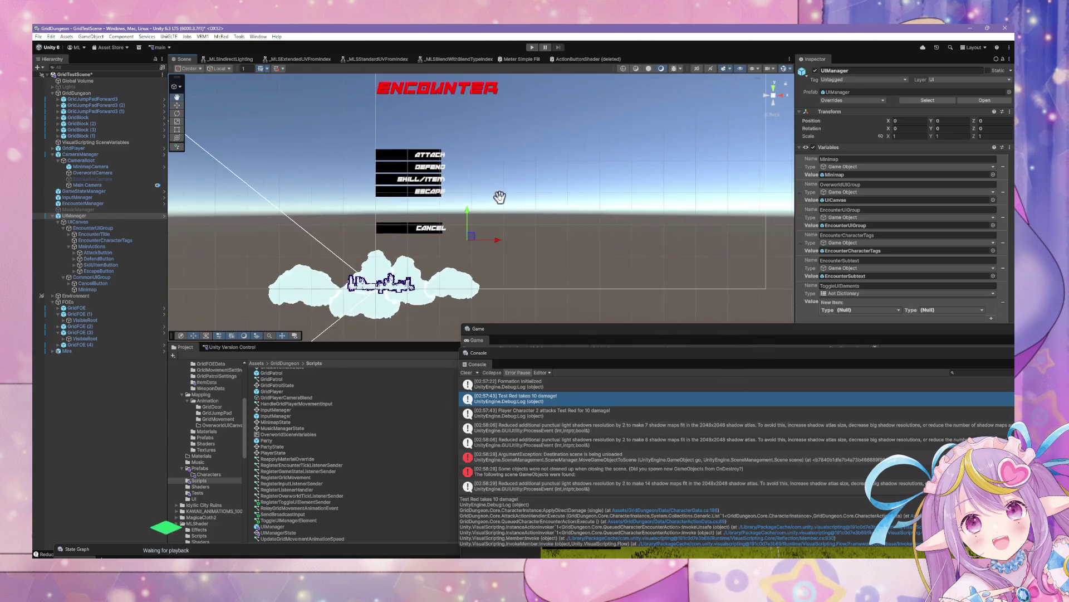
{"action": "scroll", "coordinate": [446, 239], "scroll_direction": "up", "scroll_amount": 2}
{"action": "scroll", "coordinate": [376, 247], "scroll_direction": "up", "scroll_amount": 2}
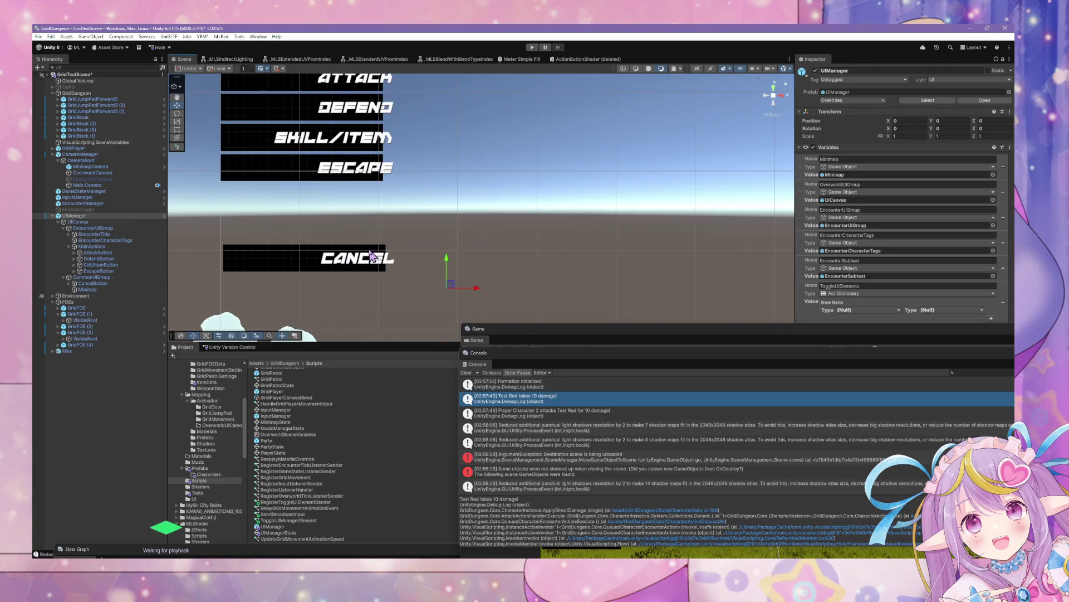
{"action": "left_click", "coordinate": [89, 284]}
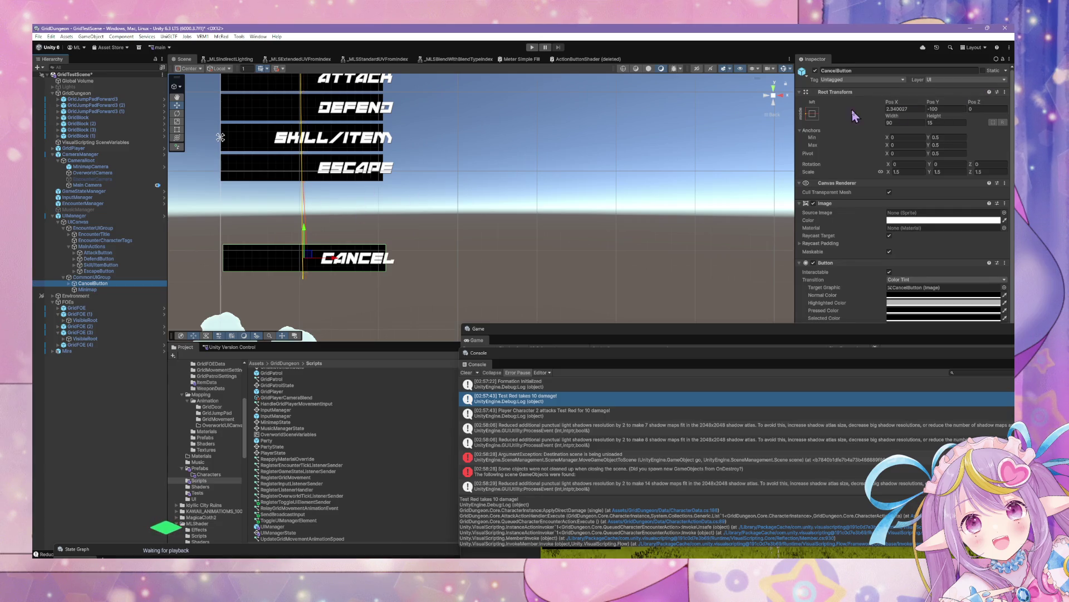
{"action": "left_click", "coordinate": [911, 109]}
{"action": "type", "text": "0"}
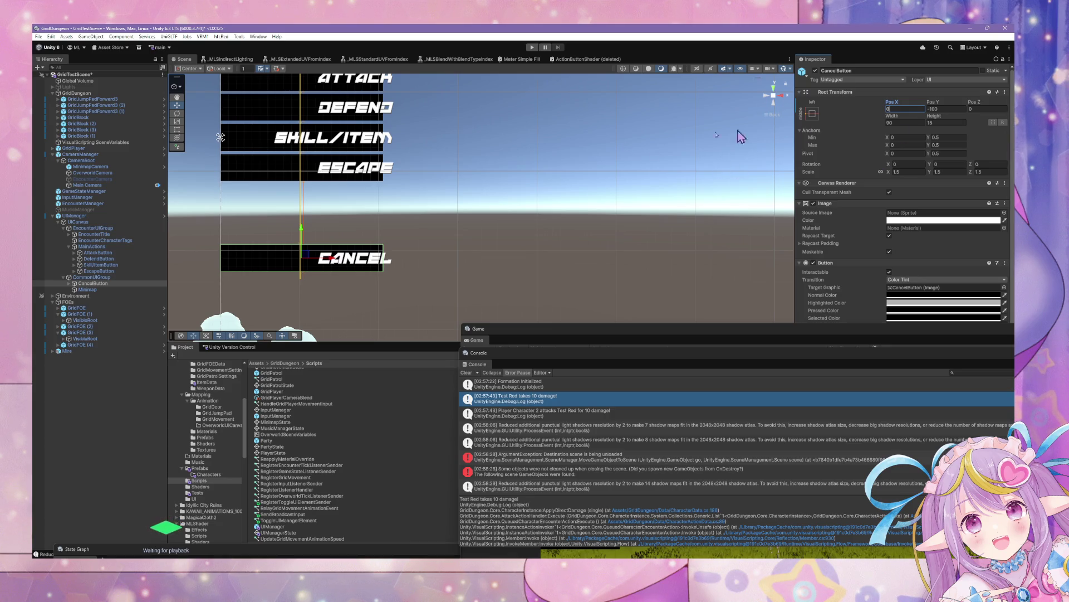
{"action": "scroll", "coordinate": [341, 211], "scroll_direction": "down", "scroll_amount": 5}
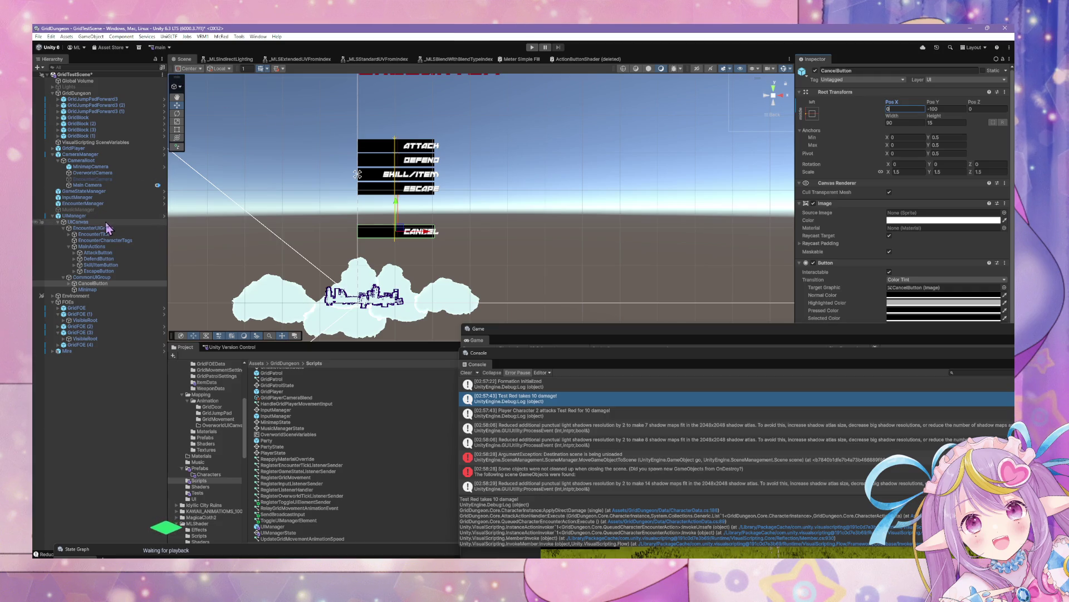
- Select UIManager and scroll through its Minimap, EncounterUIGroup and EncounterCharacterTags variables
{"action": "left_click", "coordinate": [74, 215]}
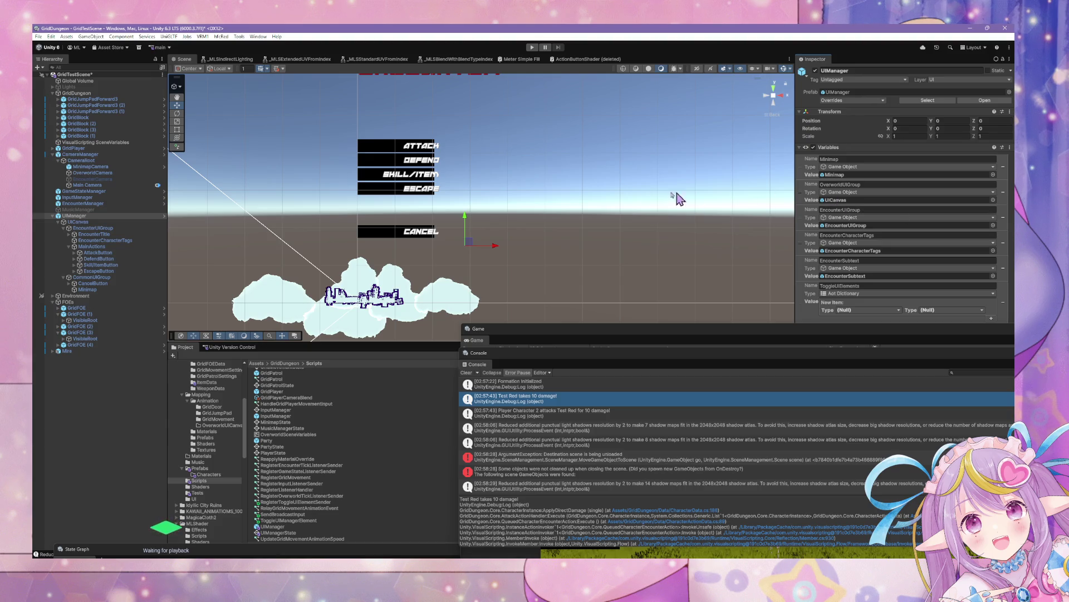
{"action": "scroll", "coordinate": [419, 188], "scroll_direction": "up", "scroll_amount": 5}
{"action": "scroll", "coordinate": [419, 188], "scroll_direction": "up", "scroll_amount": 1}
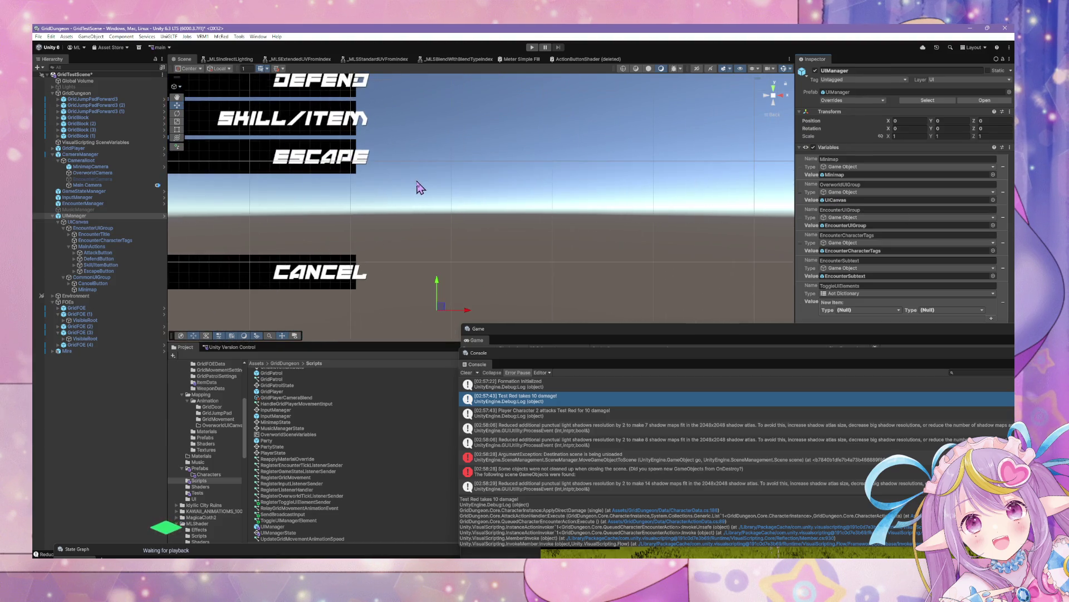
{"action": "scroll", "coordinate": [424, 193], "scroll_direction": "down", "scroll_amount": 3}
{"action": "scroll", "coordinate": [427, 196], "scroll_direction": "down", "scroll_amount": 2}
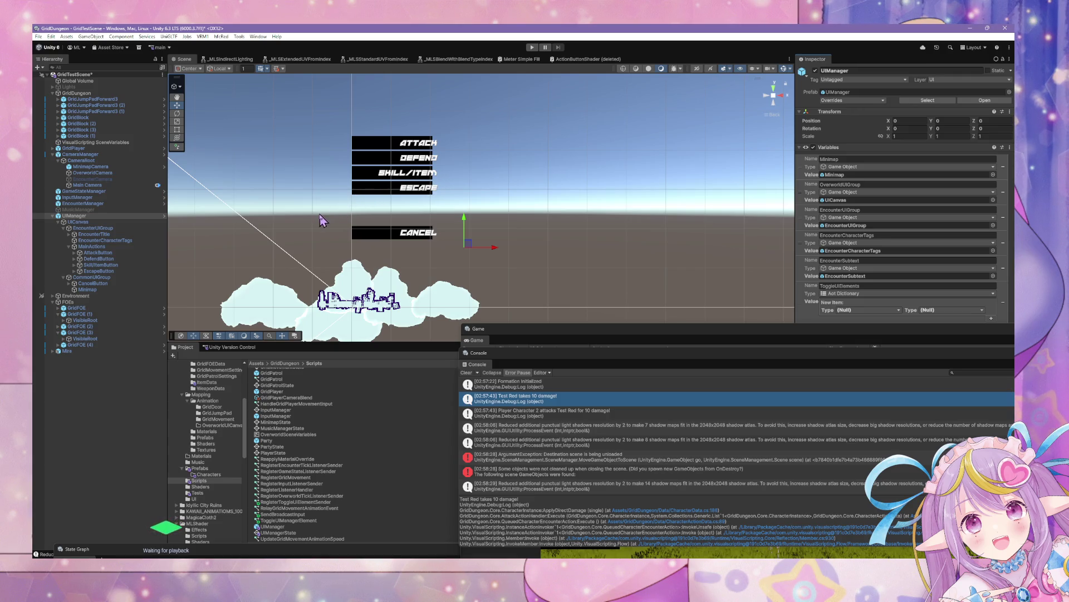
{"action": "scroll", "coordinate": [316, 225], "scroll_direction": "up", "scroll_amount": 5}
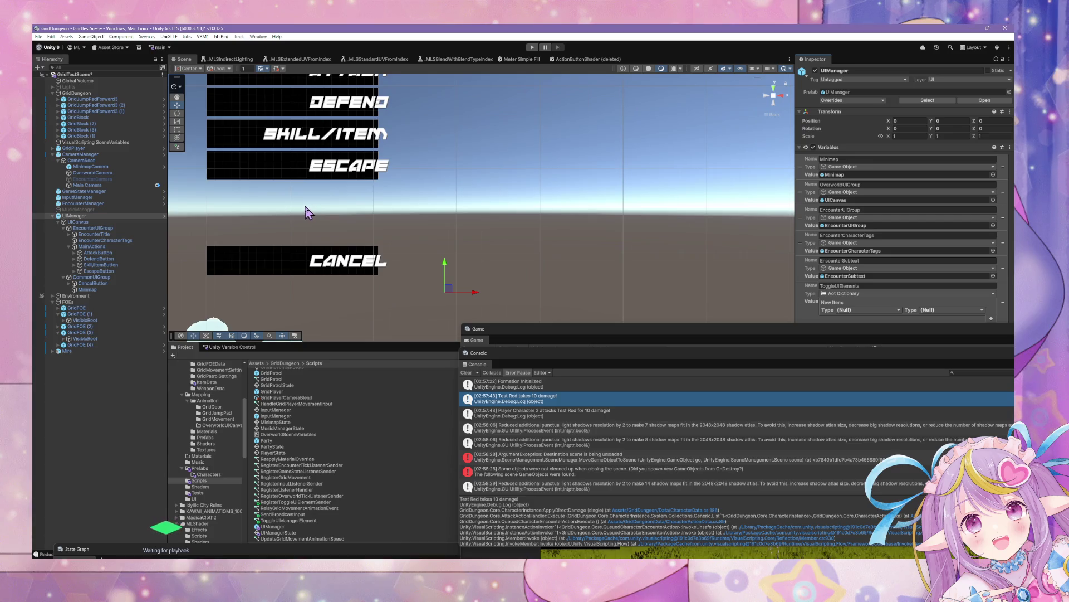
{"action": "scroll", "coordinate": [308, 214], "scroll_direction": "down", "scroll_amount": 2}
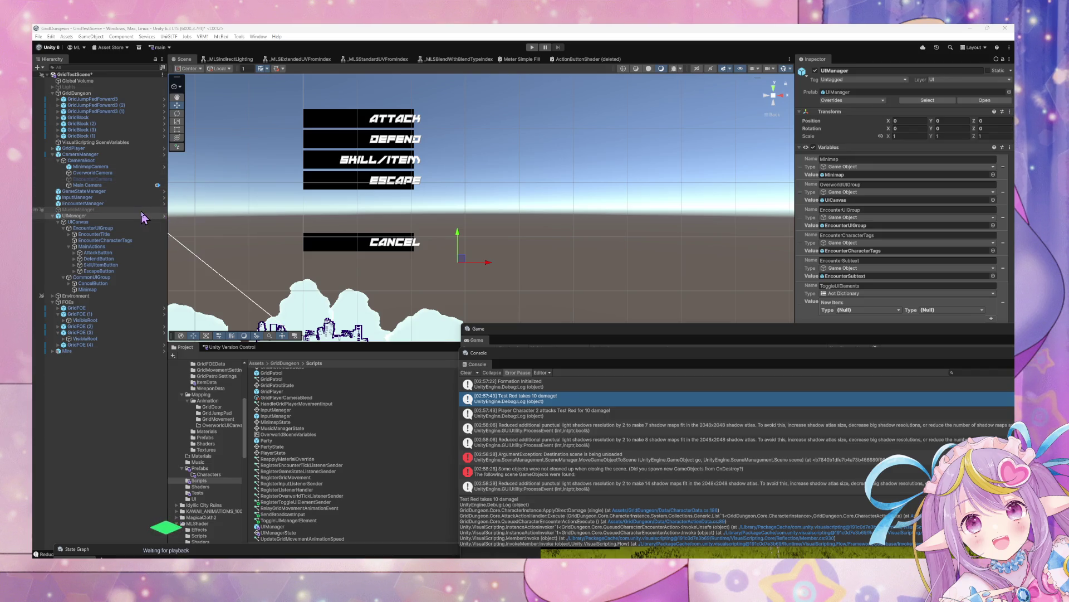
{"action": "left_click", "coordinate": [122, 228]}
{"action": "left_click", "coordinate": [128, 216]}
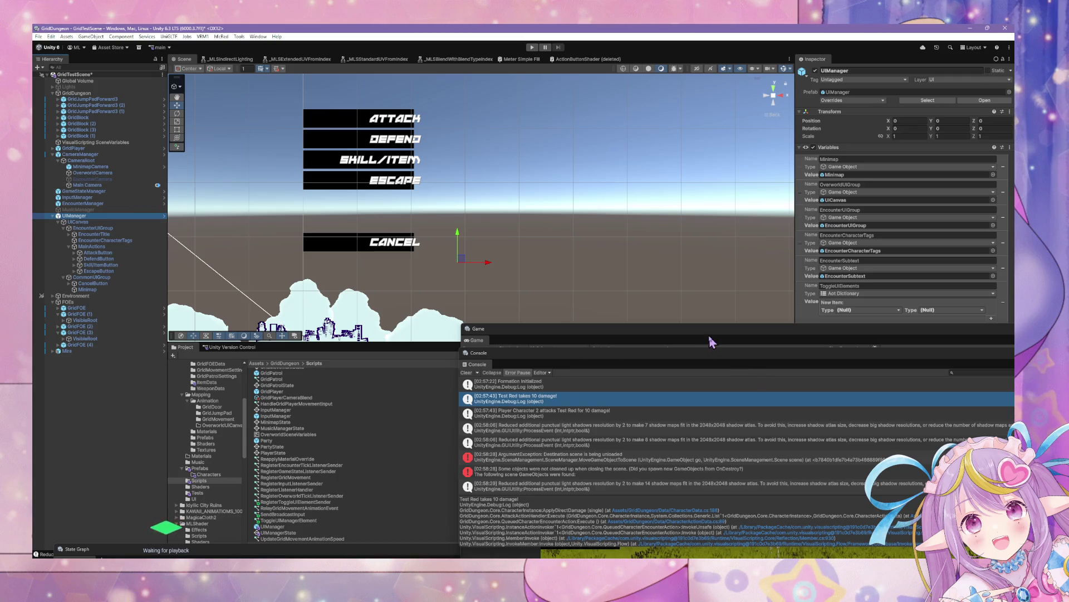
- Move the floating Game and Console windows aside and open UIManager's state graph with Edit Graph
{"action": "mouse_move", "coordinate": [603, 336]}
{"action": "left_mouse_down"}
{"action": "mouse_move", "coordinate": [536, 288]}
{"action": "mouse_move", "coordinate": [474, 193]}
{"action": "left_mouse_up"}
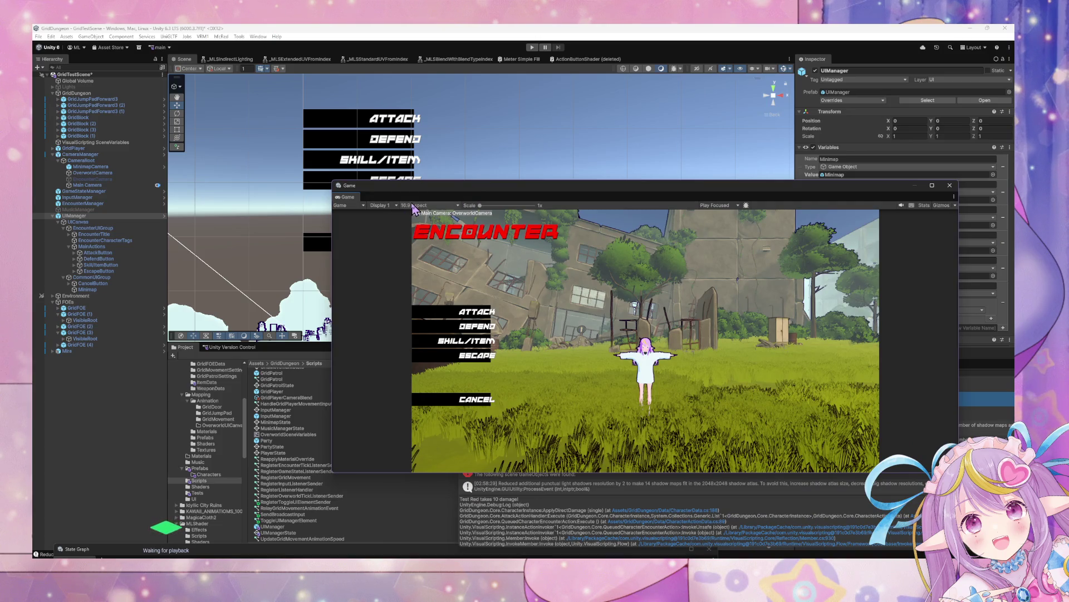
{"action": "mouse_move", "coordinate": [429, 197]}
{"action": "left_mouse_down"}
{"action": "mouse_move", "coordinate": [463, 298]}
{"action": "mouse_move", "coordinate": [281, 354]}
{"action": "left_mouse_up"}
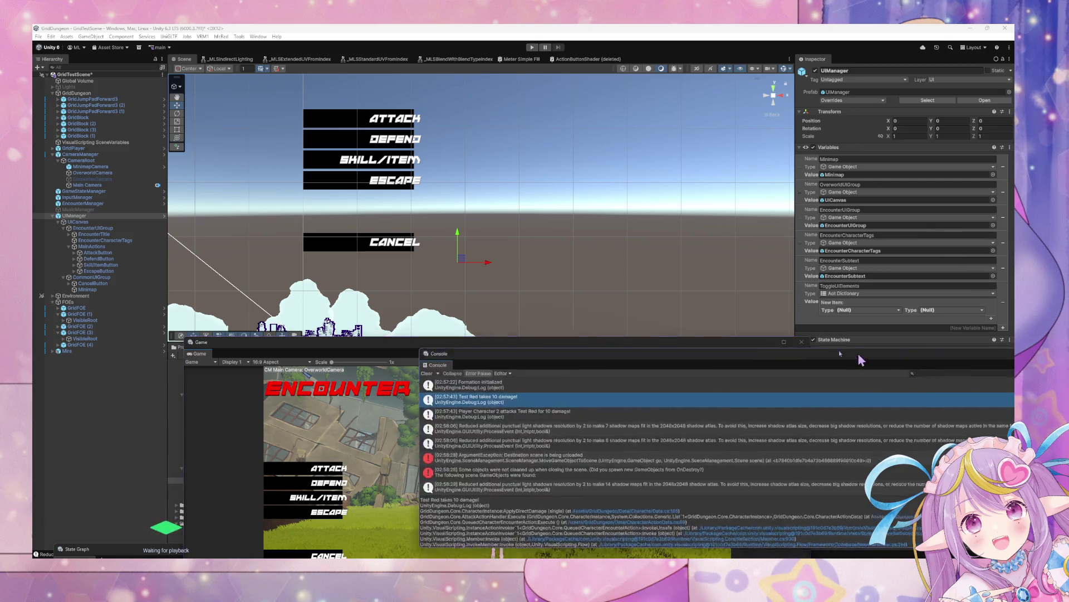
{"action": "left_click_drag", "start_coordinate": [858, 352], "coordinate": [561, 275]}
{"action": "left_click", "coordinate": [546, 279]}
{"action": "left_click", "coordinate": [914, 389]}
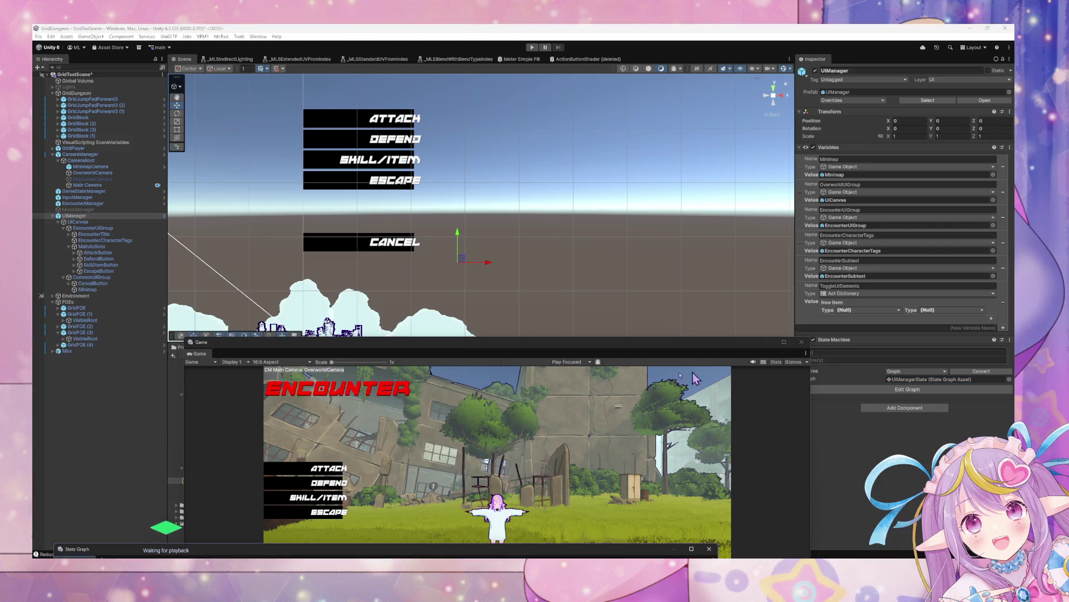
{"action": "mouse_move", "coordinate": [520, 552]}
{"action": "left_mouse_down"}
{"action": "mouse_move", "coordinate": [699, 136]}
{"action": "mouse_move", "coordinate": [688, 173]}
{"action": "left_mouse_up"}
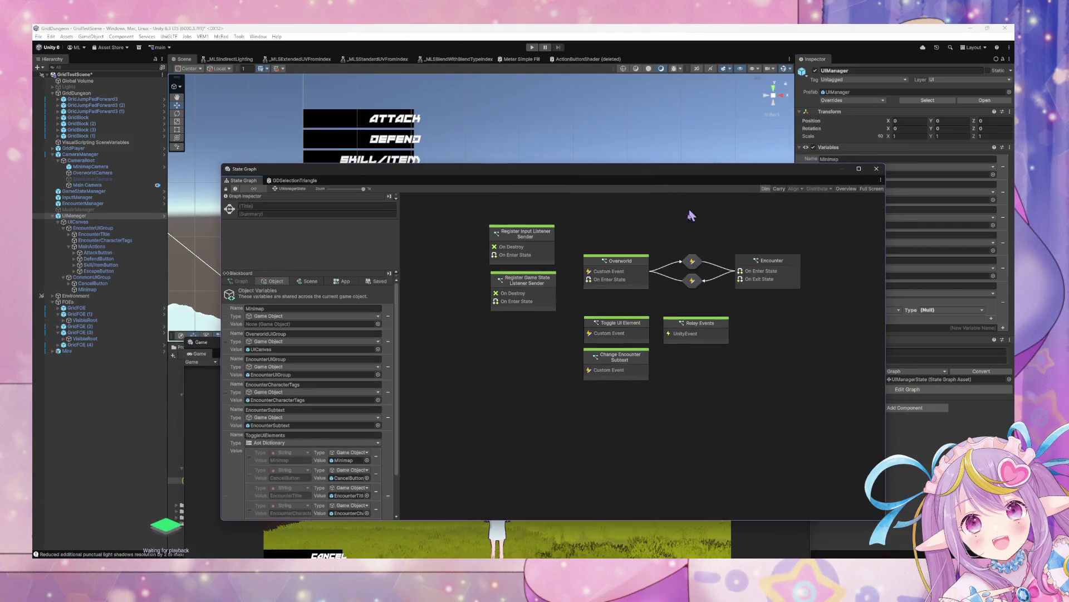
- Inspect UIManager's Overworld script graph and its Get Variable scope, then the Encounter state's graph
{"action": "double_click", "coordinate": [625, 270]}
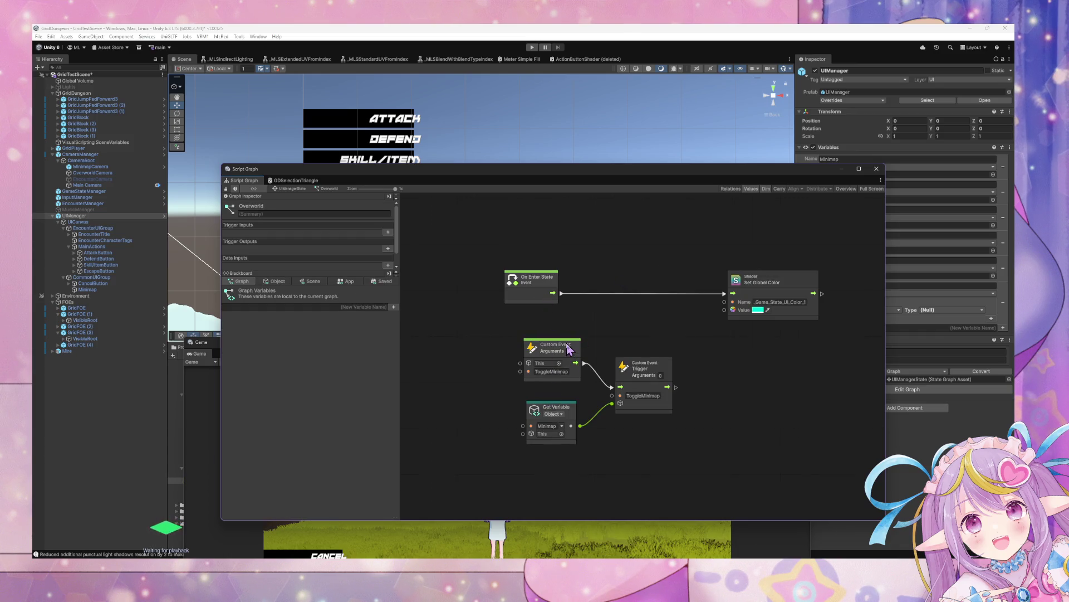
{"action": "left_click", "coordinate": [554, 414]}
{"action": "left_click", "coordinate": [594, 410]}
{"action": "left_click", "coordinate": [294, 193]}
{"action": "double_click", "coordinate": [778, 284]}
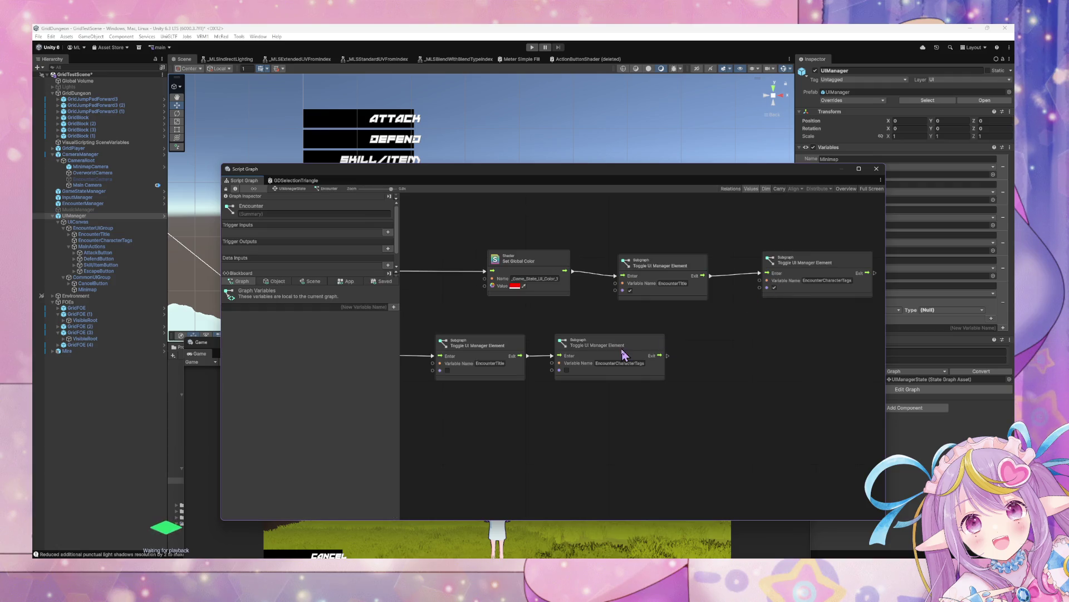
{"action": "left_click_drag", "start_coordinate": [451, 299], "coordinate": [681, 313]}
{"action": "left_click_drag", "start_coordinate": [345, 169], "coordinate": [430, 182]}
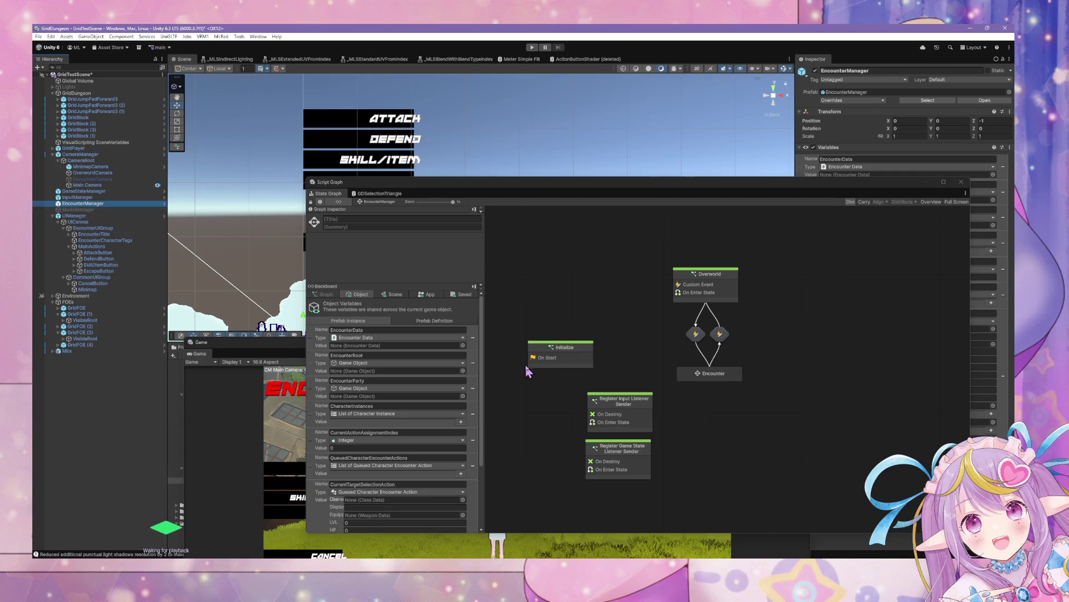
- Open EncounterManager's Initialize script graph, then return to its state graph
{"action": "left_click", "coordinate": [567, 355]}
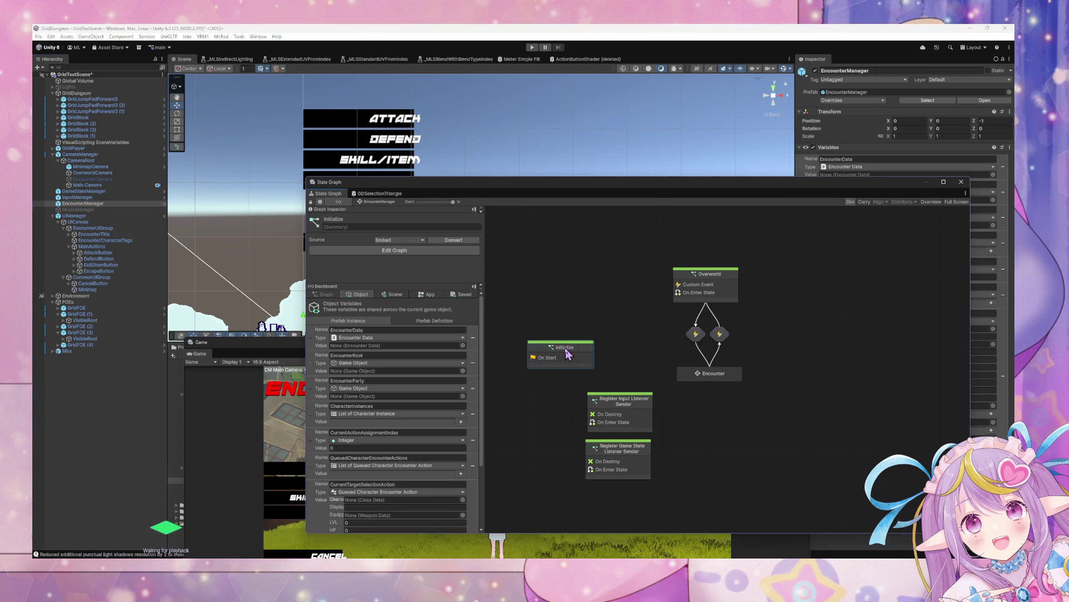
{"action": "double_click", "coordinate": [567, 354]}
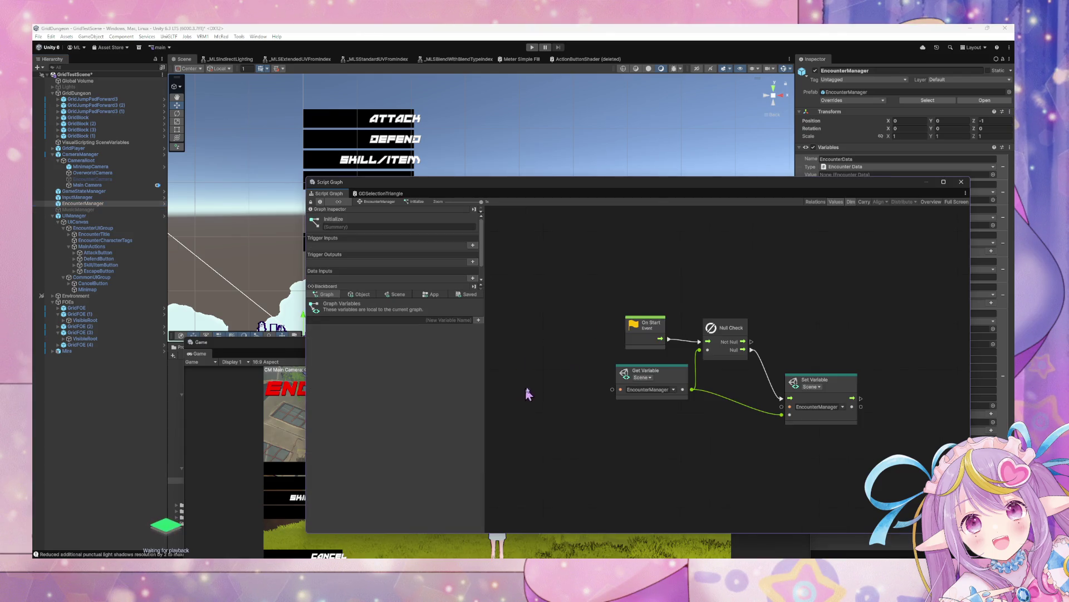
{"action": "left_click", "coordinate": [390, 203]}
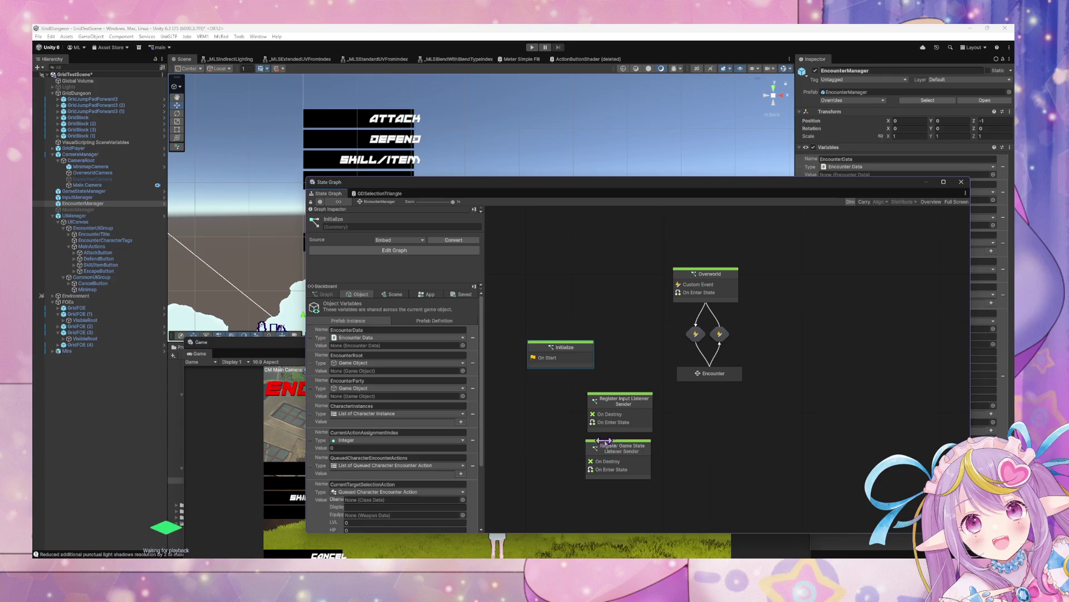
- Follow EncounterManager's Overworld script graph through its enter-state flow and Encounter trigger chain
{"action": "double_click", "coordinate": [718, 291]}
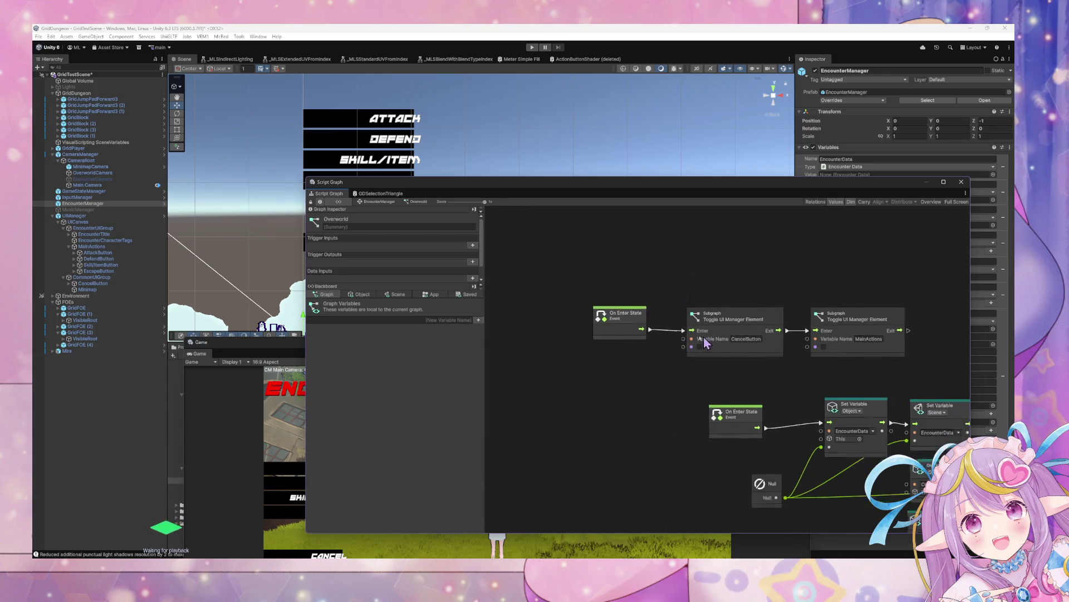
{"action": "scroll", "coordinate": [747, 356], "scroll_direction": "down", "scroll_amount": 3}
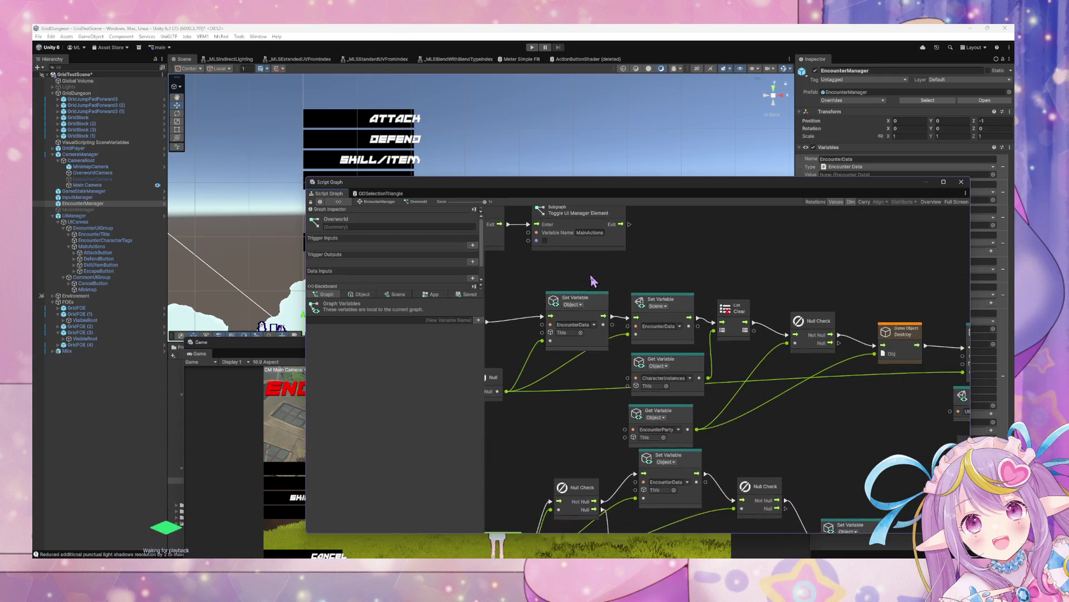
{"action": "left_click_drag", "start_coordinate": [583, 323], "coordinate": [573, 314]}
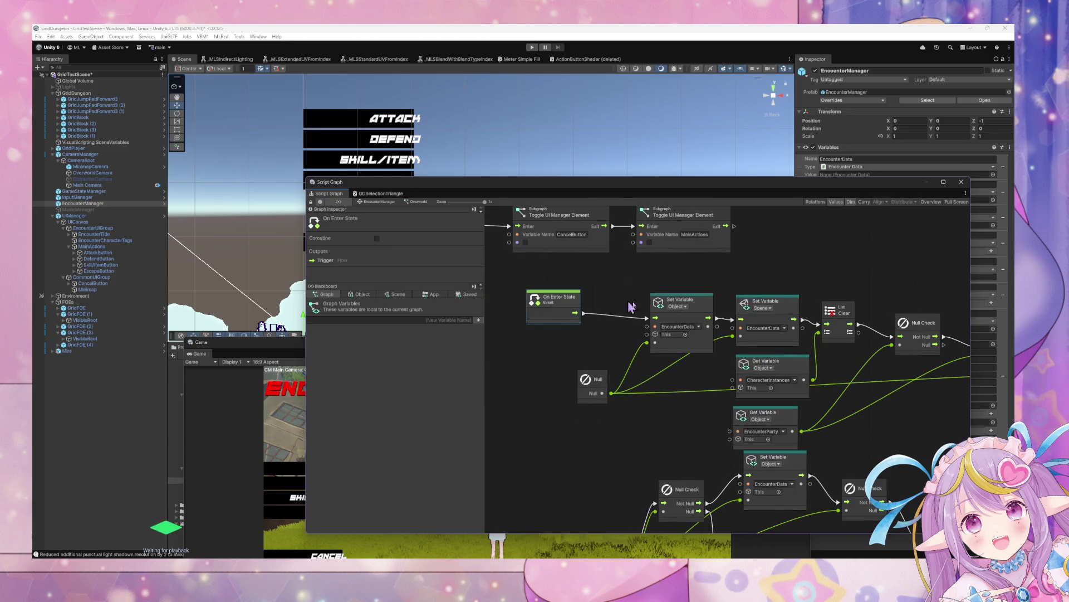
{"action": "left_click_drag", "start_coordinate": [739, 308], "coordinate": [824, 349]}
{"action": "scroll", "coordinate": [824, 350], "scroll_direction": "down", "scroll_amount": 5}
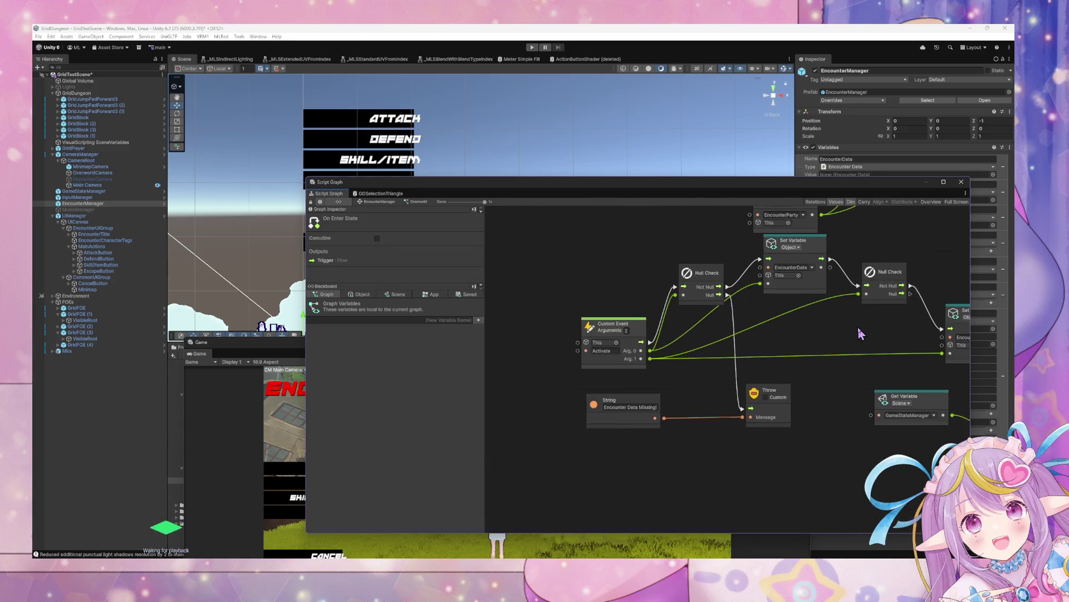
{"action": "scroll", "coordinate": [839, 322], "scroll_direction": "right", "scroll_amount": 5}
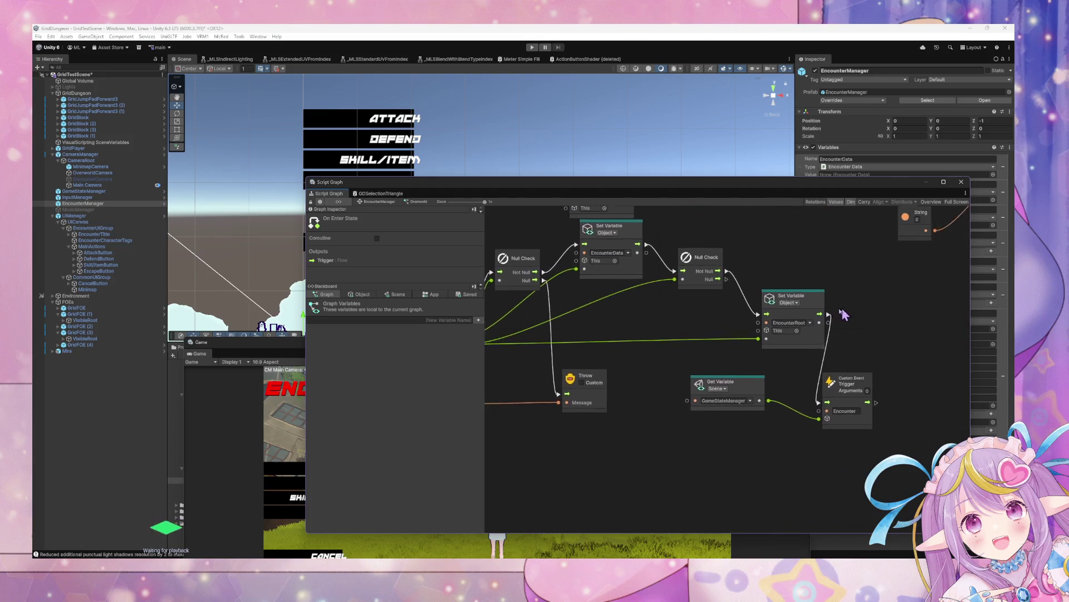
{"action": "left_click_drag", "start_coordinate": [814, 299], "coordinate": [758, 421]}
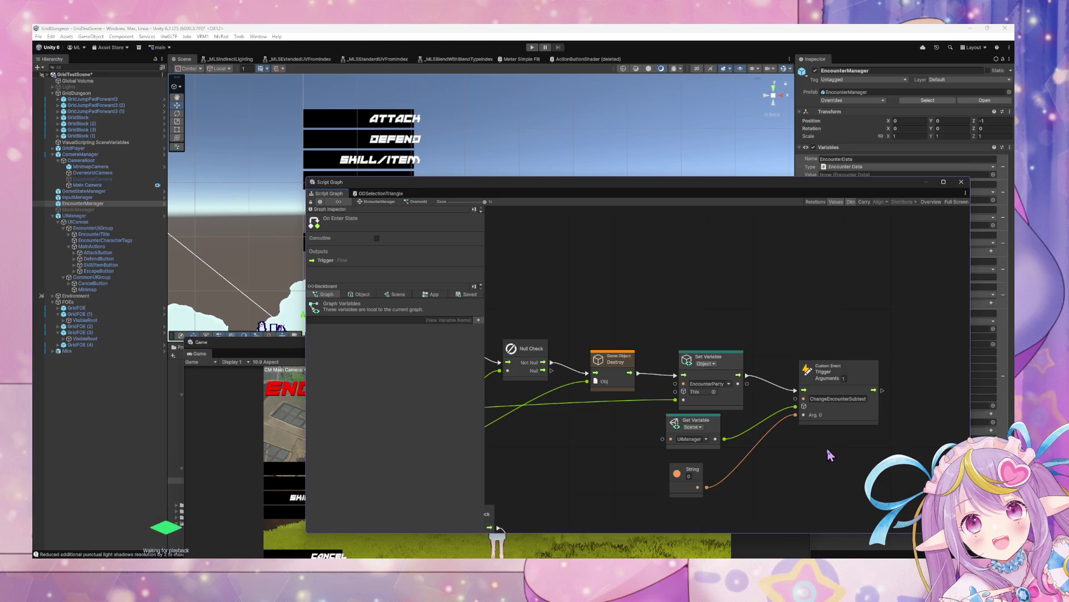
{"action": "left_click_drag", "start_coordinate": [700, 477], "coordinate": [706, 466]}
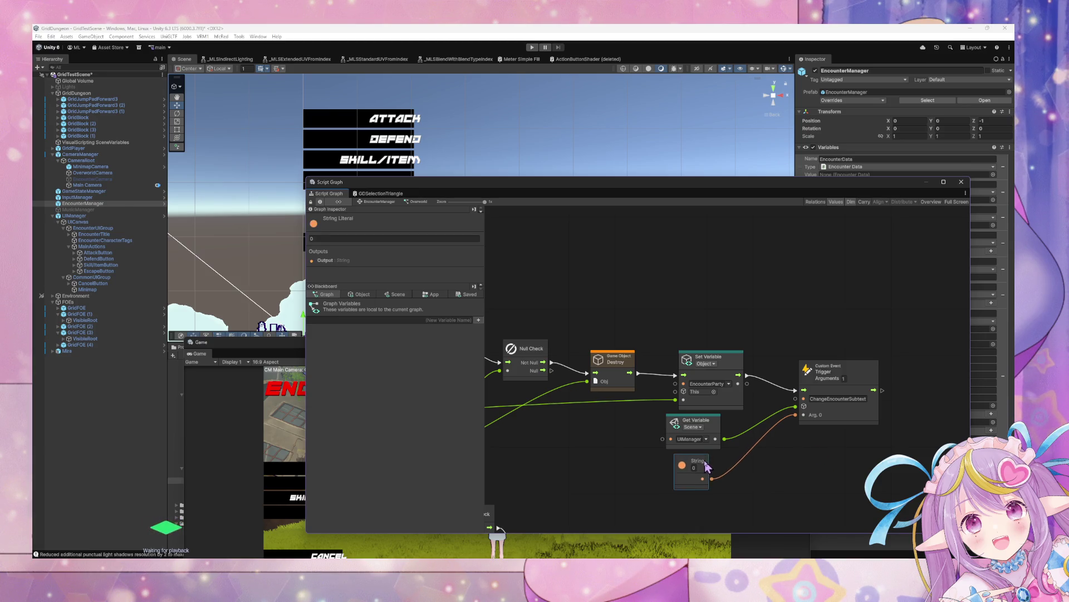
{"action": "mouse_move", "coordinate": [560, 384]}
{"action": "left_mouse_down"}
{"action": "mouse_move", "coordinate": [740, 365]}
{"action": "mouse_move", "coordinate": [778, 418]}
{"action": "mouse_move", "coordinate": [766, 430]}
{"action": "mouse_move", "coordinate": [738, 411]}
{"action": "mouse_move", "coordinate": [672, 340]}
{"action": "mouse_move", "coordinate": [705, 264]}
{"action": "mouse_move", "coordinate": [643, 245]}
{"action": "mouse_move", "coordinate": [660, 259]}
{"action": "left_mouse_up"}
- Return to EncounterManager's state graph, then show UIManager's and the Minimap's state graphs
{"action": "left_click", "coordinate": [374, 204]}
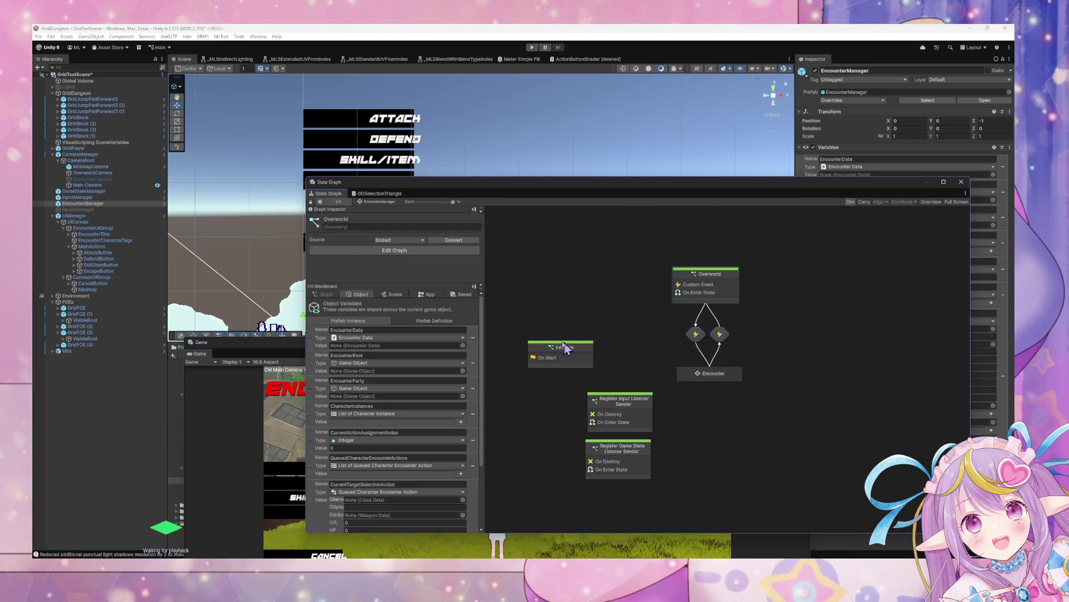
{"action": "left_click", "coordinate": [117, 217]}
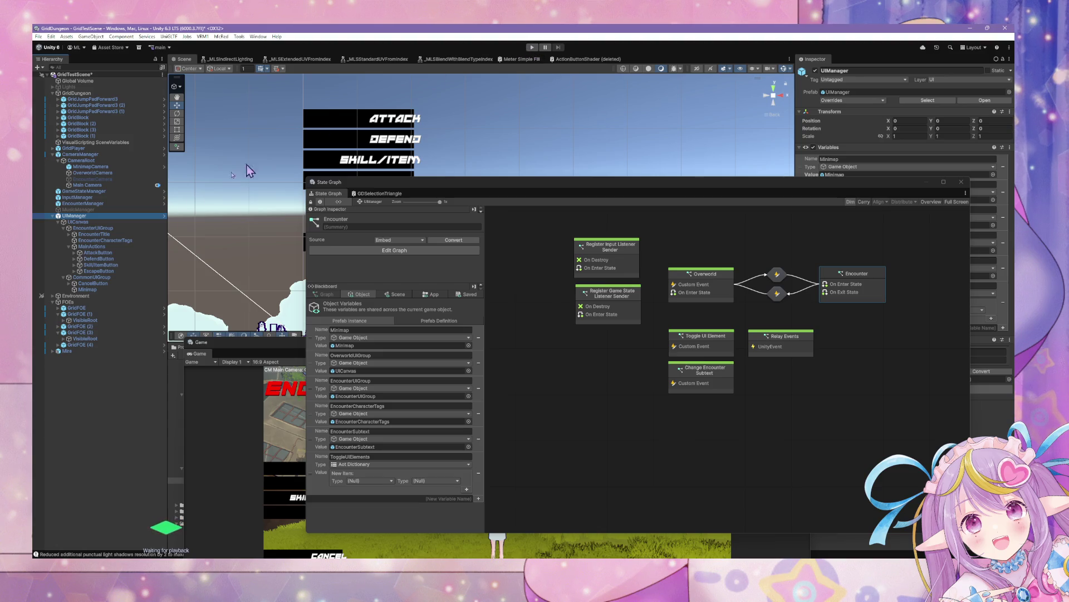
{"action": "left_click", "coordinate": [86, 289]}
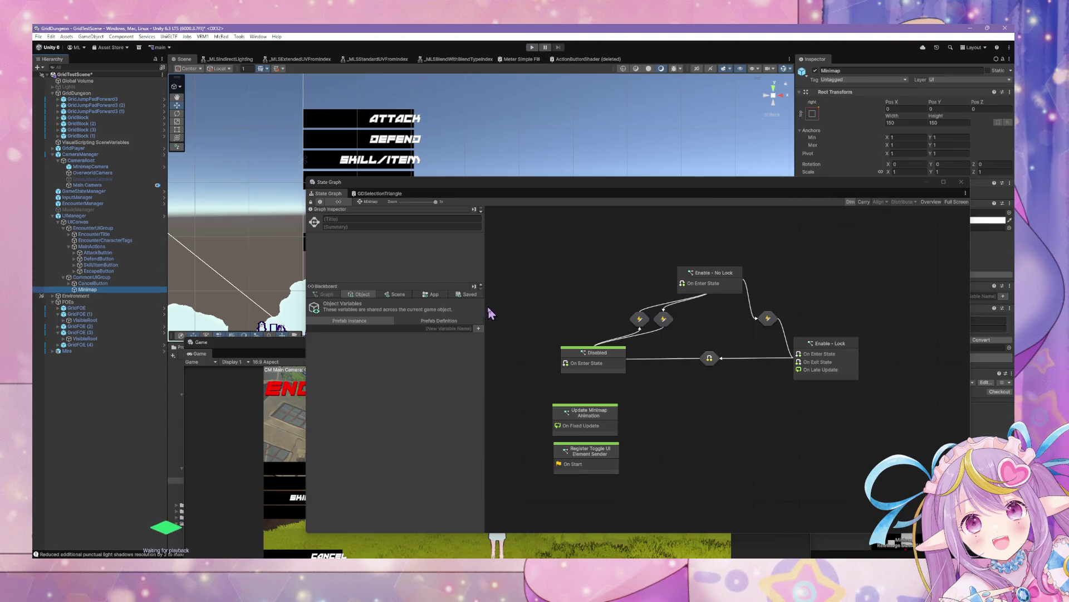
- Open the Minimap's Disabled state script graph and start Play mode to test the encounter
{"action": "double_click", "coordinate": [613, 369]}
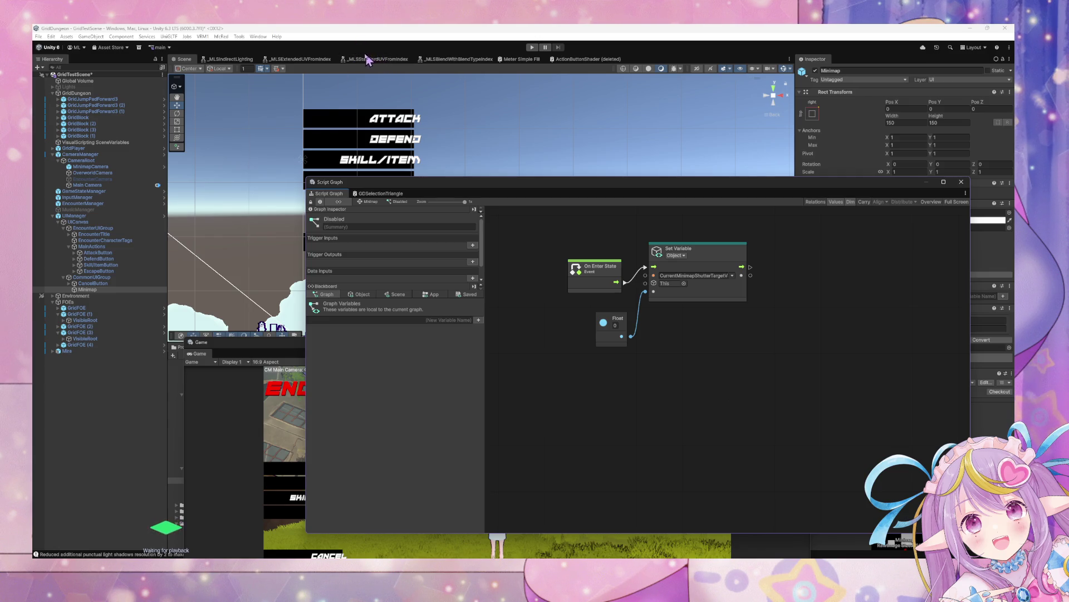
{"action": "left_click", "coordinate": [532, 47]}
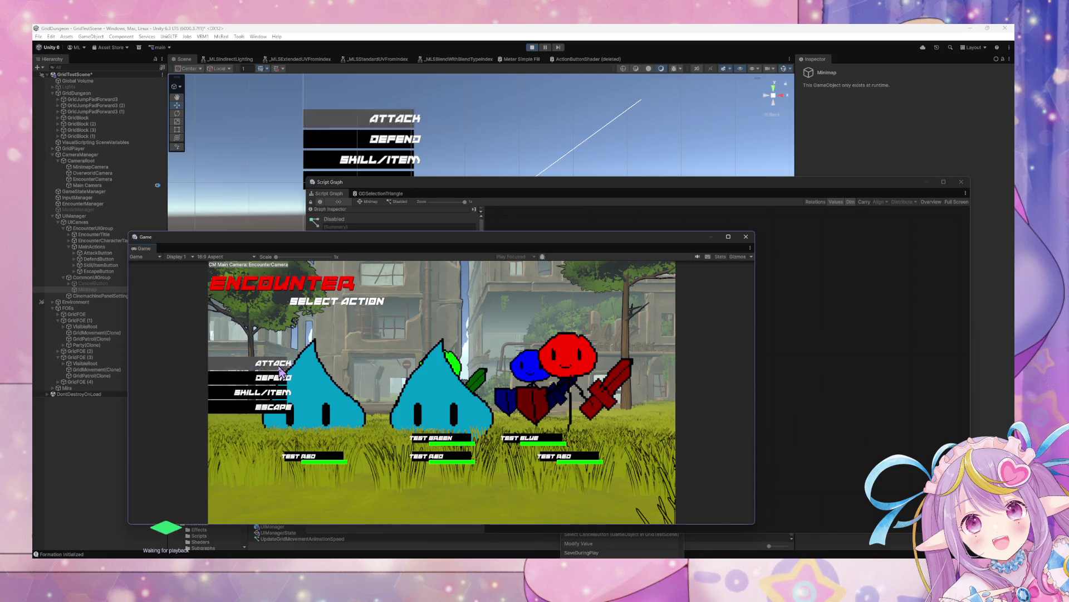
- Test targeting by choosing Attack and then Cancel four times in the encounter
{"action": "left_click", "coordinate": [278, 368]}
{"action": "left_click", "coordinate": [279, 461]}
{"action": "left_click", "coordinate": [266, 362]}
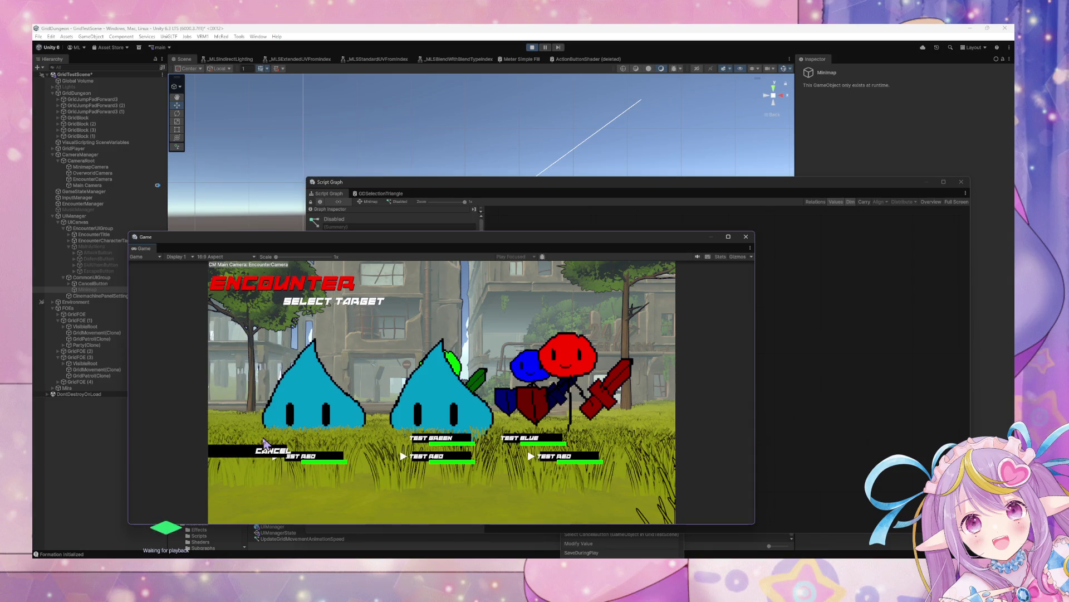
{"action": "left_click", "coordinate": [263, 455]}
{"action": "left_click", "coordinate": [268, 363]}
{"action": "left_click", "coordinate": [265, 454]}
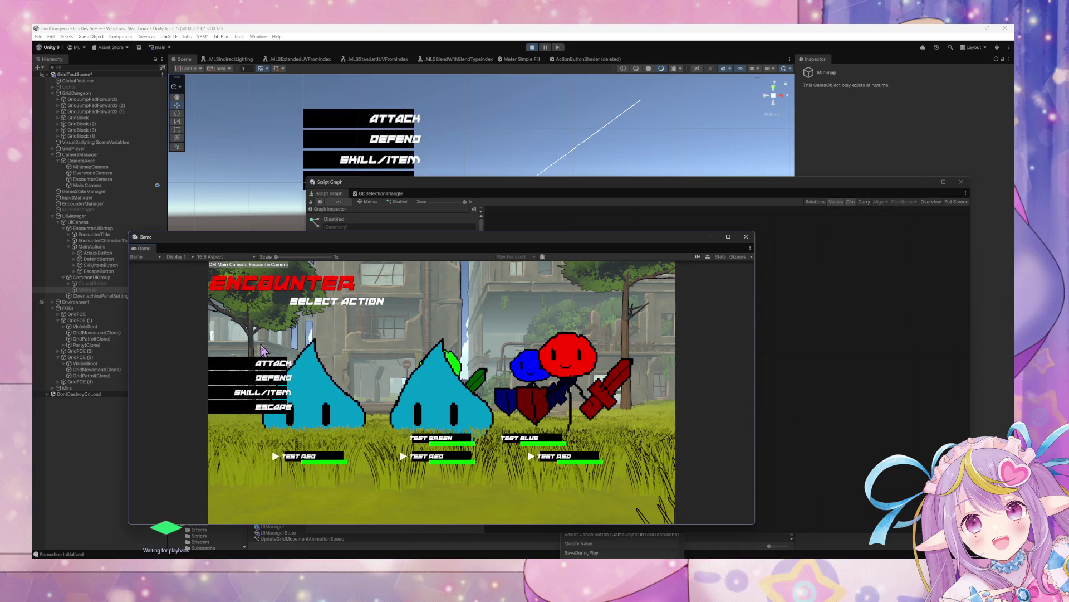
{"action": "left_click", "coordinate": [267, 363]}
{"action": "left_click", "coordinate": [264, 452]}
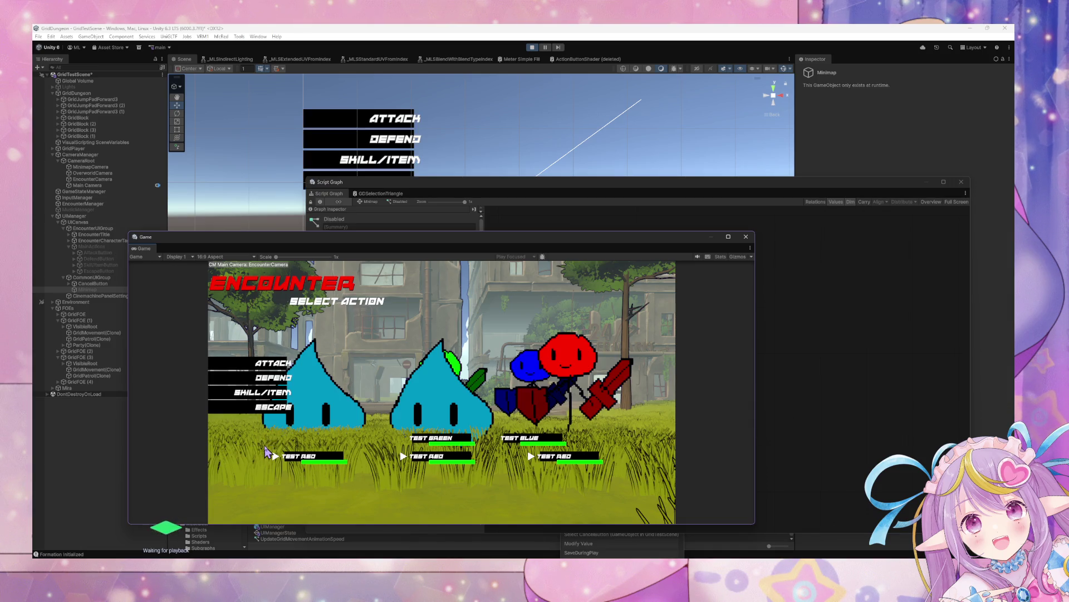
- End the encounter to return to the overworld and select the Minimap object
{"action": "key", "text": "Escape"}
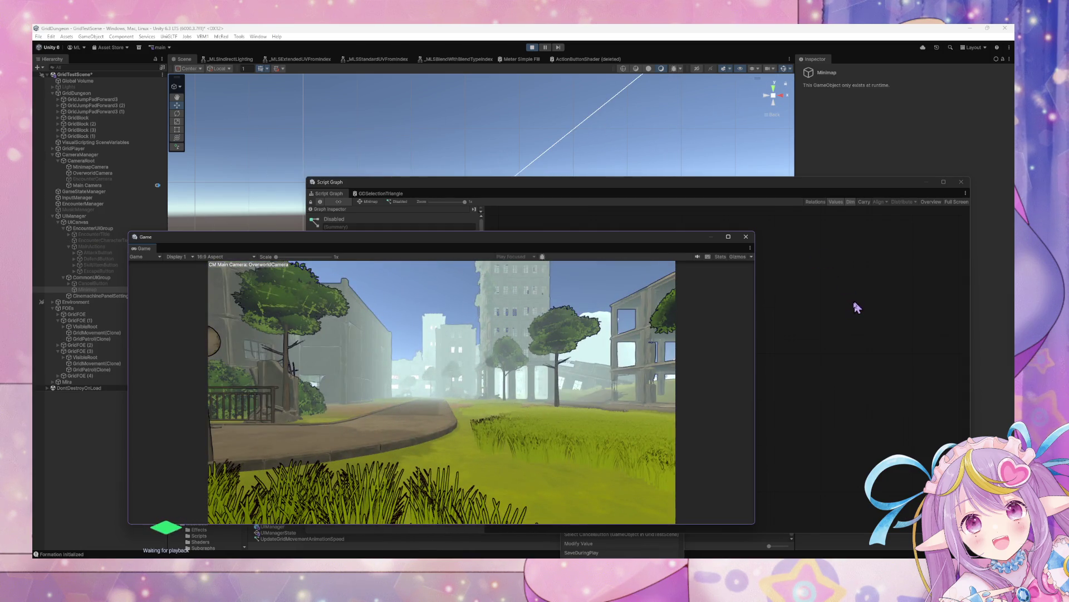
{"action": "left_click", "coordinate": [856, 308]}
{"action": "left_click", "coordinate": [107, 289]}
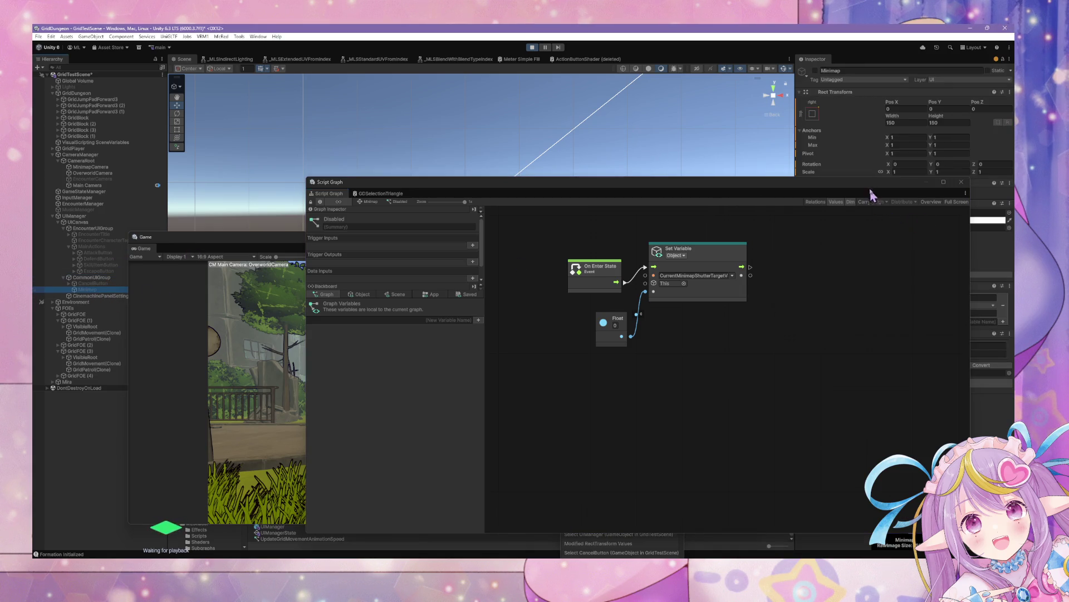
- Activate the Minimap object in the Inspector so it shows in game, and open its State Graph
{"action": "mouse_move", "coordinate": [871, 190]}
{"action": "left_mouse_down"}
{"action": "mouse_move", "coordinate": [761, 266]}
{"action": "mouse_move", "coordinate": [674, 397]}
{"action": "left_mouse_up"}
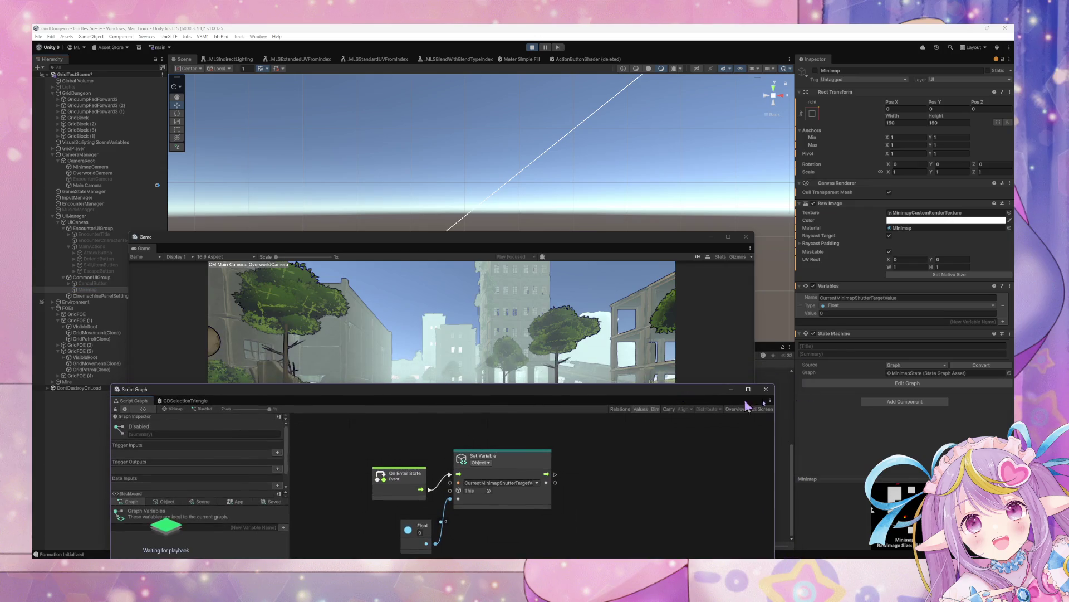
{"action": "left_click", "coordinate": [908, 377]}
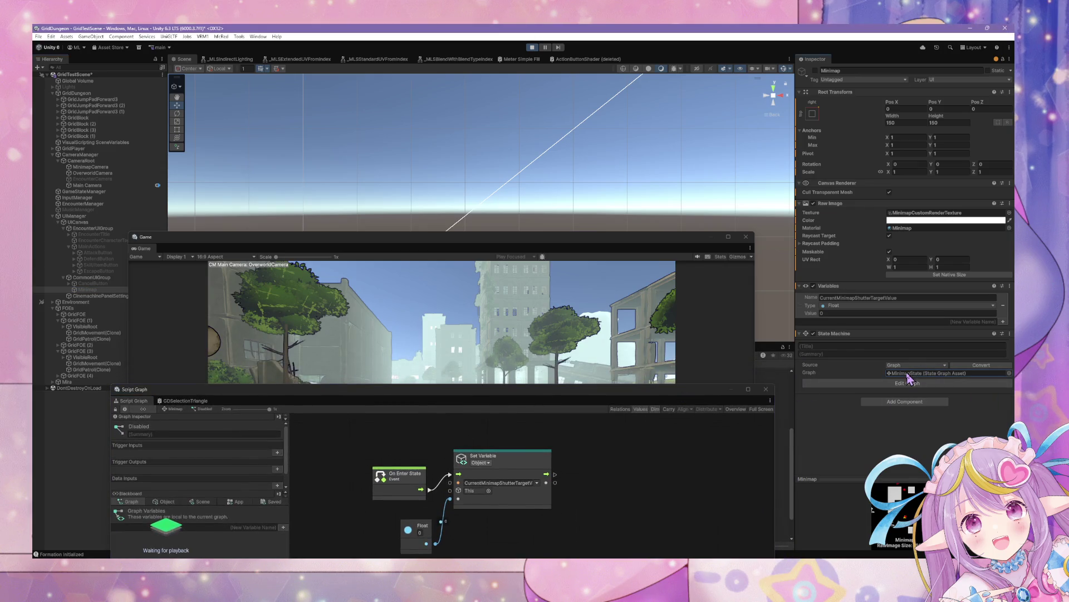
{"action": "left_click", "coordinate": [815, 71]}
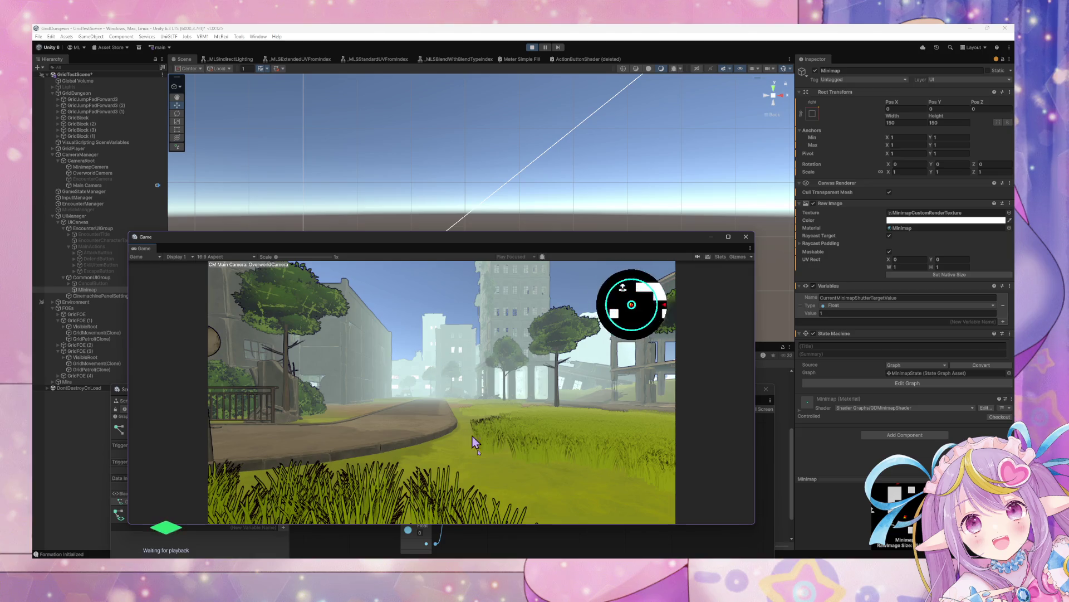
{"action": "left_click", "coordinate": [121, 419]}
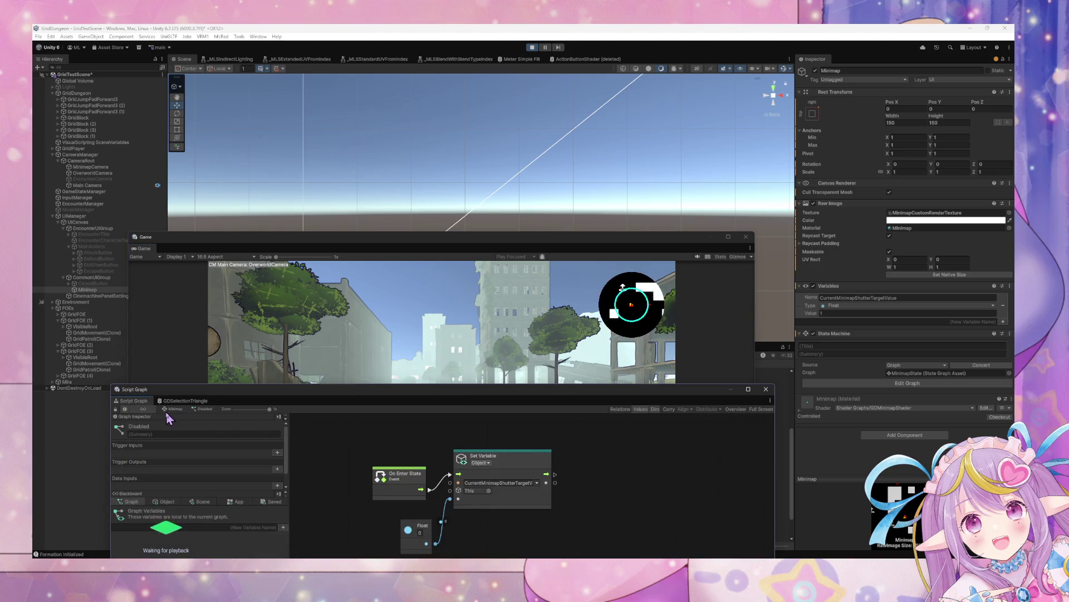
{"action": "left_click", "coordinate": [170, 409]}
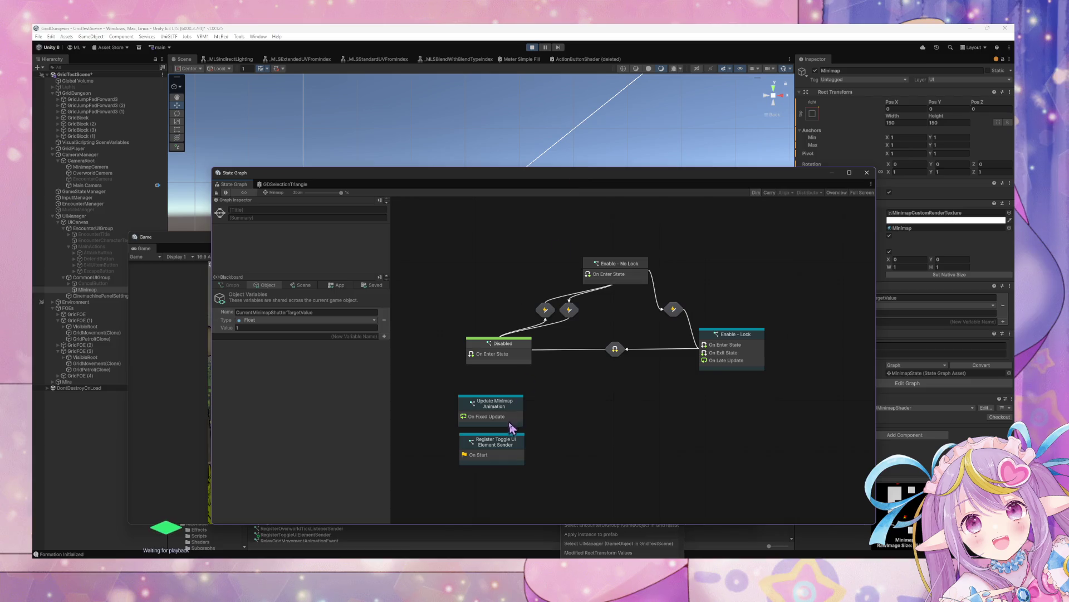
- Delete the Register Toggle UI Element Sender node and restart Play mode to retest the minimap
{"action": "left_click", "coordinate": [512, 455]}
{"action": "key", "text": "Delete"}
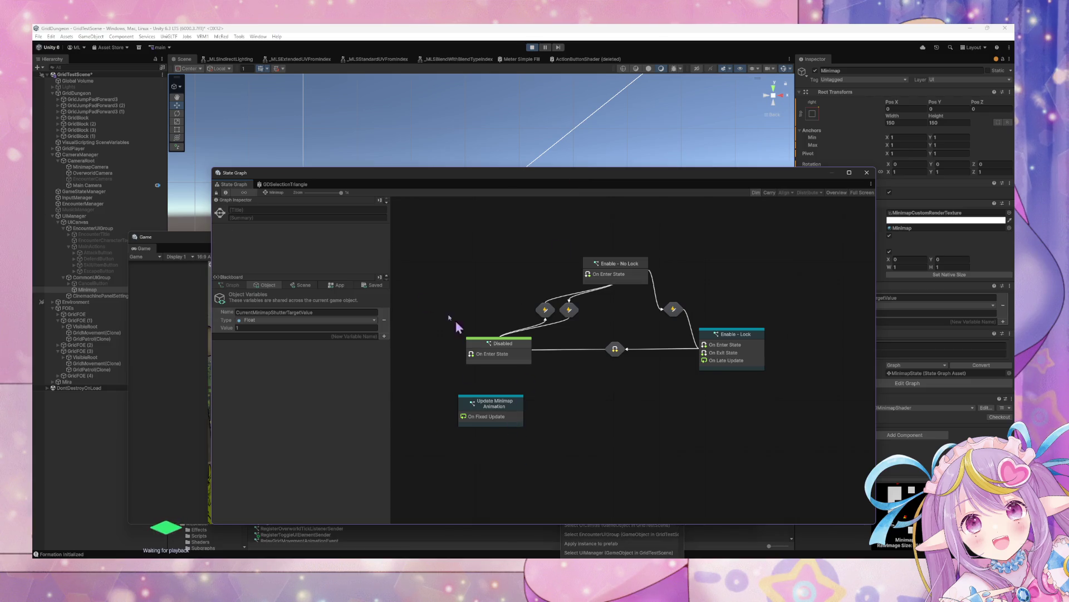
{"action": "left_click", "coordinate": [533, 48]}
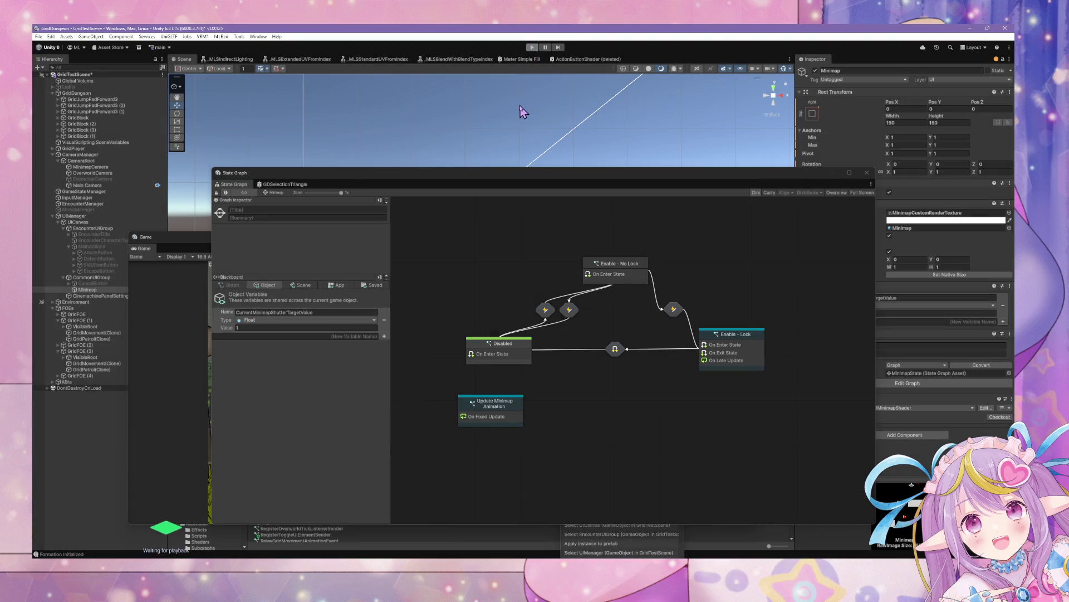
{"action": "left_click", "coordinate": [533, 49]}
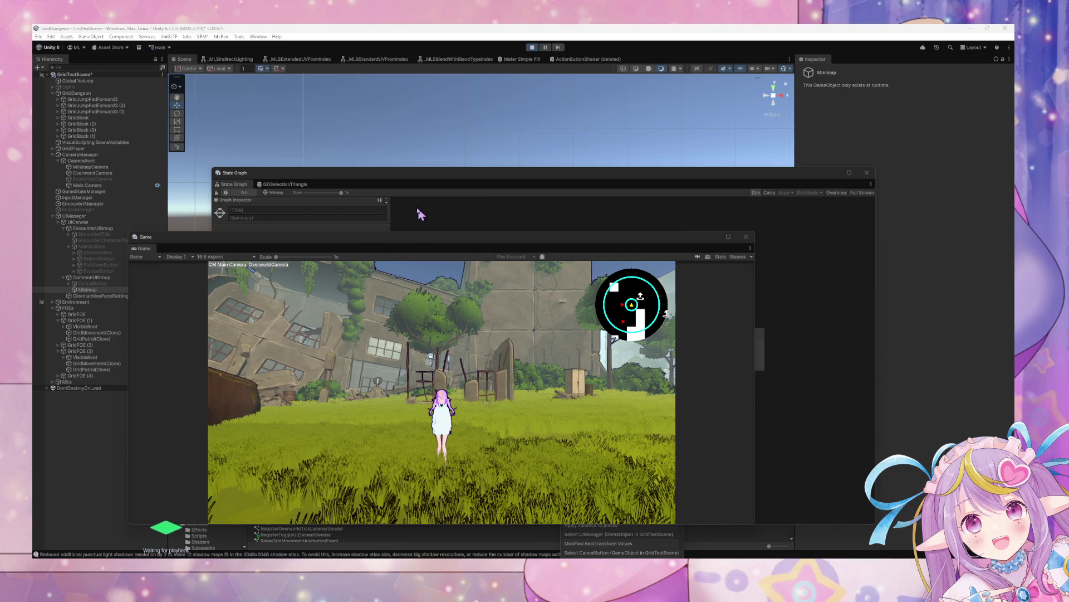
{"action": "left_click_drag", "start_coordinate": [440, 241], "coordinate": [652, 391]}
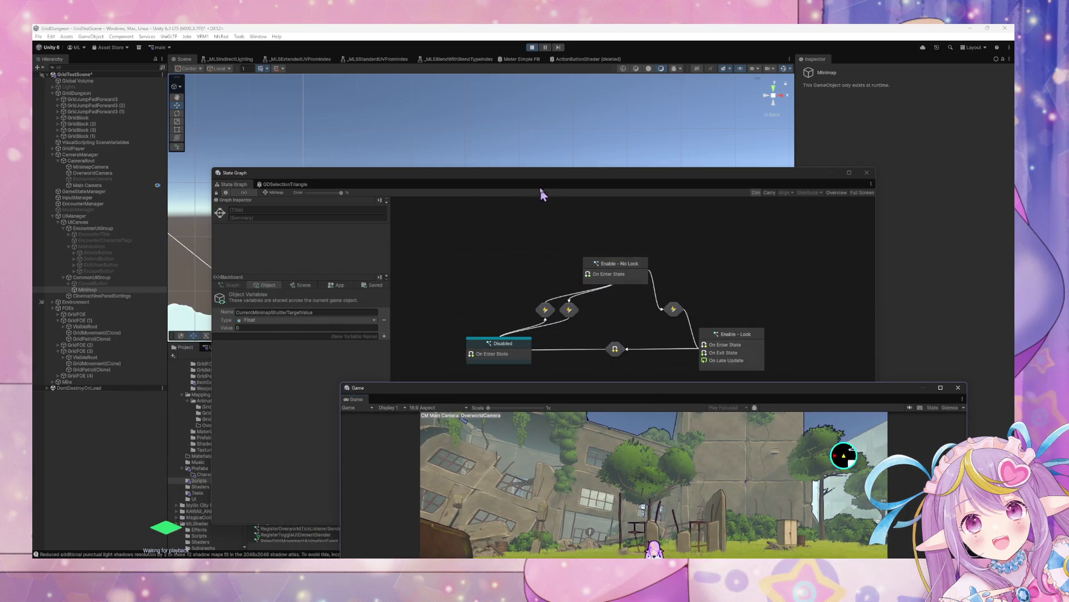
- Move the State Graph window to the lower left and the Game window up over the scene area
{"action": "left_click", "coordinate": [539, 182]}
{"action": "mouse_move", "coordinate": [538, 178]}
{"action": "left_mouse_down"}
{"action": "mouse_move", "coordinate": [602, 425]}
{"action": "mouse_move", "coordinate": [298, 167]}
{"action": "mouse_move", "coordinate": [569, 352]}
{"action": "left_mouse_up"}
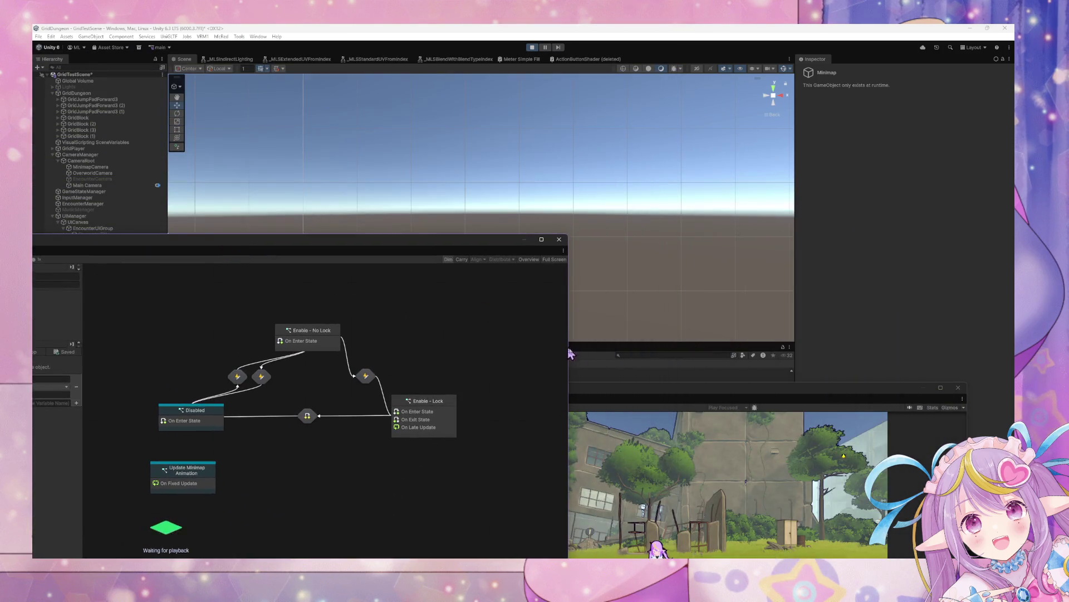
{"action": "mouse_move", "coordinate": [597, 401]}
{"action": "left_mouse_down"}
{"action": "mouse_move", "coordinate": [520, 198]}
{"action": "mouse_move", "coordinate": [518, 120]}
{"action": "left_mouse_up"}
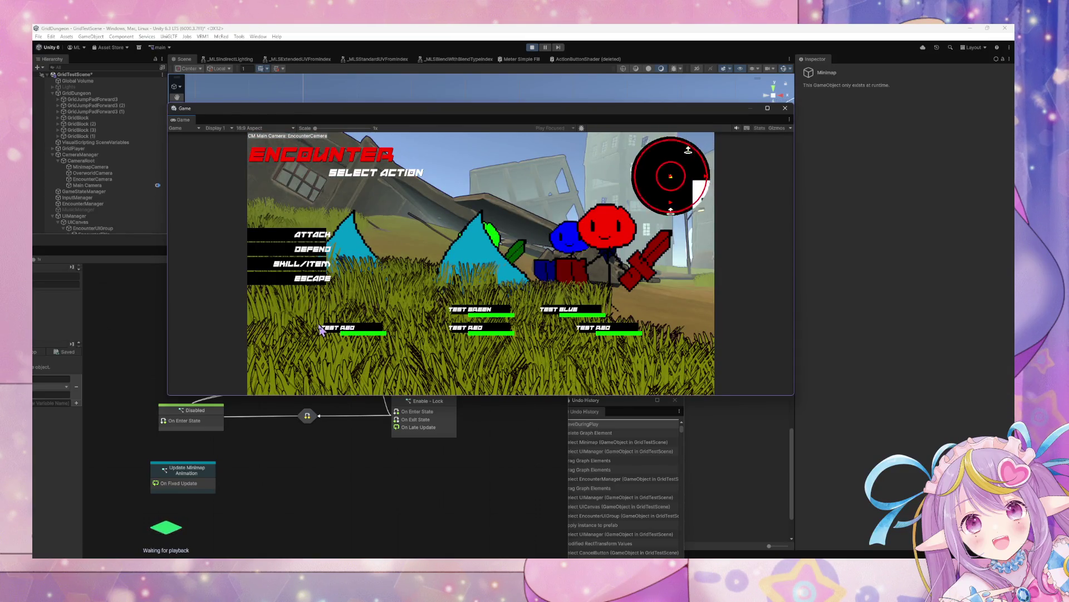
- Fight the encounter by repeatedly attacking the middle Test Red enemy, then escape to the overworld
{"action": "left_click", "coordinate": [356, 330]}
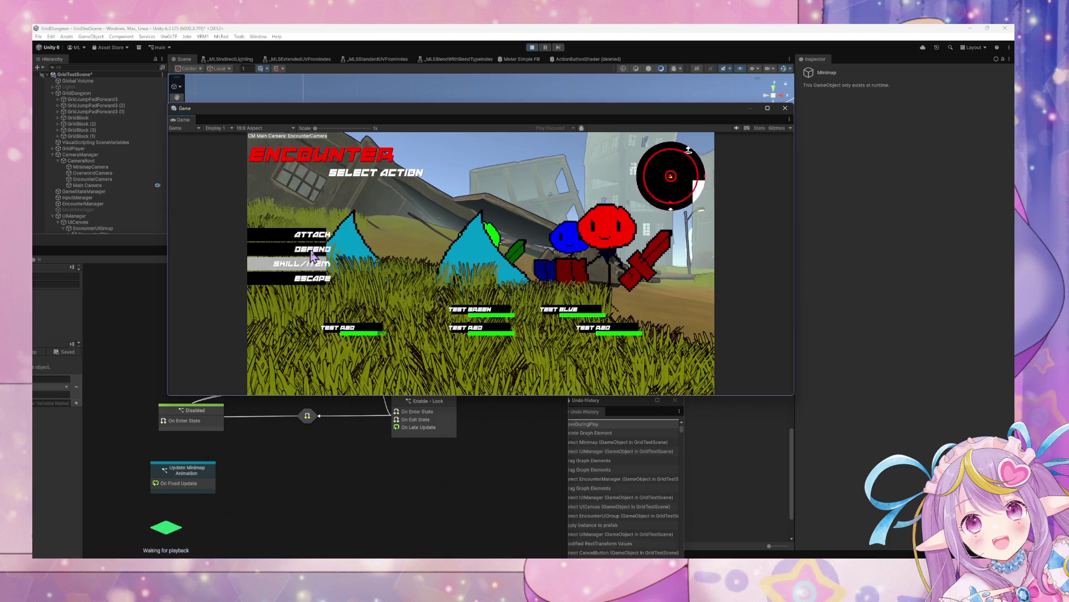
{"action": "left_click", "coordinate": [315, 243]}
{"action": "left_click", "coordinate": [350, 330]}
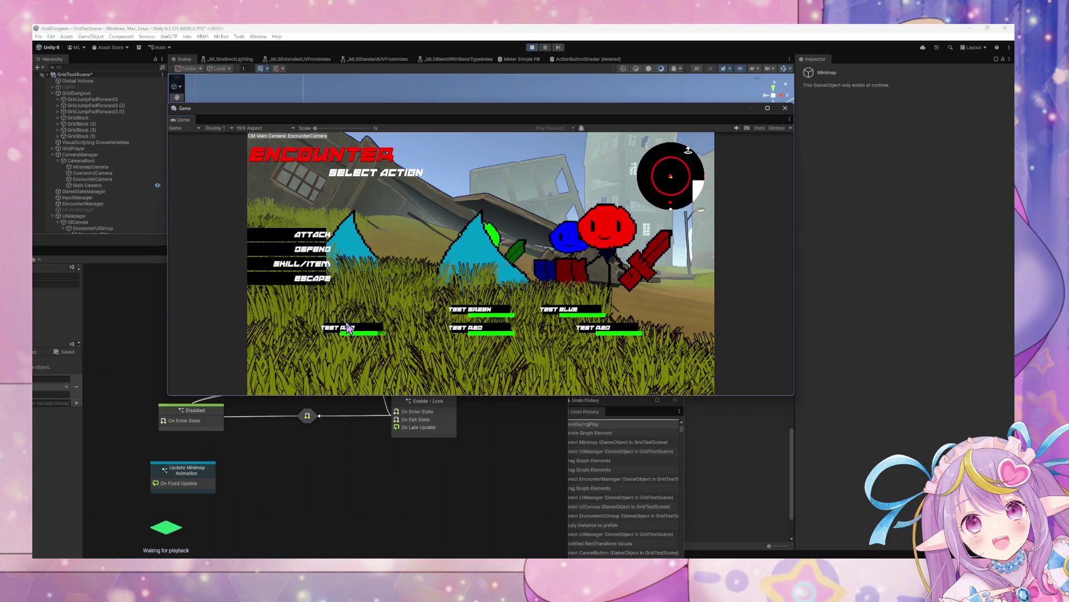
{"action": "left_click", "coordinate": [319, 241]}
{"action": "left_click", "coordinate": [322, 327]}
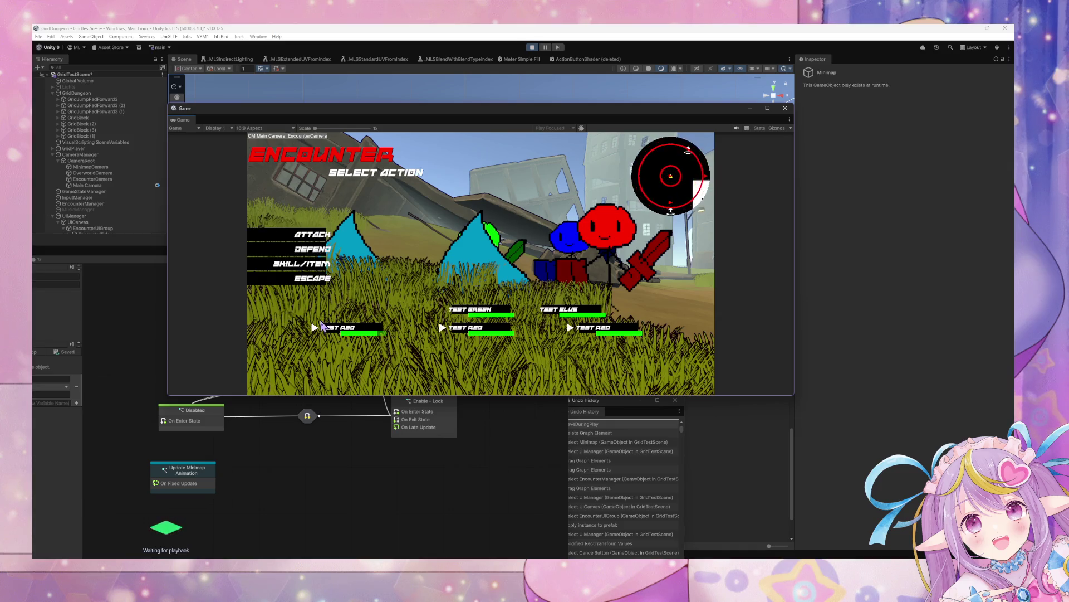
{"action": "left_click", "coordinate": [327, 257]}
{"action": "left_click", "coordinate": [466, 329]}
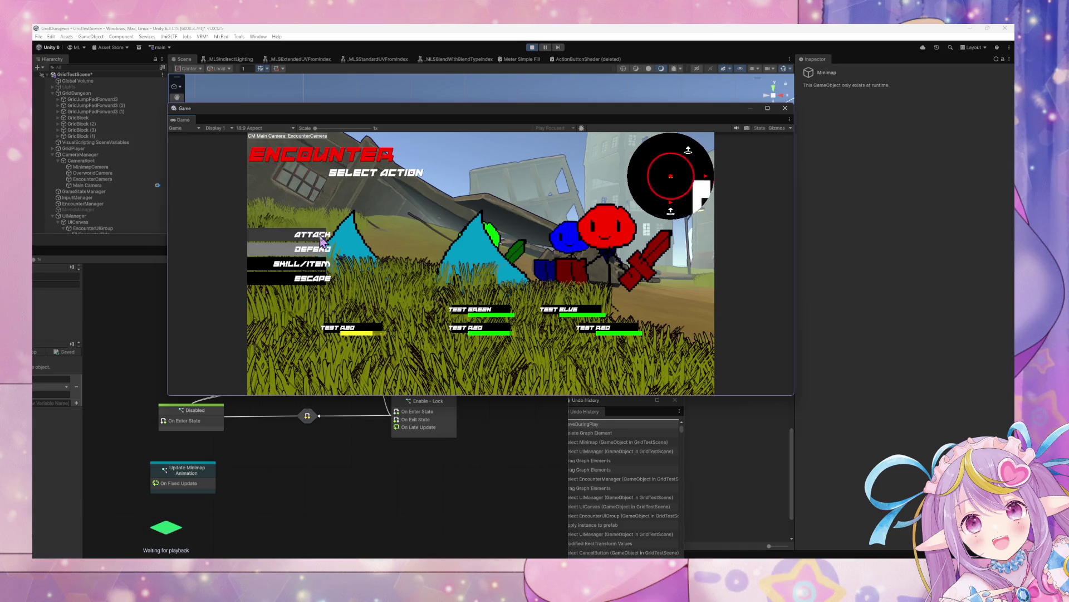
{"action": "left_click", "coordinate": [322, 241]}
{"action": "left_click", "coordinate": [465, 329]}
{"action": "left_click", "coordinate": [321, 237]}
{"action": "left_click", "coordinate": [440, 320]}
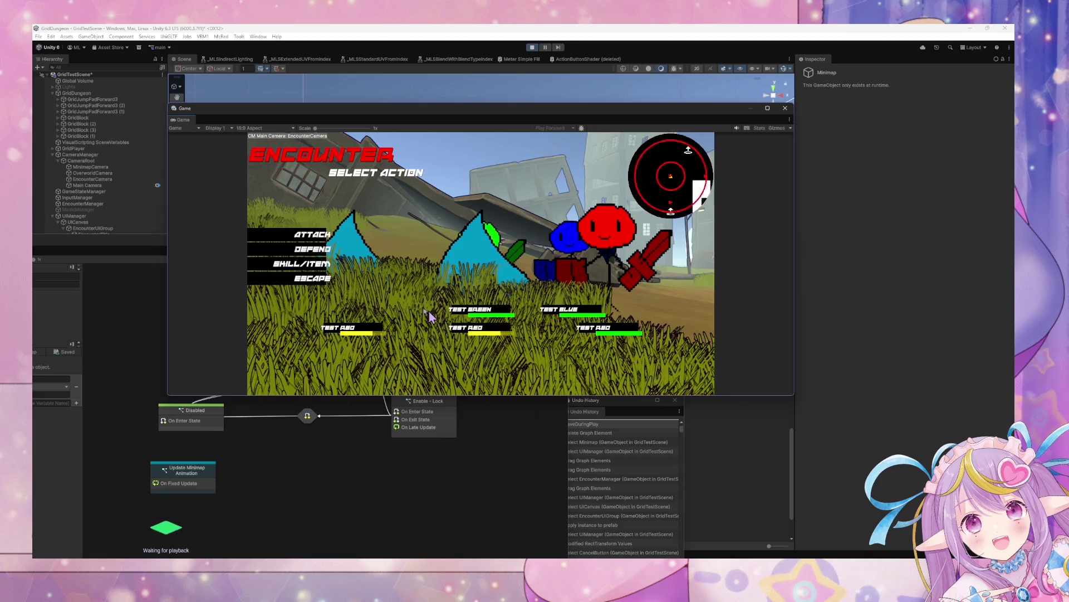
{"action": "left_click", "coordinate": [298, 239]}
{"action": "left_click", "coordinate": [465, 329]}
{"action": "left_click", "coordinate": [323, 235]}
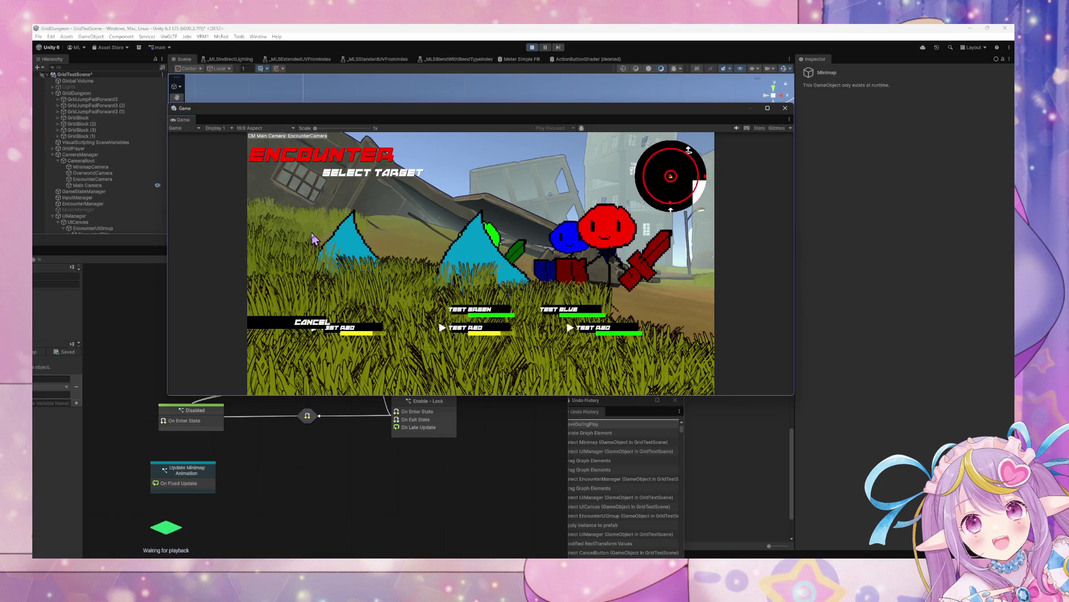
{"action": "left_click", "coordinate": [456, 329]}
{"action": "left_click", "coordinate": [316, 240]}
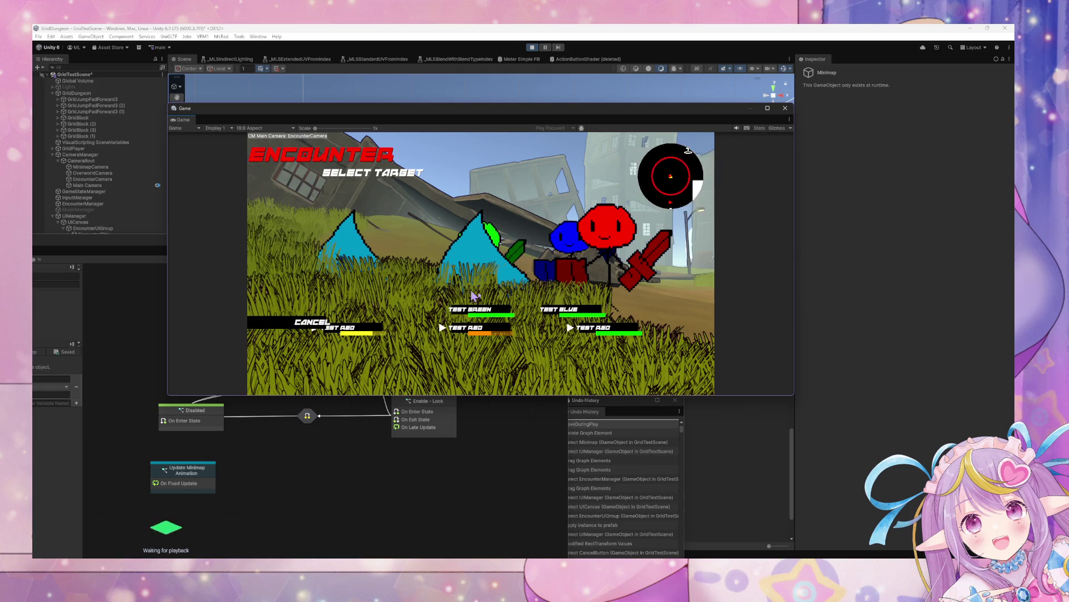
{"action": "left_click", "coordinate": [466, 328]}
{"action": "left_click", "coordinate": [323, 241]}
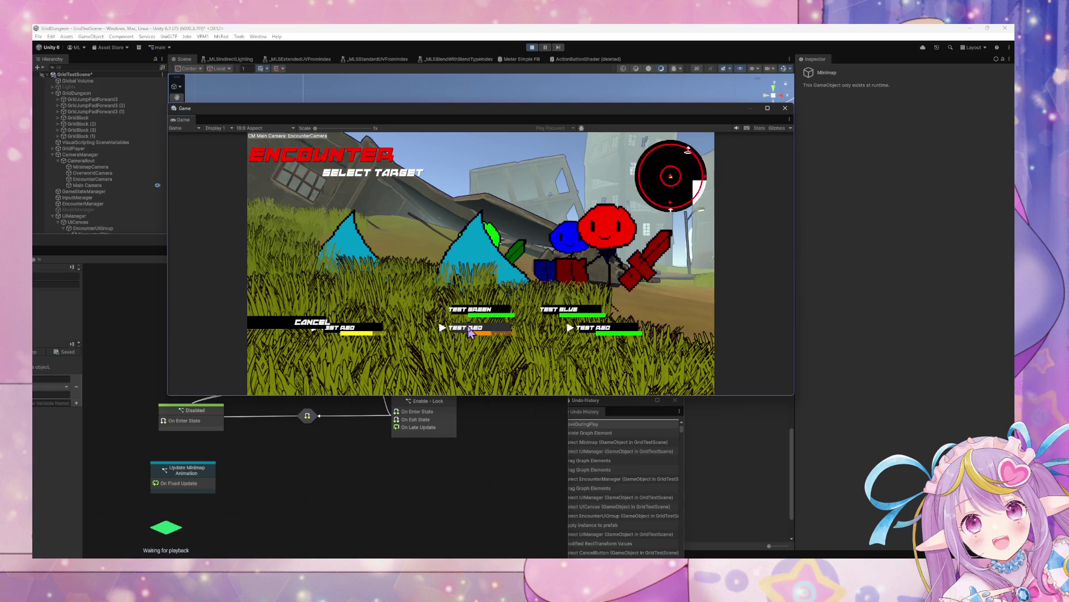
{"action": "left_click", "coordinate": [470, 331]}
{"action": "left_click", "coordinate": [315, 236]}
{"action": "left_click", "coordinate": [451, 327]}
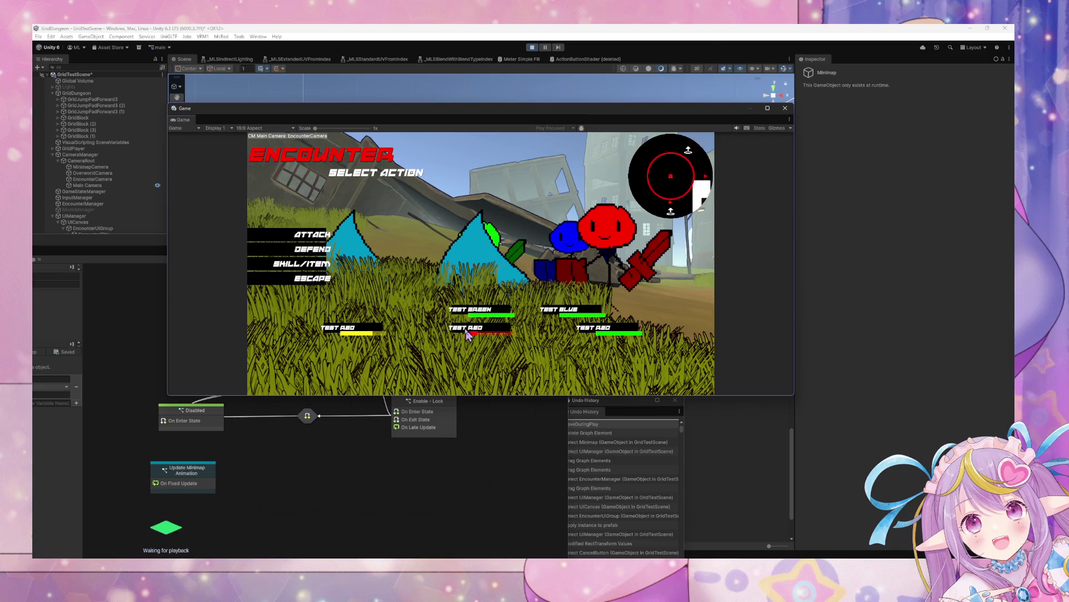
{"action": "left_click", "coordinate": [316, 236]}
{"action": "left_click", "coordinate": [448, 326]}
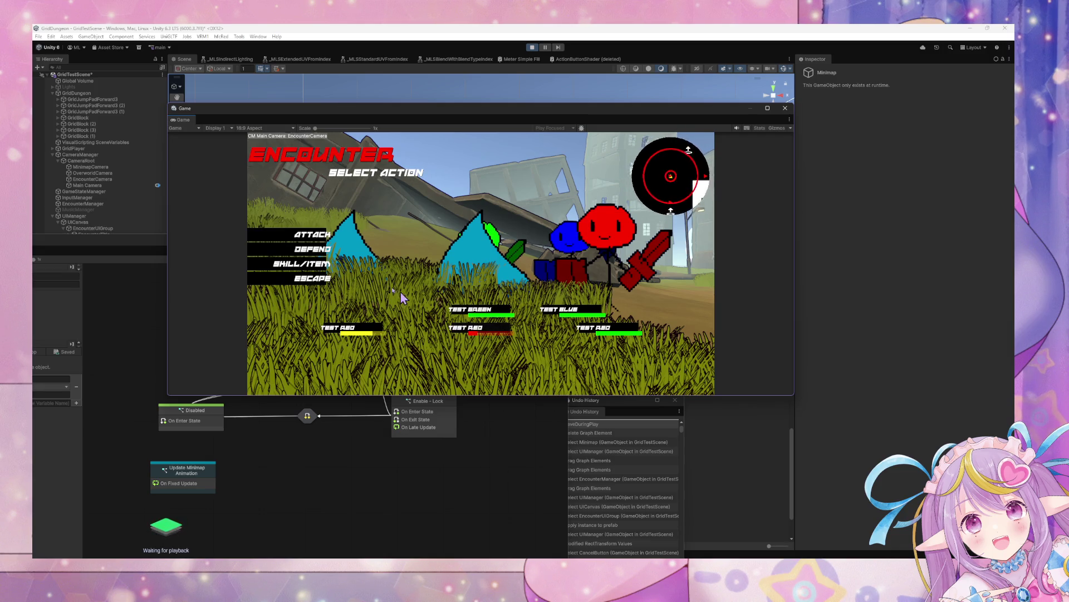
{"action": "left_click", "coordinate": [316, 236]}
{"action": "left_click", "coordinate": [451, 327]}
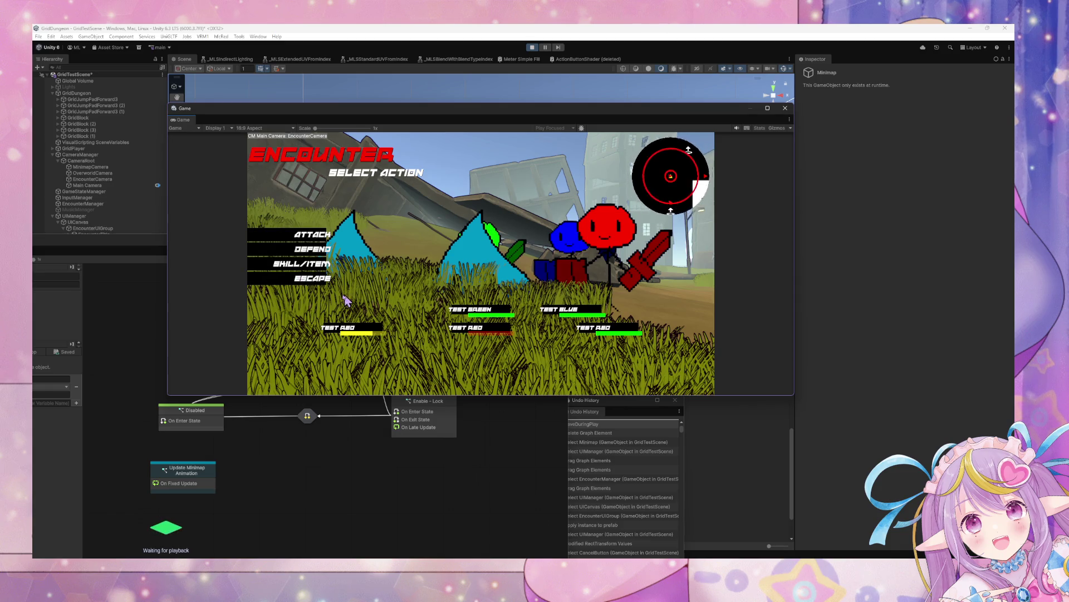
{"action": "left_click", "coordinate": [303, 280]}
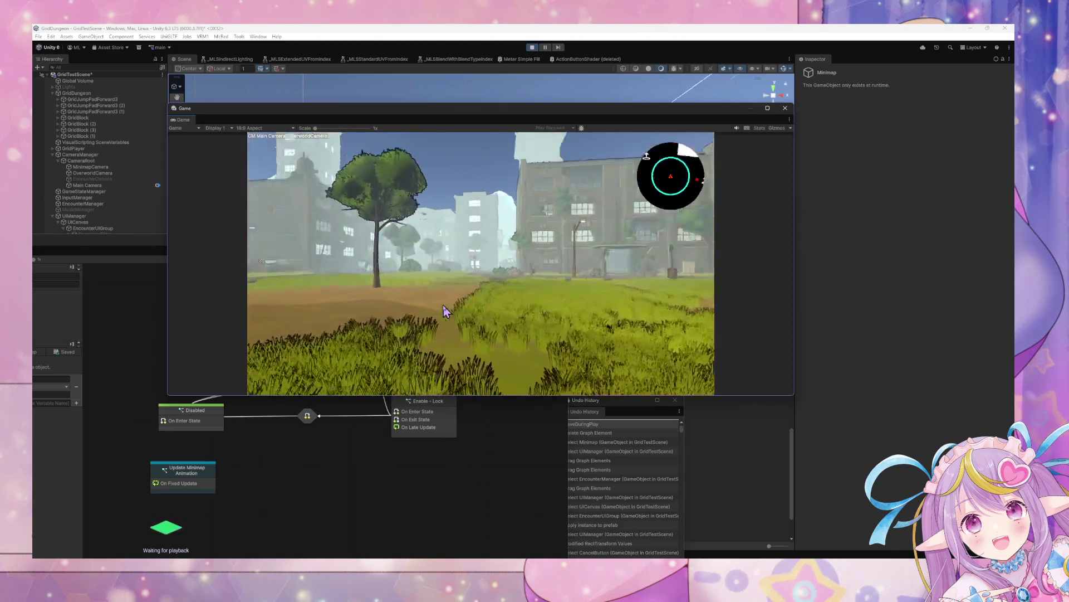
- Turn the player and camera to confirm the minimap rotates, then select UIManager to show its state graph
{"action": "key", "text": "Left"}
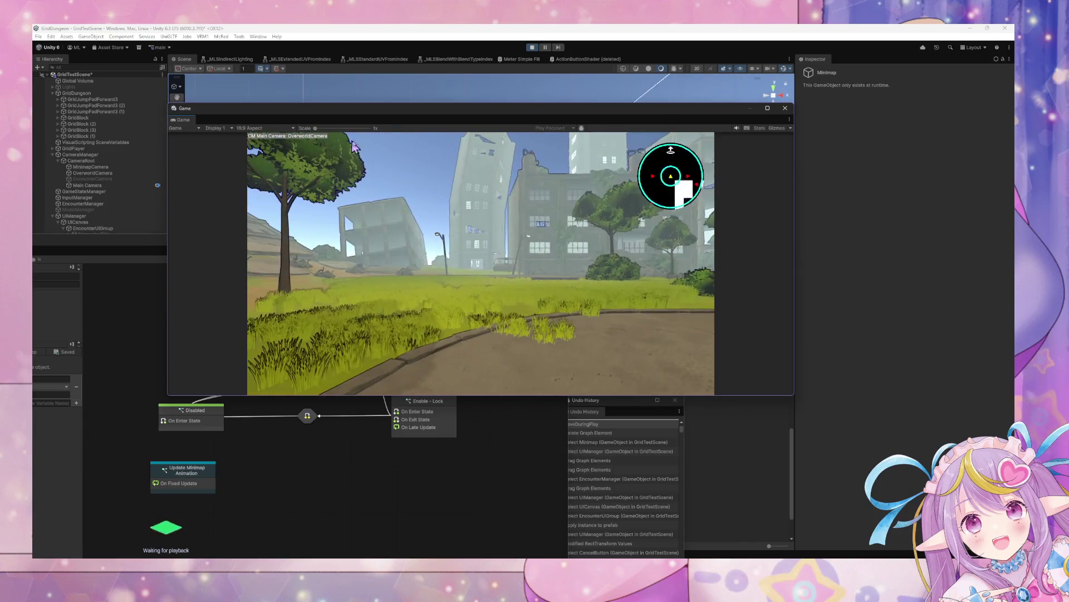
{"action": "left_click_drag", "start_coordinate": [357, 118], "coordinate": [606, 130]}
{"action": "mouse_move", "coordinate": [365, 248]}
{"action": "left_mouse_down"}
{"action": "mouse_move", "coordinate": [693, 200]}
{"action": "mouse_move", "coordinate": [856, 336]}
{"action": "left_mouse_up"}
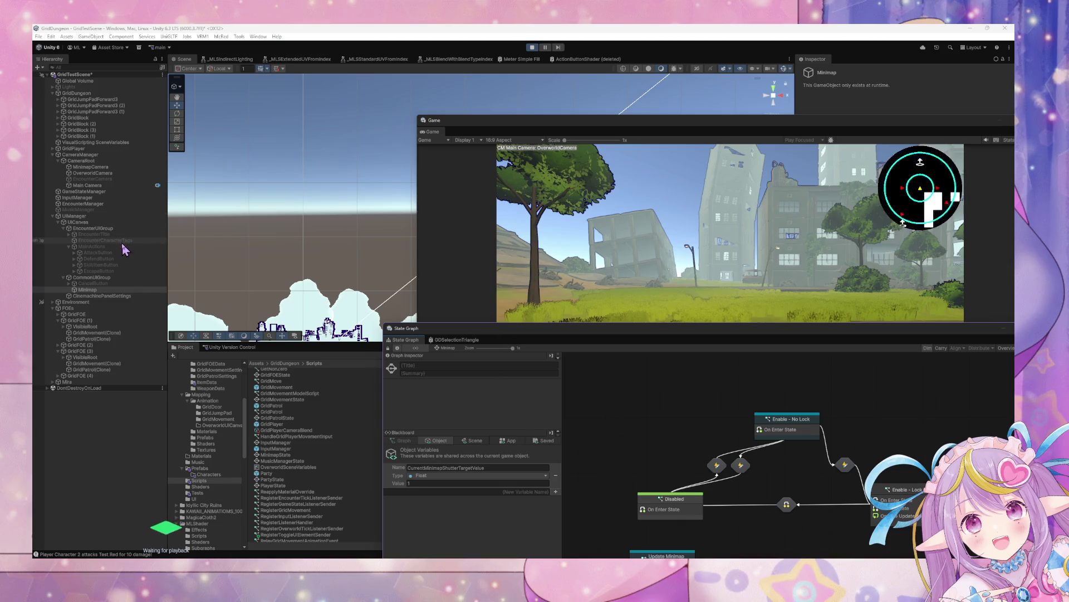
{"action": "left_click", "coordinate": [106, 217]}
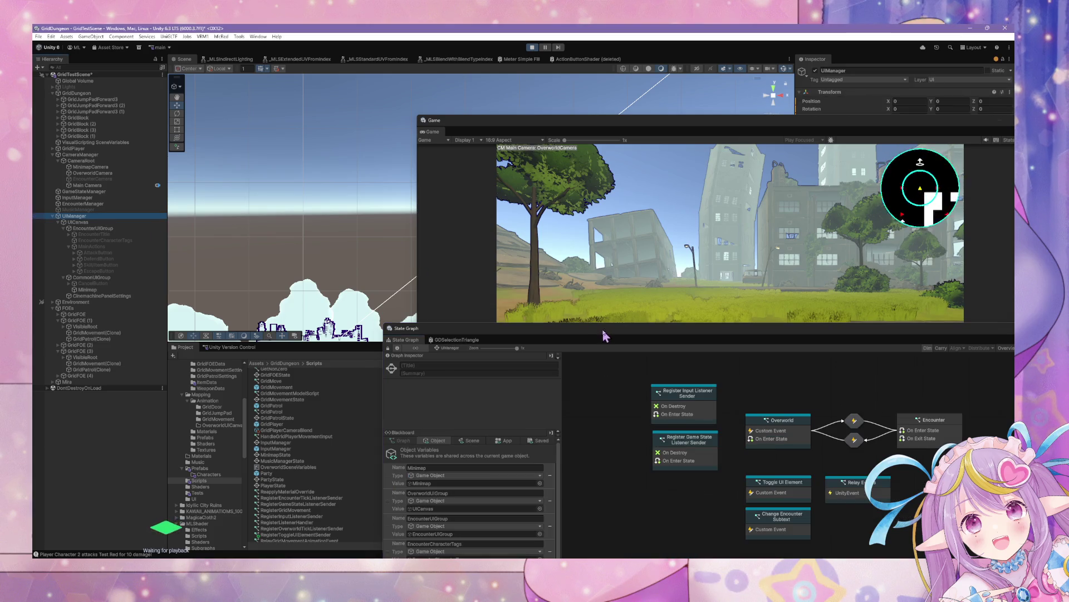
- Enlarge the graph window and step into the EncounterManager's Encounter state
{"action": "mouse_move", "coordinate": [606, 334]}
{"action": "left_mouse_down"}
{"action": "mouse_move", "coordinate": [402, 304]}
{"action": "mouse_move", "coordinate": [201, 170]}
{"action": "left_mouse_up"}
{"action": "left_click", "coordinate": [138, 204]}
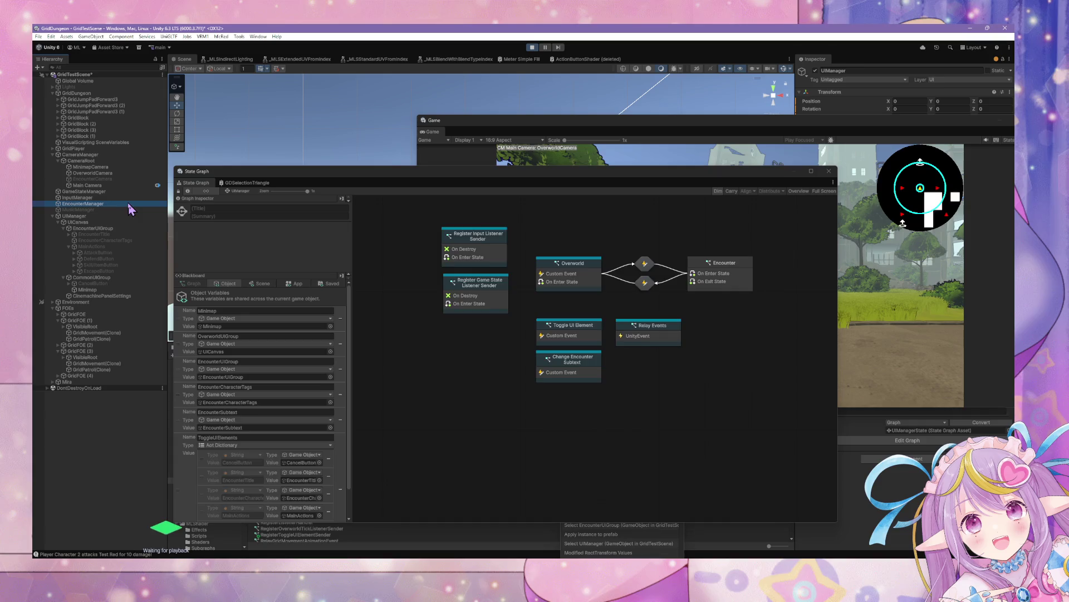
{"action": "double_click", "coordinate": [606, 306]}
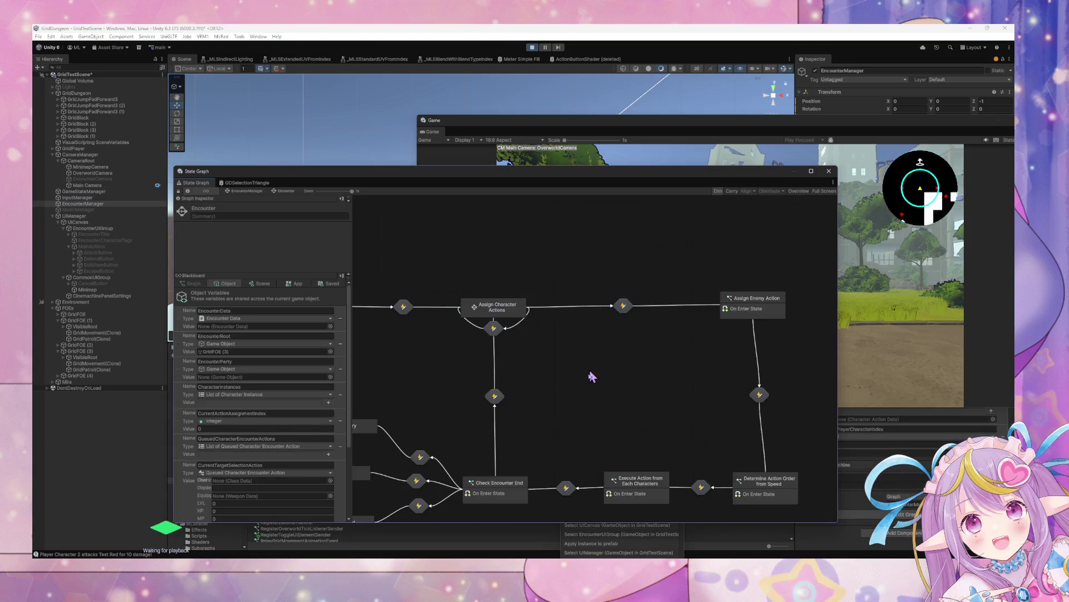
{"action": "mouse_move", "coordinate": [429, 231]}
{"action": "left_mouse_down"}
{"action": "mouse_move", "coordinate": [470, 325]}
{"action": "mouse_move", "coordinate": [410, 325]}
{"action": "mouse_move", "coordinate": [499, 335]}
{"action": "mouse_move", "coordinate": [481, 338]}
{"action": "left_mouse_up"}
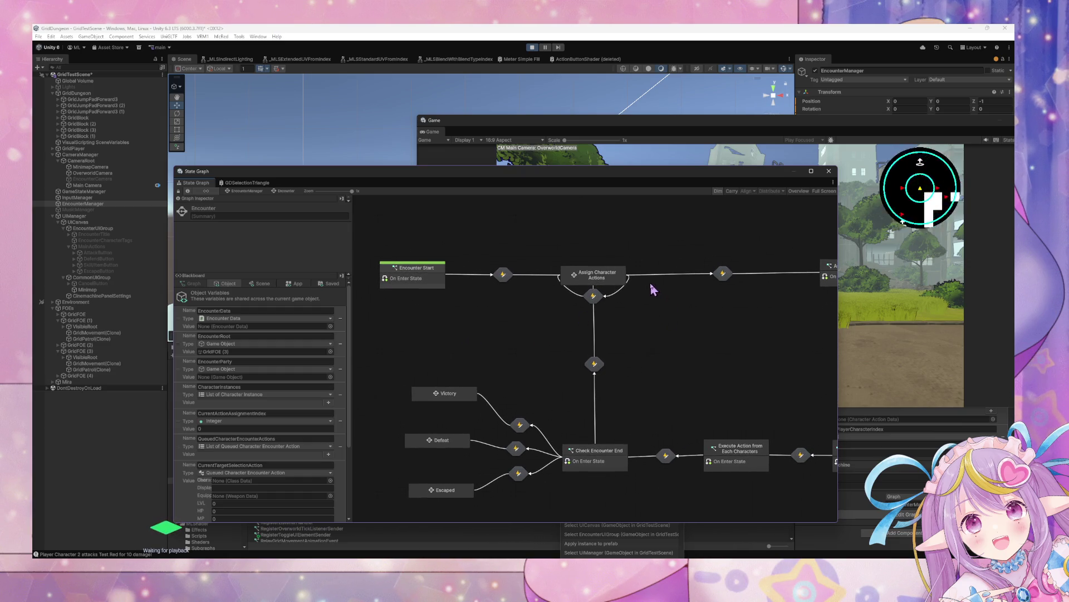
{"action": "left_click_drag", "start_coordinate": [652, 288], "coordinate": [626, 306]}
- Inspect the Assign Character Actions subgraph, return to the top-level graph, and switch to the browser
{"action": "double_click", "coordinate": [580, 299]}
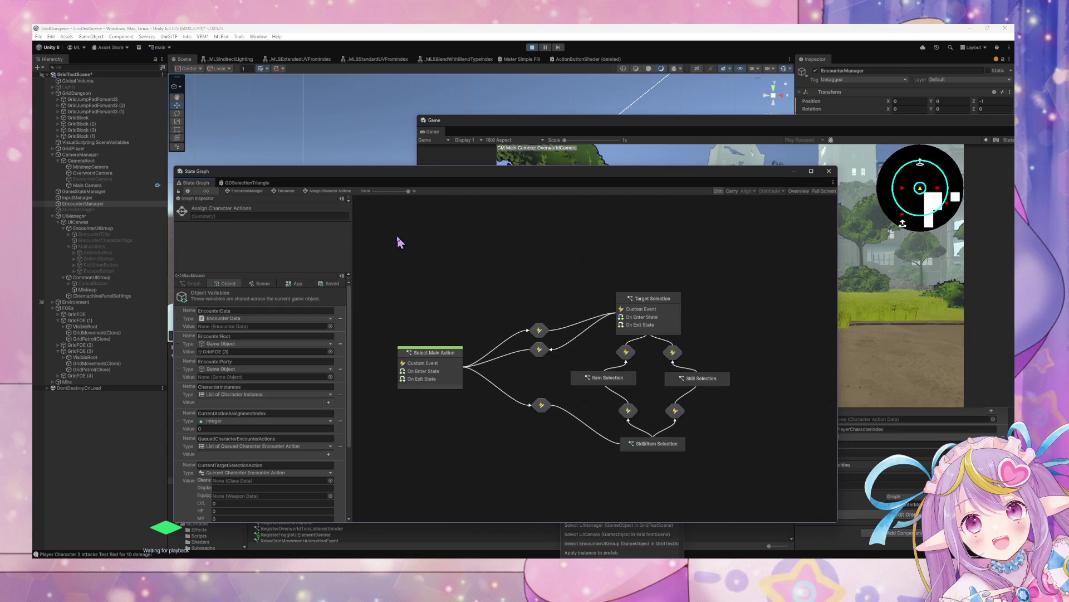
{"action": "left_click", "coordinate": [247, 190]}
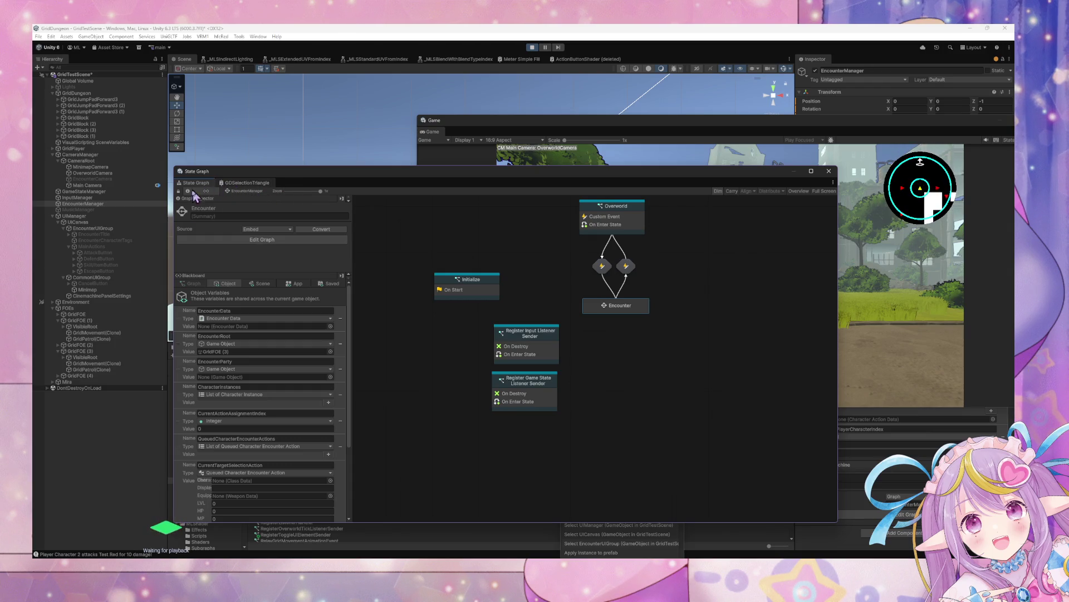
{"action": "left_click", "coordinate": [502, 524]}
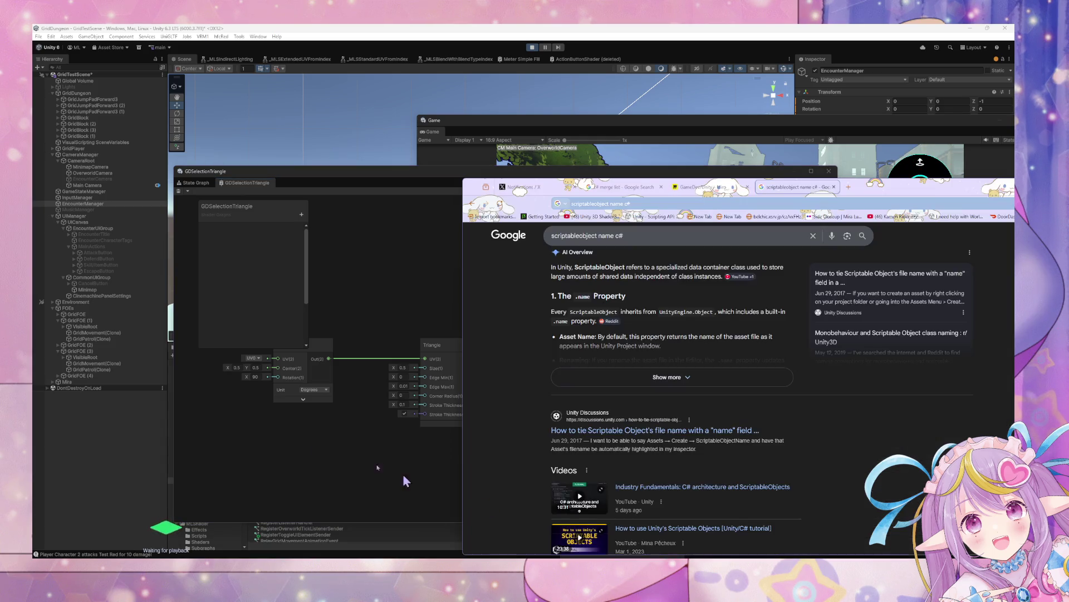
- Search 'visual scripting custom event' and open the Unity Custom Events documentation
{"action": "left_click", "coordinate": [599, 205]}
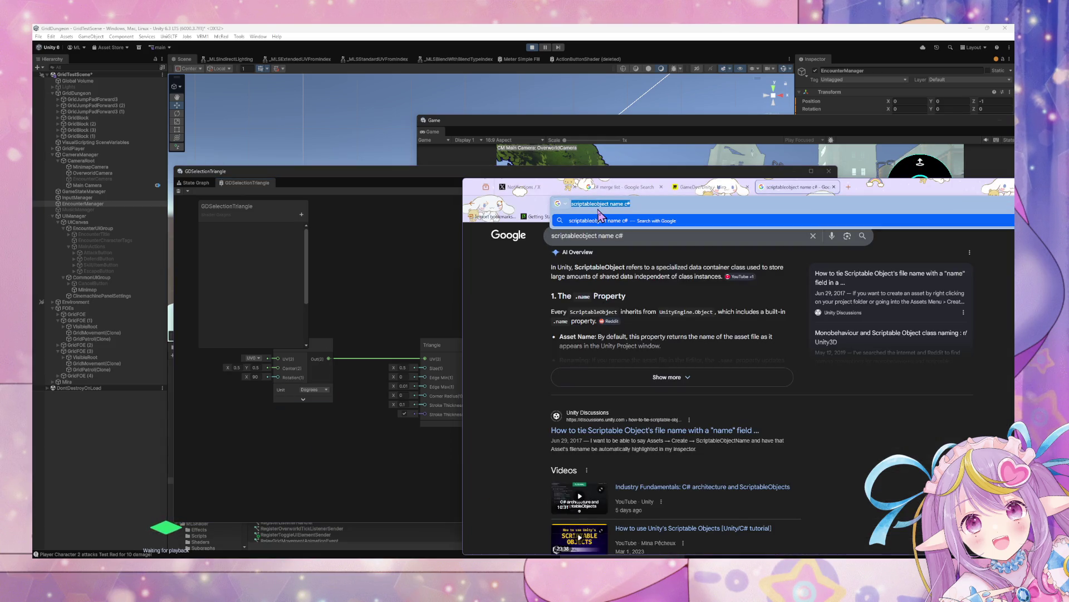
{"action": "type", "text": "visu"}
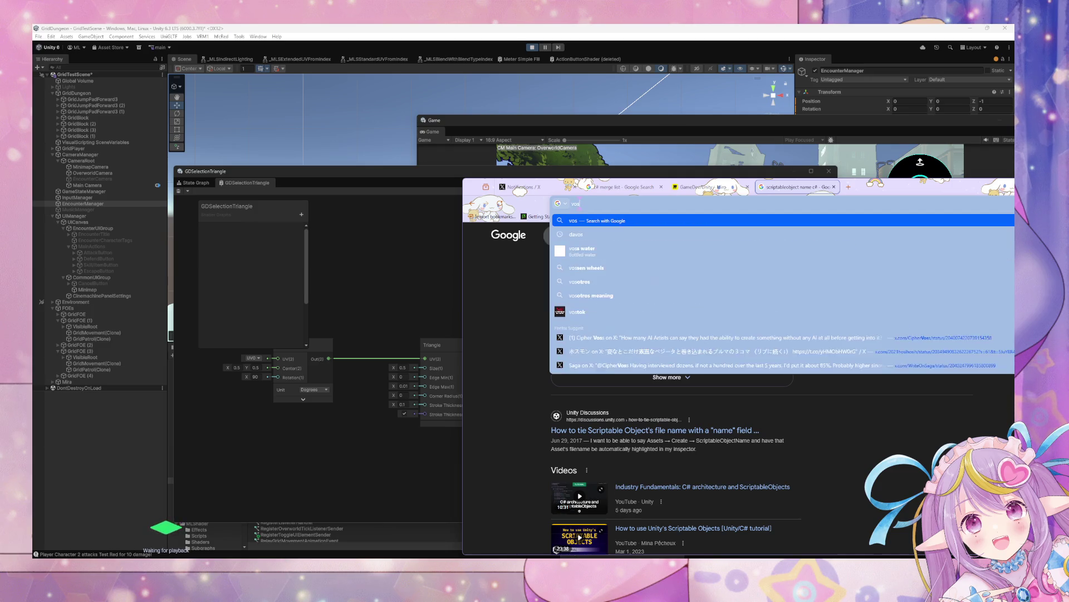
{"action": "type", "text": "al scrip"}
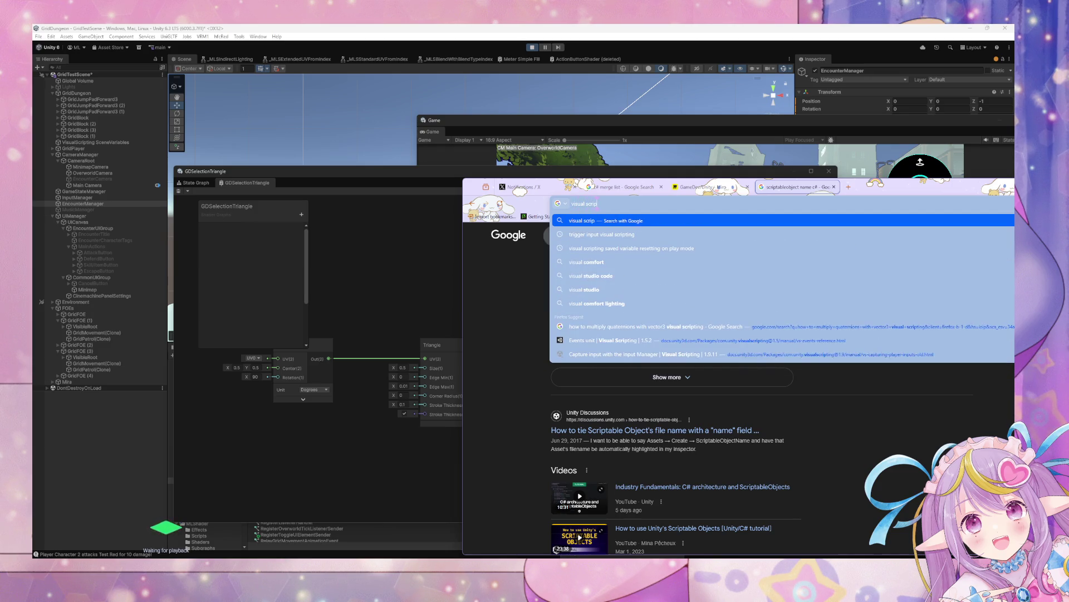
{"action": "type", "text": "ting custom event"}
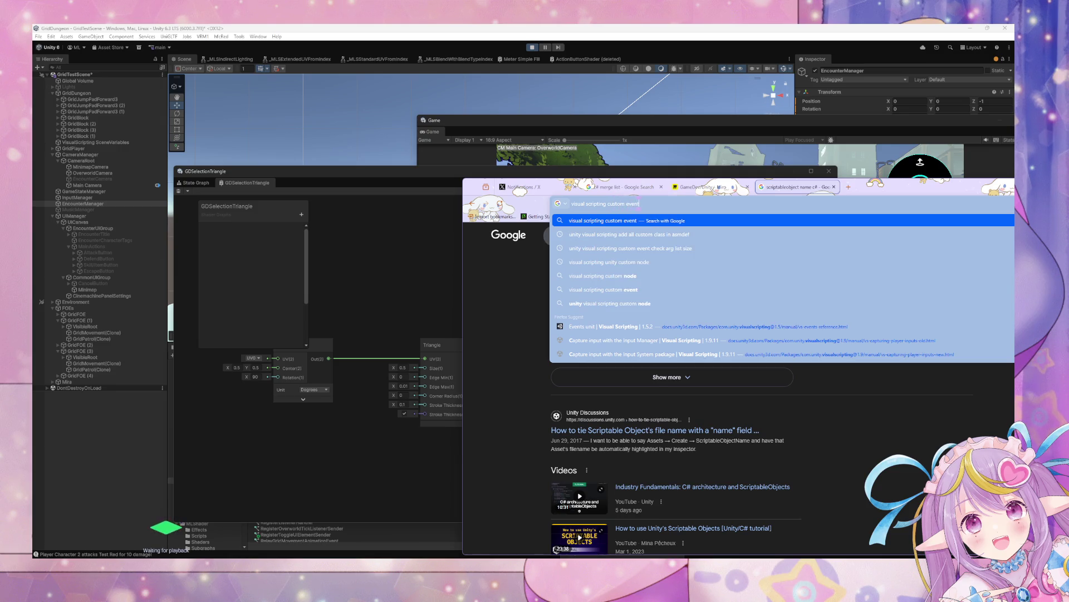
{"action": "key", "text": "Return"}
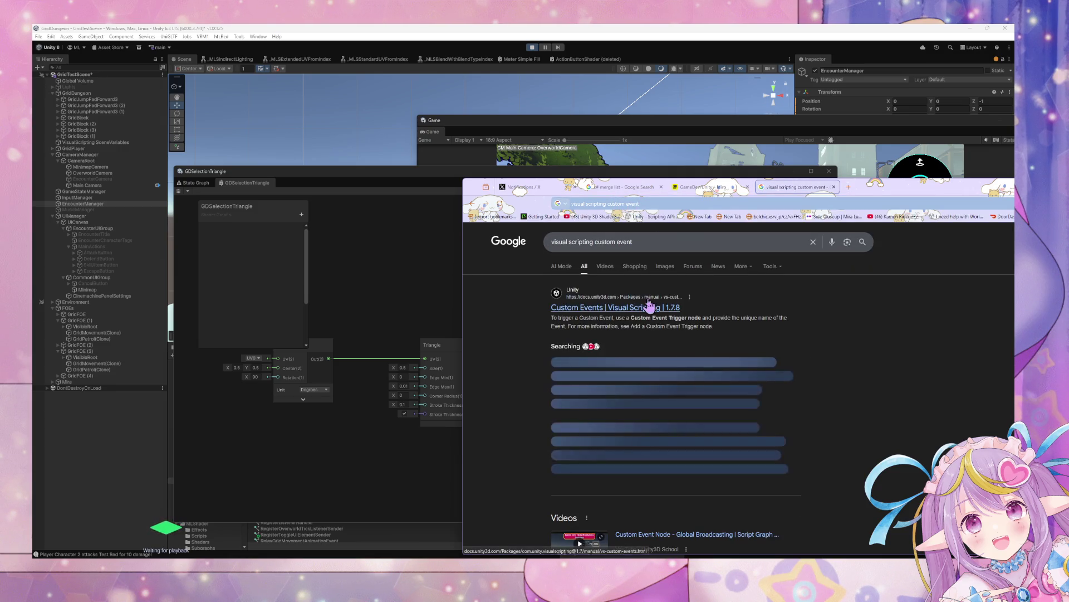
{"action": "left_click", "coordinate": [646, 307]}
- Search Google for 'custom event visual scriptign in code'
{"action": "left_click", "coordinate": [590, 204]}
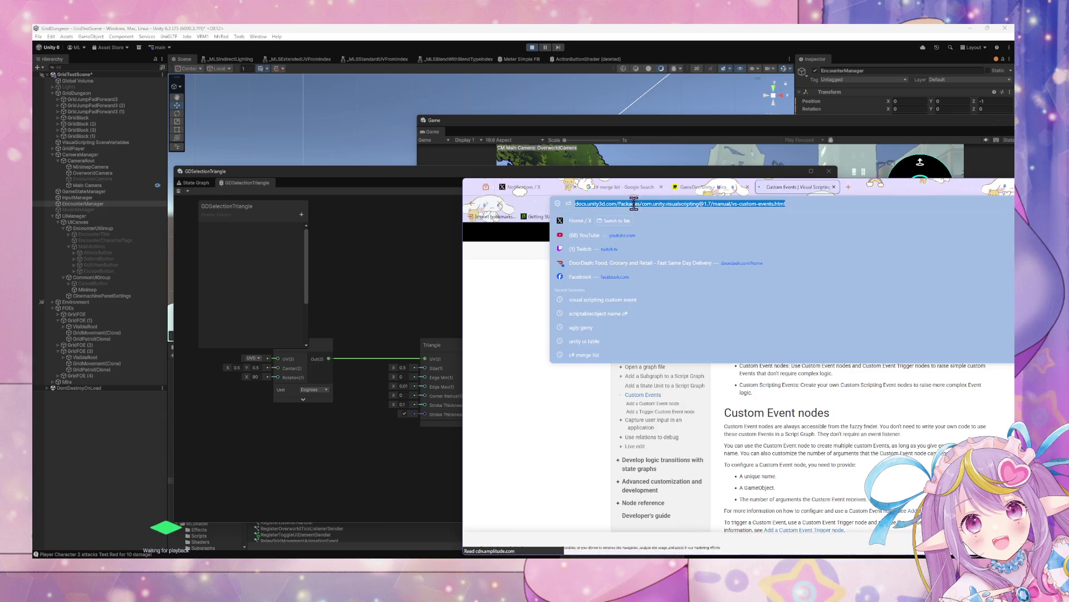
{"action": "type", "text": "custom"}
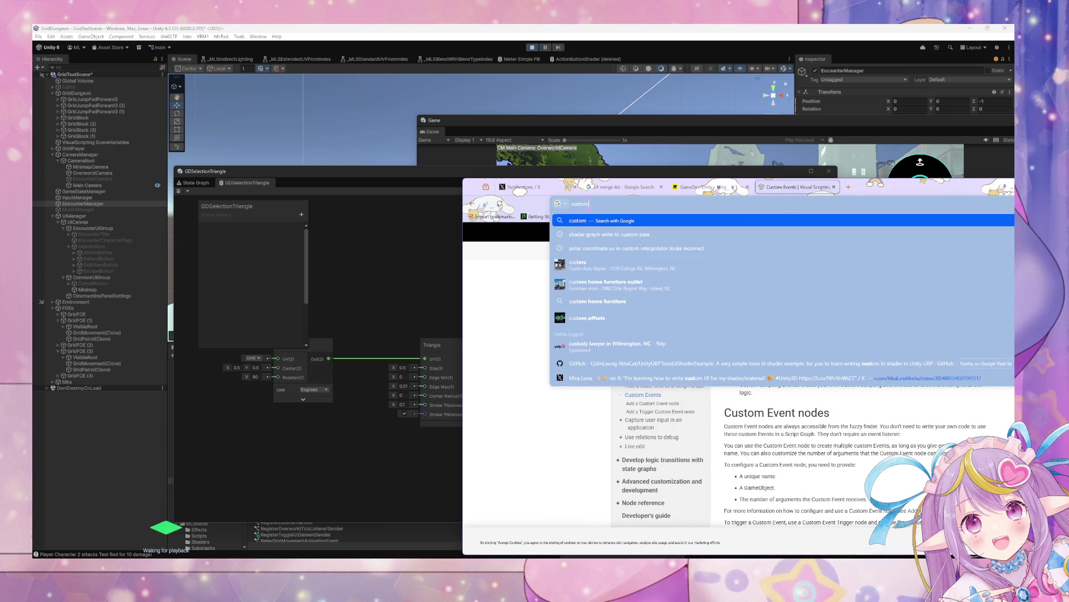
{"action": "type", "text": " event visua"}
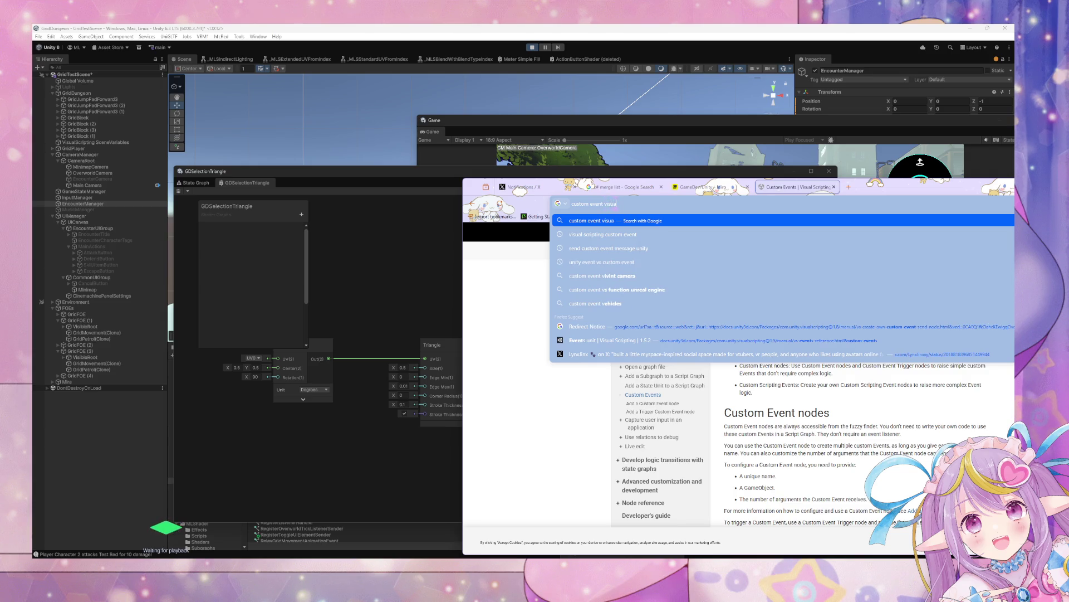
{"action": "type", "text": "l scriptign in code"}
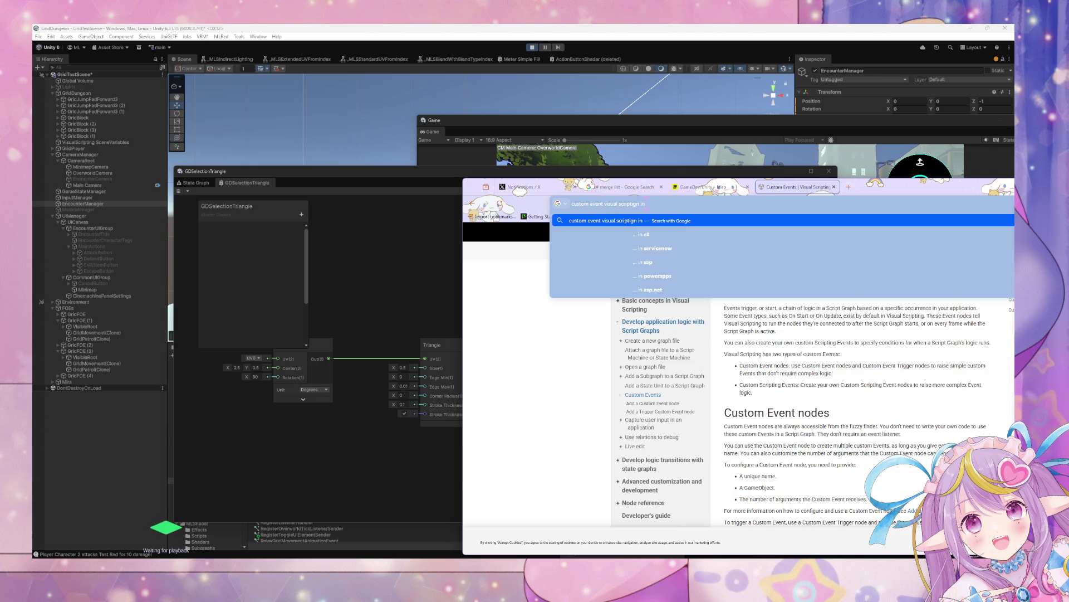
{"action": "key", "text": "Return"}
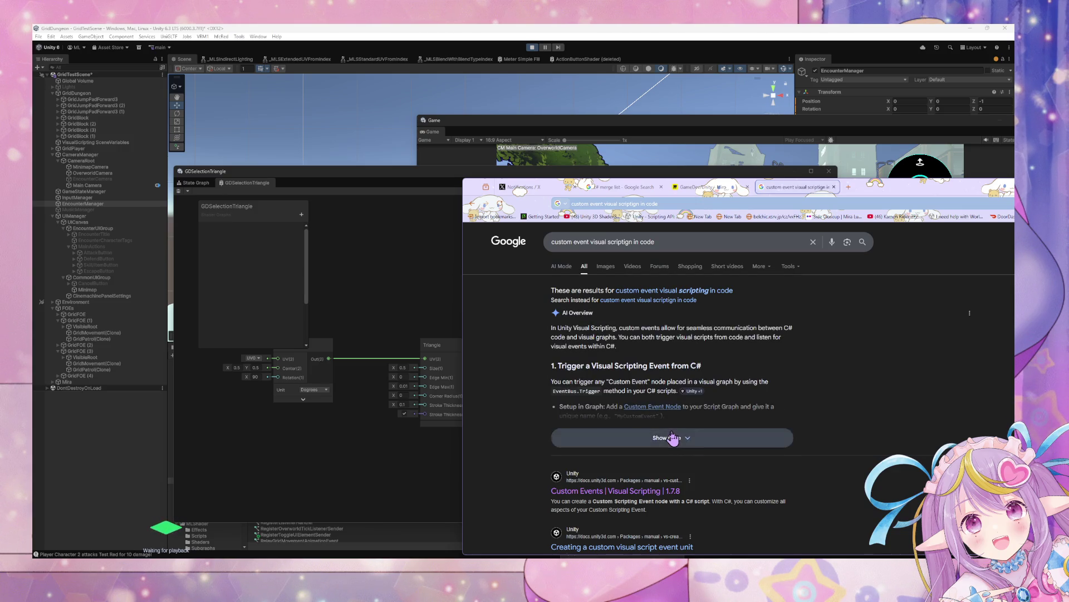
- Expand the AI Overview, highlight the EventBus.Trigger call, and show its cited sources
{"action": "left_click", "coordinate": [703, 455]}
{"action": "scroll", "coordinate": [562, 334], "scroll_direction": "down", "scroll_amount": 2}
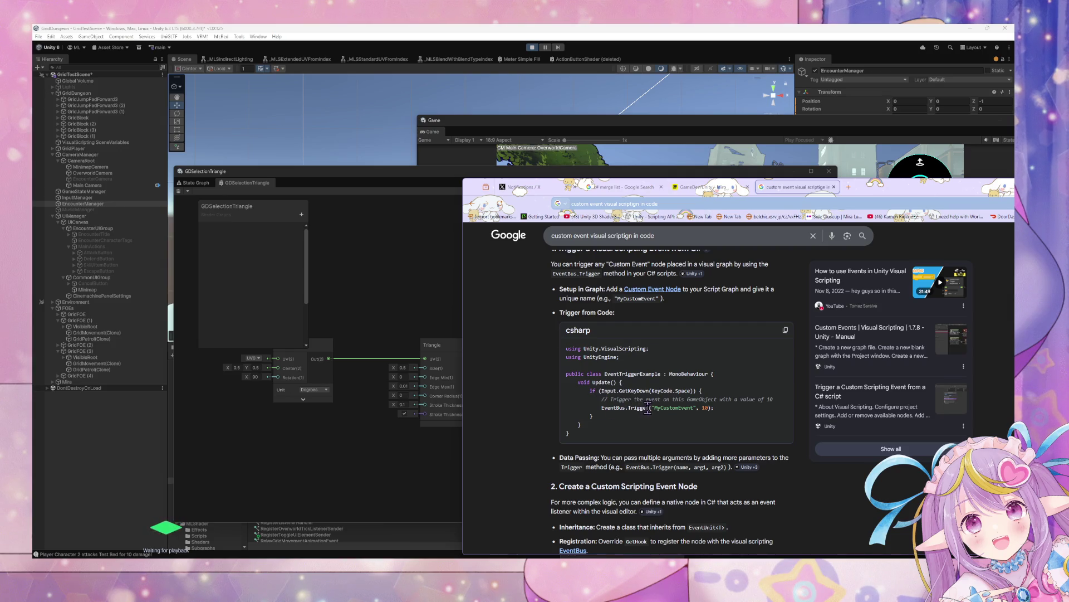
{"action": "left_click_drag", "start_coordinate": [648, 409], "coordinate": [604, 409]}
{"action": "left_click", "coordinate": [747, 467]}
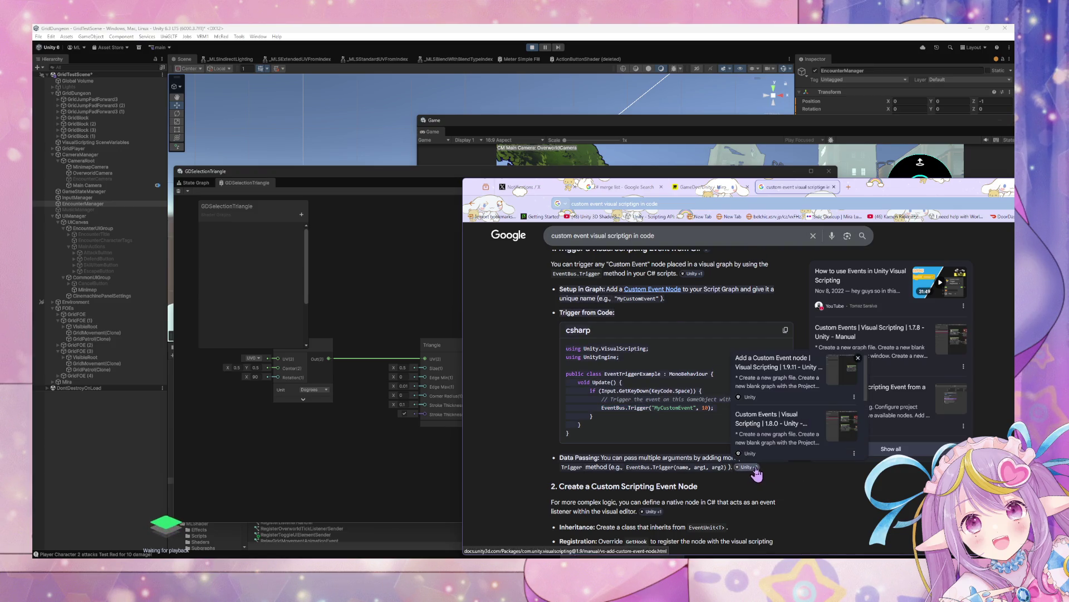
- Open the Custom Events and Add a Custom Event node sources in new tabs and follow their redirects
{"action": "middle_click", "coordinate": [785, 423]}
{"action": "middle_click", "coordinate": [778, 380]}
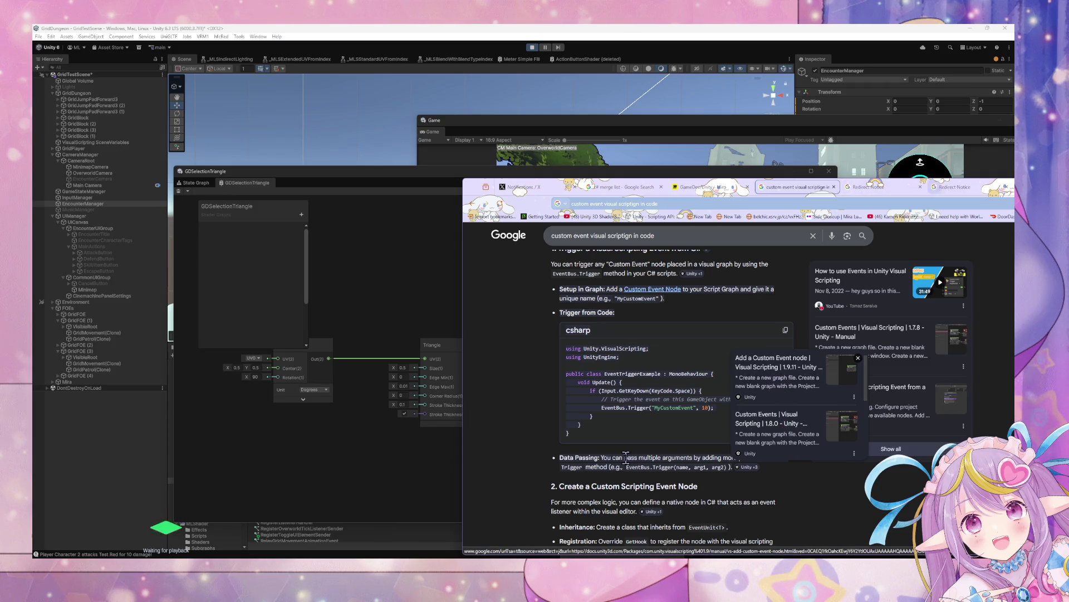
{"action": "key", "text": "ctrl+Tab"}
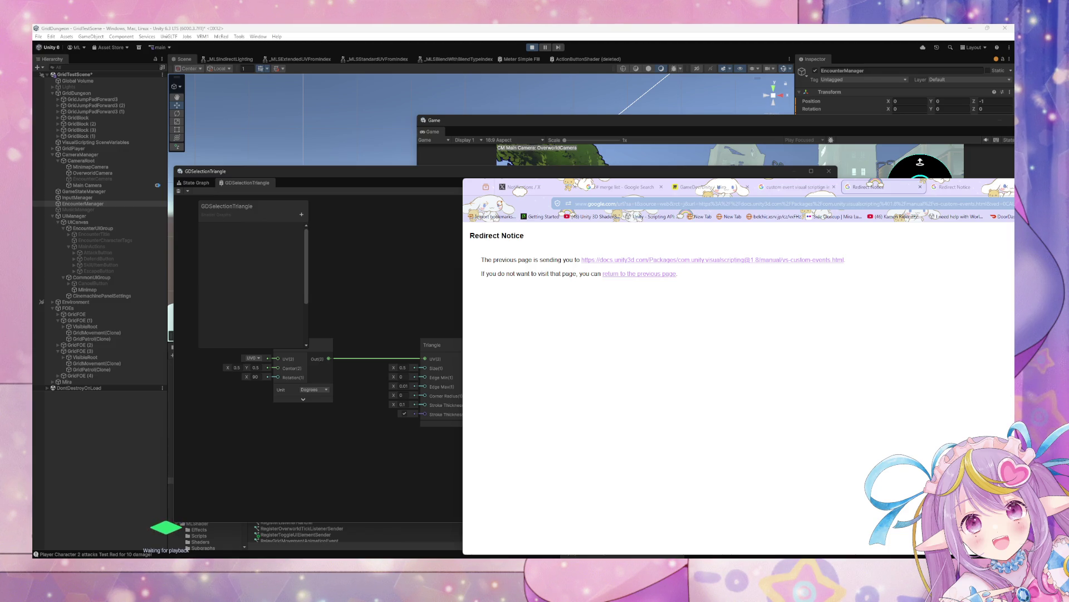
{"action": "left_click", "coordinate": [620, 263]}
{"action": "left_click", "coordinate": [952, 187]}
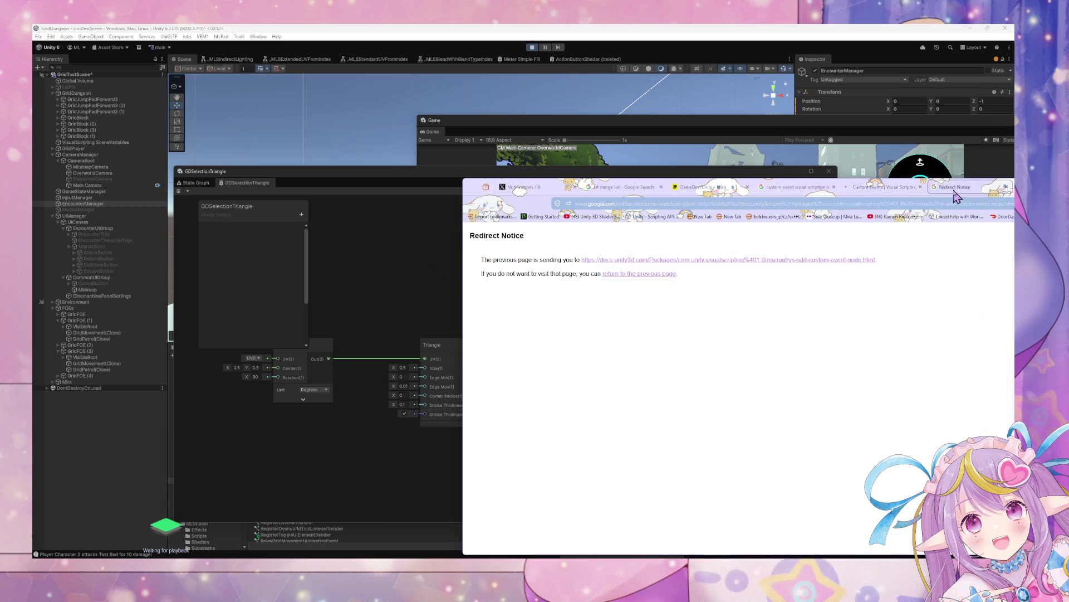
{"action": "left_click", "coordinate": [838, 260]}
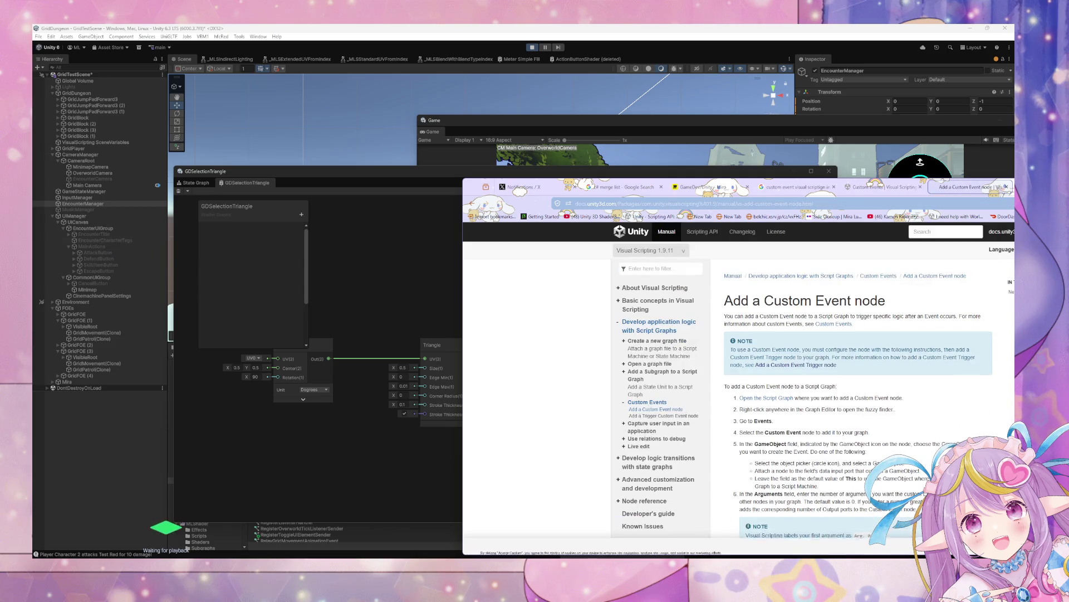
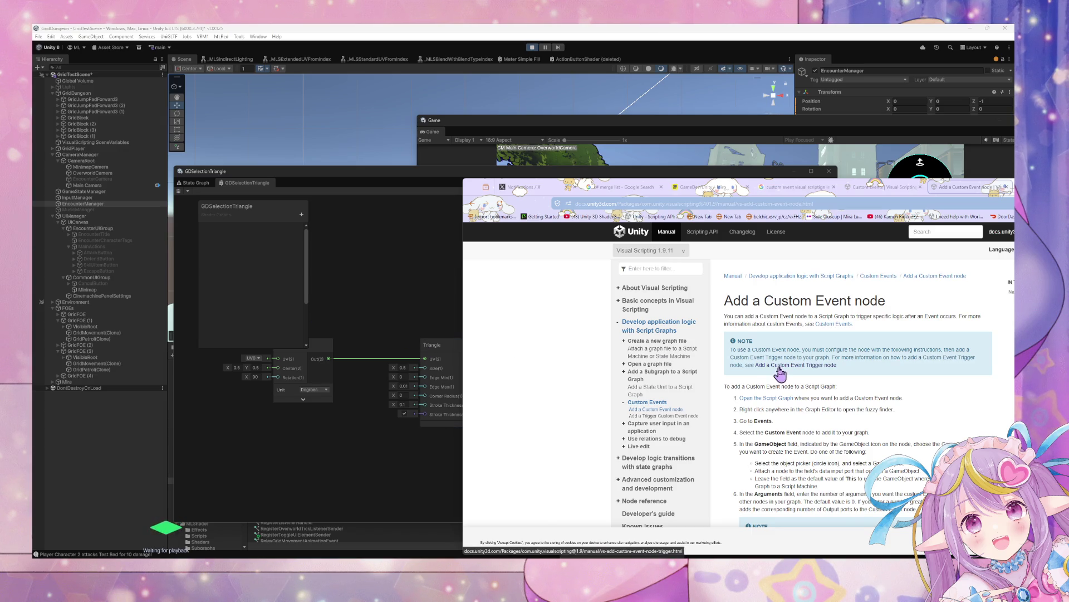
- Go to the Custom Events documentation page and open the article on triggering events from C#
{"action": "scroll", "coordinate": [778, 367], "scroll_direction": "down", "scroll_amount": 2}
{"action": "scroll", "coordinate": [778, 362], "scroll_direction": "down", "scroll_amount": 5}
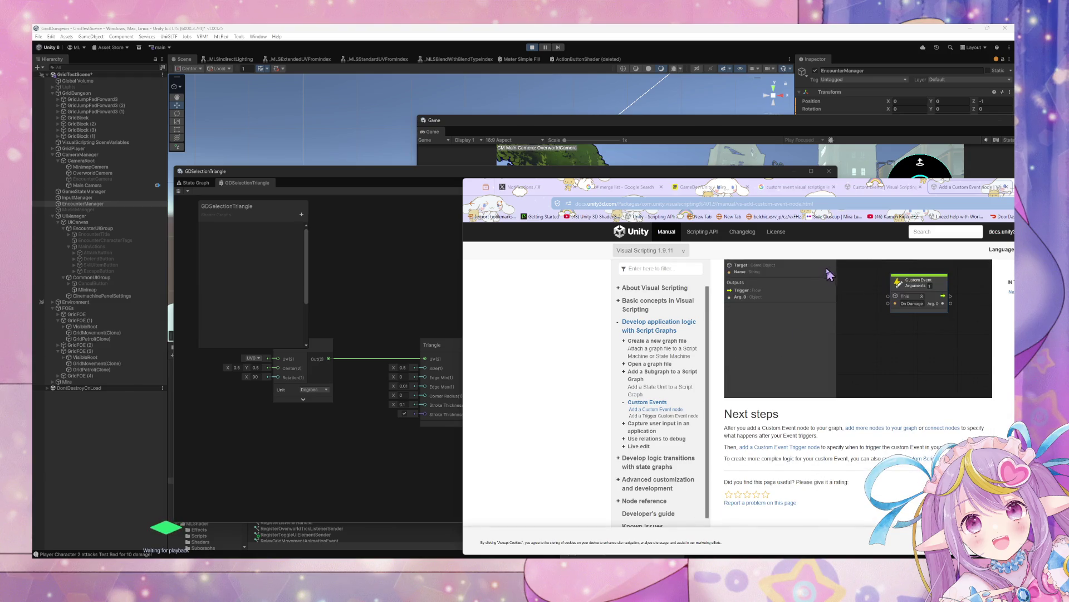
{"action": "left_click", "coordinate": [888, 187]}
{"action": "scroll", "coordinate": [835, 309], "scroll_direction": "down", "scroll_amount": 6}
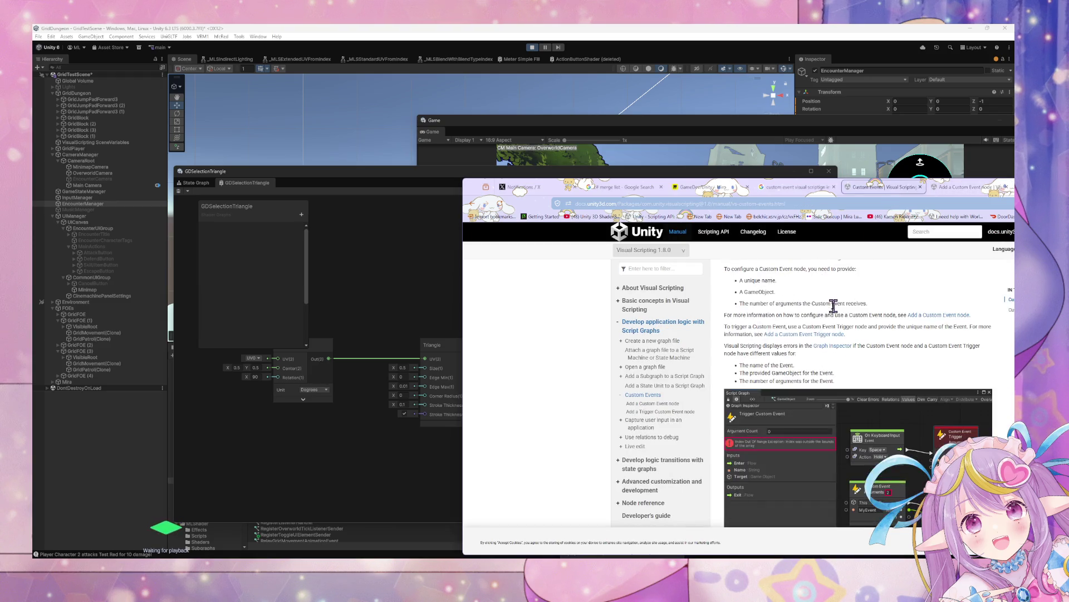
{"action": "scroll", "coordinate": [832, 310], "scroll_direction": "down", "scroll_amount": 5}
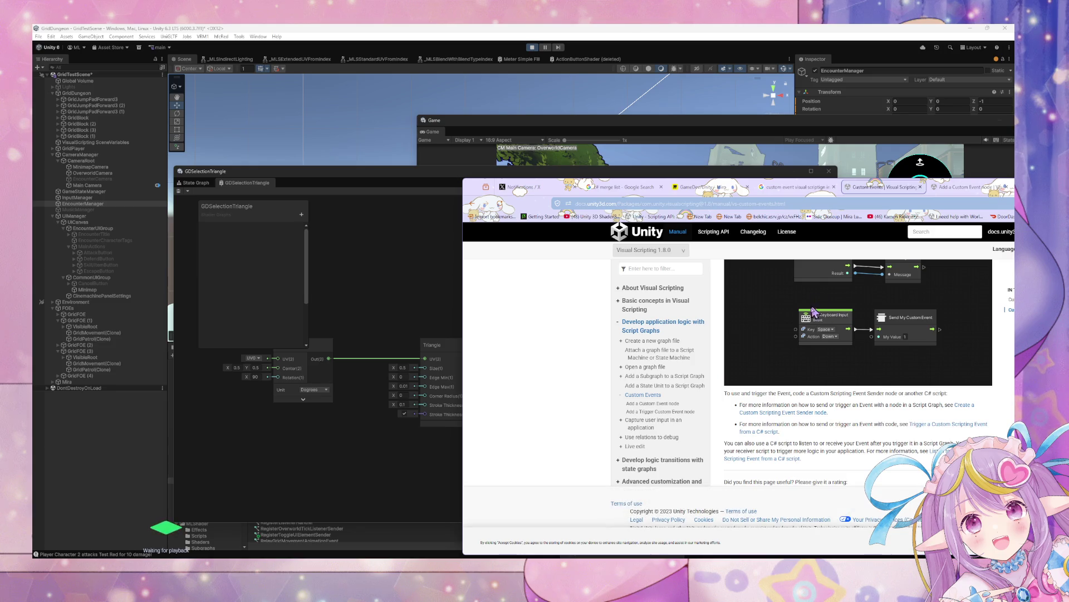
{"action": "left_click", "coordinate": [773, 432]}
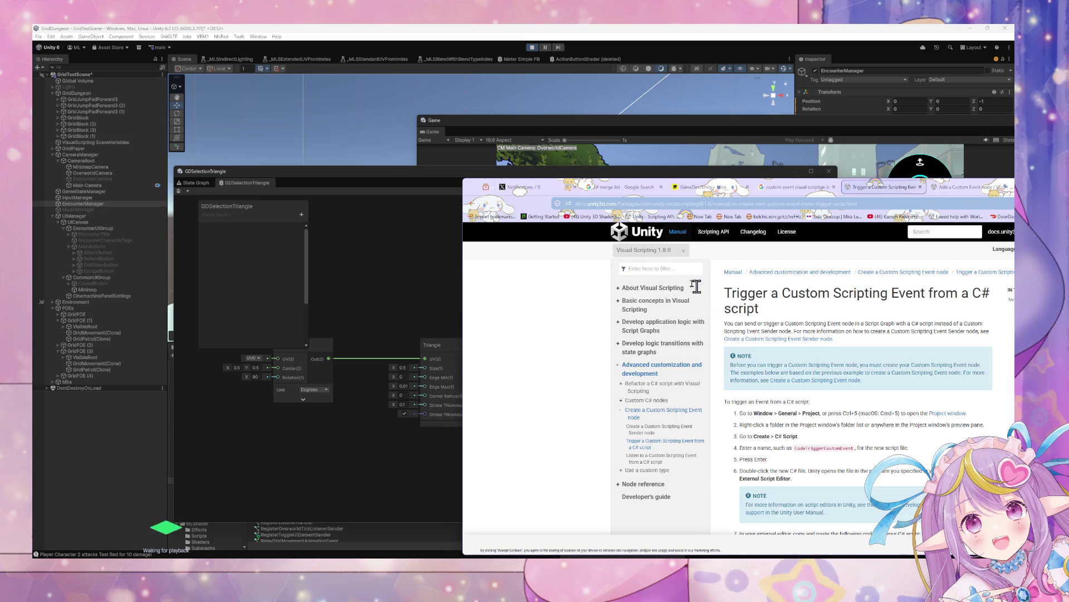
- Move the browser window up-left and read through the trigger article's steps and CodeTriggerCustomEvent sample
{"action": "left_click_drag", "start_coordinate": [471, 194], "coordinate": [321, 127]}
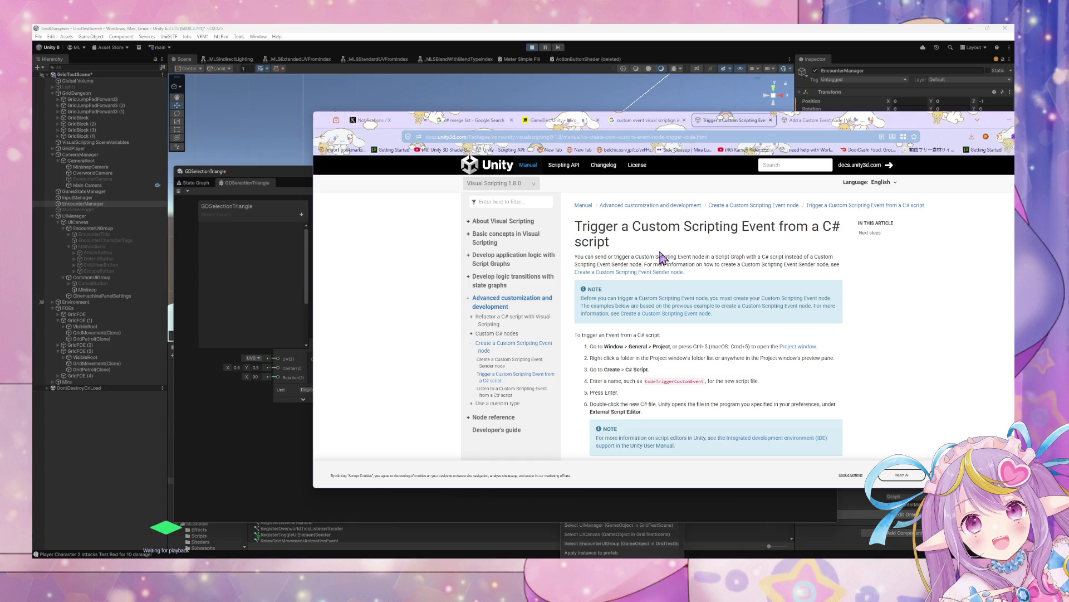
{"action": "scroll", "coordinate": [663, 254], "scroll_direction": "down", "scroll_amount": 3}
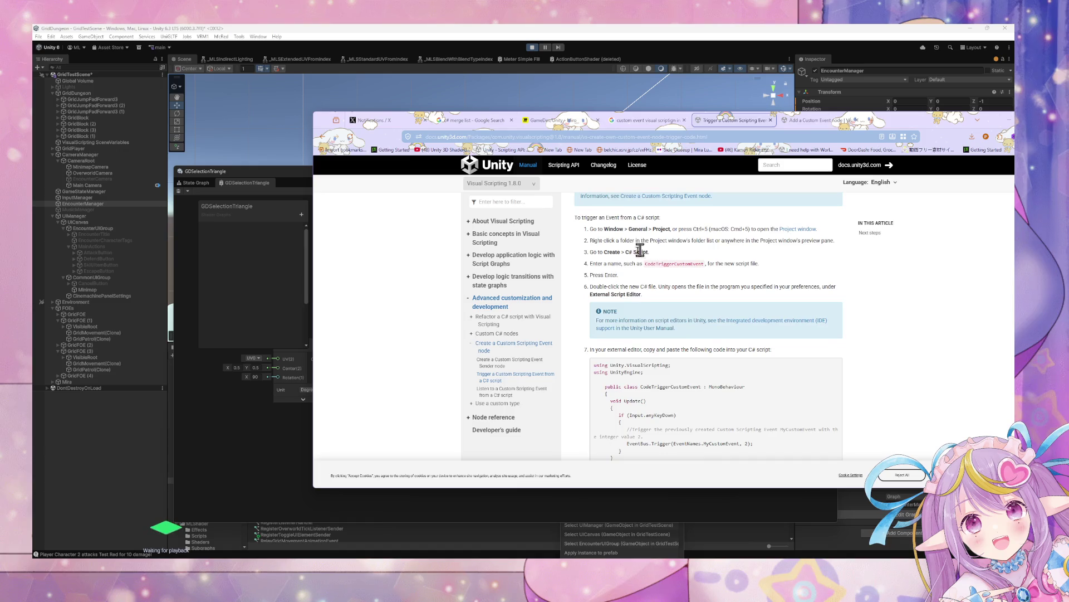
{"action": "left_click_drag", "start_coordinate": [608, 264], "coordinate": [689, 265]}
{"action": "left_click", "coordinate": [649, 278]}
{"action": "scroll", "coordinate": [601, 245], "scroll_direction": "down", "scroll_amount": 1}
{"action": "scroll", "coordinate": [602, 248], "scroll_direction": "down", "scroll_amount": 4}
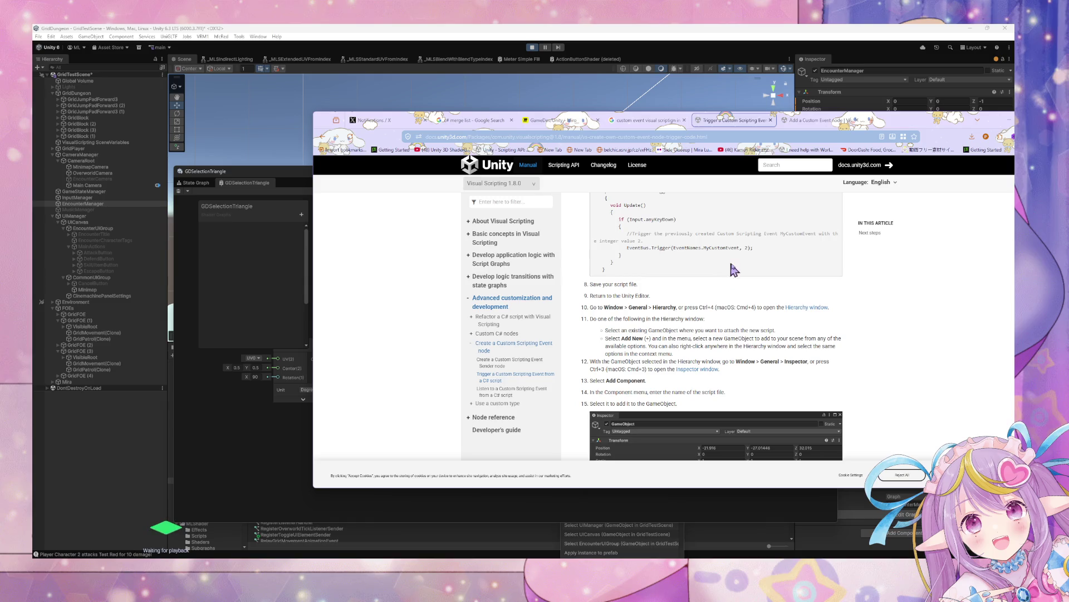
{"action": "scroll", "coordinate": [699, 270], "scroll_direction": "down", "scroll_amount": 3}
{"action": "scroll", "coordinate": [693, 264], "scroll_direction": "down", "scroll_amount": 5}
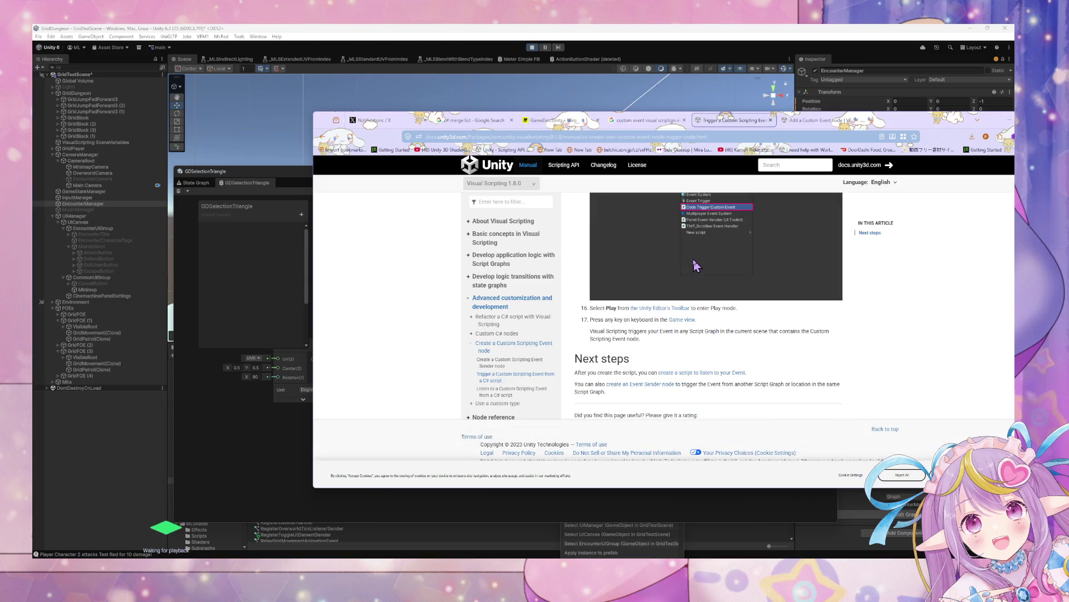
{"action": "scroll", "coordinate": [693, 262], "scroll_direction": "up", "scroll_amount": 10}
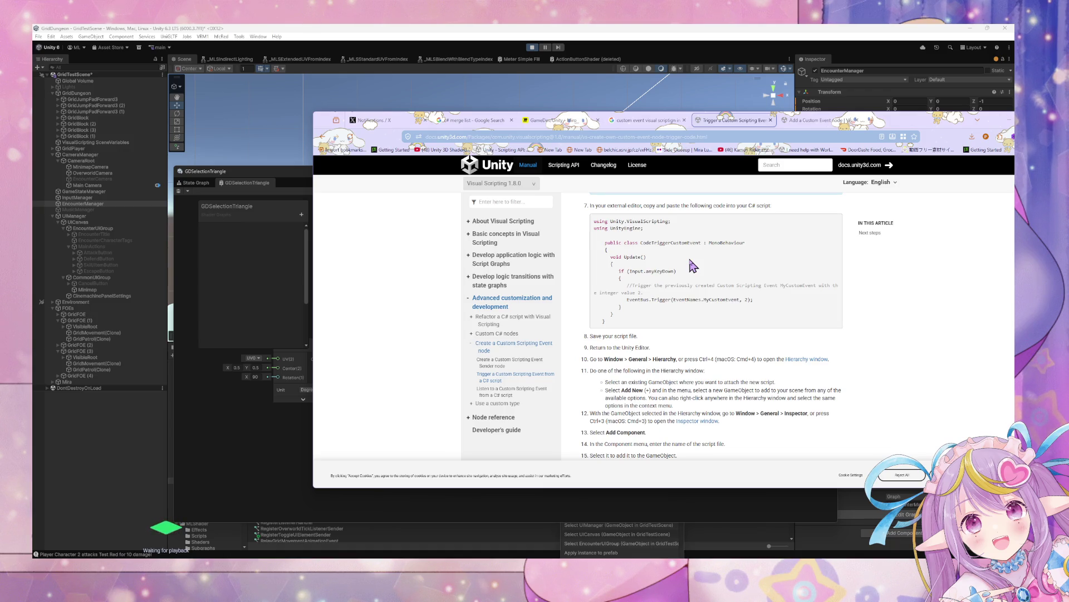
{"action": "scroll", "coordinate": [693, 265], "scroll_direction": "down", "scroll_amount": 5}
{"action": "scroll", "coordinate": [693, 264], "scroll_direction": "up", "scroll_amount": 5}
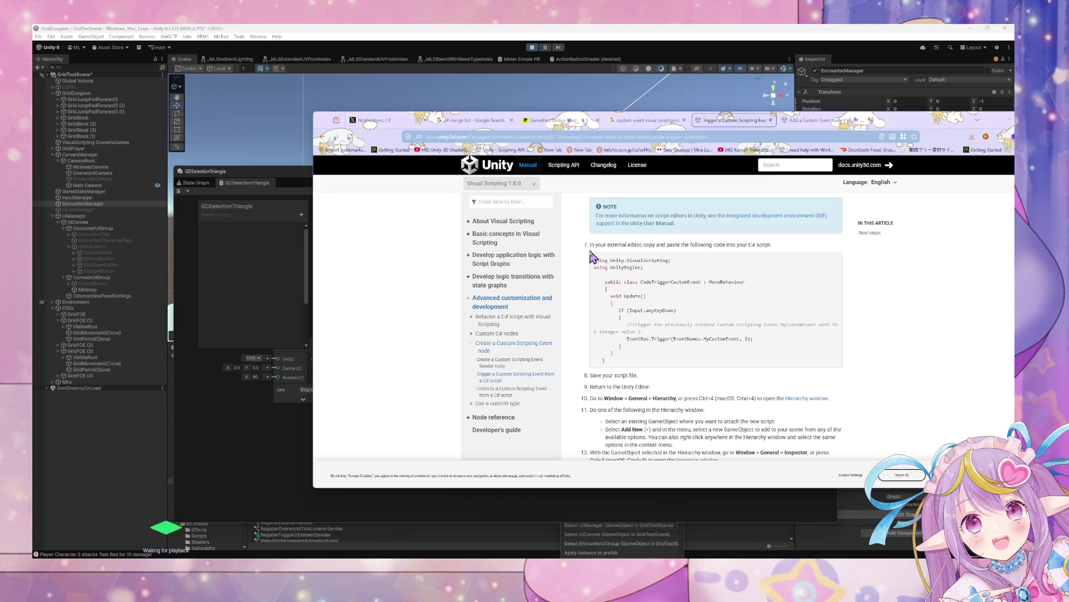
{"action": "scroll", "coordinate": [591, 257], "scroll_direction": "up", "scroll_amount": 4}
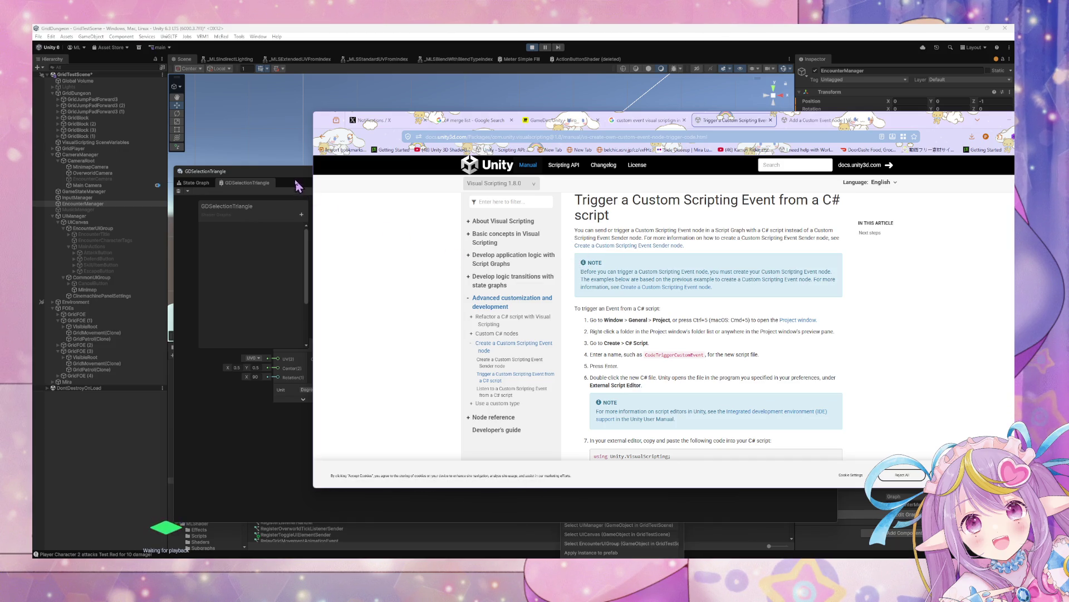
- Back in the editor, browse the Mapping, FormationData and WeaponData folders, then stop play mode
{"action": "key", "text": "alt+Tab"}
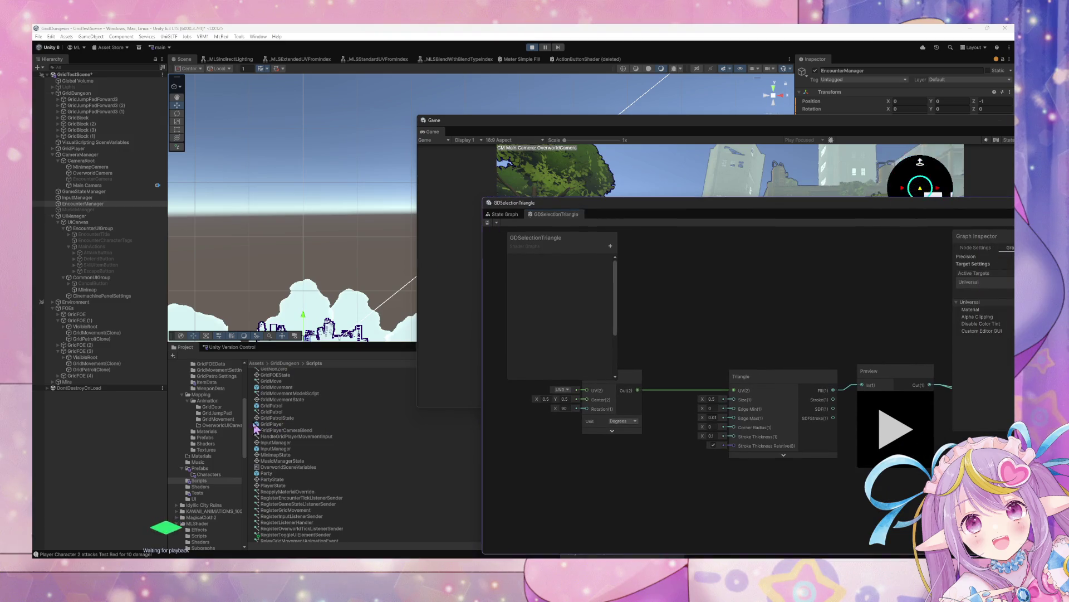
{"action": "left_click", "coordinate": [217, 433]}
{"action": "scroll", "coordinate": [214, 426], "scroll_direction": "up", "scroll_amount": 4}
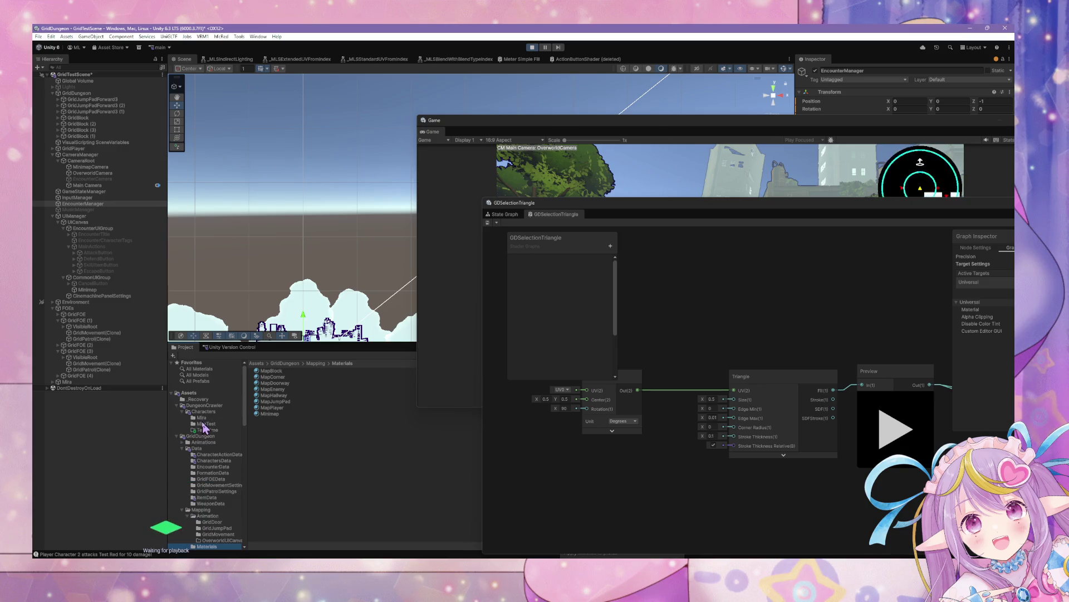
{"action": "scroll", "coordinate": [211, 440], "scroll_direction": "up", "scroll_amount": 5}
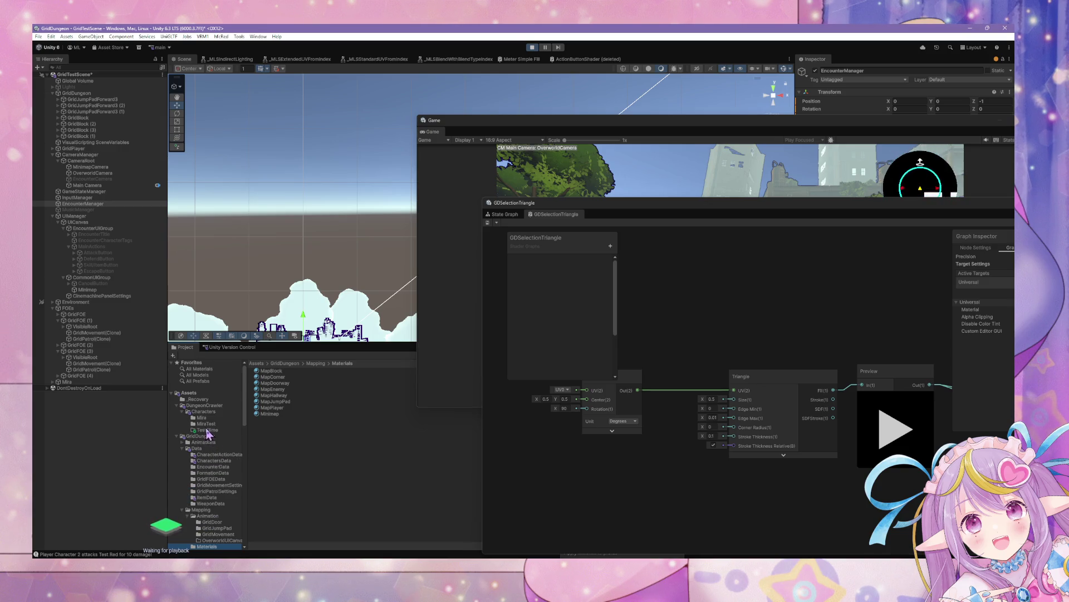
{"action": "left_click", "coordinate": [212, 472]}
{"action": "left_click", "coordinate": [216, 497]}
{"action": "left_click", "coordinate": [217, 503]}
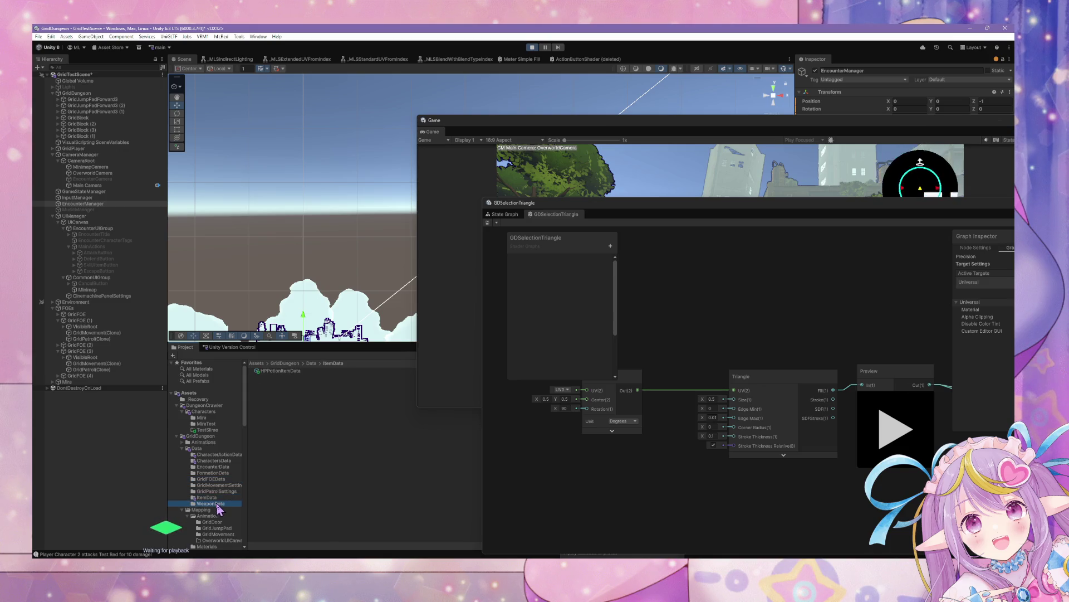
{"action": "left_click", "coordinate": [531, 47]}
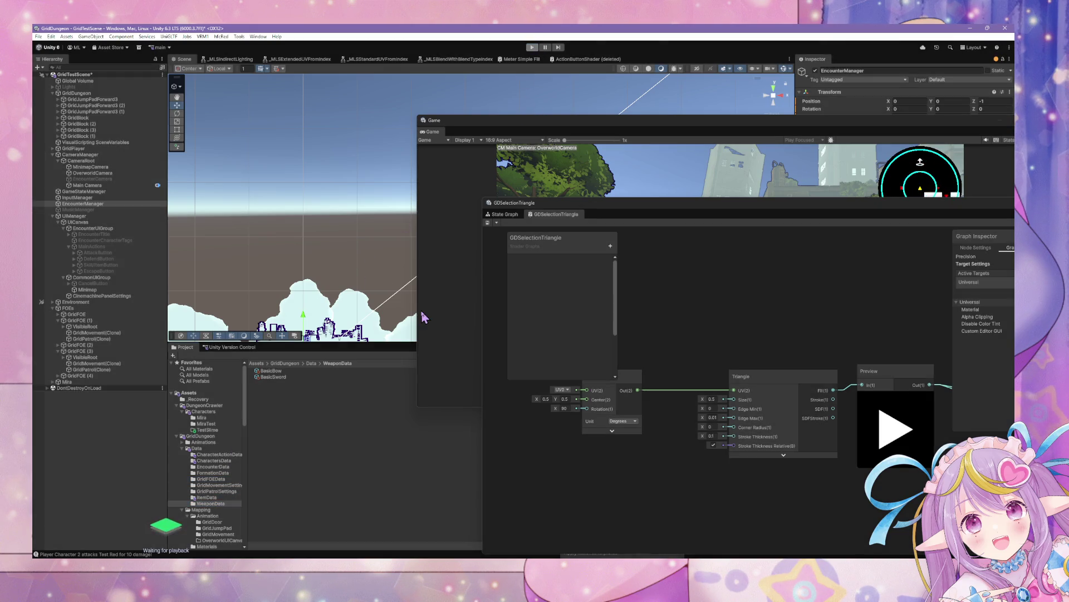
- Anchor CancelButton to the bottom-left preset, also setting its pivot and position
{"action": "left_click", "coordinate": [214, 473]}
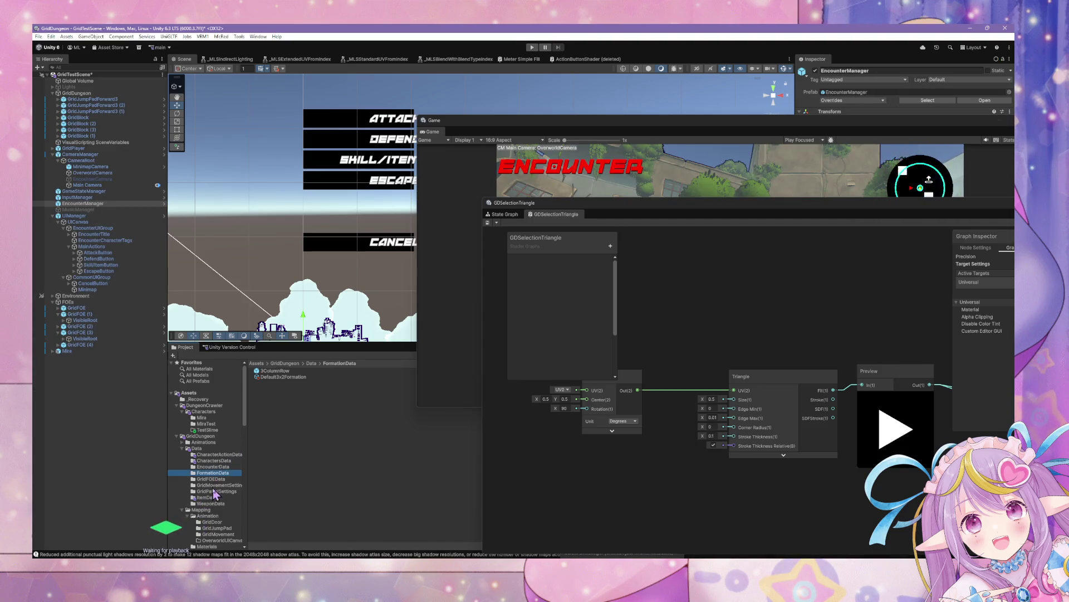
{"action": "left_click_drag", "start_coordinate": [546, 133], "coordinate": [591, 335]}
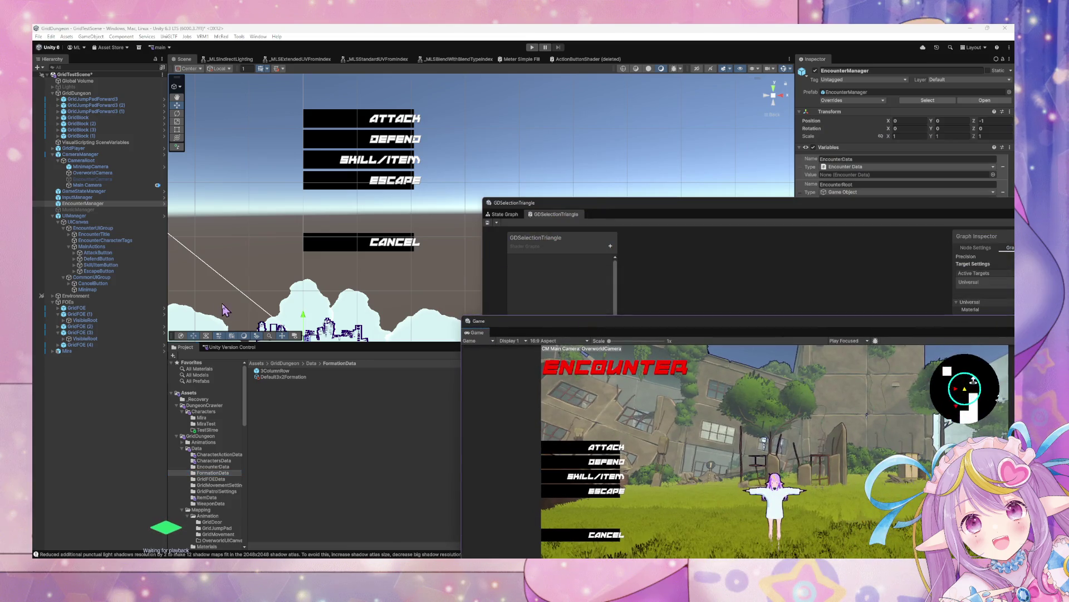
{"action": "left_click", "coordinate": [93, 283]}
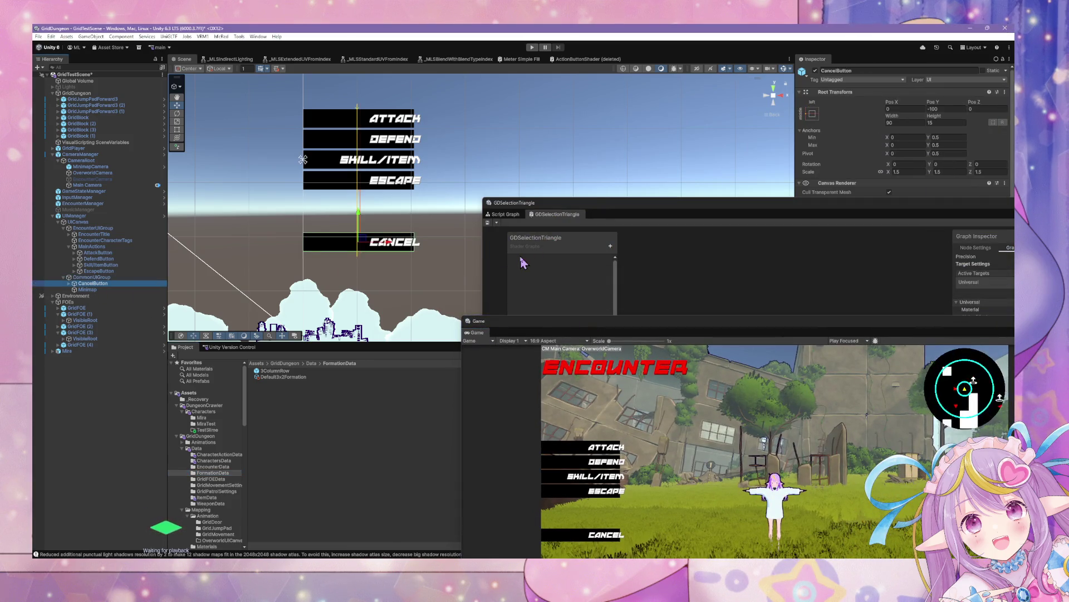
{"action": "left_click", "coordinate": [812, 114]}
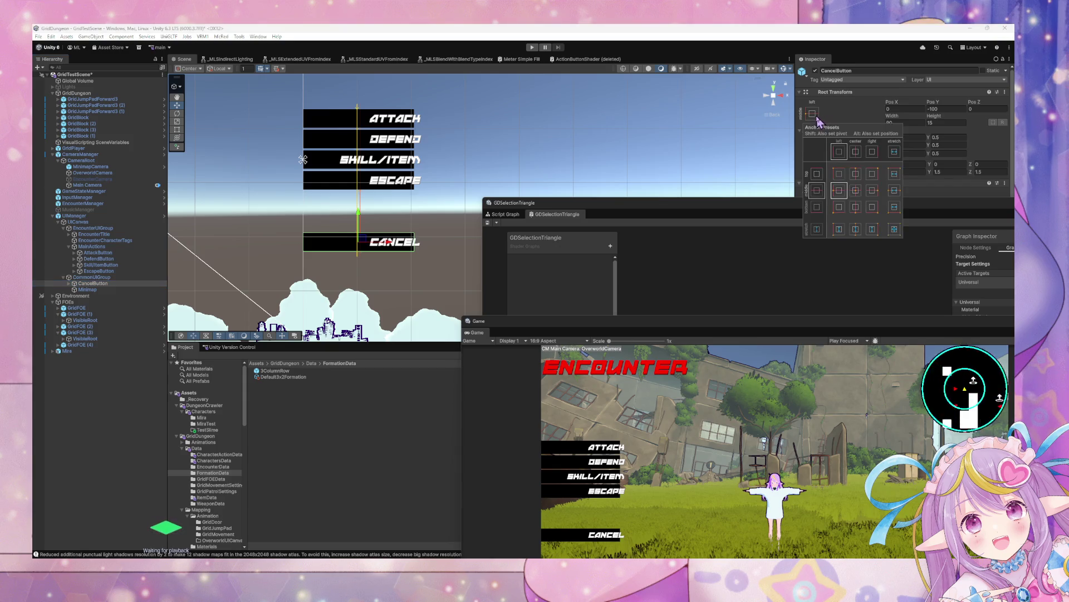
{"action": "key", "text": "shift+alt"}
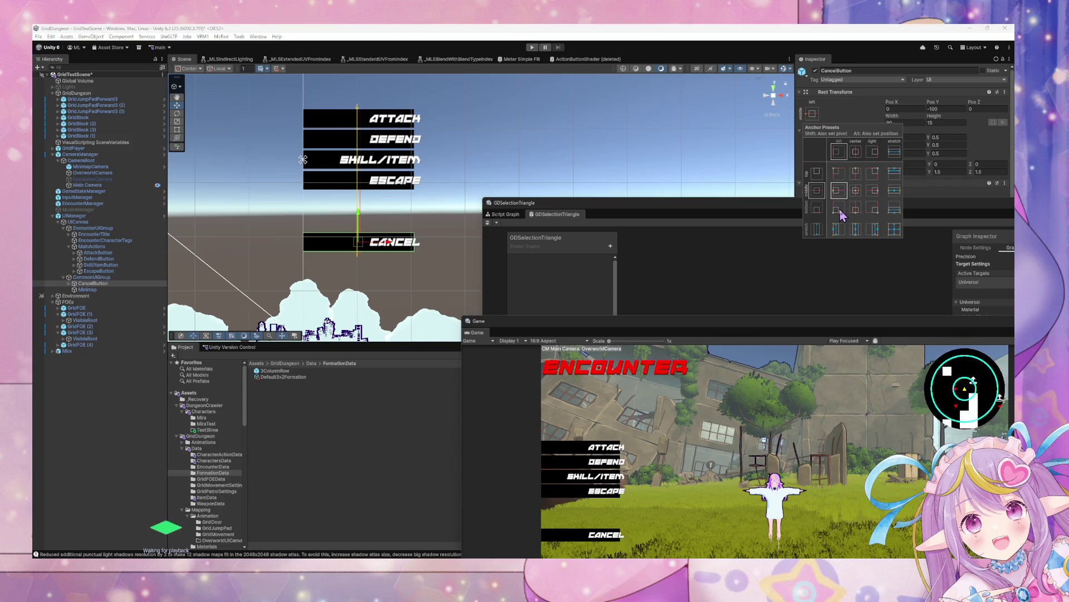
{"action": "left_click", "coordinate": [840, 211], "text": "alt+shift"}
- Set CancelButton's Pos Y to 50 after trying 200 and 100
{"action": "mouse_move", "coordinate": [533, 198]}
{"action": "left_mouse_down"}
{"action": "mouse_move", "coordinate": [495, 219]}
{"action": "mouse_move", "coordinate": [592, 299]}
{"action": "left_mouse_up"}
{"action": "mouse_move", "coordinate": [522, 196]}
{"action": "left_mouse_down"}
{"action": "mouse_move", "coordinate": [557, 185]}
{"action": "mouse_move", "coordinate": [876, 199]}
{"action": "mouse_move", "coordinate": [806, 242]}
{"action": "left_mouse_up"}
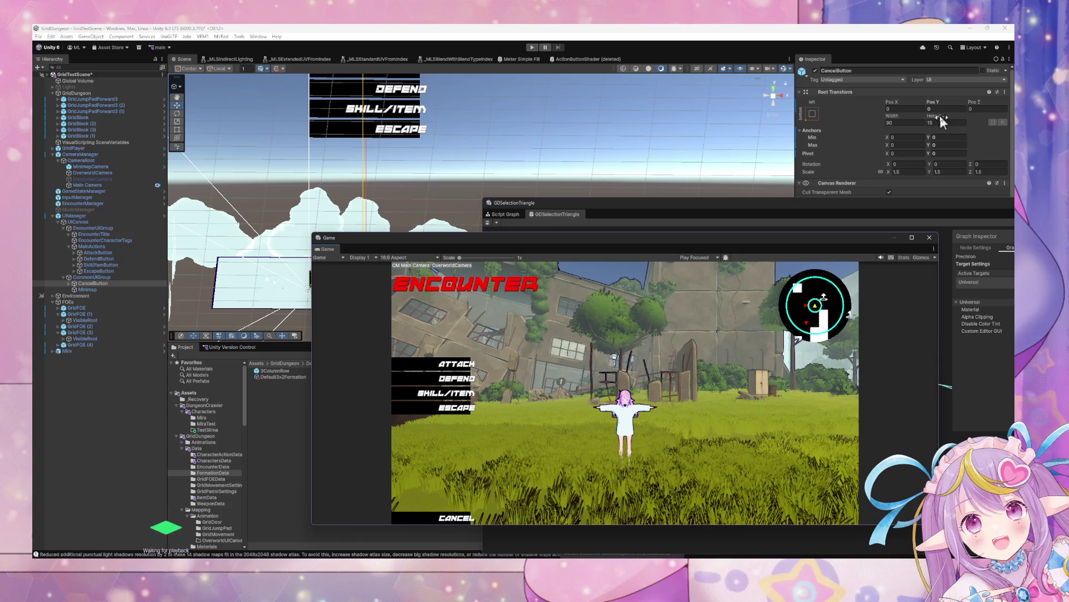
{"action": "type", "text": "2"}
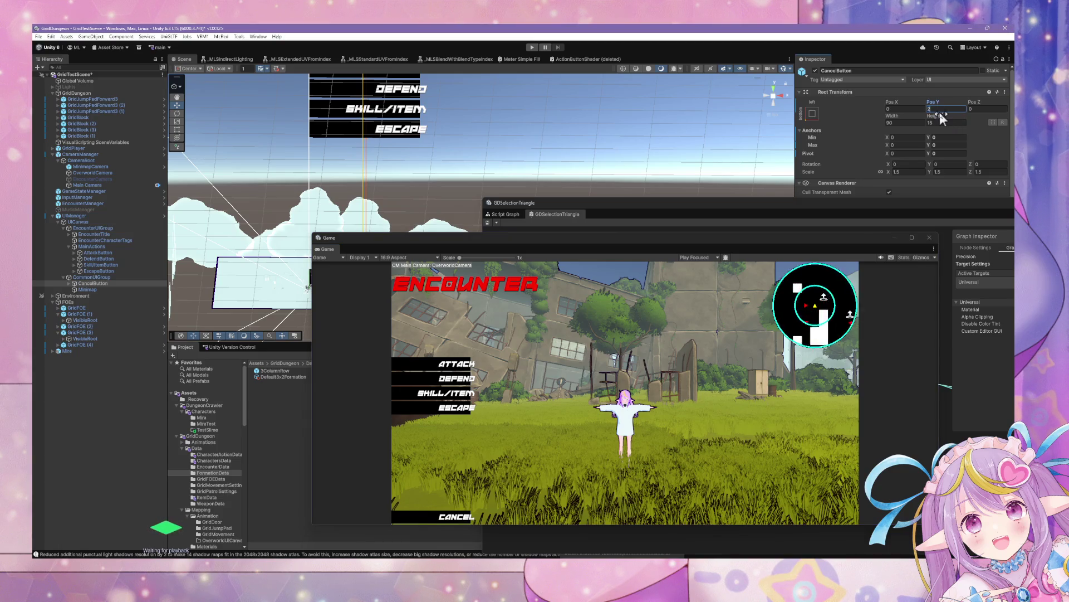
{"action": "key", "text": "BackSpace"}
{"action": "type", "text": "100"}
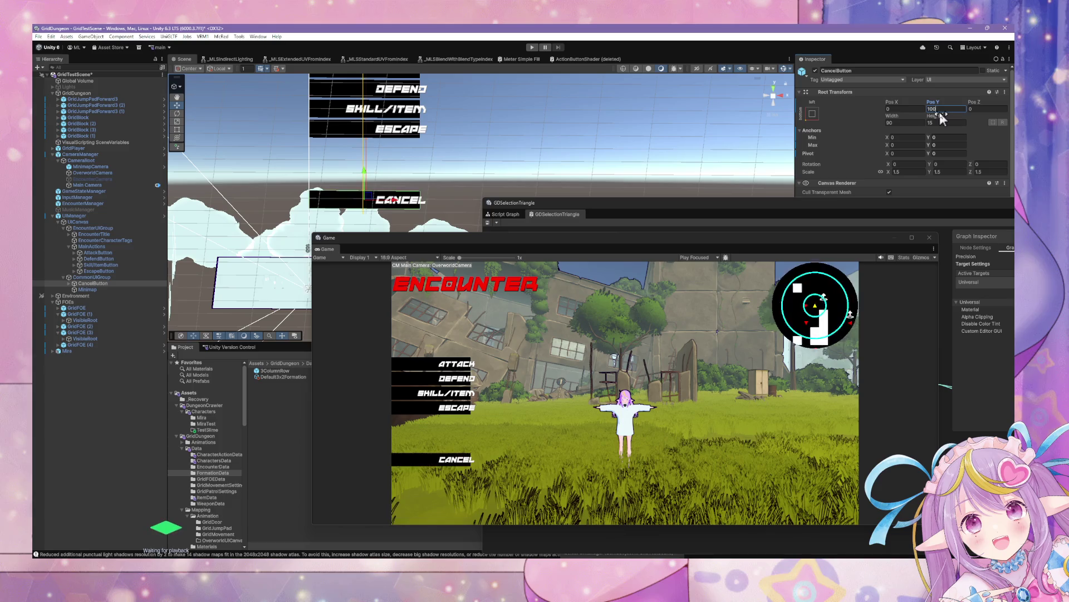
{"action": "key", "text": "BackSpace"}
{"action": "key", "text": "BackSpace"}
{"action": "key", "text": "BackSpace"}
{"action": "type", "text": "50"}
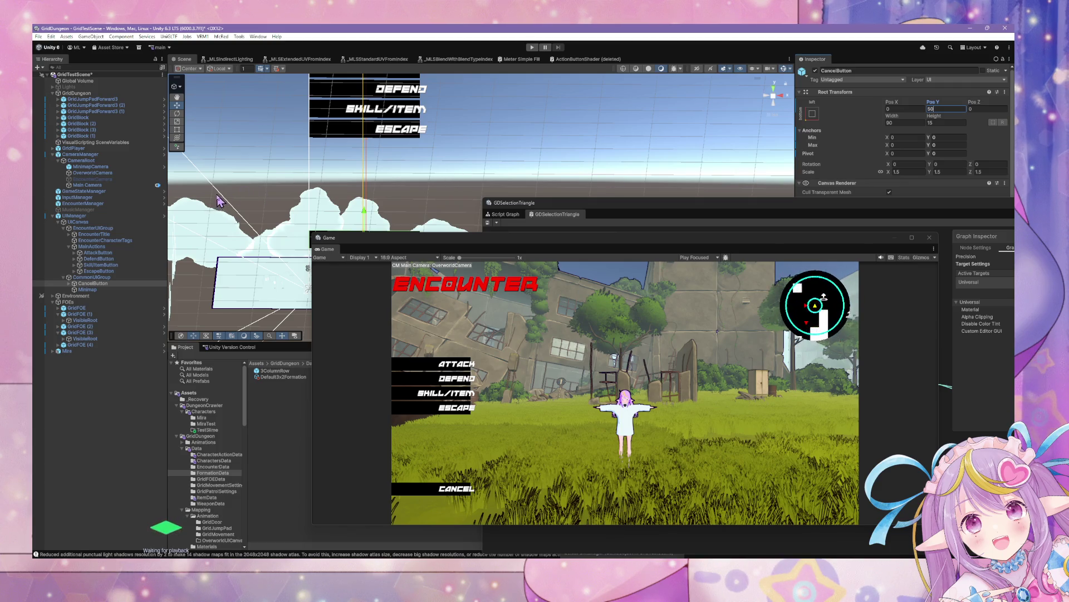
{"action": "key", "text": "alt+Tab"}
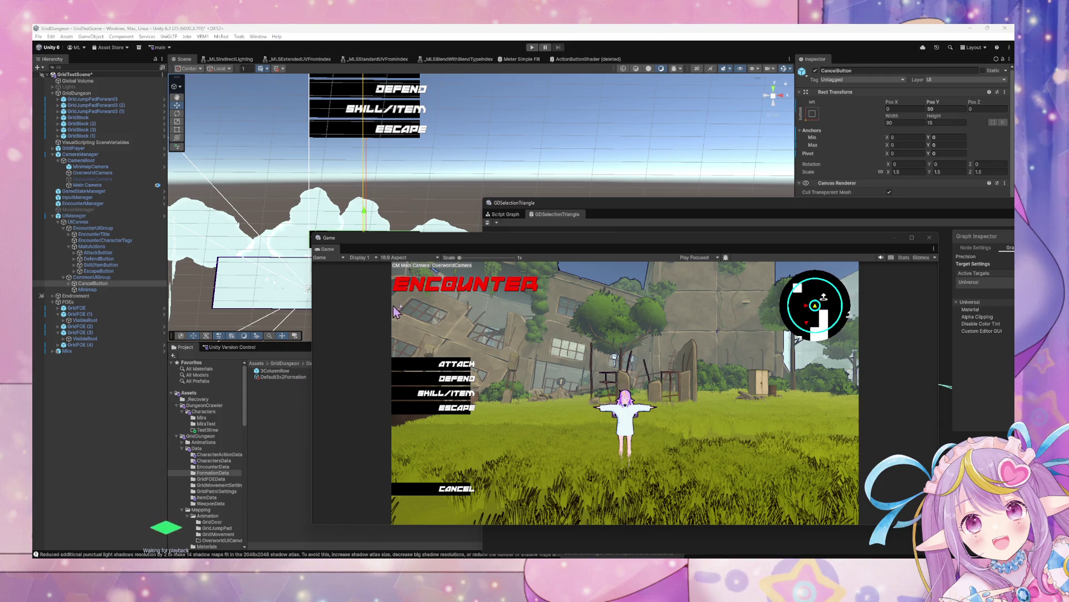
- Move the Game window right and bring the GDSelectionTriangle shader graph window to the front, up-left
{"action": "mouse_move", "coordinate": [519, 251]}
{"action": "left_mouse_down"}
{"action": "mouse_move", "coordinate": [565, 347]}
{"action": "mouse_move", "coordinate": [661, 245]}
{"action": "mouse_move", "coordinate": [641, 245]}
{"action": "left_mouse_up"}
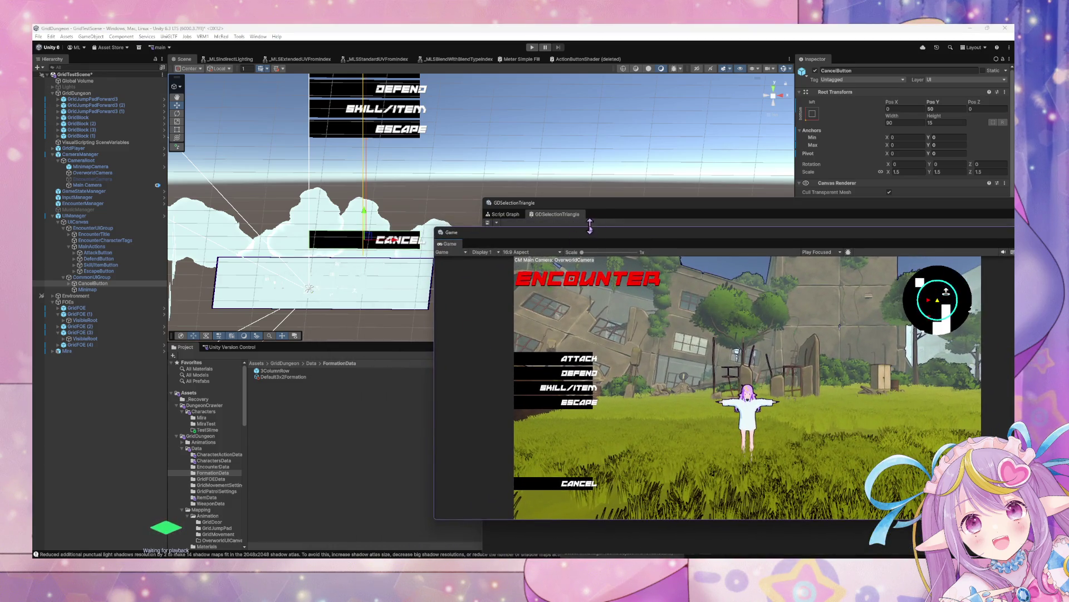
{"action": "left_click", "coordinate": [588, 208]}
{"action": "mouse_move", "coordinate": [588, 208]}
{"action": "left_mouse_down"}
{"action": "mouse_move", "coordinate": [464, 182]}
{"action": "mouse_move", "coordinate": [479, 181]}
{"action": "left_mouse_up"}
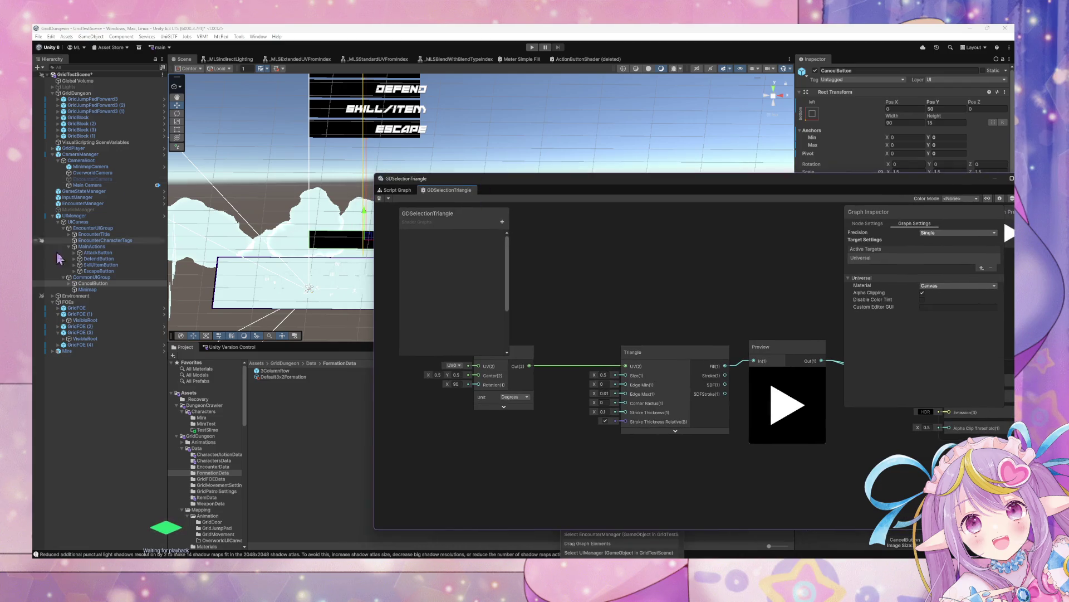
{"action": "left_click", "coordinate": [92, 283]}
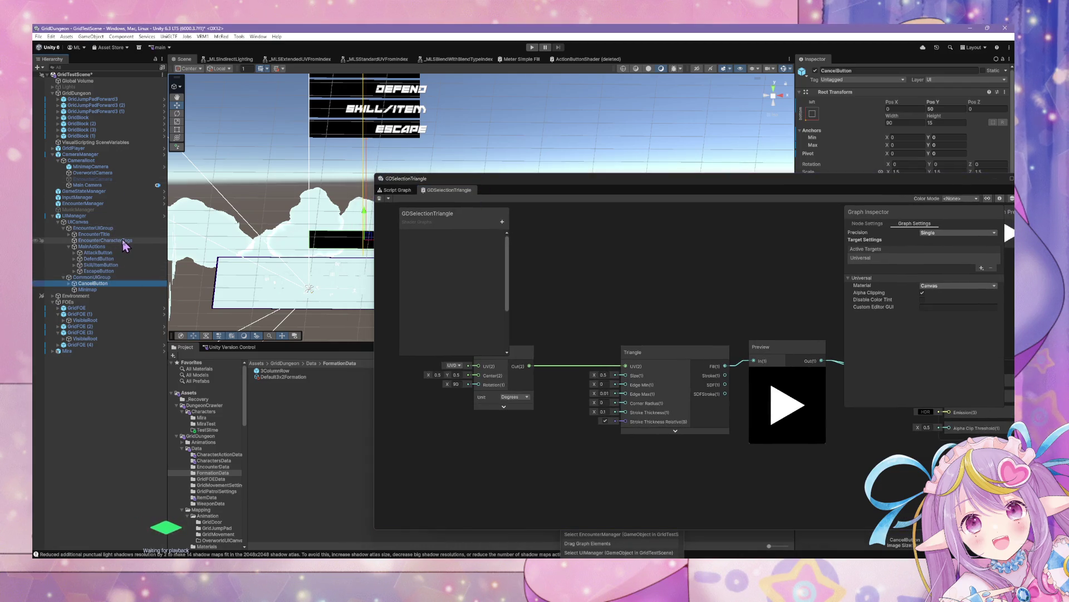